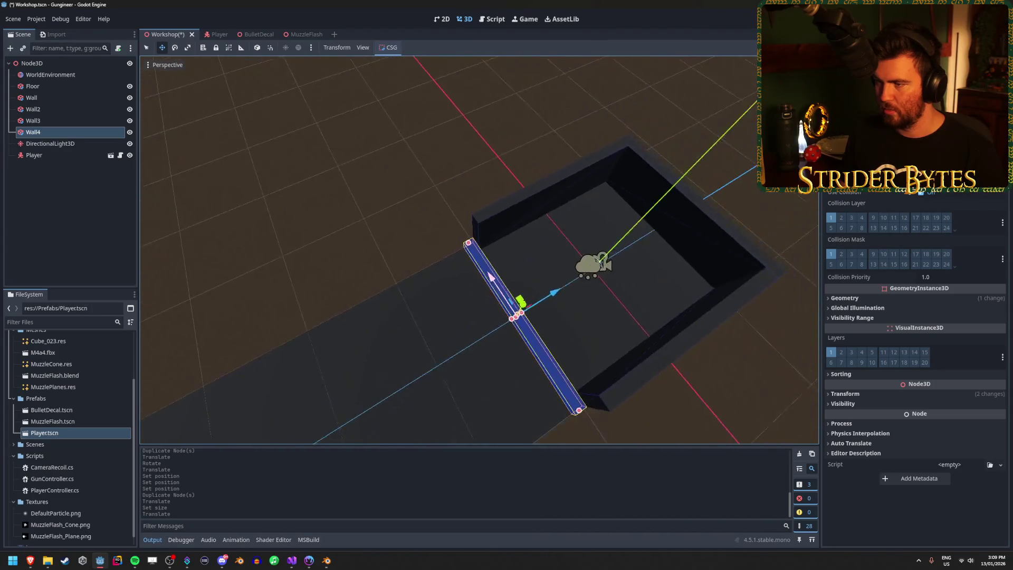
Step: Stretch the front wall Wall2 to 49 units long
{"action": "left_click", "coordinate": [625, 253]}
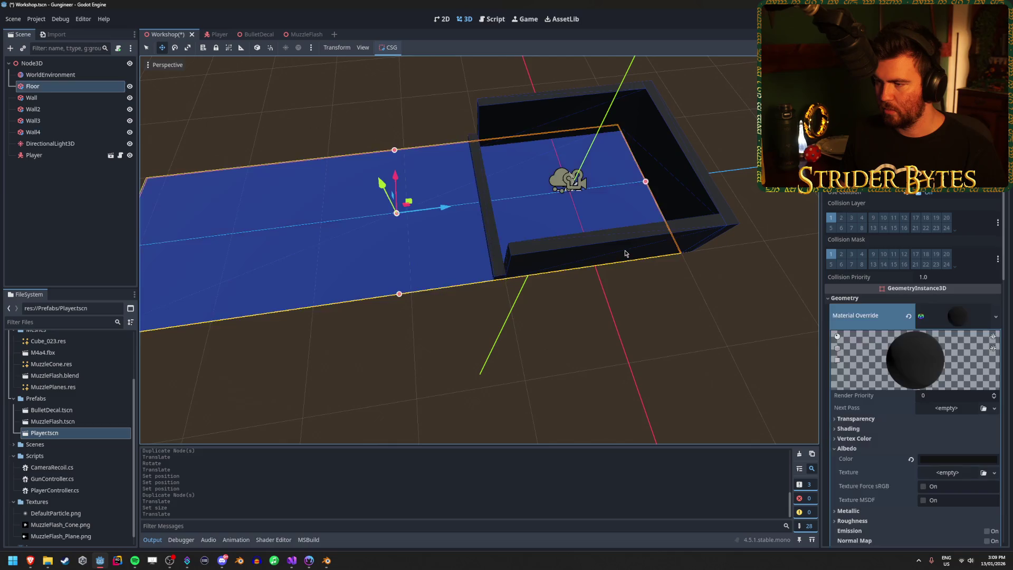
{"action": "left_click", "coordinate": [543, 262]}
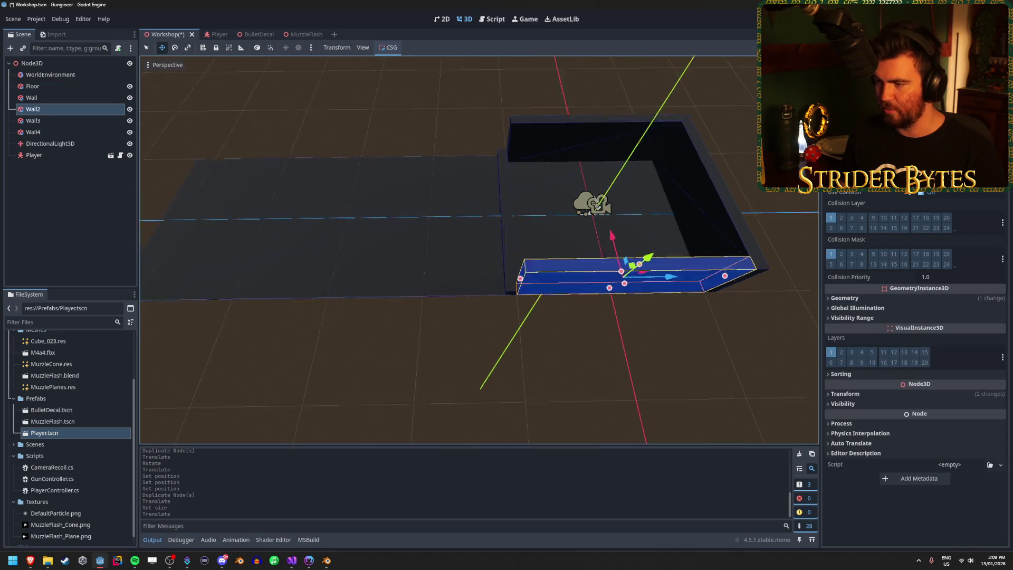
{"action": "left_click_drag", "start_coordinate": [390, 296], "coordinate": [133, 291]}
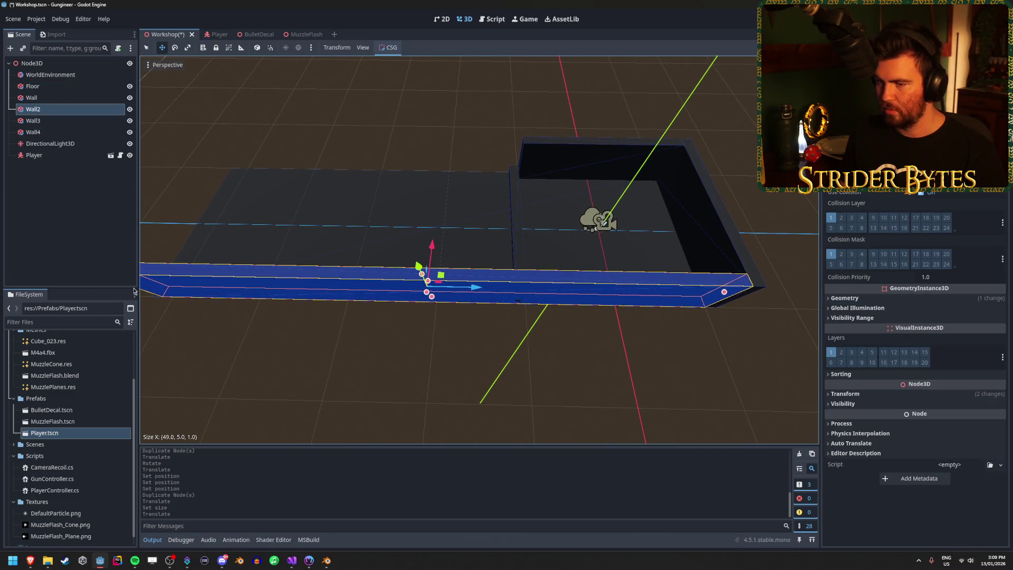
Step: Duplicate Wall3 and move the copy further down the corridor to extend it
{"action": "left_click", "coordinate": [527, 166]}
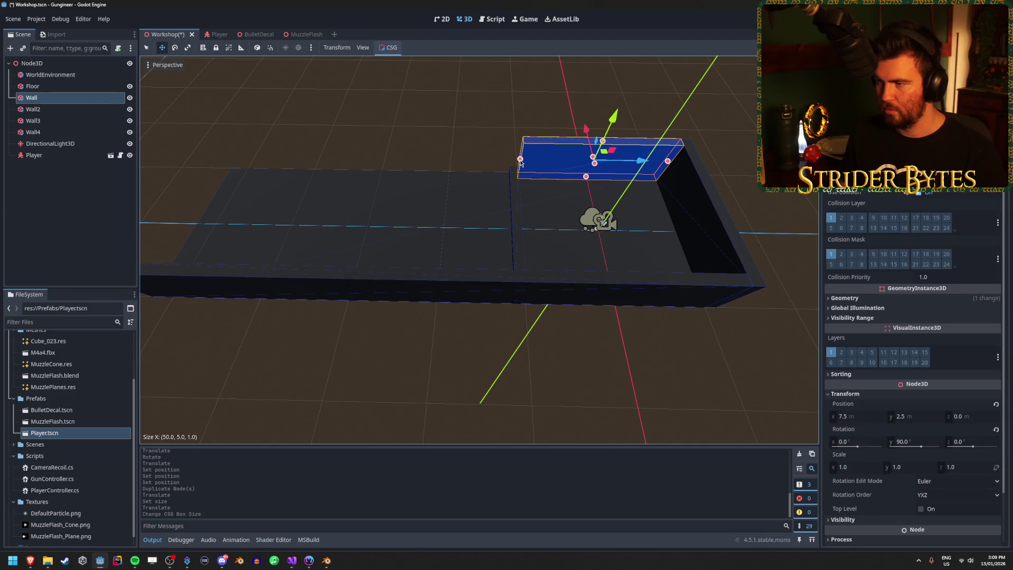
{"action": "left_click", "coordinate": [697, 201]}
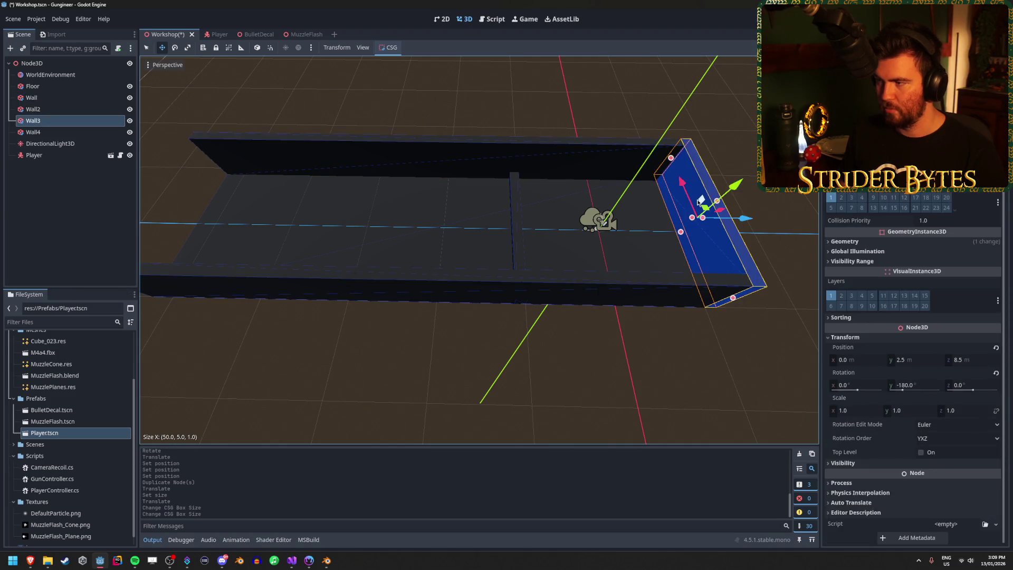
{"action": "key", "text": "ctrl+d"}
{"action": "left_click_drag", "start_coordinate": [741, 218], "coordinate": [199, 235]}
{"action": "left_click", "coordinate": [227, 222]}
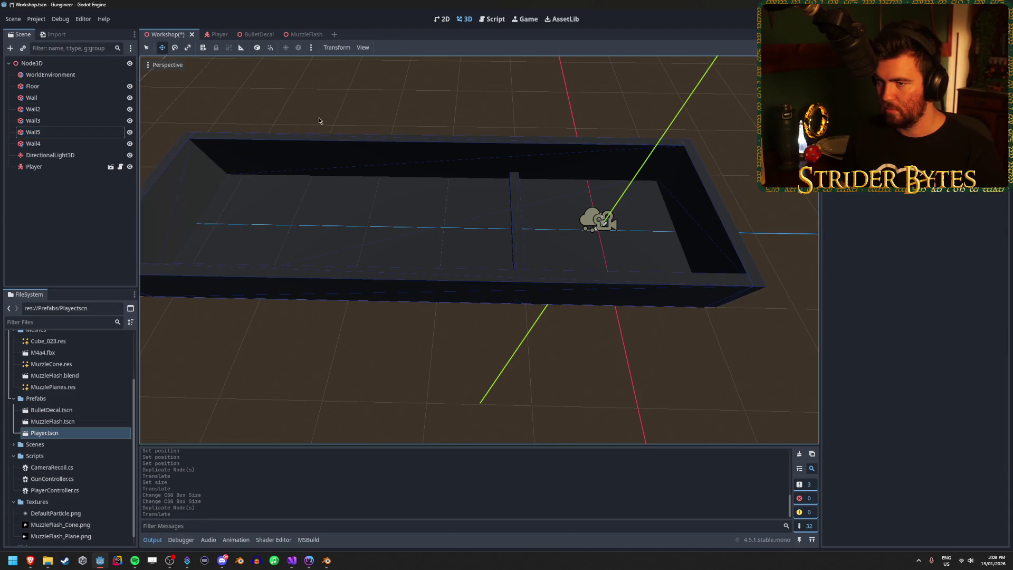
{"action": "key", "text": "w"}
{"action": "key", "text": "s"}
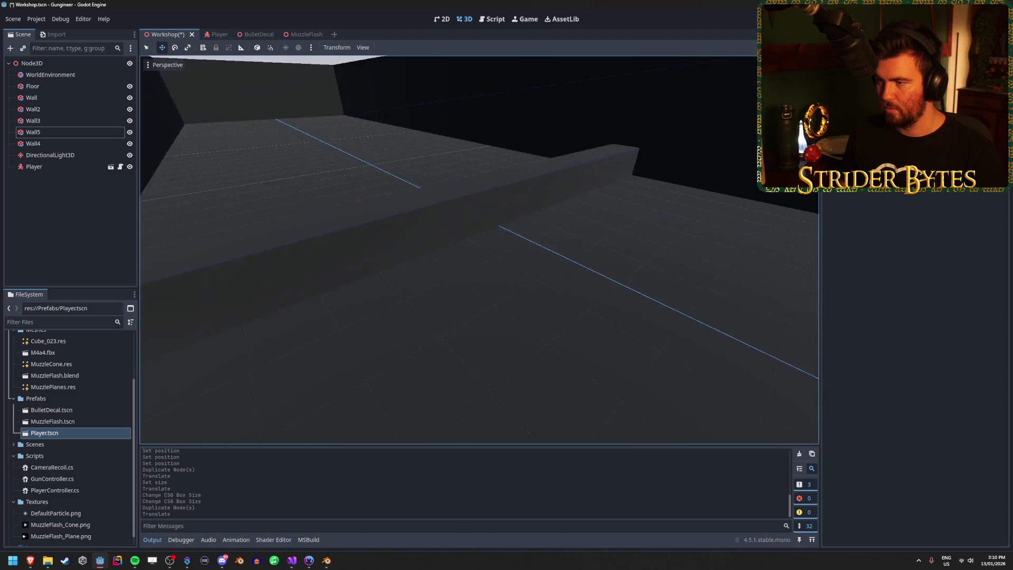
Step: Duplicate the Floor and raise the Floor2 copy 4 units up as a ceiling
{"action": "left_click", "coordinate": [484, 189]}
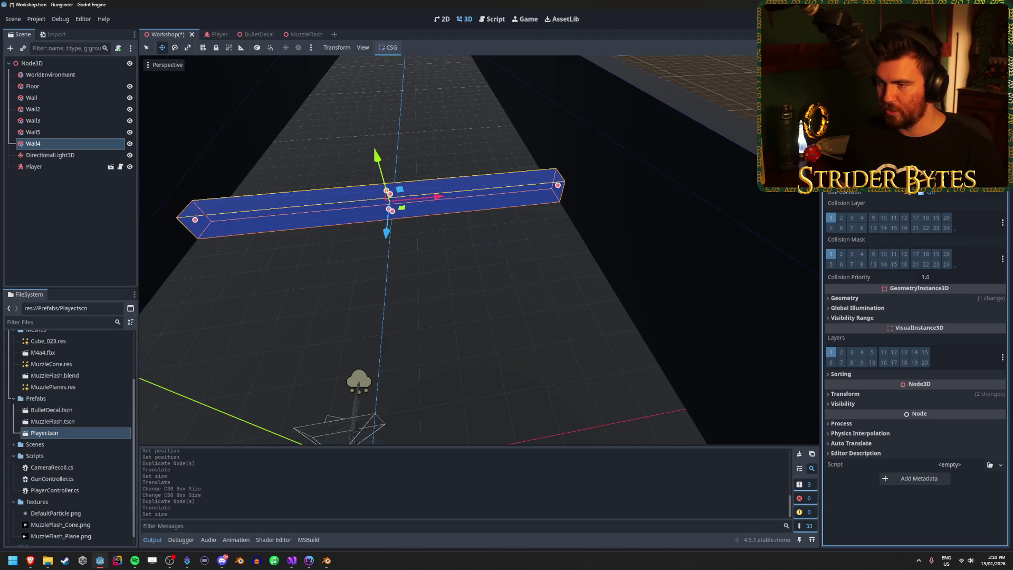
{"action": "key", "text": "w"}
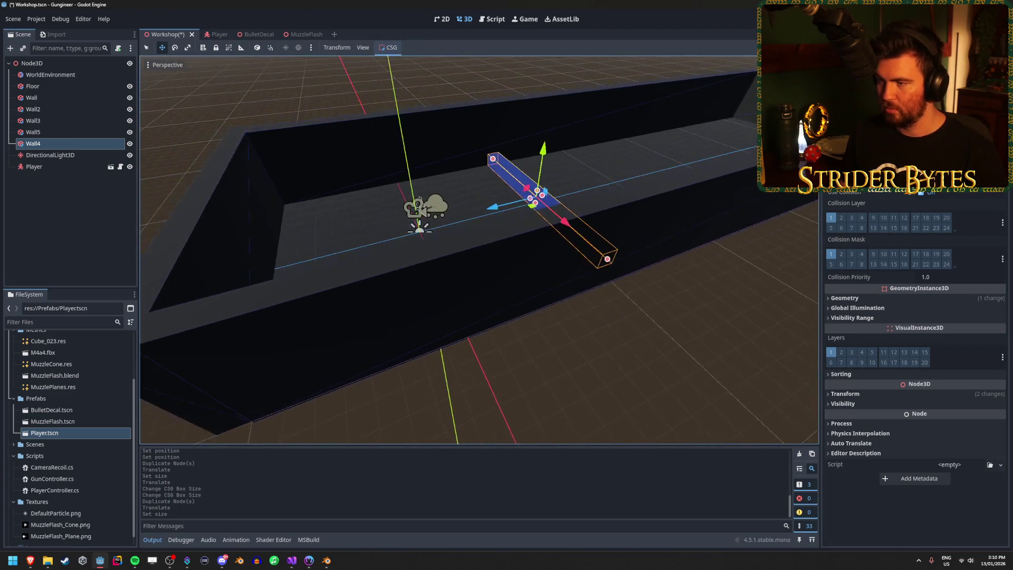
{"action": "left_click", "coordinate": [654, 159]}
{"action": "key", "text": "ctrl+d"}
{"action": "left_click_drag", "start_coordinate": [654, 160], "coordinate": [666, 32]}
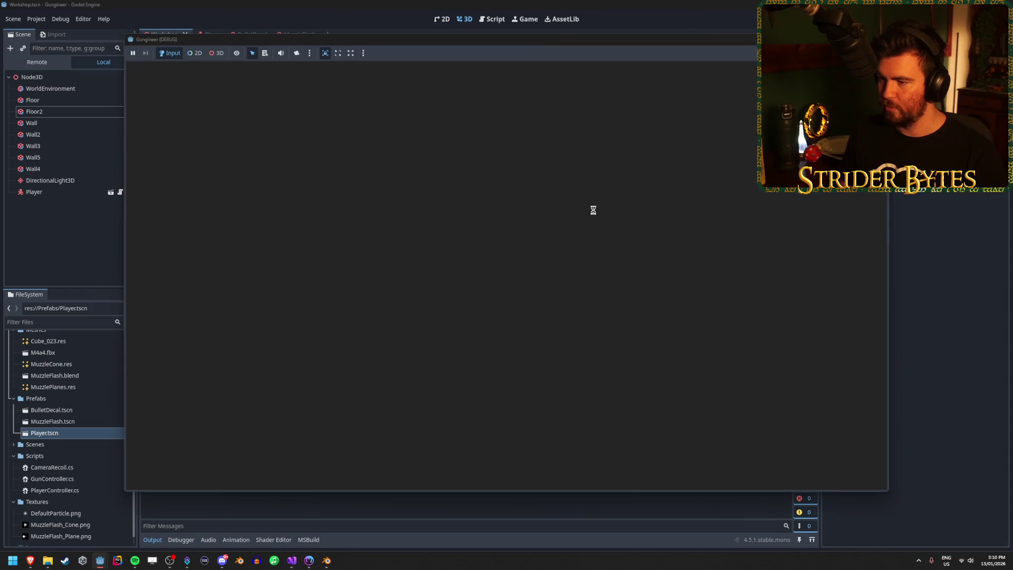
Step: Walk the player around the range toward and away from the raised block, then stop the game with F8
{"action": "key", "text": "w"}
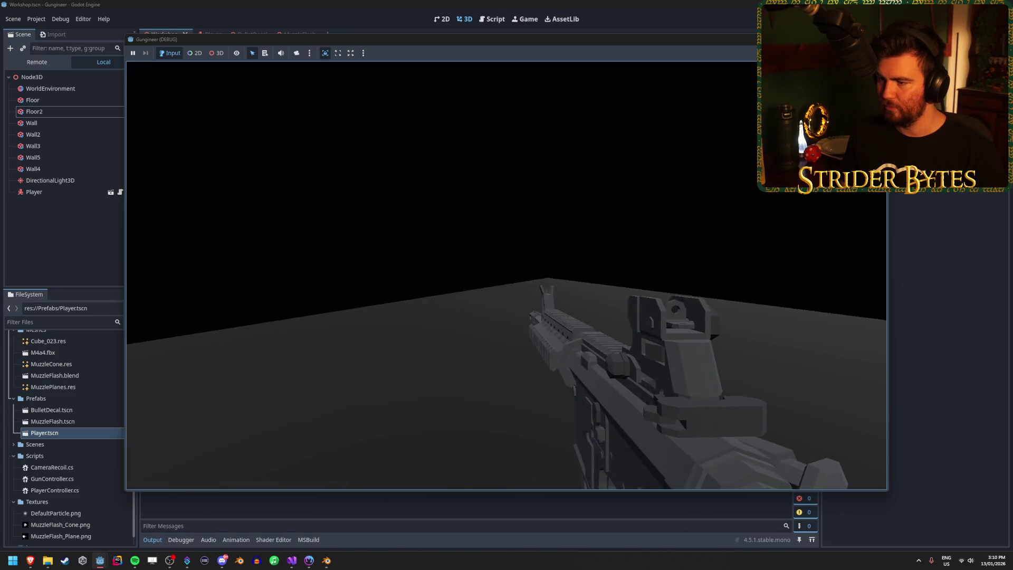
{"action": "key", "text": "s"}
{"action": "key", "text": "w"}
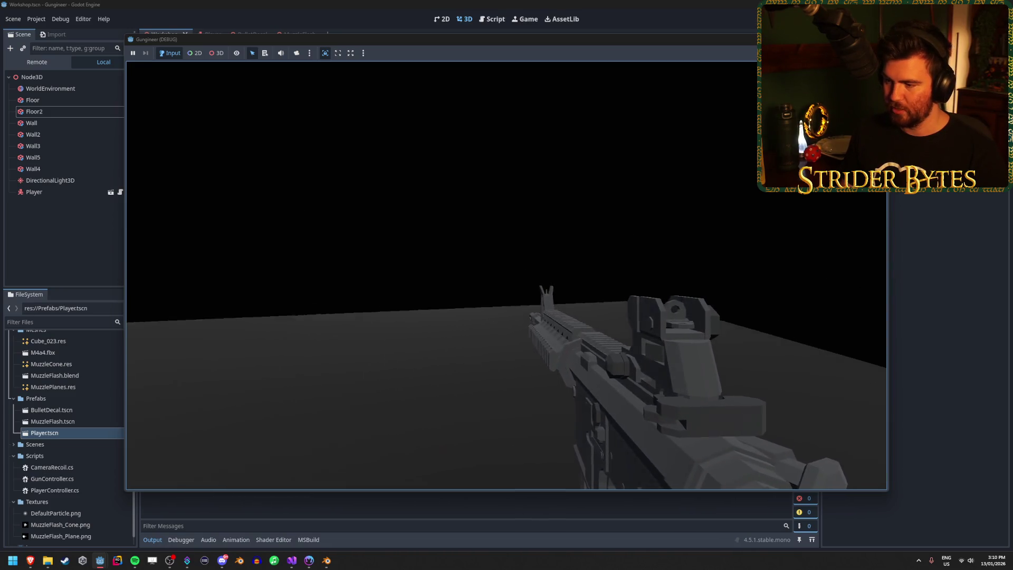
{"action": "key", "text": "s"}
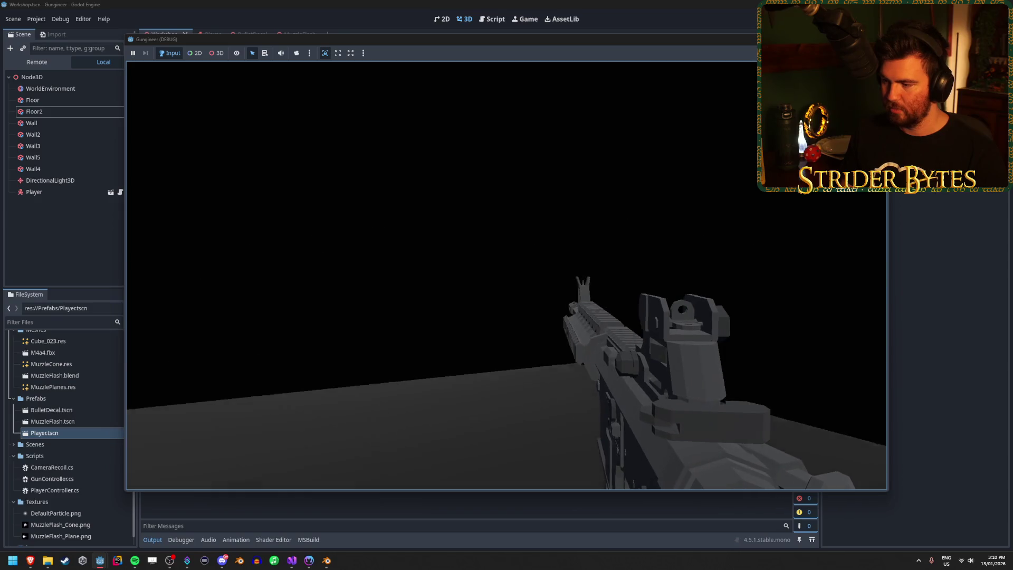
{"action": "key", "text": "a"}
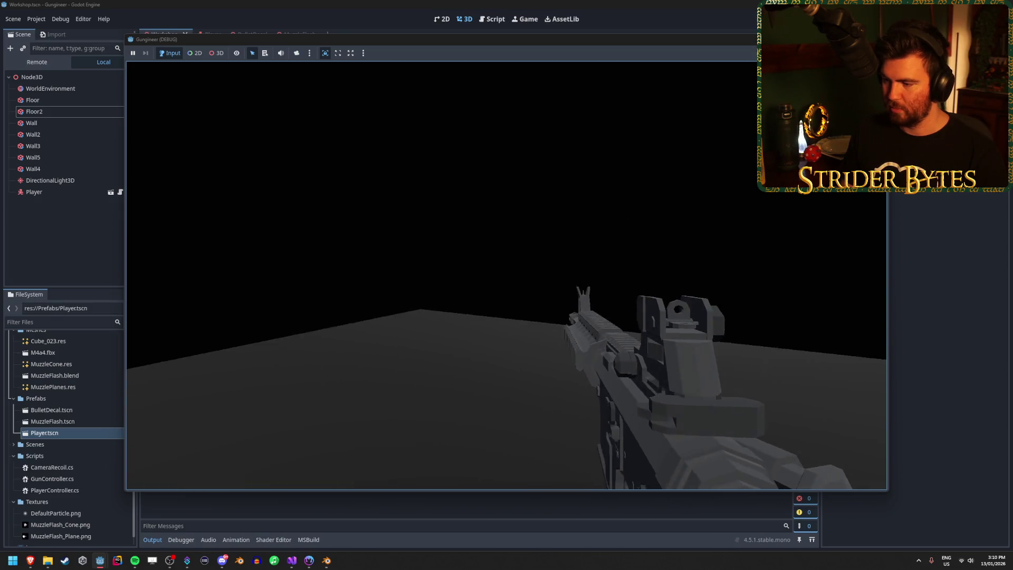
{"action": "key", "text": "F8"}
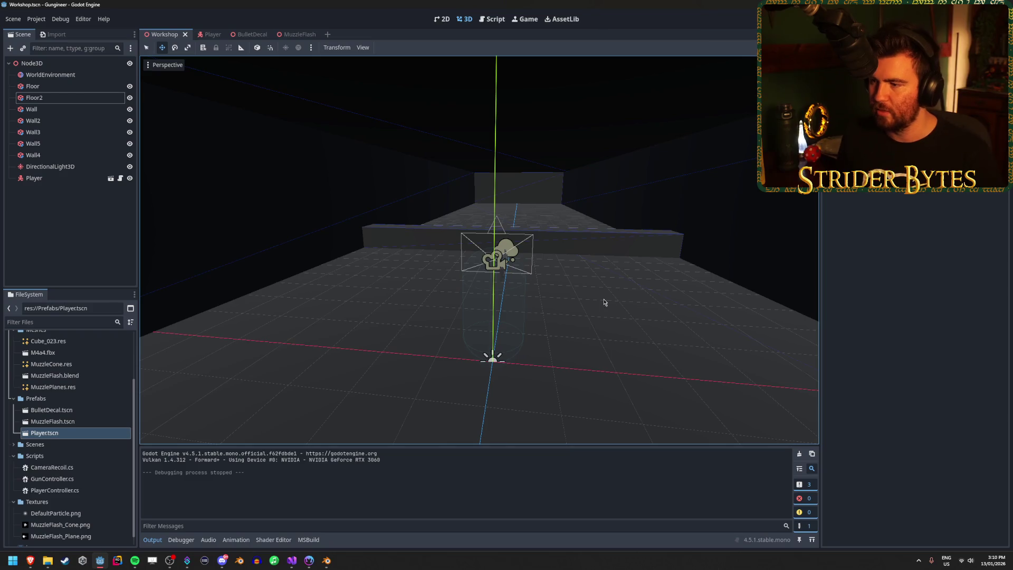
Step: Select the Floor-through-Wall4 nodes and try choosing a new parent, then dismiss it
{"action": "left_click_drag", "start_coordinate": [615, 293], "coordinate": [280, 292]}
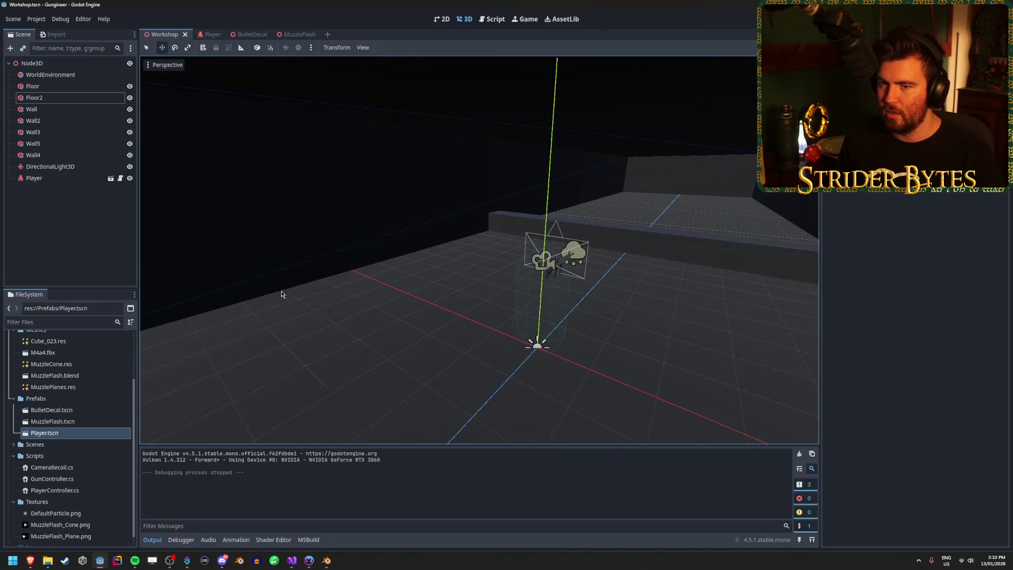
{"action": "left_click", "coordinate": [47, 222]}
{"action": "left_click", "coordinate": [33, 109]}
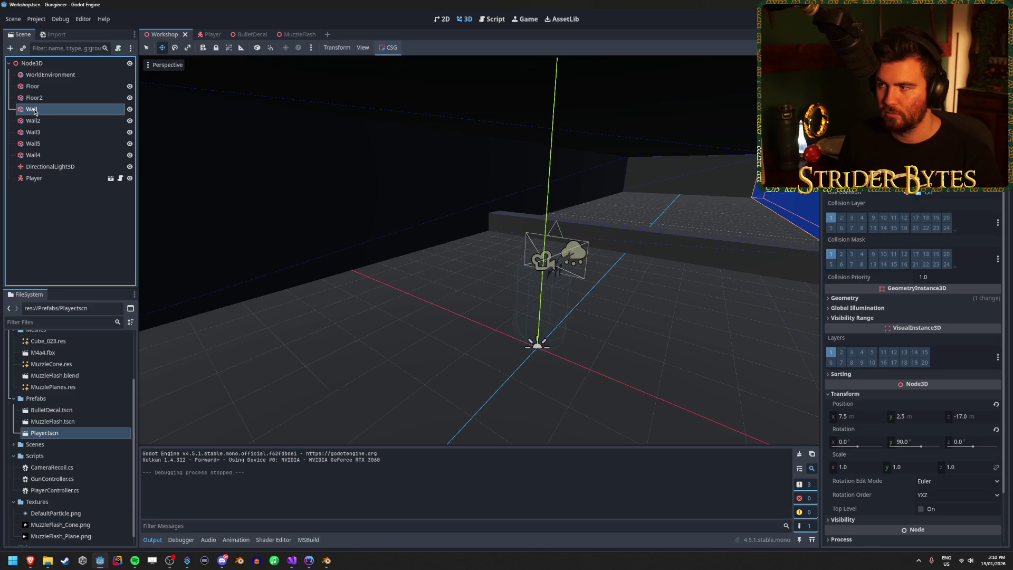
{"action": "left_click", "coordinate": [32, 155]}
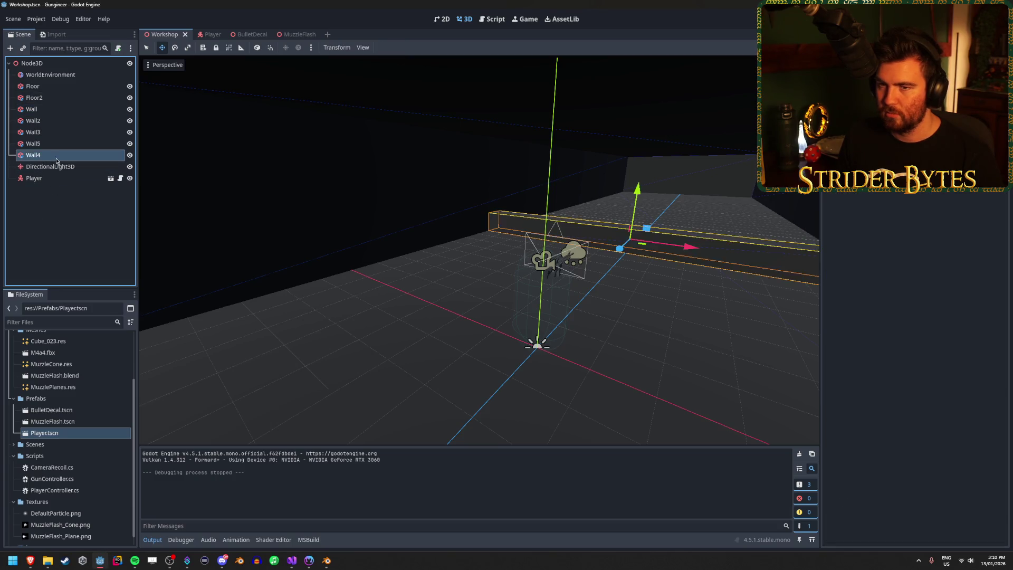
{"action": "left_click", "coordinate": [56, 87], "text": "shift"}
{"action": "right_click", "coordinate": [59, 91]}
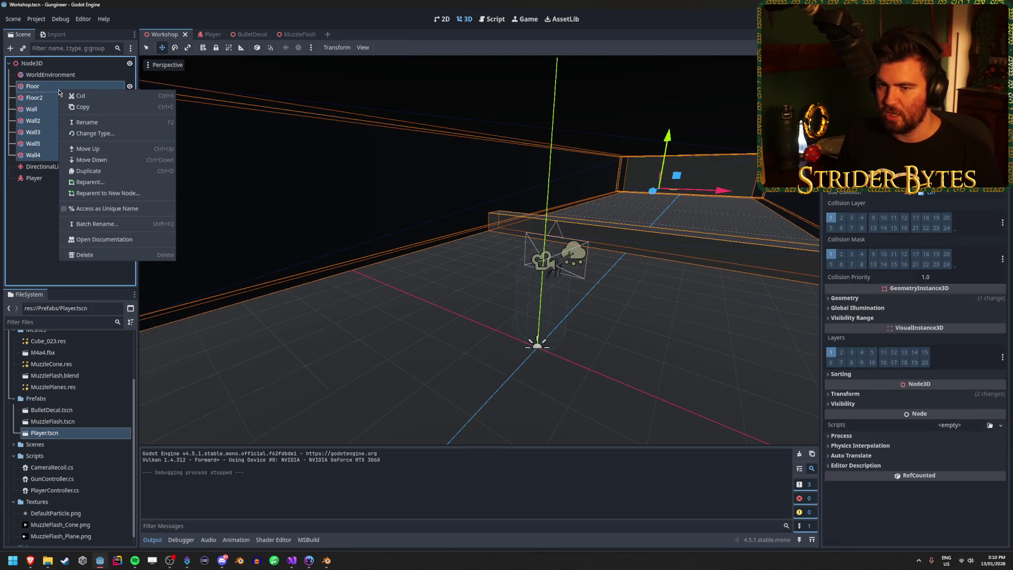
{"action": "left_click", "coordinate": [83, 183]}
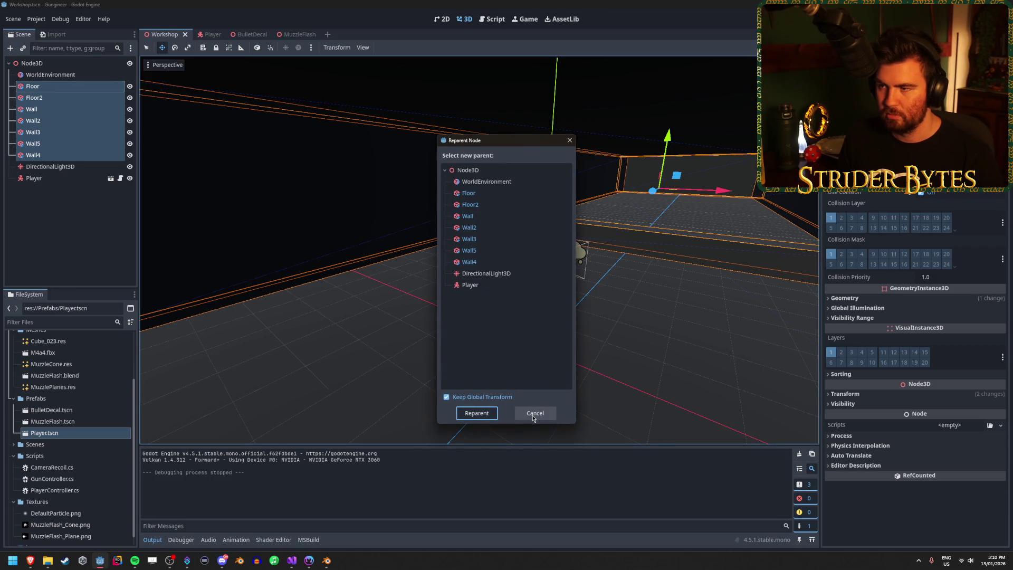
{"action": "left_click", "coordinate": [482, 419]}
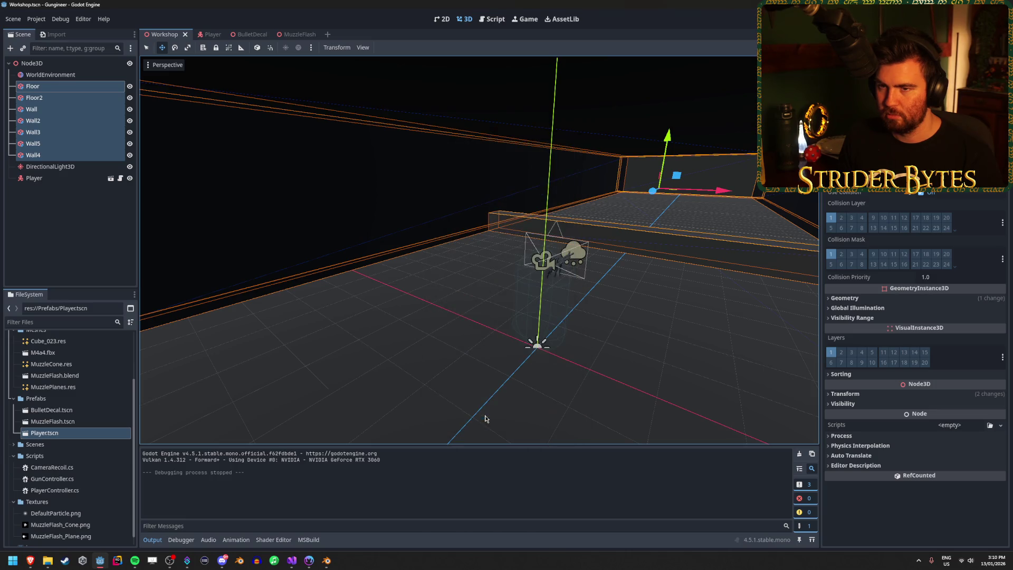
Step: Add a plain Node3D under the scene root and move it above Floor
{"action": "right_click", "coordinate": [68, 217]}
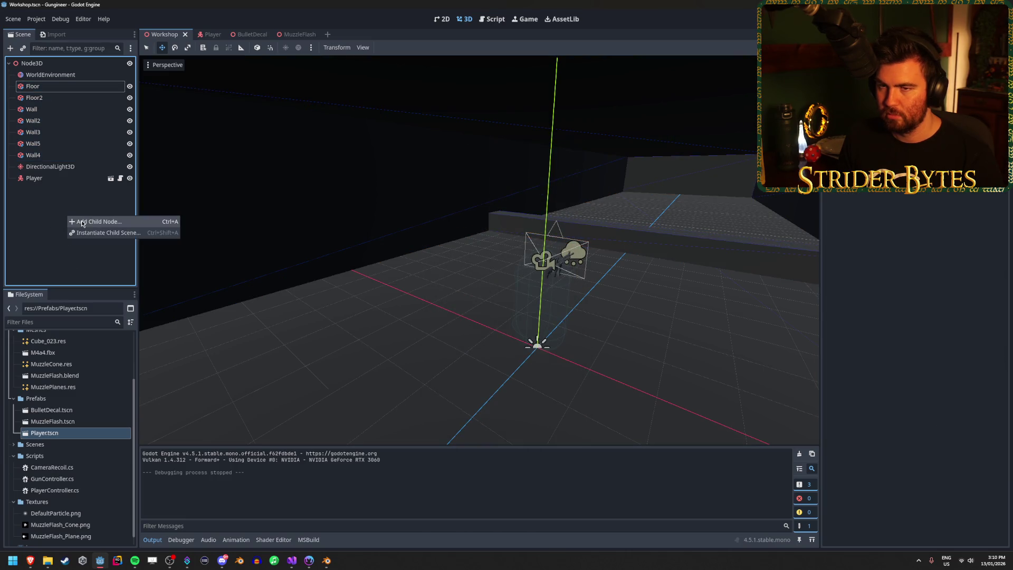
{"action": "left_click", "coordinate": [82, 221]}
{"action": "type", "text": "node"}
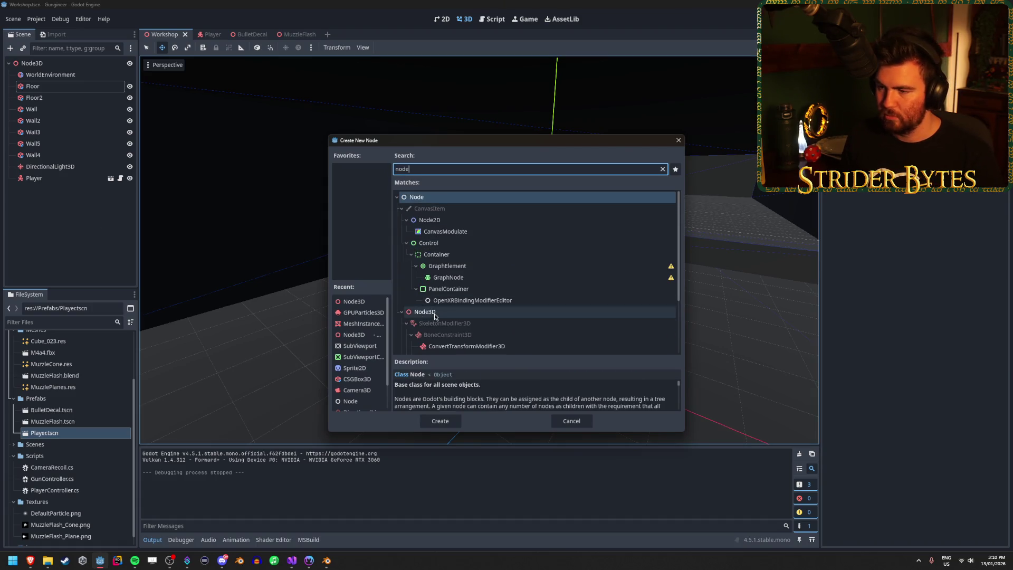
{"action": "double_click", "coordinate": [438, 311]}
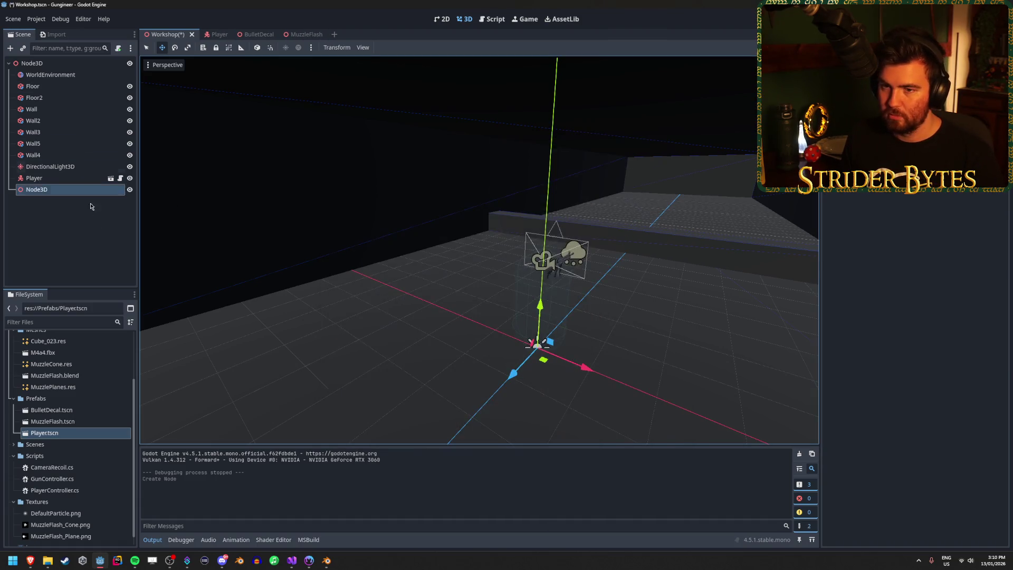
{"action": "left_click_drag", "start_coordinate": [46, 191], "coordinate": [46, 84]}
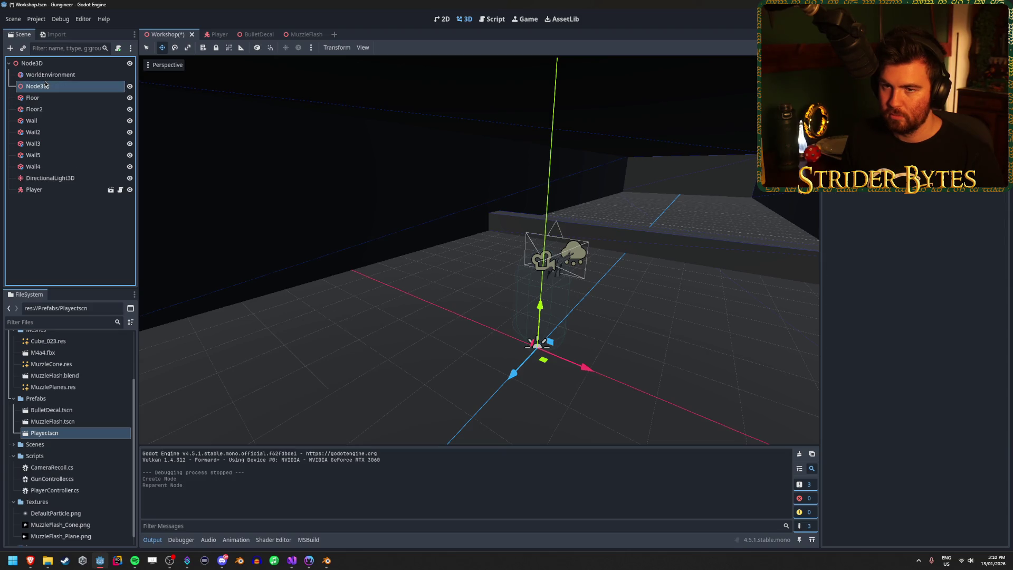
Step: Put Floor through Wall4 inside the new Node3D and save the scene
{"action": "left_click", "coordinate": [42, 99]}
{"action": "left_click", "coordinate": [32, 166], "text": "shift"}
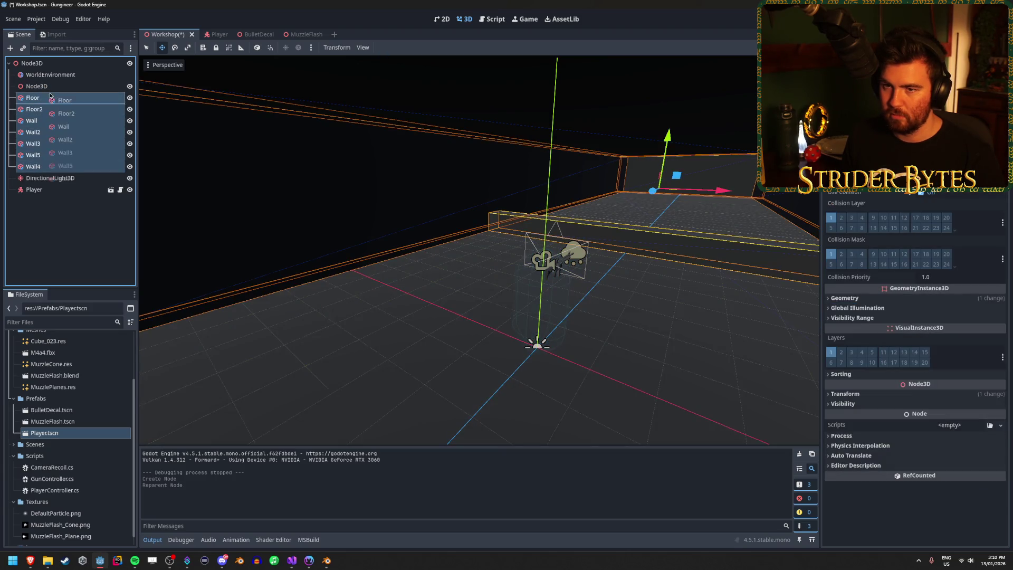
{"action": "left_click_drag", "start_coordinate": [52, 98], "coordinate": [28, 89]}
{"action": "left_click", "coordinate": [130, 86]}
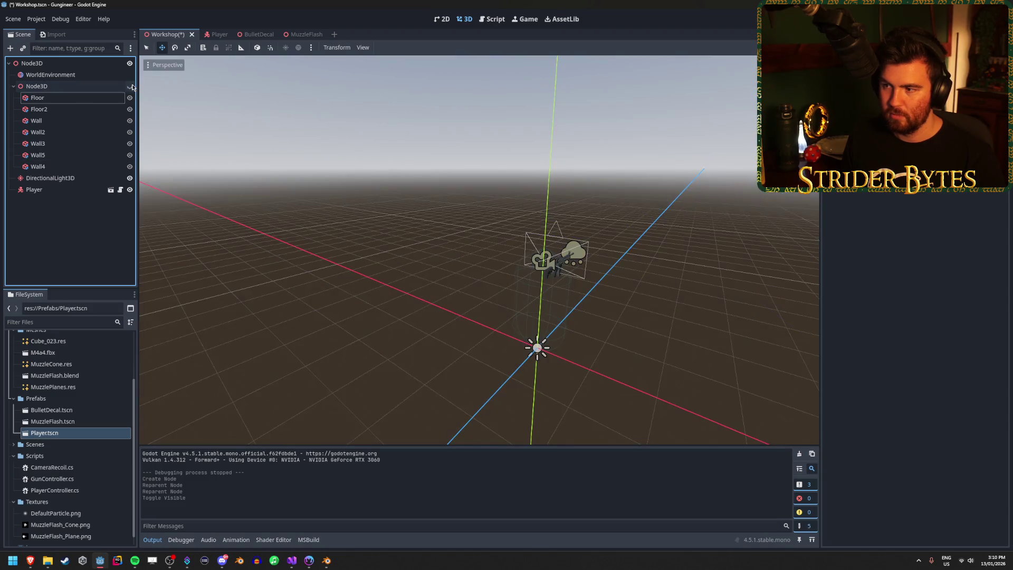
{"action": "left_click", "coordinate": [130, 86]}
{"action": "key", "text": "ctrl+s"}
Step: Rename the new Node3D group to Level
{"action": "left_click_drag", "start_coordinate": [266, 261], "coordinate": [338, 259]}
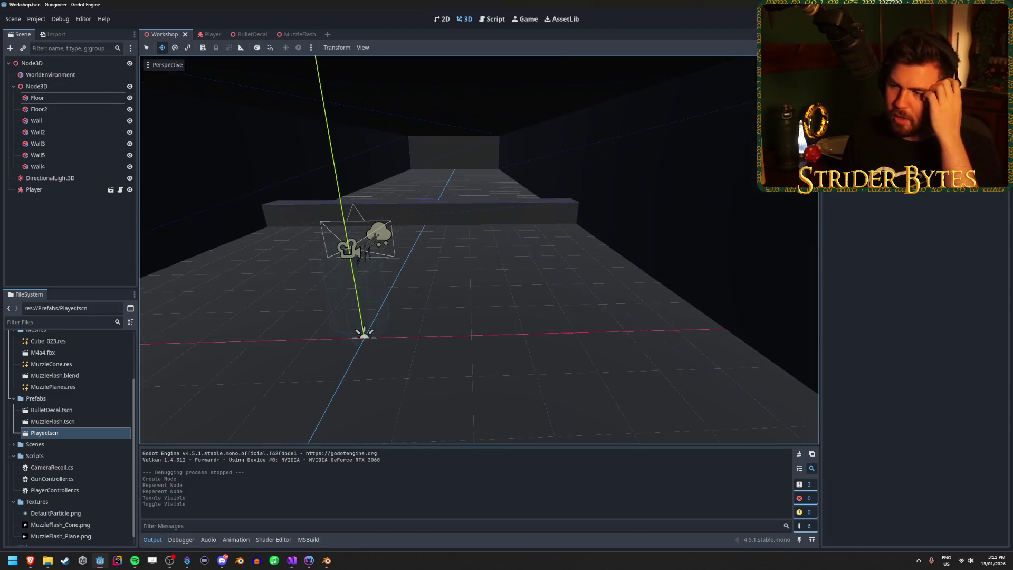
{"action": "mouse_move", "coordinate": [498, 203]}
{"action": "left_mouse_down"}
{"action": "mouse_move", "coordinate": [443, 208]}
{"action": "mouse_move", "coordinate": [485, 203]}
{"action": "mouse_move", "coordinate": [458, 209]}
{"action": "mouse_move", "coordinate": [453, 248]}
{"action": "mouse_move", "coordinate": [226, 144]}
{"action": "left_mouse_up"}
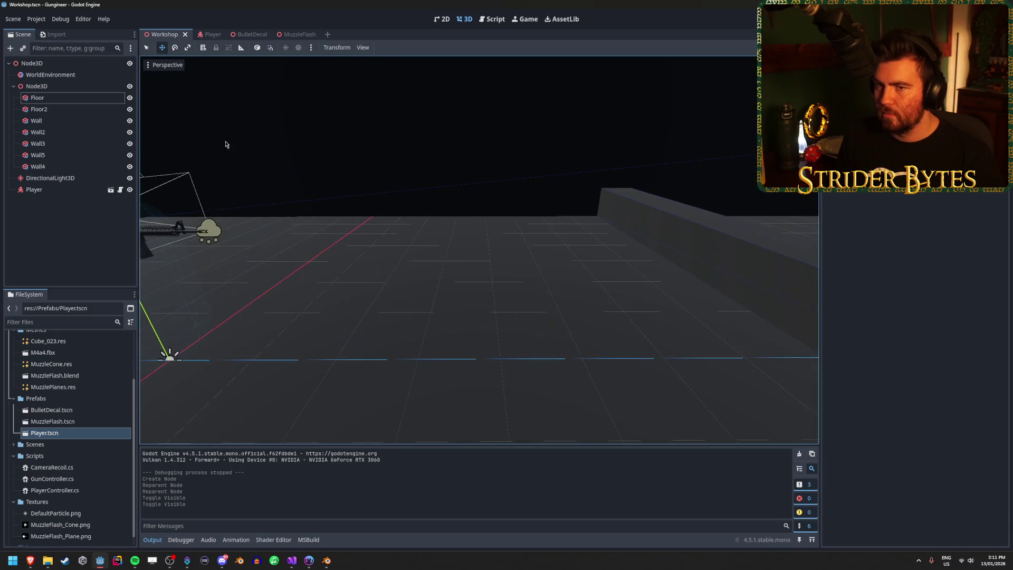
{"action": "double_click", "coordinate": [74, 87]}
{"action": "type", "text": "Level"}
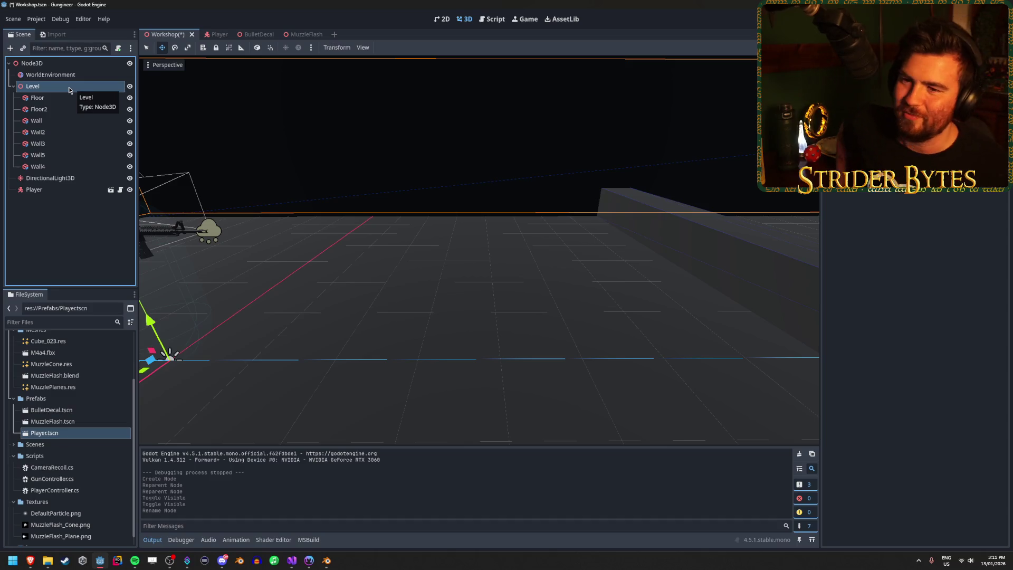
{"action": "left_click", "coordinate": [73, 247]}
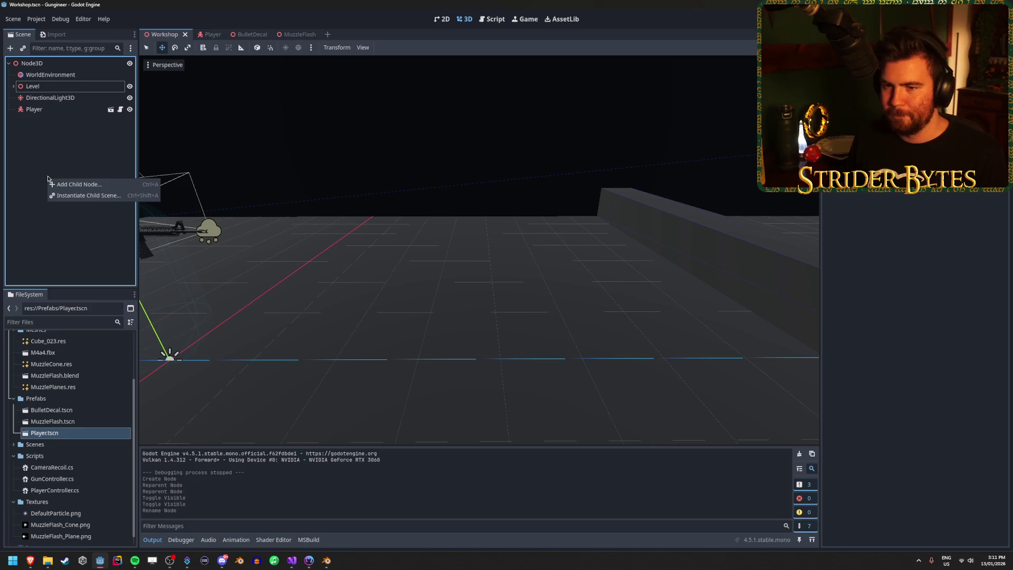
{"action": "left_click_drag", "start_coordinate": [486, 203], "coordinate": [453, 232]}
{"action": "left_click_drag", "start_coordinate": [325, 290], "coordinate": [360, 284]}
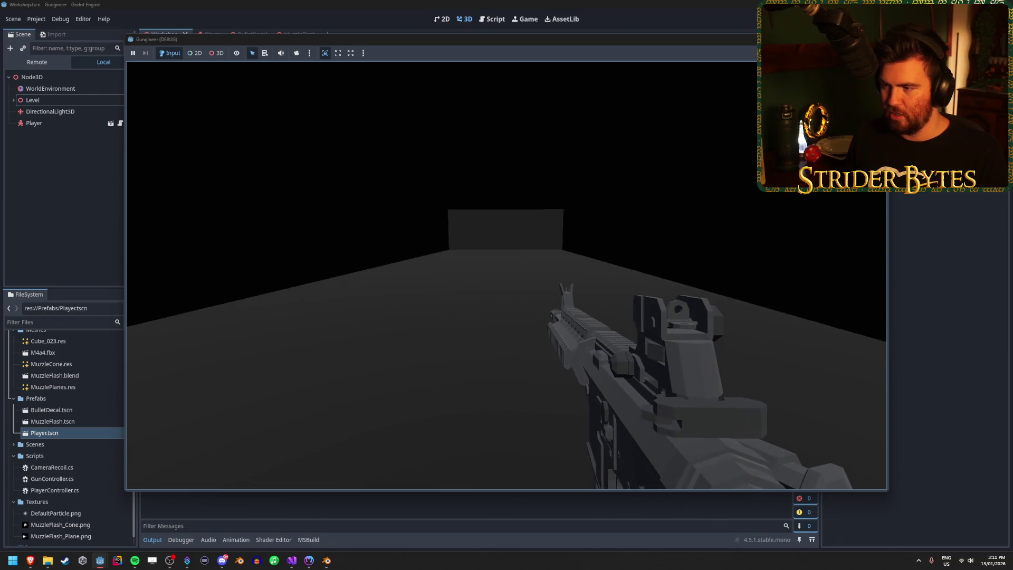
{"action": "left_click", "coordinate": [506, 275]}
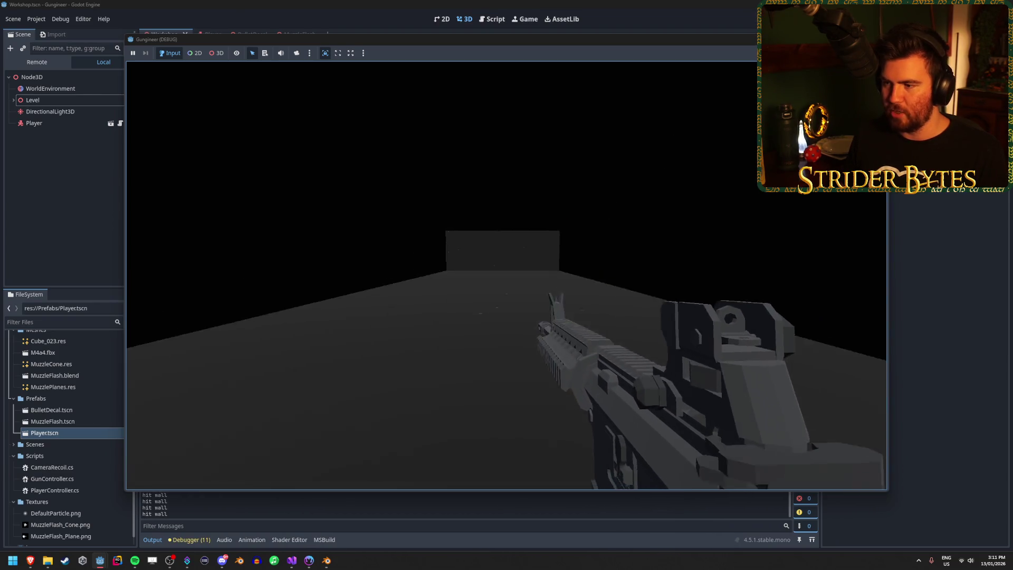
{"action": "left_click", "coordinate": [506, 275]}
{"action": "right_click", "coordinate": [506, 275]}
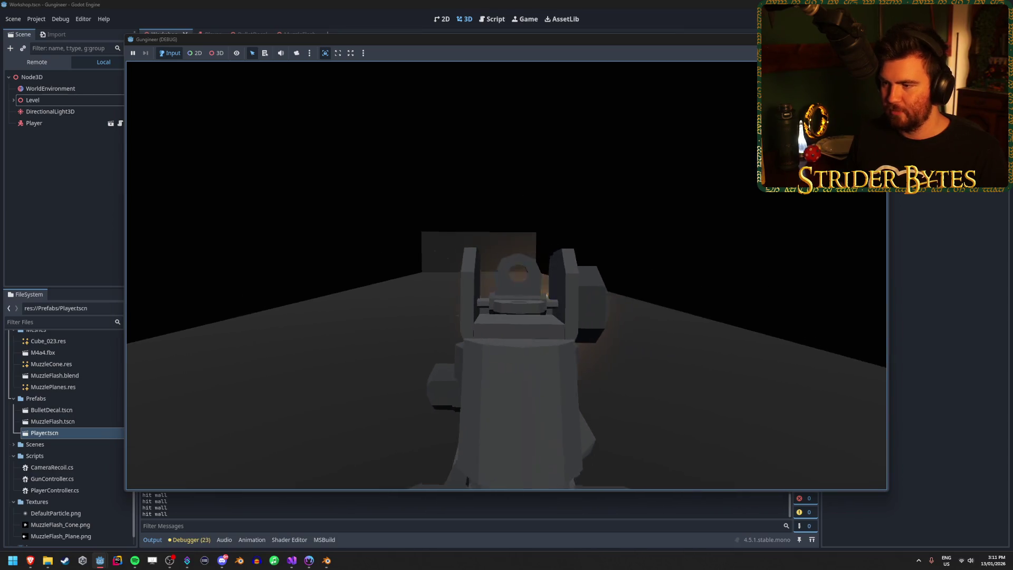
{"action": "left_click", "coordinate": [506, 276]}
{"action": "right_click", "coordinate": [506, 276]}
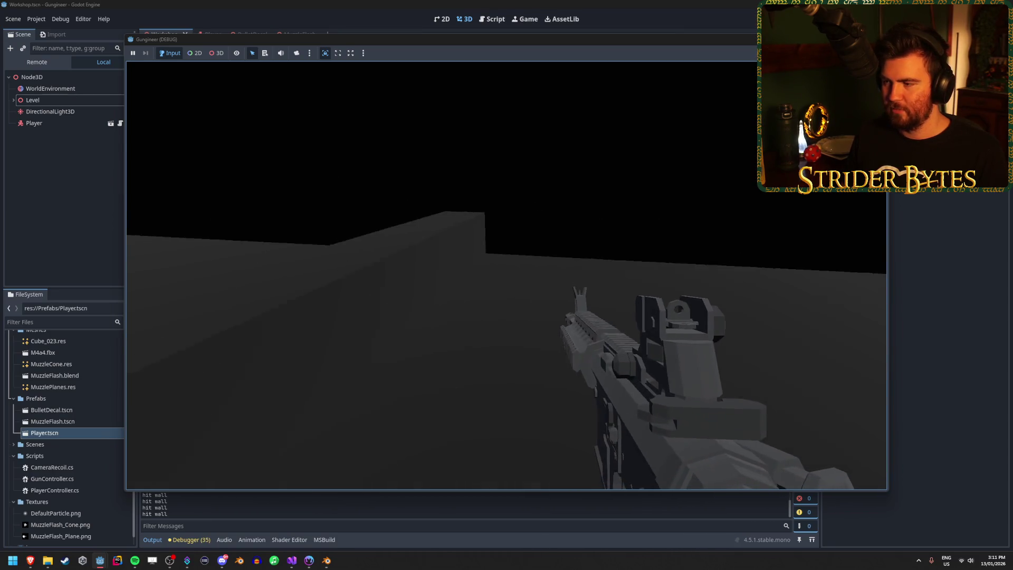
{"action": "key", "text": "Escape"}
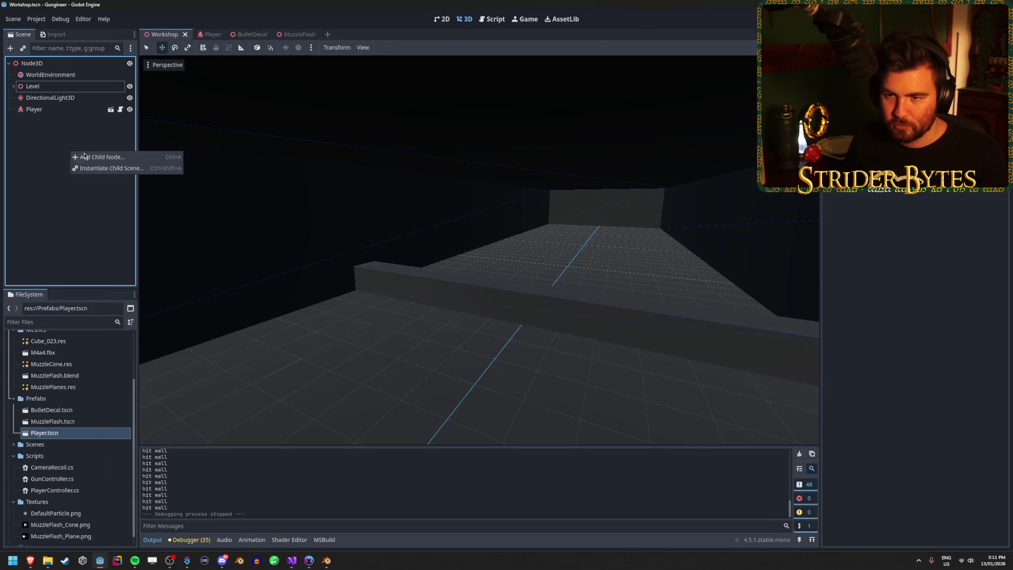
Step: Add an OmniLight3D node to the scene
{"action": "left_click", "coordinate": [85, 157]}
{"action": "type", "text": "light"}
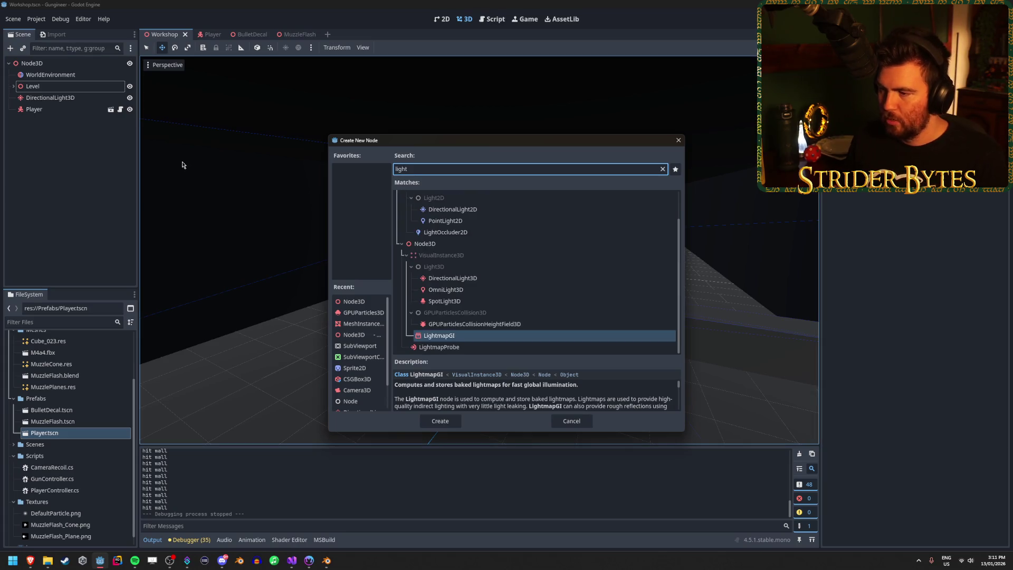
{"action": "left_click", "coordinate": [493, 289]}
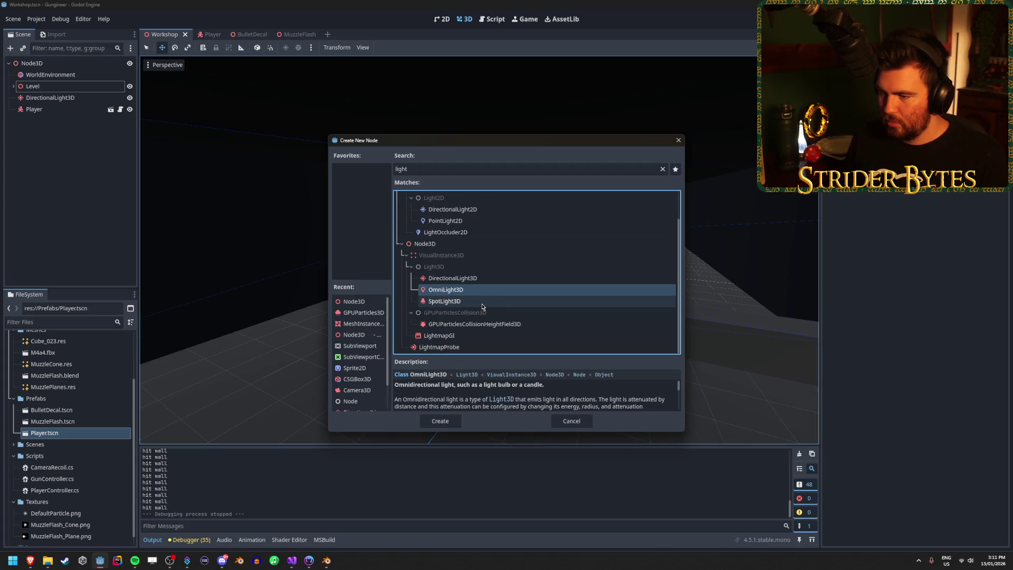
{"action": "double_click", "coordinate": [474, 292]}
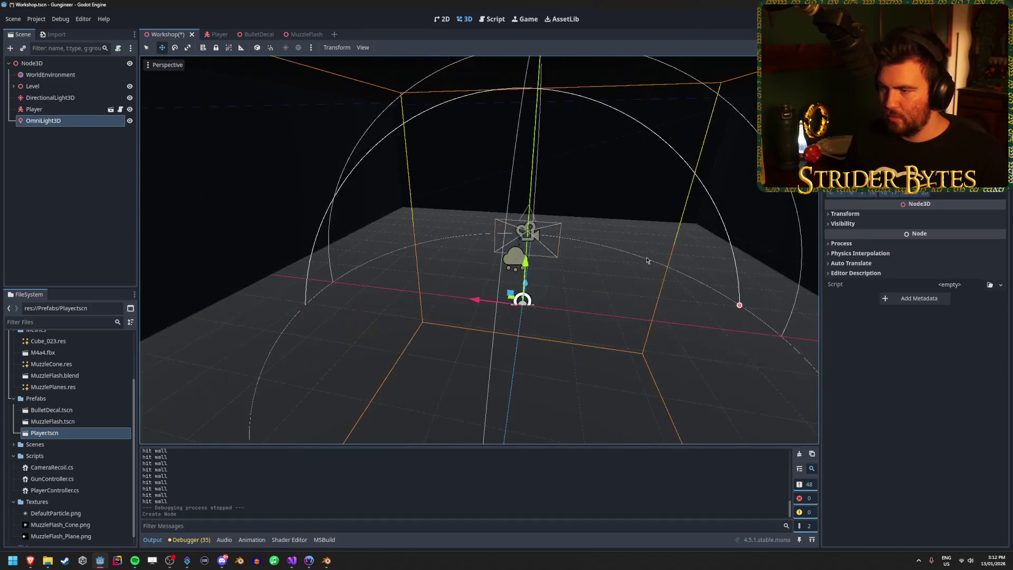
Step: Position the light above the corridor toward its far end
{"action": "mouse_move", "coordinate": [533, 273]}
{"action": "left_mouse_down"}
{"action": "mouse_move", "coordinate": [527, 158]}
{"action": "mouse_move", "coordinate": [491, 210]}
{"action": "left_mouse_up"}
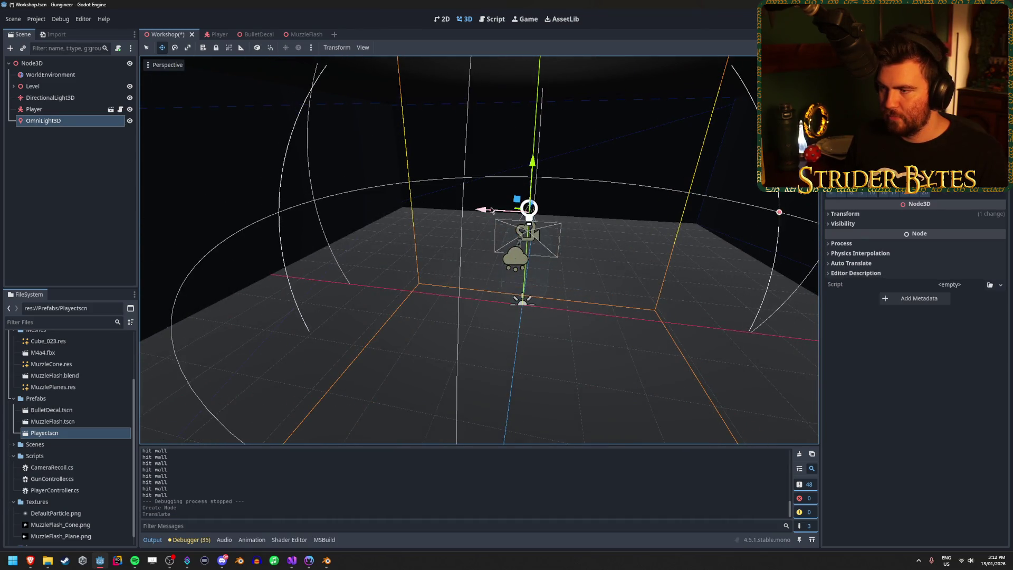
{"action": "left_click_drag", "start_coordinate": [368, 219], "coordinate": [369, 218]}
{"action": "left_click", "coordinate": [37, 120]}
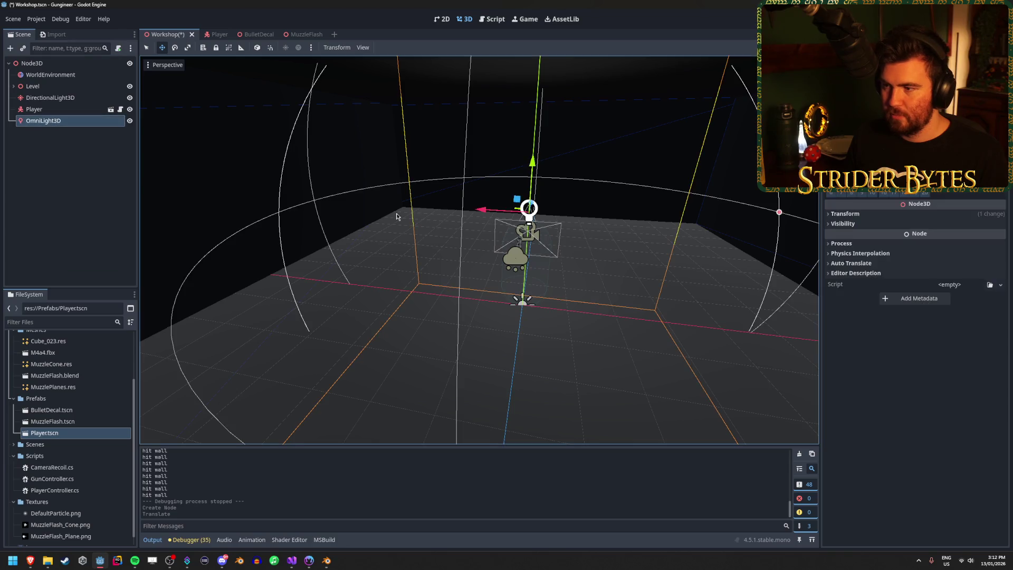
{"action": "left_click_drag", "start_coordinate": [481, 213], "coordinate": [253, 185]}
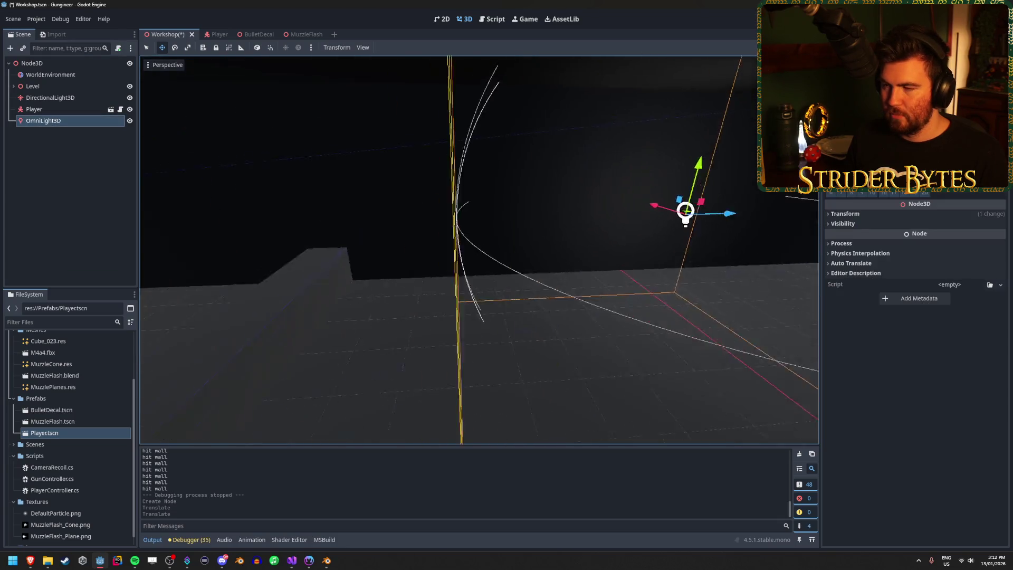
{"action": "mouse_move", "coordinate": [465, 208]}
{"action": "left_mouse_down"}
{"action": "mouse_move", "coordinate": [712, 258]}
{"action": "mouse_move", "coordinate": [661, 260]}
{"action": "left_mouse_up"}
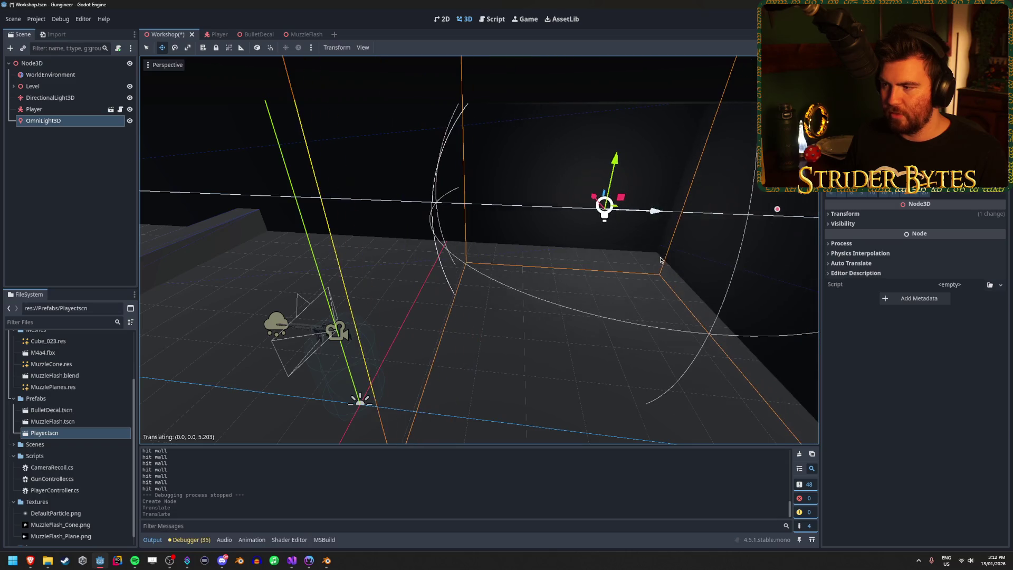
{"action": "left_click_drag", "start_coordinate": [618, 162], "coordinate": [625, 180]}
{"action": "mouse_move", "coordinate": [656, 225]}
{"action": "left_mouse_down"}
{"action": "mouse_move", "coordinate": [685, 225]}
{"action": "mouse_move", "coordinate": [536, 254]}
{"action": "left_mouse_up"}
Step: Duplicate the light three times, spread the copies along X, then save and run with F5
{"action": "key", "text": "ctrl+d"}
{"action": "left_click_drag", "start_coordinate": [338, 229], "coordinate": [632, 266]}
{"action": "key", "text": "ctrl+d"}
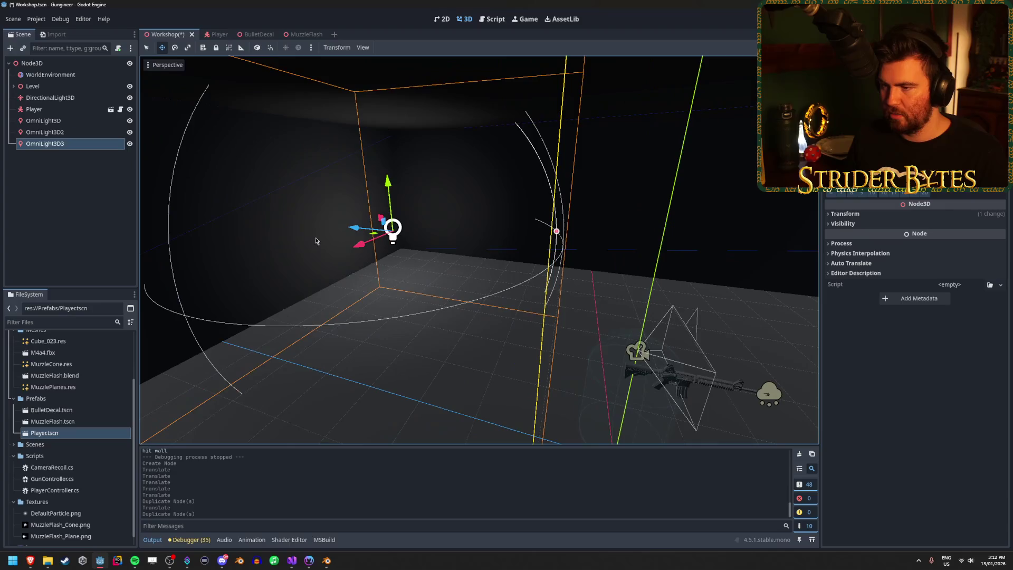
{"action": "mouse_move", "coordinate": [401, 232]}
{"action": "left_mouse_down"}
{"action": "mouse_move", "coordinate": [636, 302]}
{"action": "mouse_move", "coordinate": [437, 298]}
{"action": "mouse_move", "coordinate": [780, 344]}
{"action": "left_mouse_up"}
{"action": "key", "text": "ctrl+d"}
{"action": "key", "text": "f"}
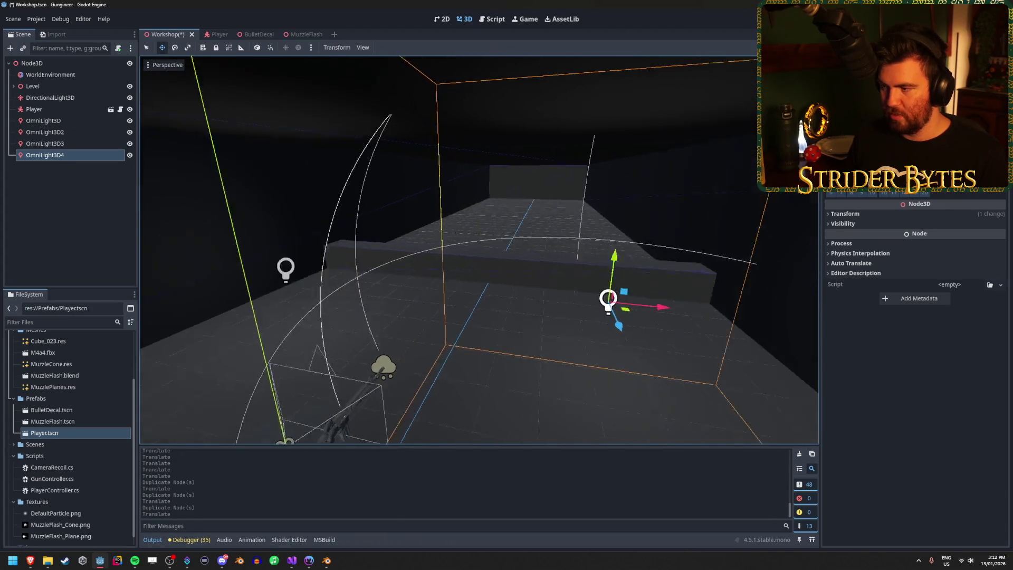
{"action": "left_click_drag", "start_coordinate": [533, 285], "coordinate": [590, 282]}
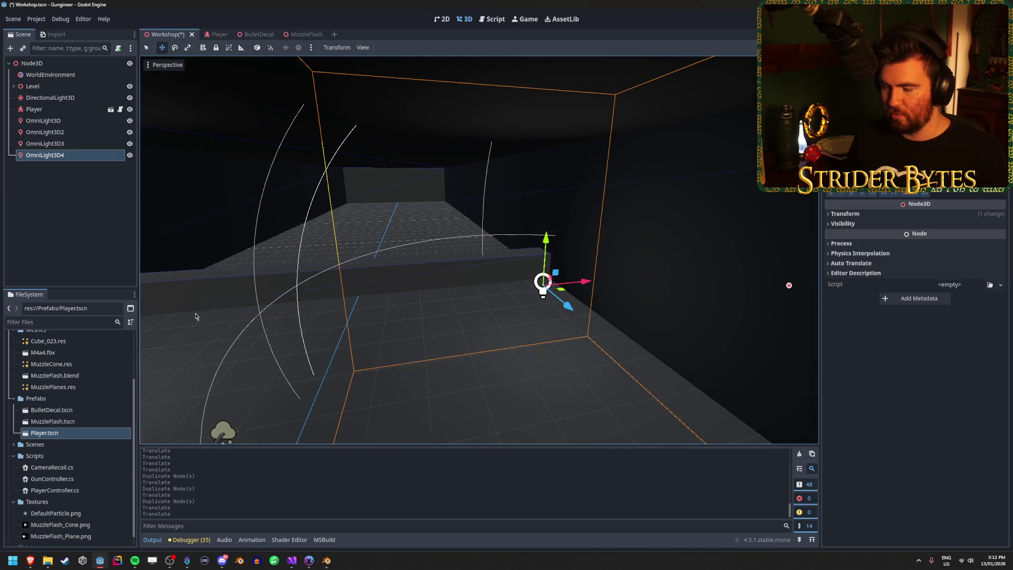
{"action": "key", "text": "F5"}
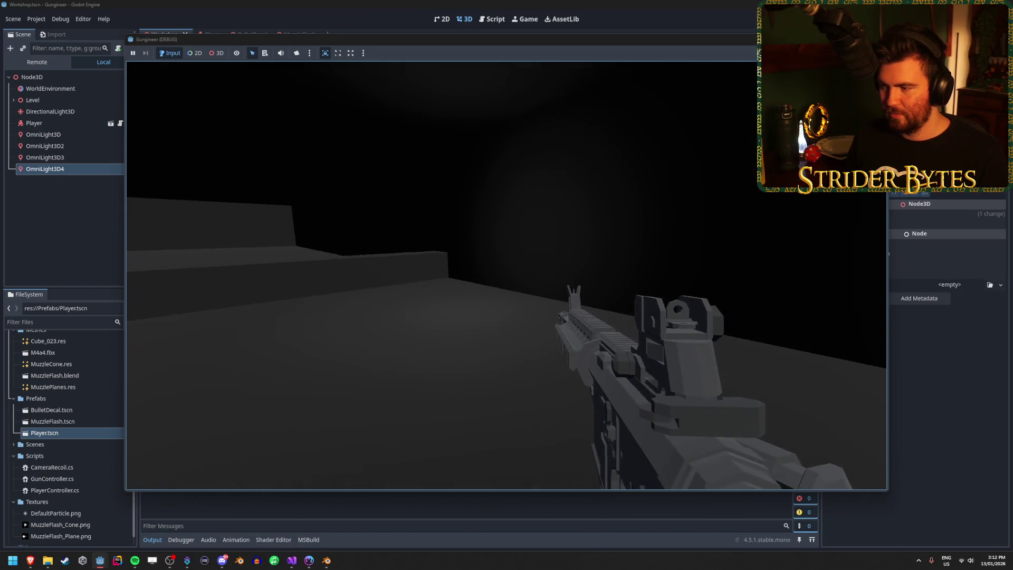
{"action": "key", "text": "Escape"}
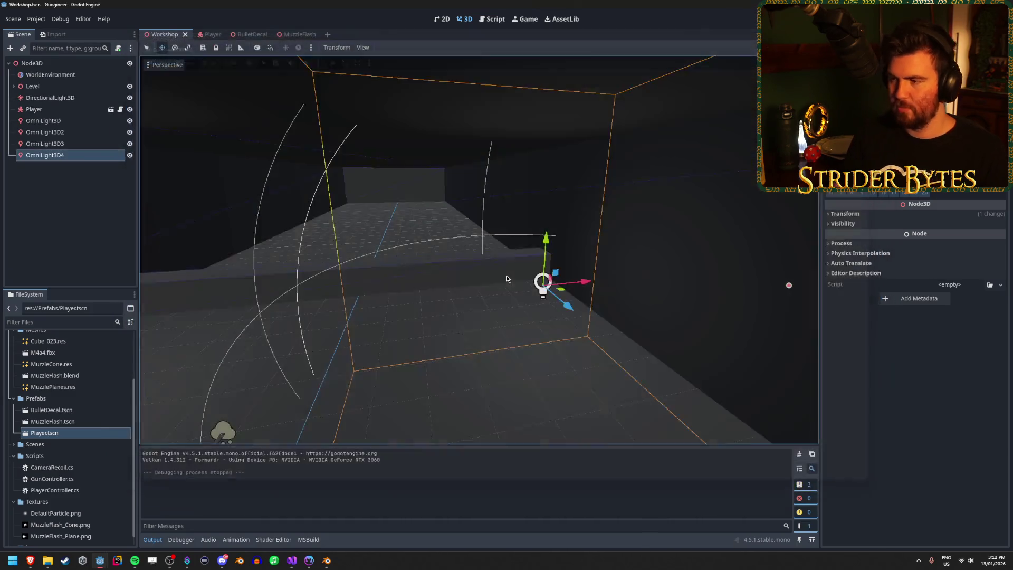
{"action": "left_click", "coordinate": [507, 278]}
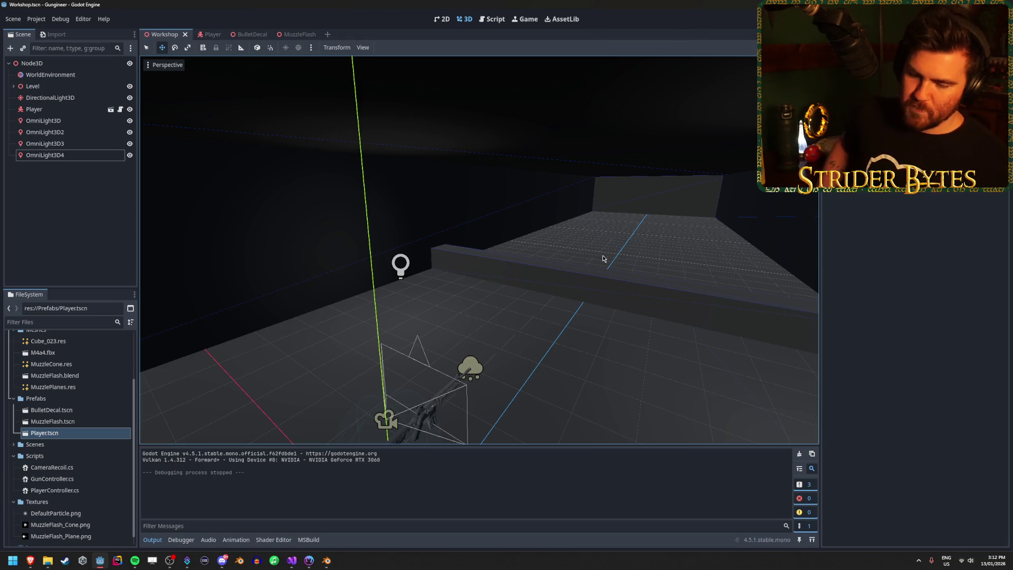
Step: Add a CSGBox3D node by searching 'csg' in the Add Child Node dialog
{"action": "left_click_drag", "start_coordinate": [527, 258], "coordinate": [527, 258]}
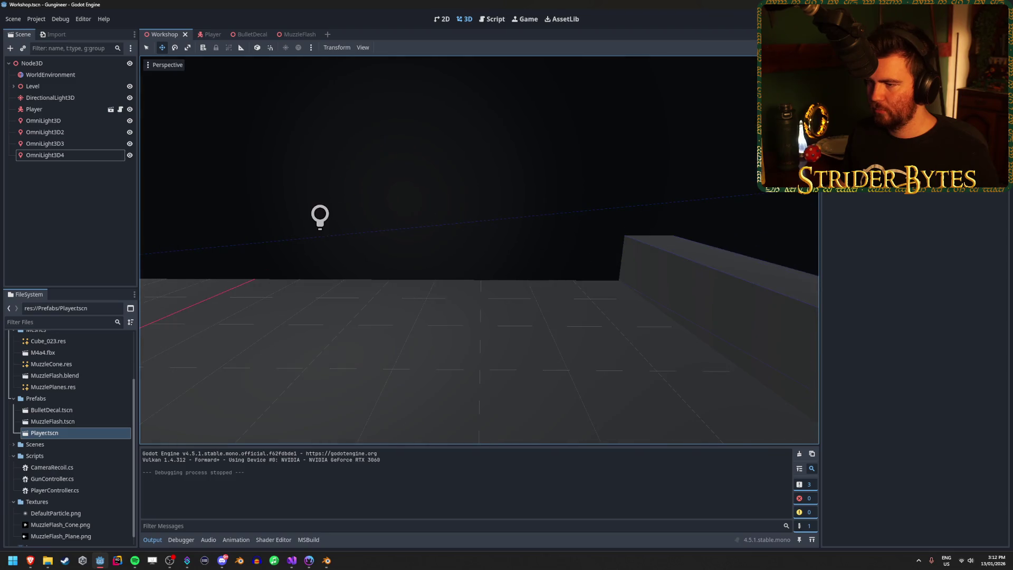
{"action": "left_click", "coordinate": [113, 196]}
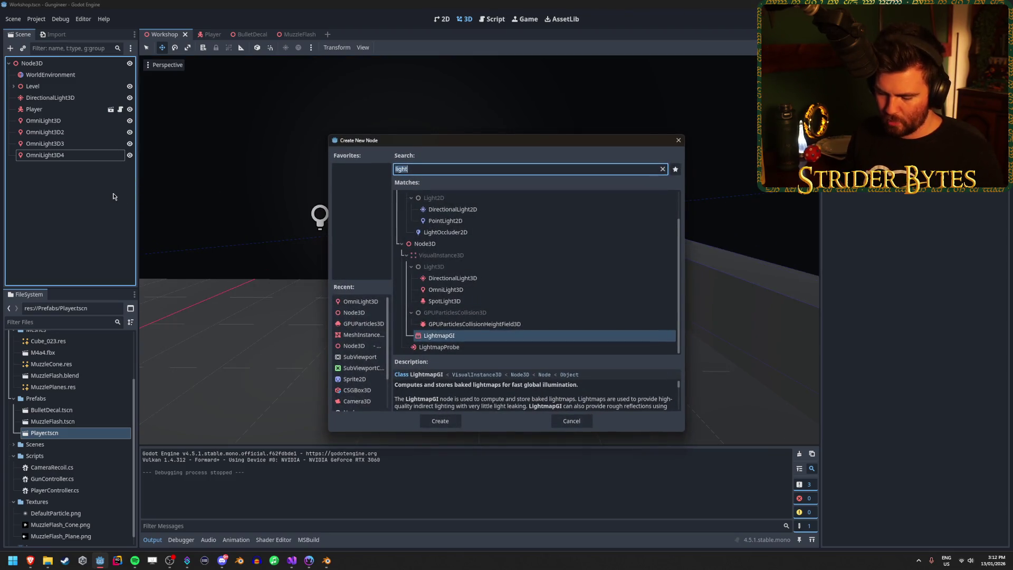
{"action": "type", "text": "mesh"}
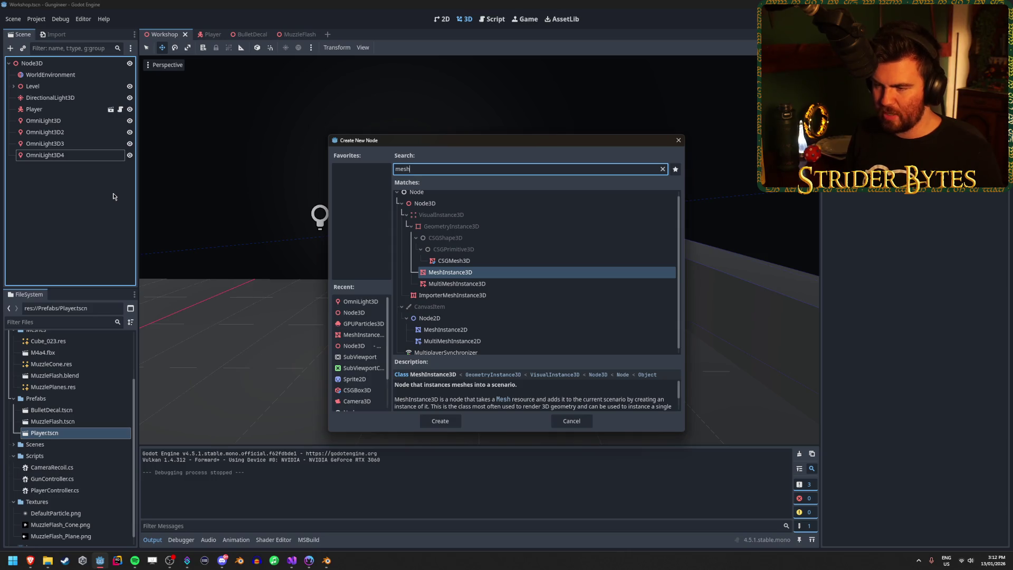
{"action": "key", "text": "ctrl+a"}
{"action": "type", "text": "csg"}
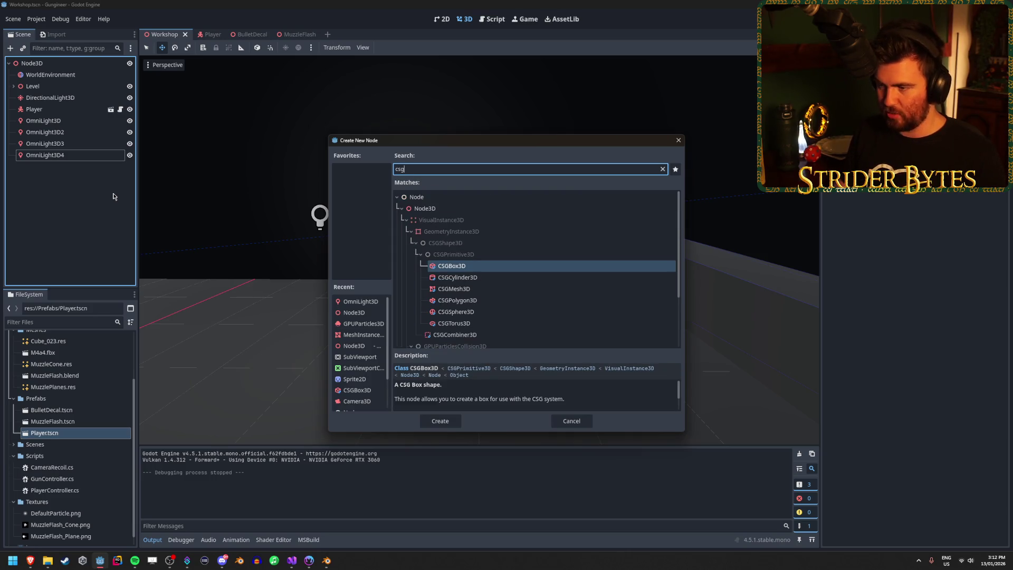
{"action": "double_click", "coordinate": [501, 269]}
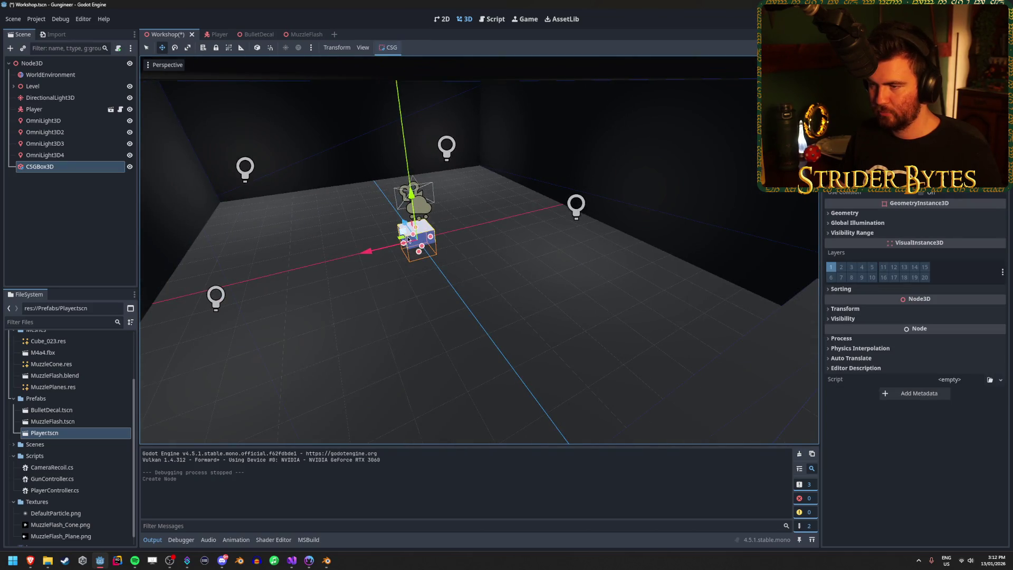
Step: Drag the CSGBox3D up beside the far light and slide it left along X
{"action": "scroll", "coordinate": [398, 243], "scroll_direction": "up", "scroll_amount": 5}
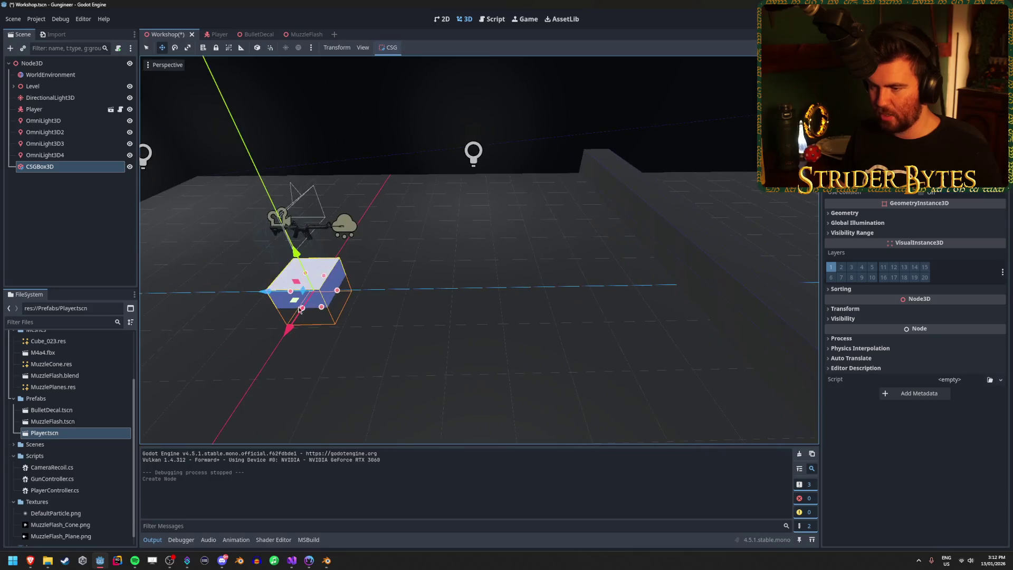
{"action": "mouse_move", "coordinate": [296, 304]}
{"action": "left_mouse_down"}
{"action": "mouse_move", "coordinate": [514, 180]}
{"action": "mouse_move", "coordinate": [484, 176]}
{"action": "mouse_move", "coordinate": [594, 183]}
{"action": "mouse_move", "coordinate": [557, 169]}
{"action": "left_mouse_up"}
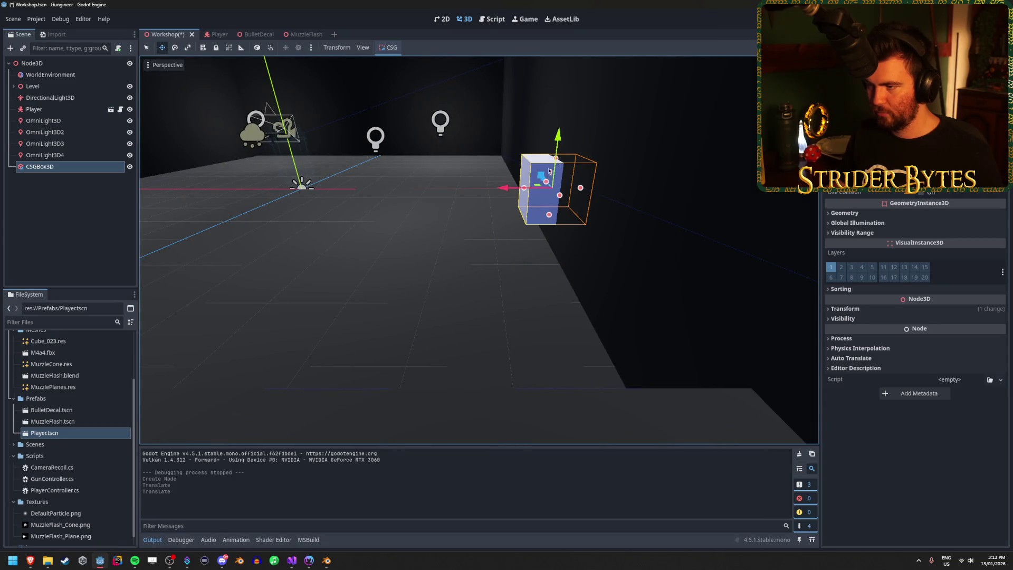
{"action": "left_click_drag", "start_coordinate": [503, 190], "coordinate": [469, 191]}
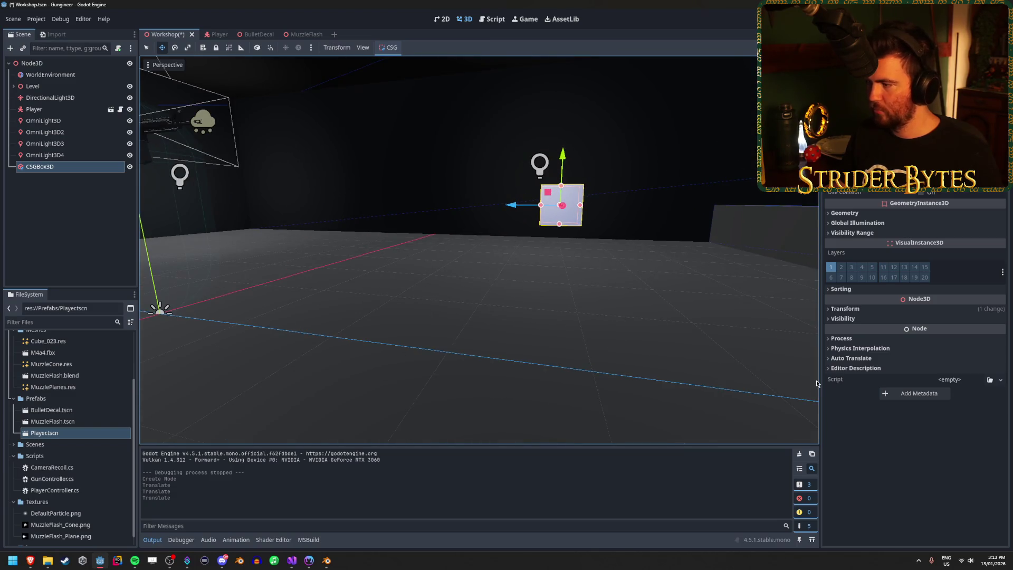
Step: Adjust the CSGBox3D's height and depth, undoing the unwanted size change
{"action": "left_click", "coordinate": [905, 309]}
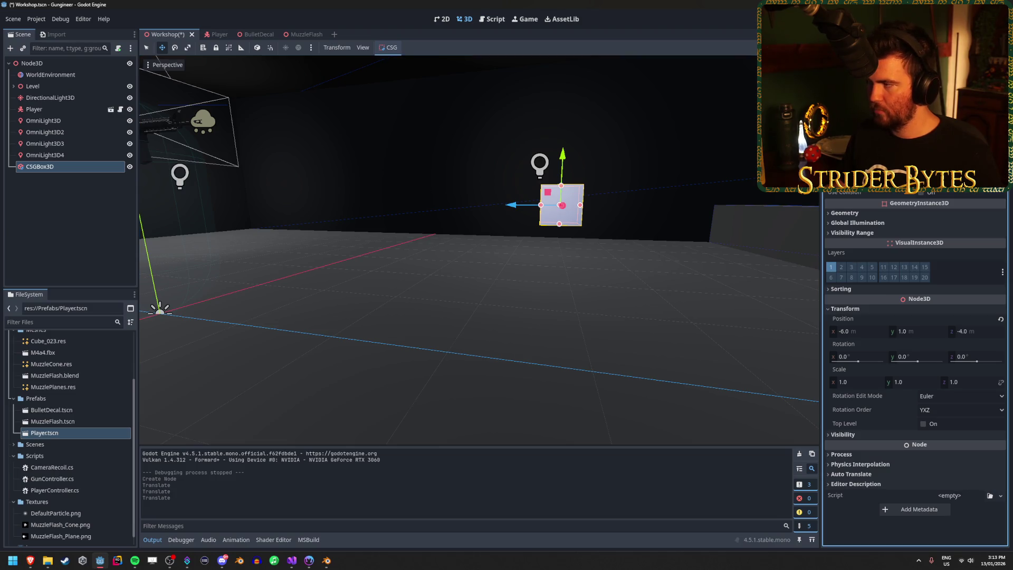
{"action": "left_click_drag", "start_coordinate": [561, 186], "coordinate": [561, 166]}
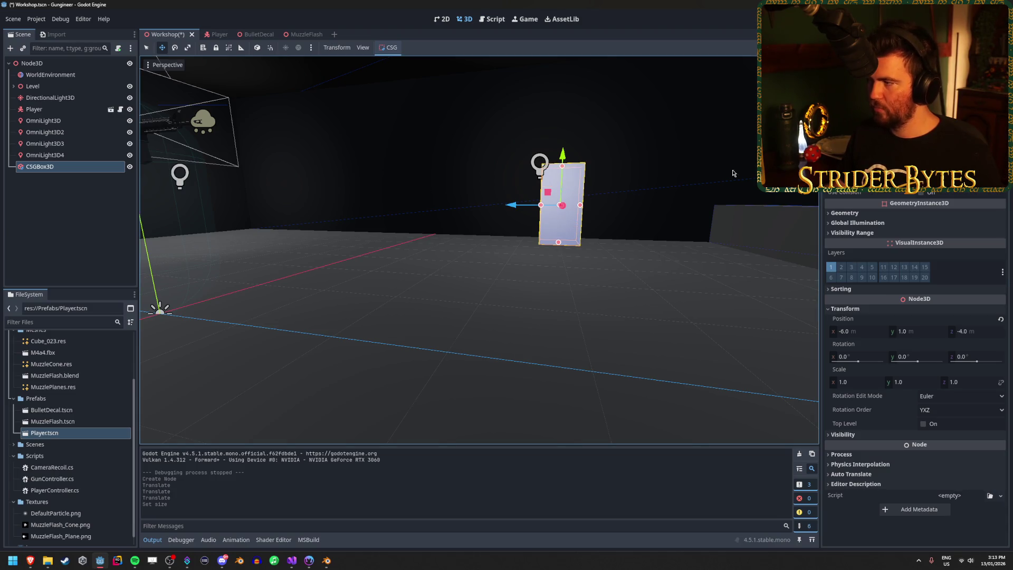
{"action": "key", "text": "Return"}
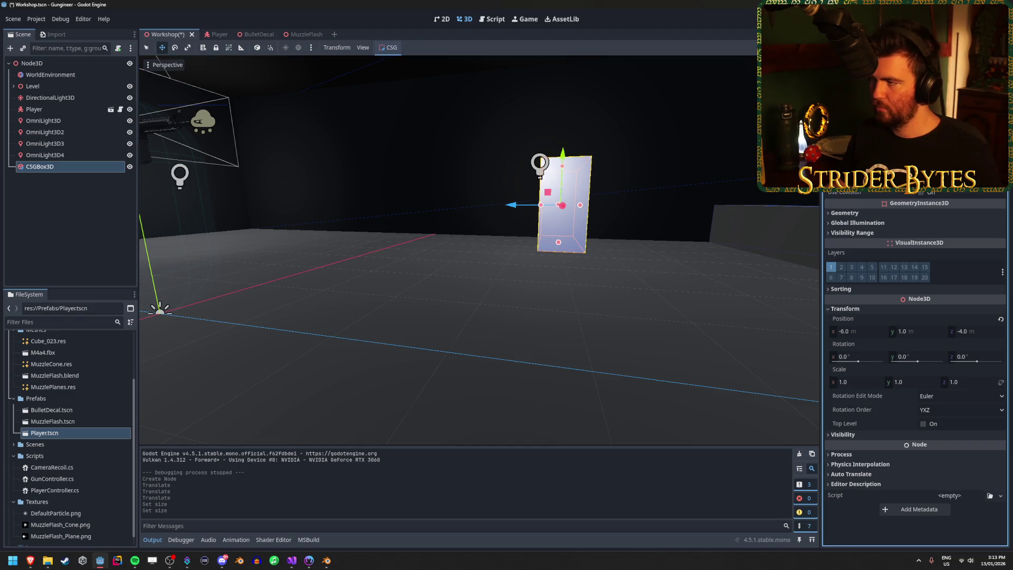
{"action": "key", "text": "ctrl+z"}
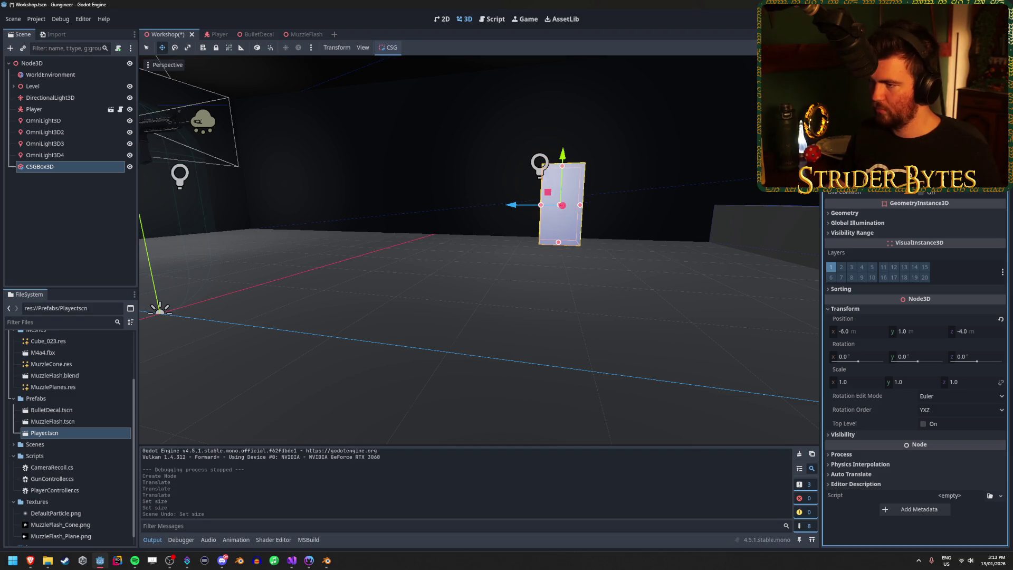
{"action": "key", "text": "f"}
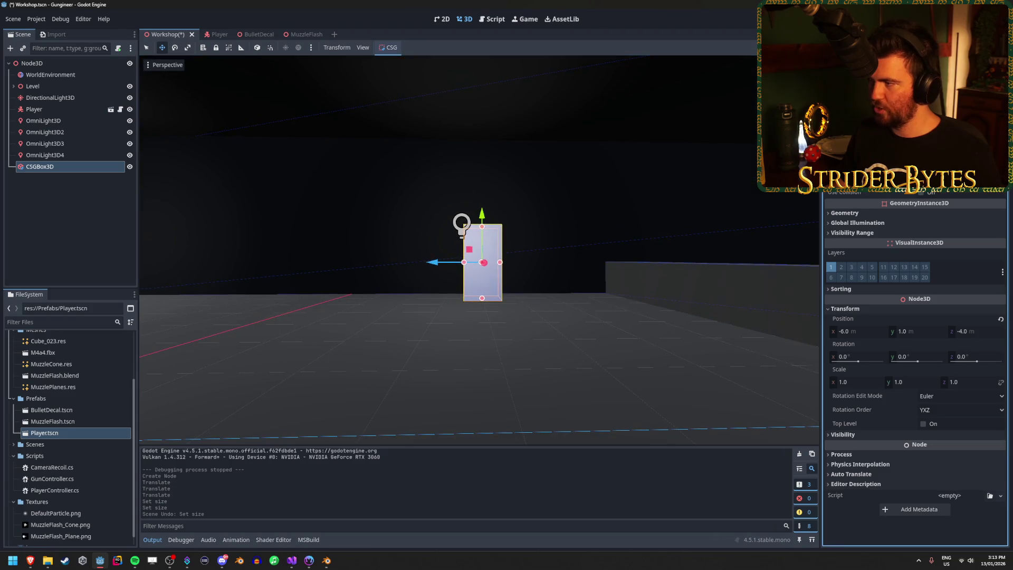
{"action": "left_click_drag", "start_coordinate": [483, 262], "coordinate": [580, 266]}
Step: Rotate the box 90° on Y, make it half as tall, and set Position Y to 0.5
{"action": "key", "text": "e"}
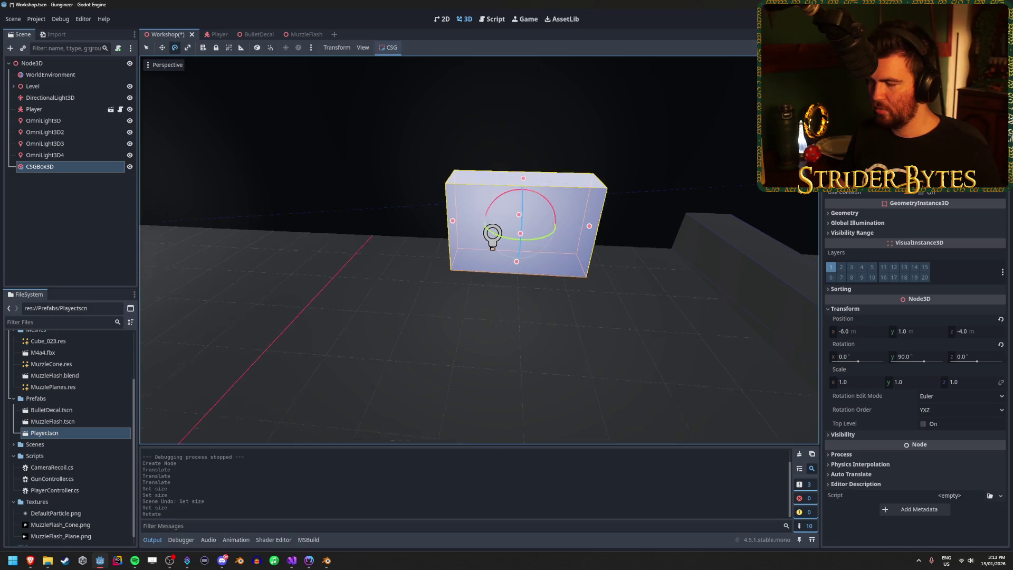
{"action": "left_click_drag", "start_coordinate": [528, 316], "coordinate": [625, 318]}
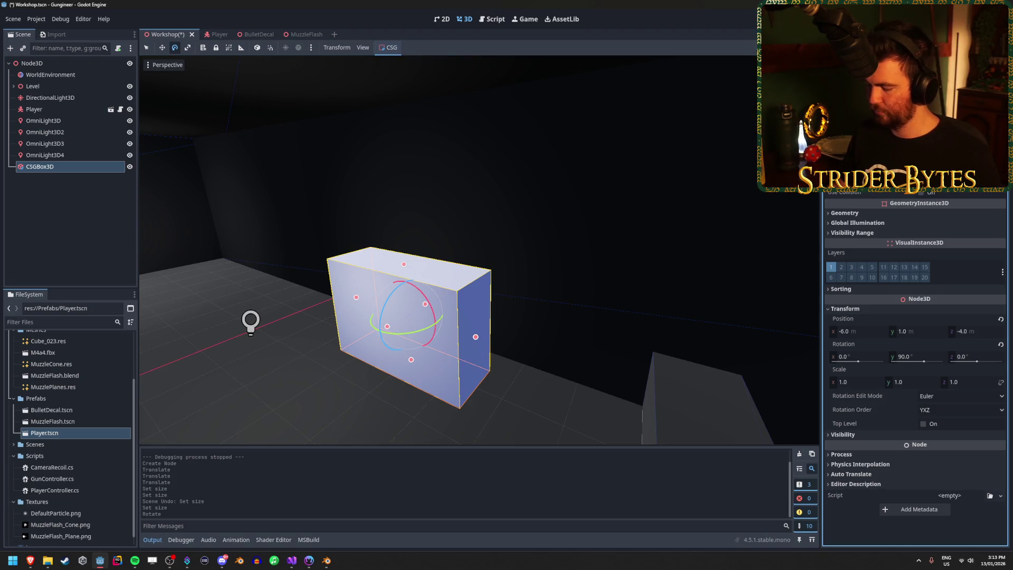
{"action": "key", "text": "Return"}
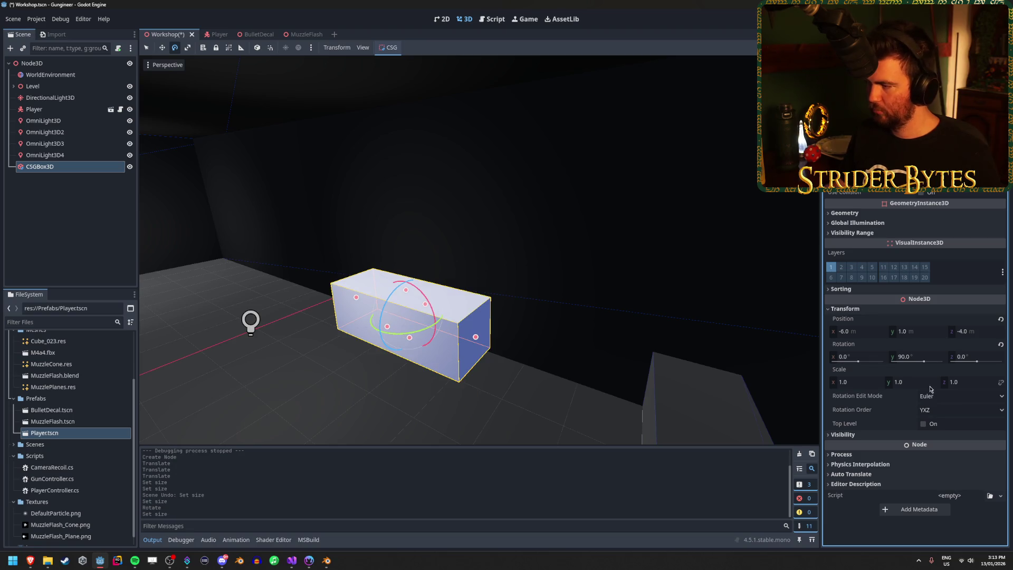
{"action": "type", "text": "0.5"}
{"action": "key", "text": "Return"}
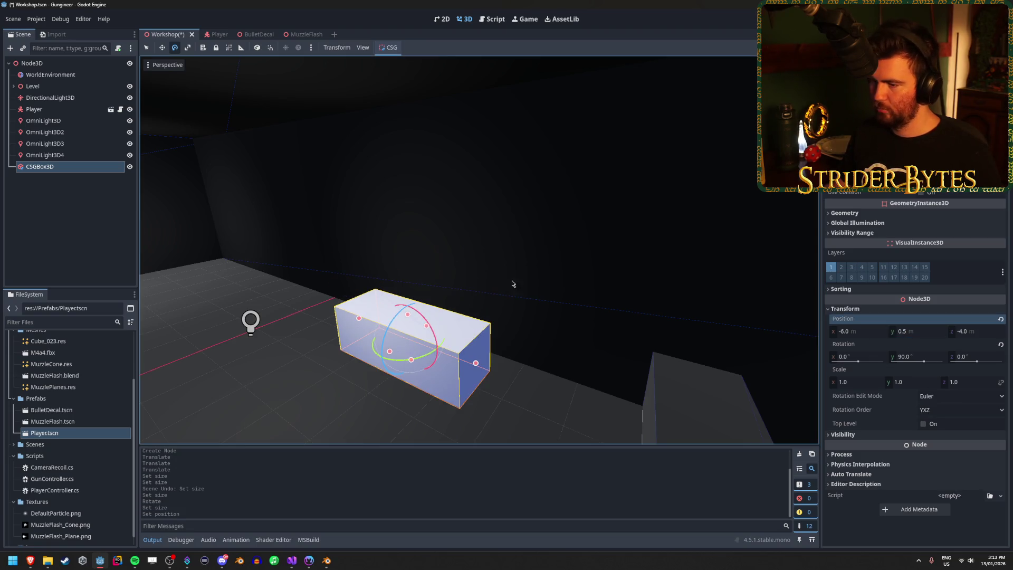
{"action": "key", "text": "f"}
{"action": "left_click_drag", "start_coordinate": [474, 242], "coordinate": [559, 279]}
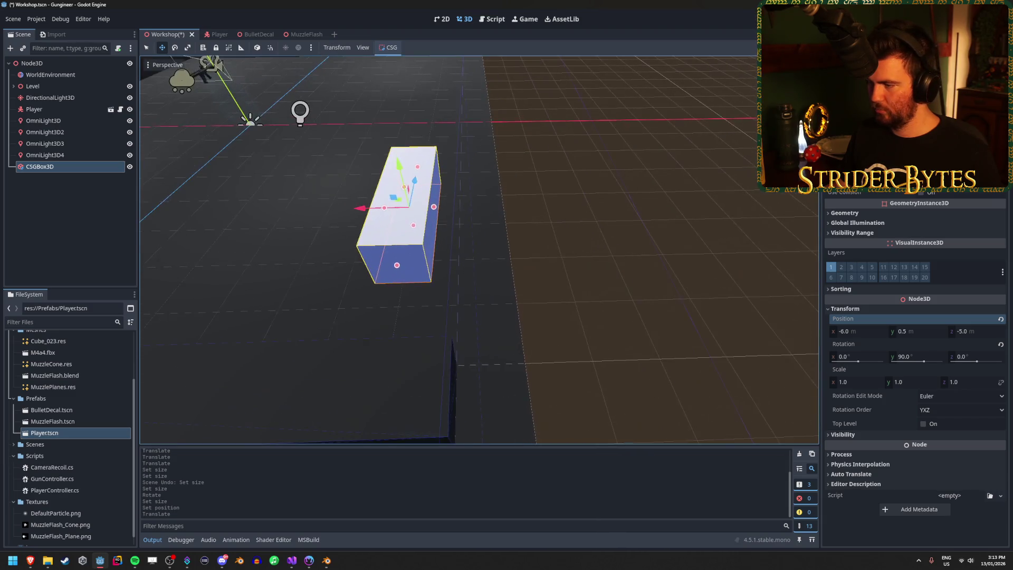
{"action": "scroll", "coordinate": [451, 217], "scroll_direction": "up", "scroll_amount": 2}
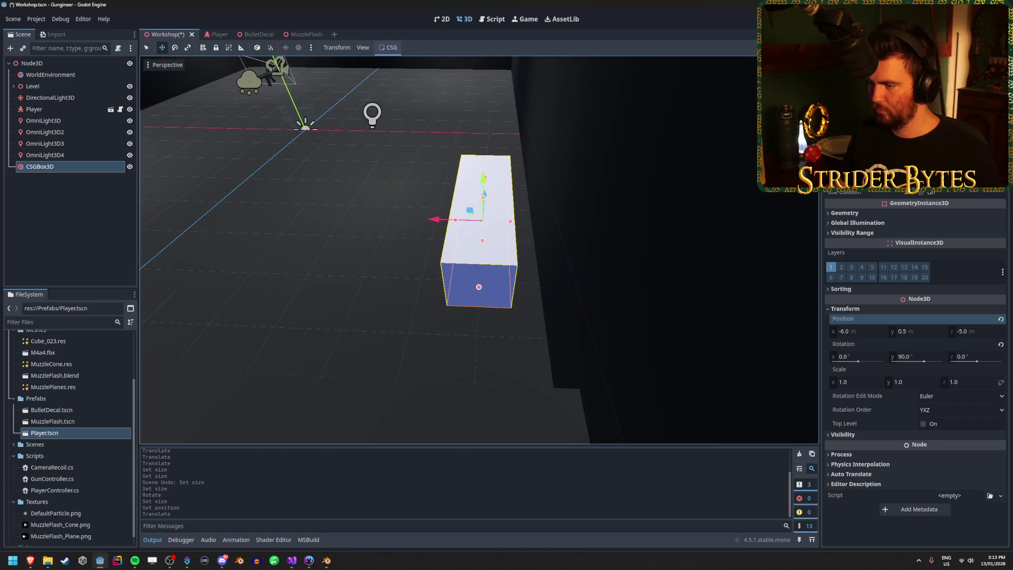
Step: Set the box's Position X to -6.5 and Z to -4.5
{"action": "left_click_drag", "start_coordinate": [838, 335], "coordinate": [844, 333]}
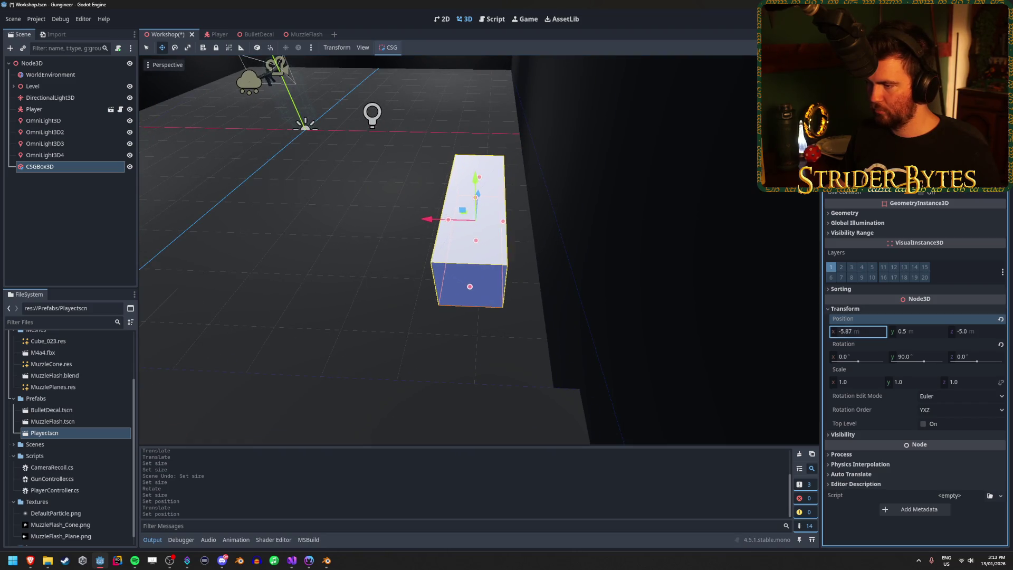
{"action": "left_click", "coordinate": [858, 332]}
{"action": "type", "text": "-6.5"}
{"action": "key", "text": "Return"}
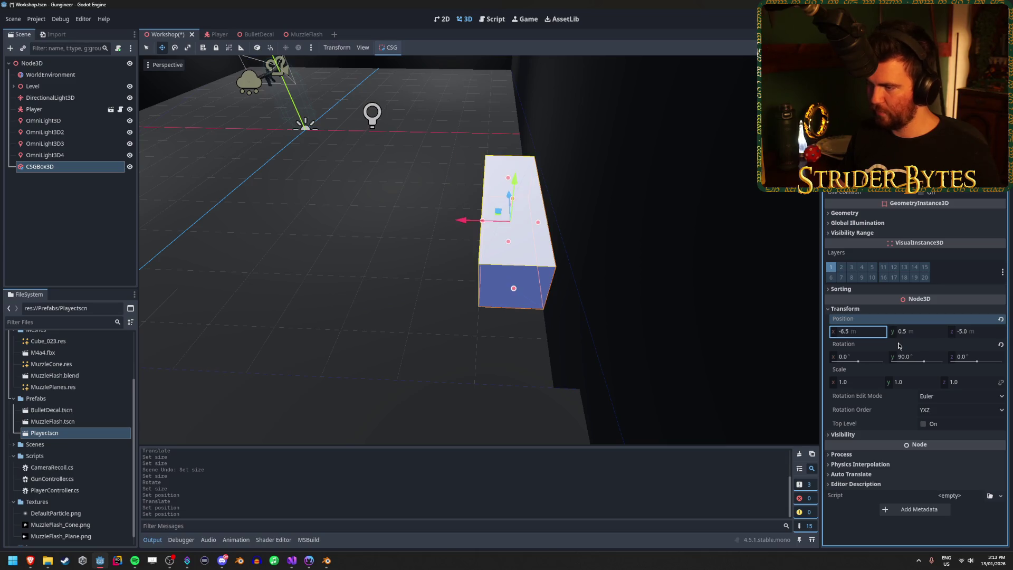
{"action": "key", "text": "f"}
{"action": "mouse_move", "coordinate": [422, 233]}
{"action": "left_mouse_down"}
{"action": "mouse_move", "coordinate": [343, 232]}
{"action": "mouse_move", "coordinate": [299, 213]}
{"action": "mouse_move", "coordinate": [337, 207]}
{"action": "left_mouse_up"}
{"action": "left_click", "coordinate": [980, 333]}
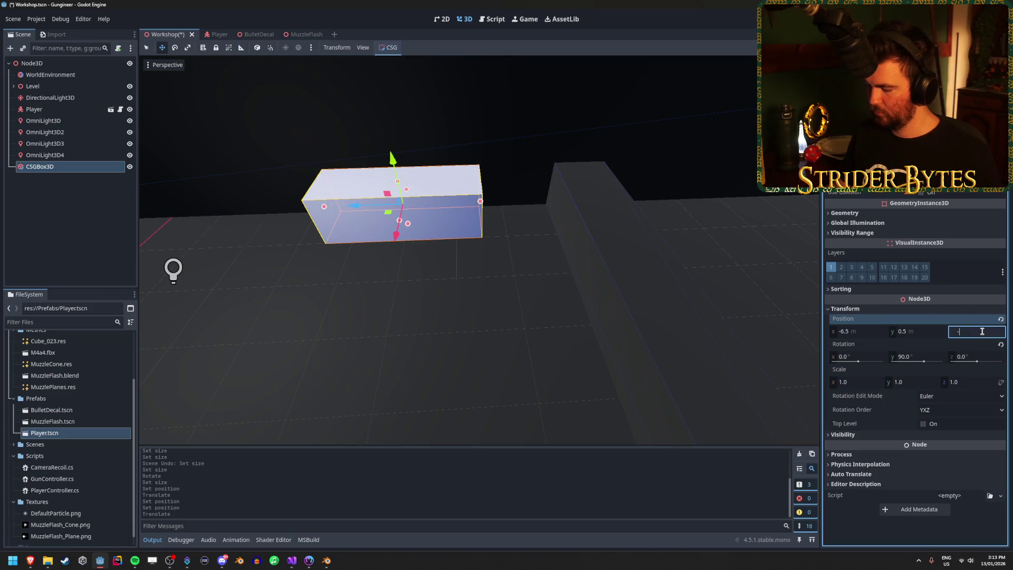
{"action": "type", "text": "4.5"}
{"action": "key", "text": "Return"}
{"action": "left_click_drag", "start_coordinate": [745, 335], "coordinate": [628, 337]}
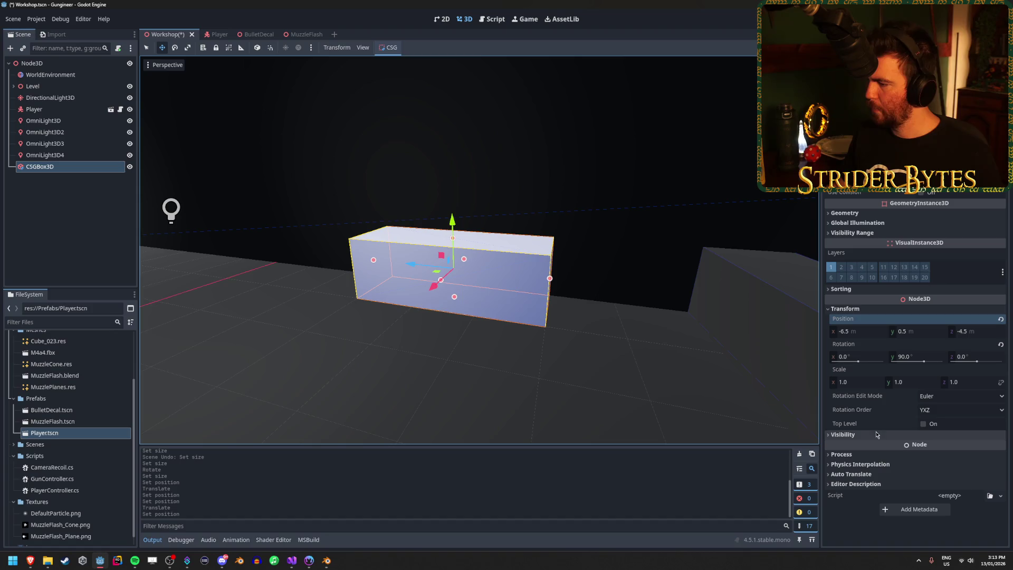
Step: Give the box a new StandardMaterial3D as its Geometry Material Override
{"action": "left_click", "coordinate": [846, 309]}
{"action": "left_click", "coordinate": [858, 318]}
{"action": "left_click", "coordinate": [858, 318]}
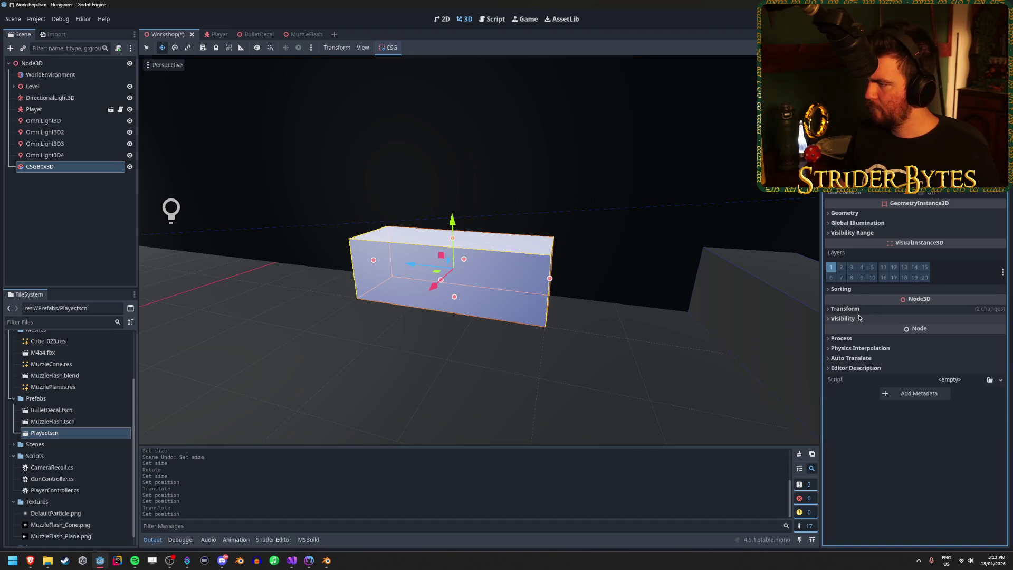
{"action": "left_click", "coordinate": [881, 213]}
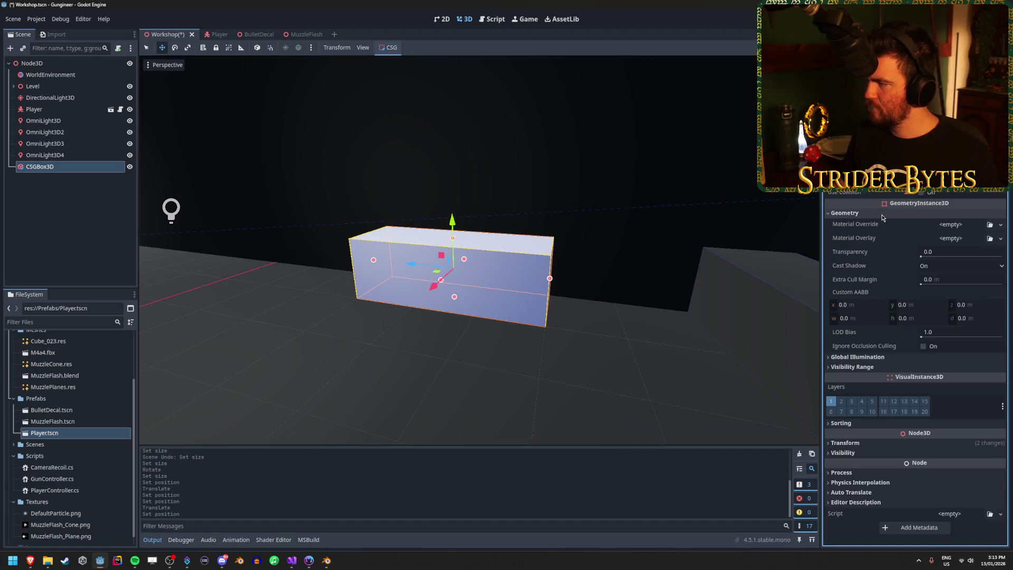
{"action": "left_click", "coordinate": [1000, 225]}
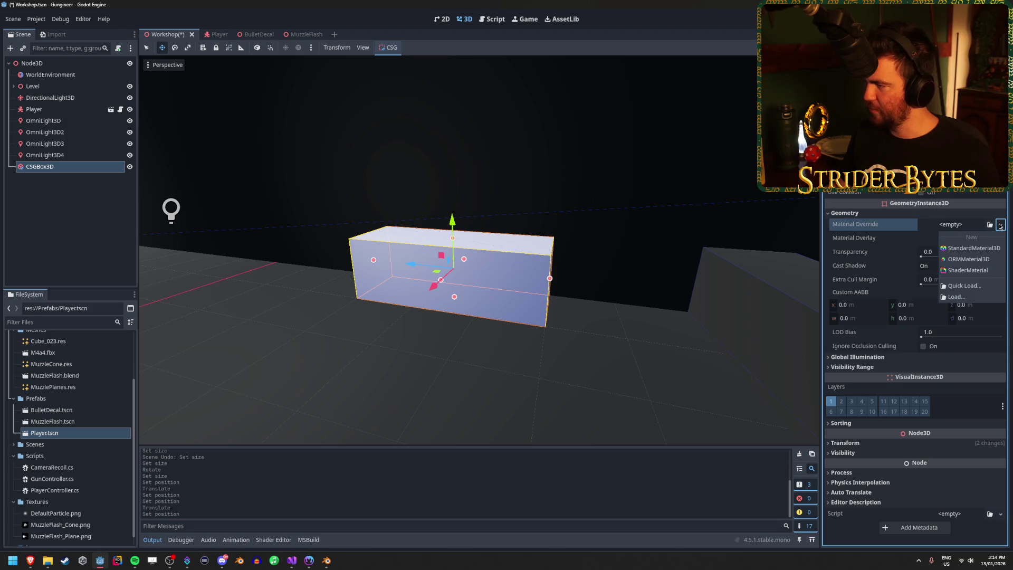
{"action": "left_click", "coordinate": [982, 248]}
Step: Set the material's albedo colour to red by removing green and blue
{"action": "left_click", "coordinate": [962, 234]}
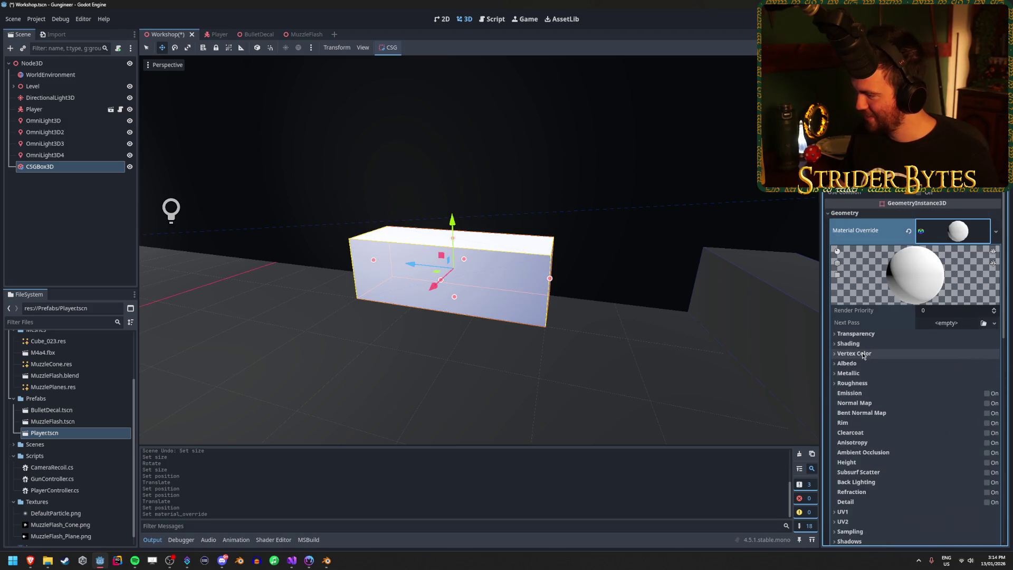
{"action": "left_click", "coordinate": [846, 363]}
{"action": "left_click", "coordinate": [958, 374]}
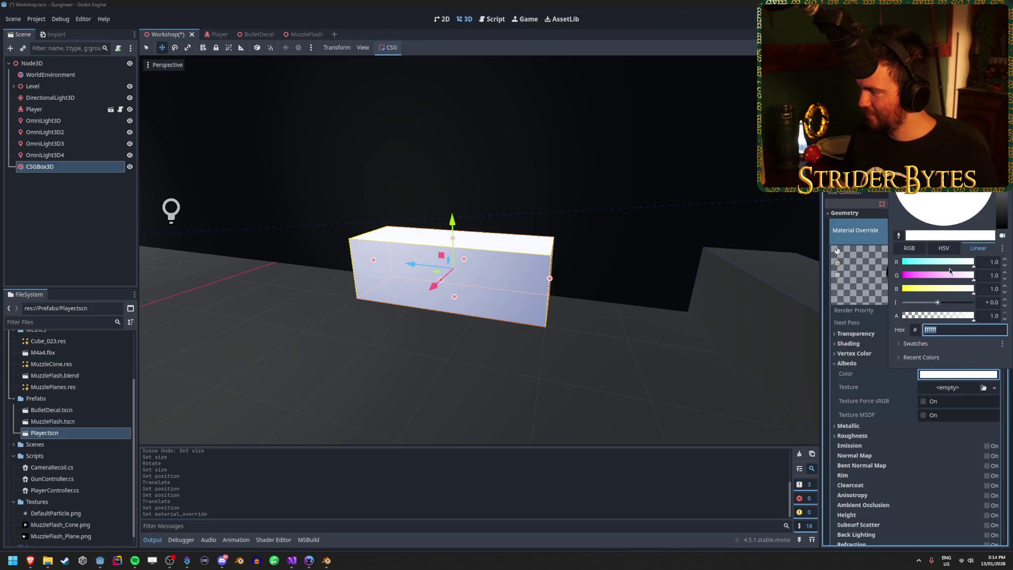
{"action": "left_click_drag", "start_coordinate": [968, 278], "coordinate": [887, 279]}
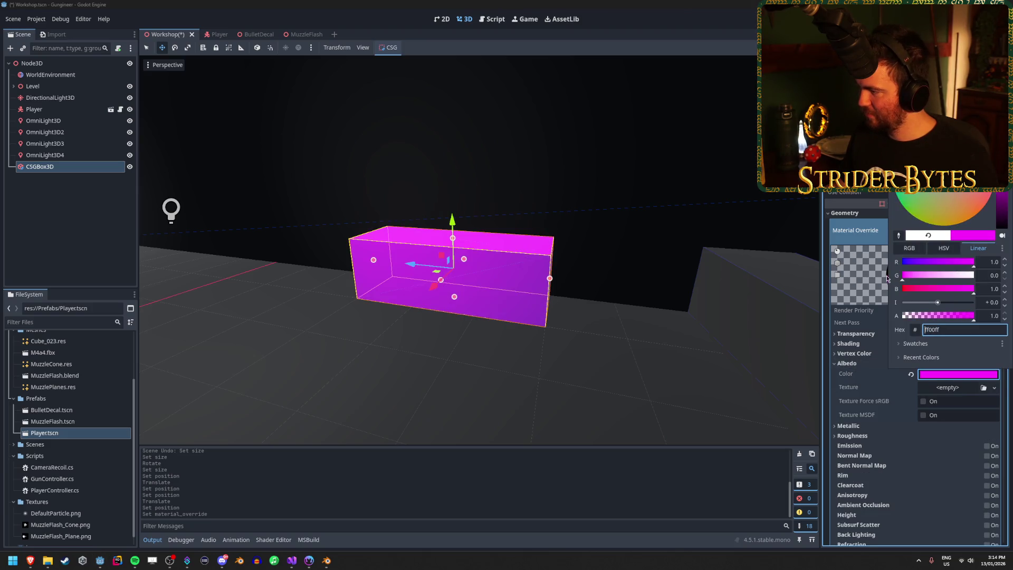
{"action": "left_click_drag", "start_coordinate": [956, 290], "coordinate": [821, 294]}
{"action": "left_click", "coordinate": [574, 332]}
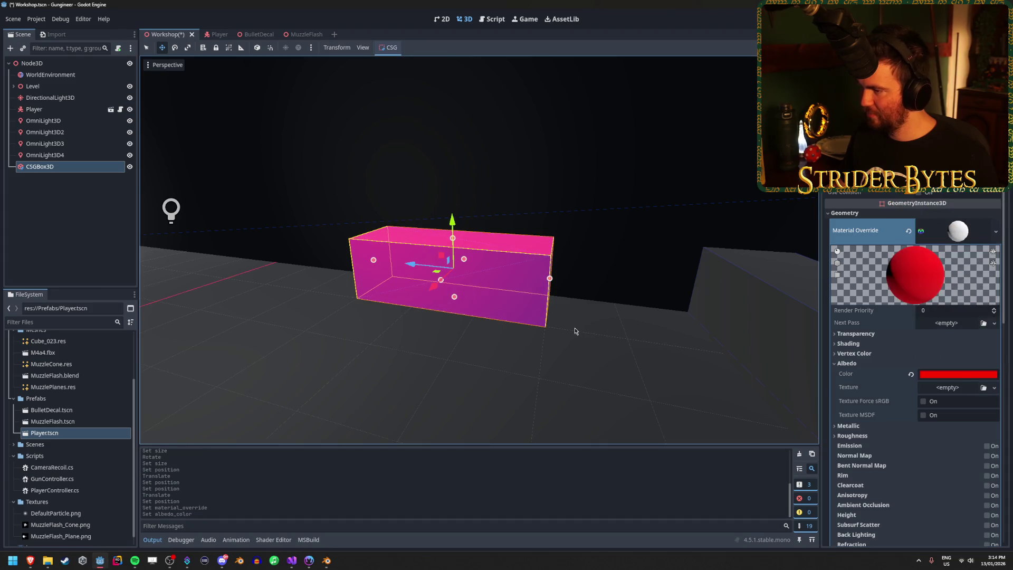
{"action": "left_click", "coordinate": [643, 316]}
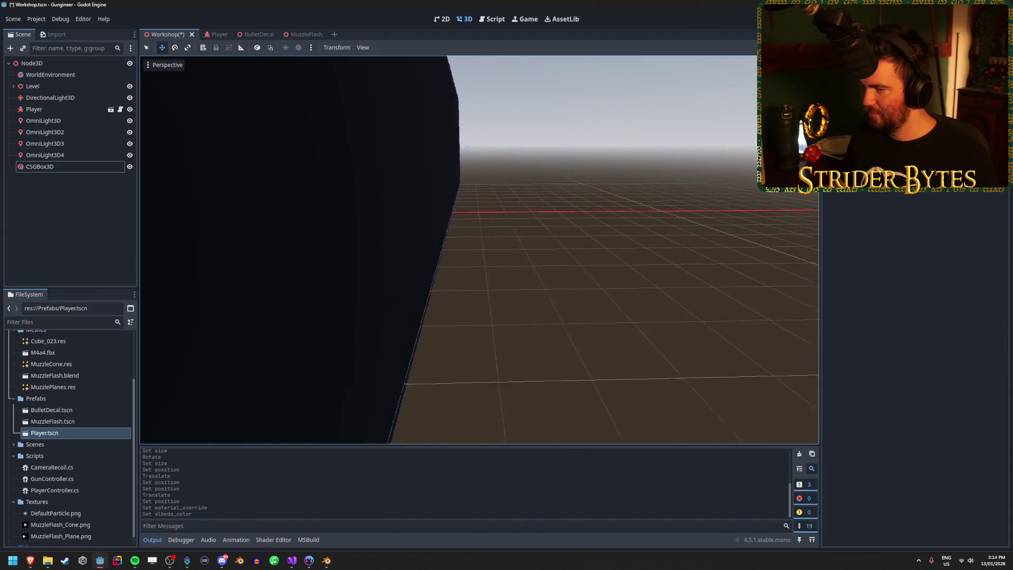
{"action": "left_click", "coordinate": [485, 223]}
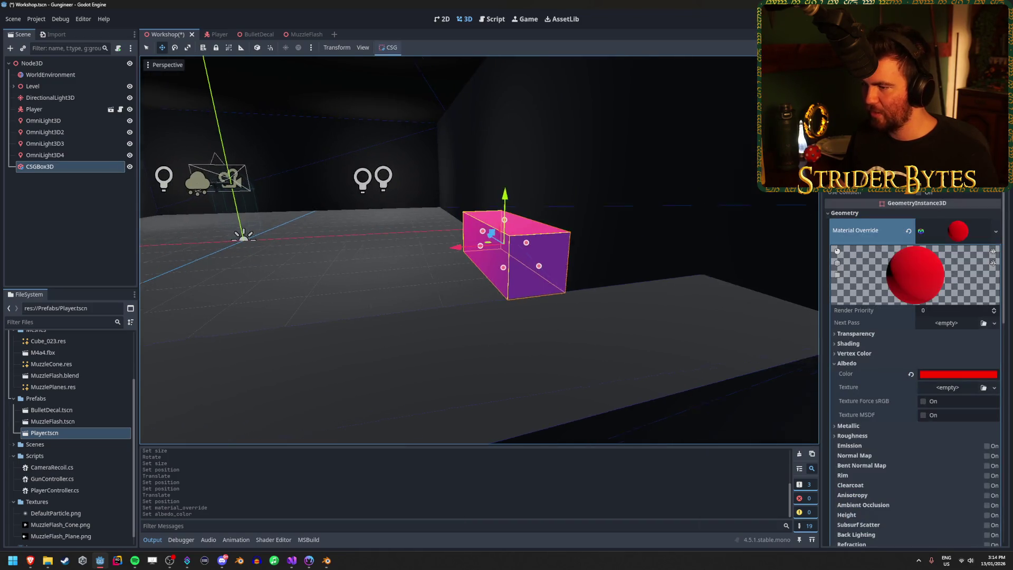
{"action": "key", "text": "s"}
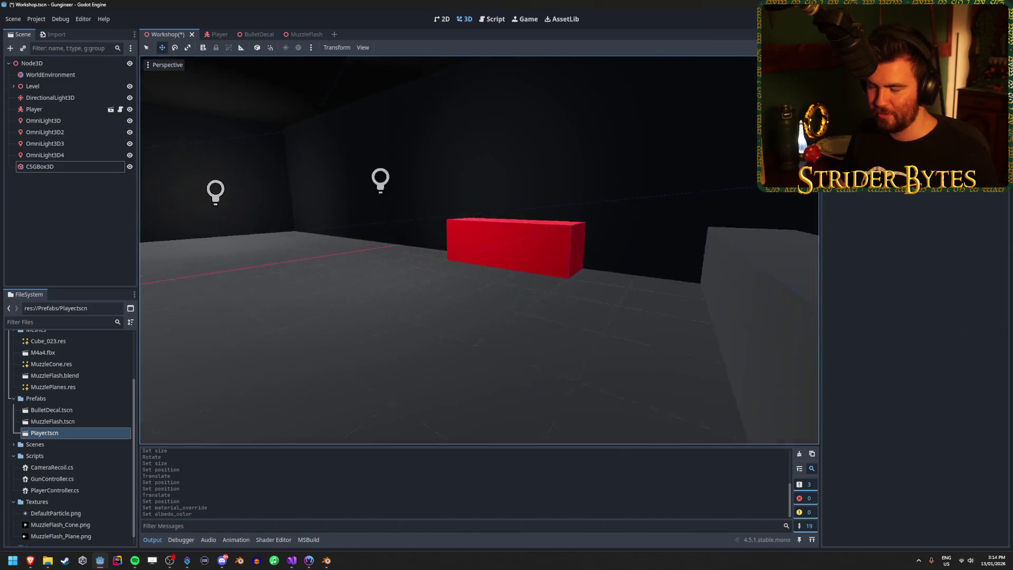
{"action": "key", "text": "w"}
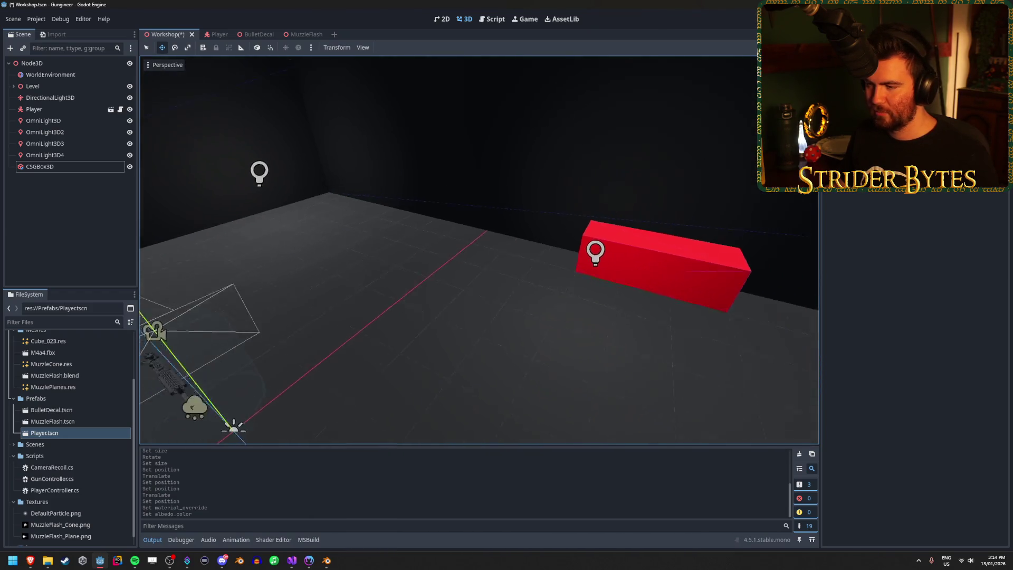
{"action": "left_click", "coordinate": [547, 286]}
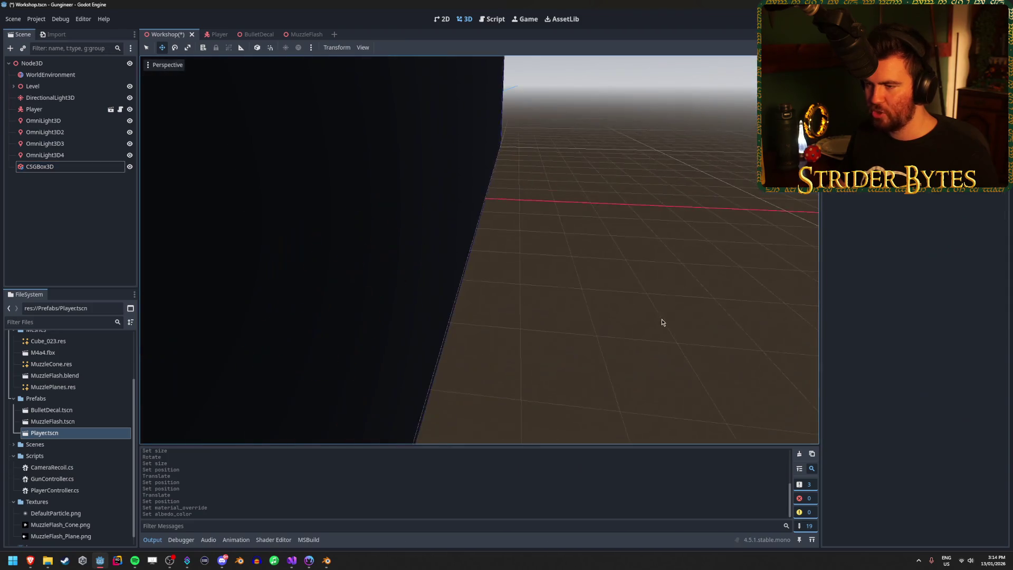
{"action": "left_click", "coordinate": [663, 321]}
{"action": "key", "text": "w"}
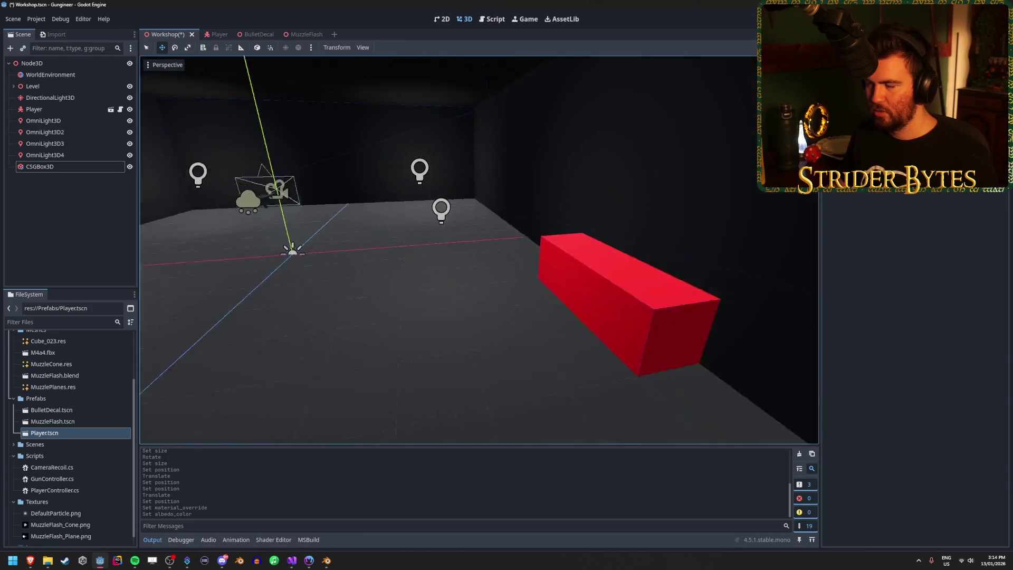
{"action": "key", "text": "w"}
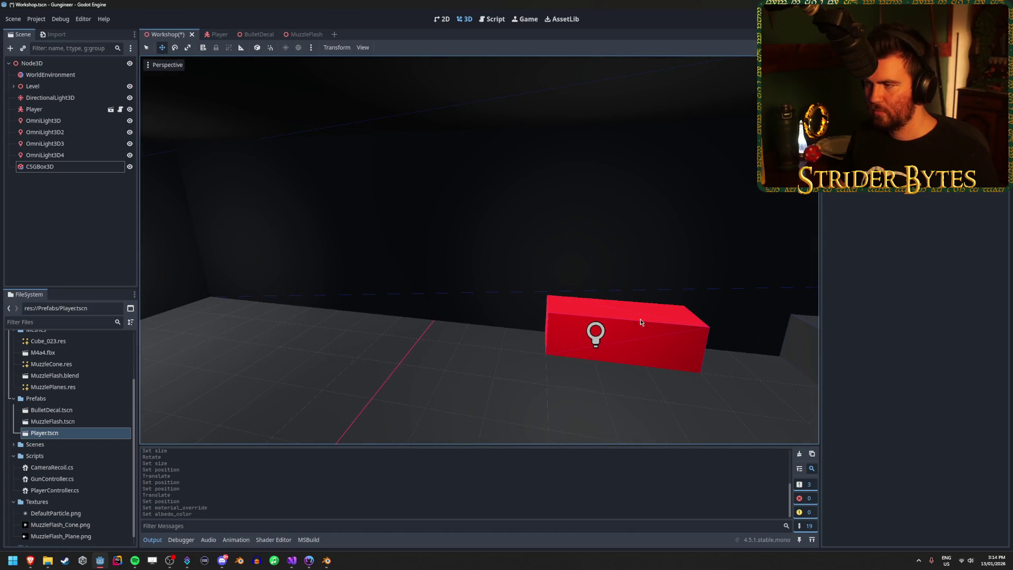
{"action": "left_click", "coordinate": [95, 166]}
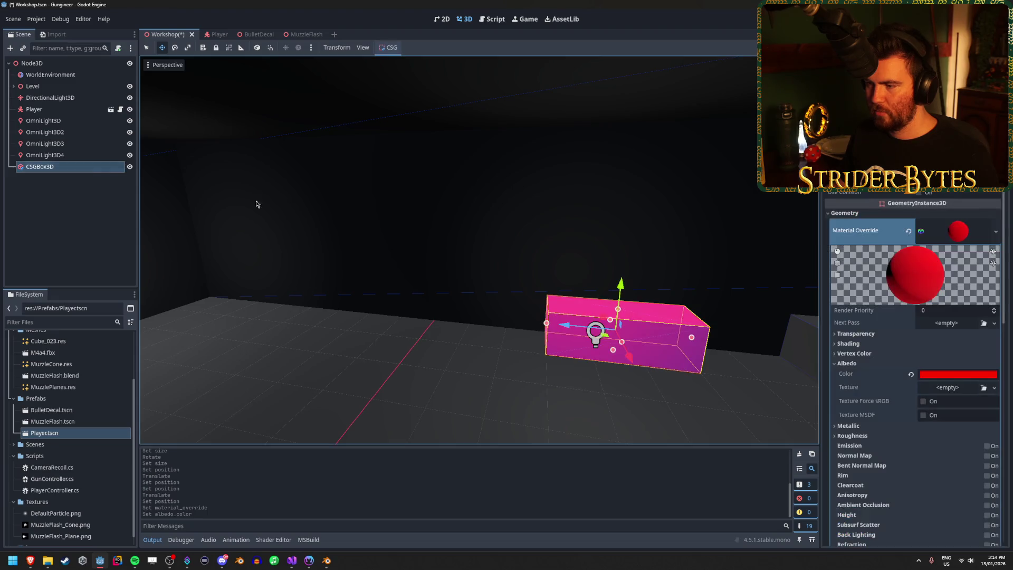
{"action": "key", "text": "ctrl+d"}
Step: Move the box copy 3 units along Z, raise it 2 units, and flatten it into a thin panel
{"action": "mouse_move", "coordinate": [559, 327]}
{"action": "left_mouse_down"}
{"action": "mouse_move", "coordinate": [359, 312]}
{"action": "mouse_move", "coordinate": [417, 311]}
{"action": "left_mouse_up"}
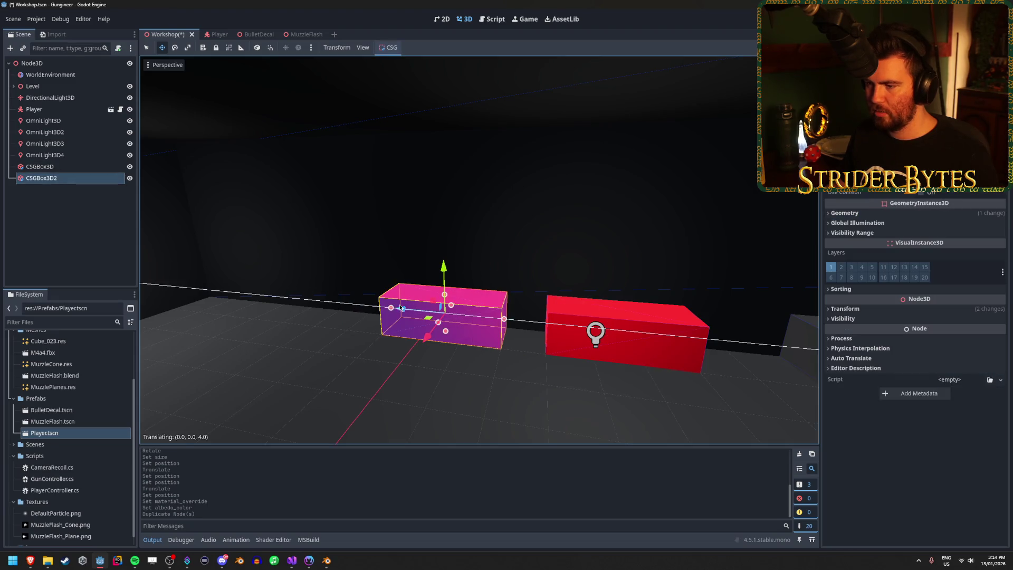
{"action": "left_click_drag", "start_coordinate": [486, 274], "coordinate": [454, 188]}
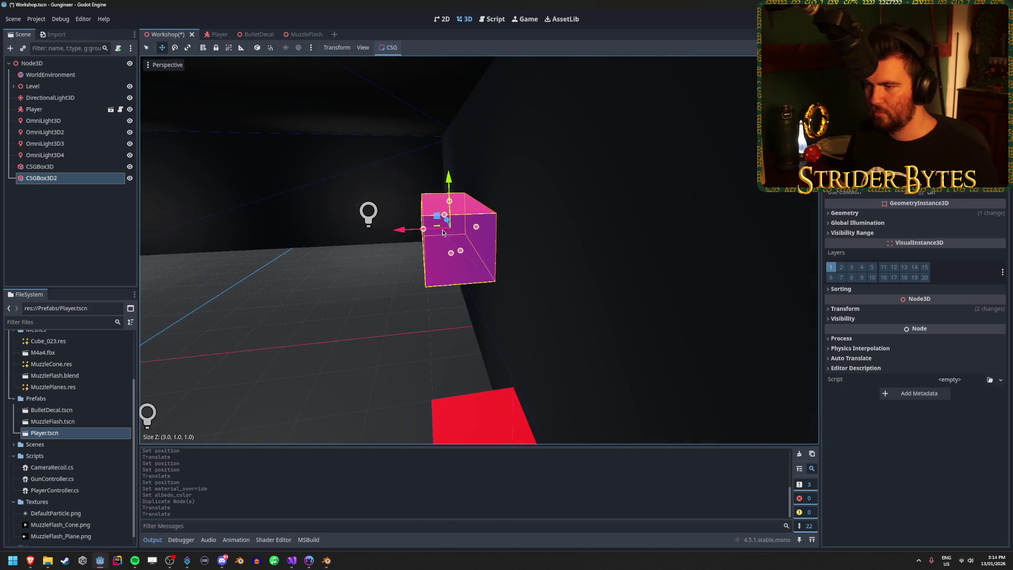
{"action": "mouse_move", "coordinate": [443, 233]}
{"action": "left_mouse_down"}
{"action": "mouse_move", "coordinate": [480, 232]}
{"action": "mouse_move", "coordinate": [471, 233]}
{"action": "left_mouse_up"}
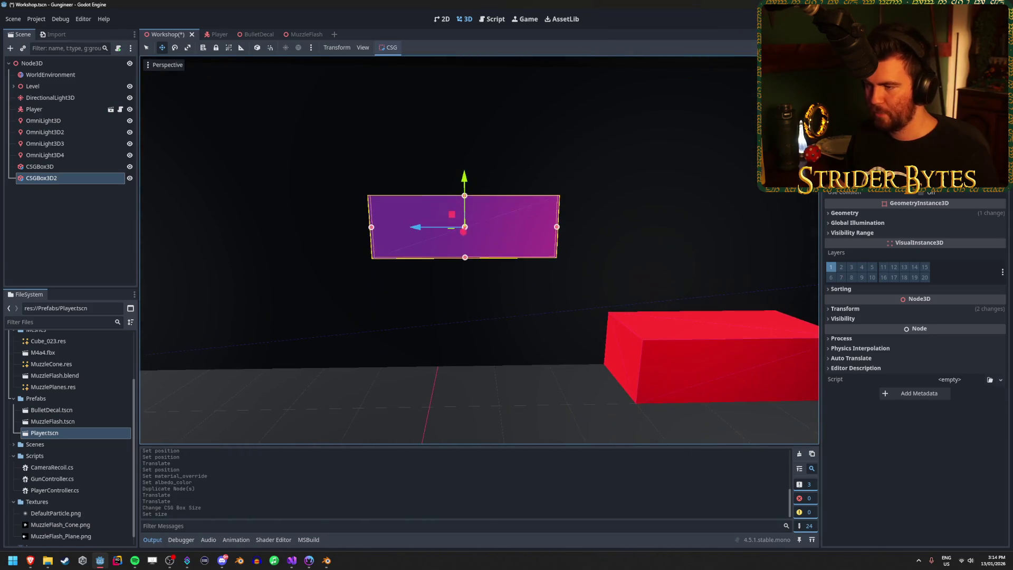
Step: Make the raised red target panel taller with its top size handle
{"action": "left_click_drag", "start_coordinate": [464, 196], "coordinate": [464, 179]}
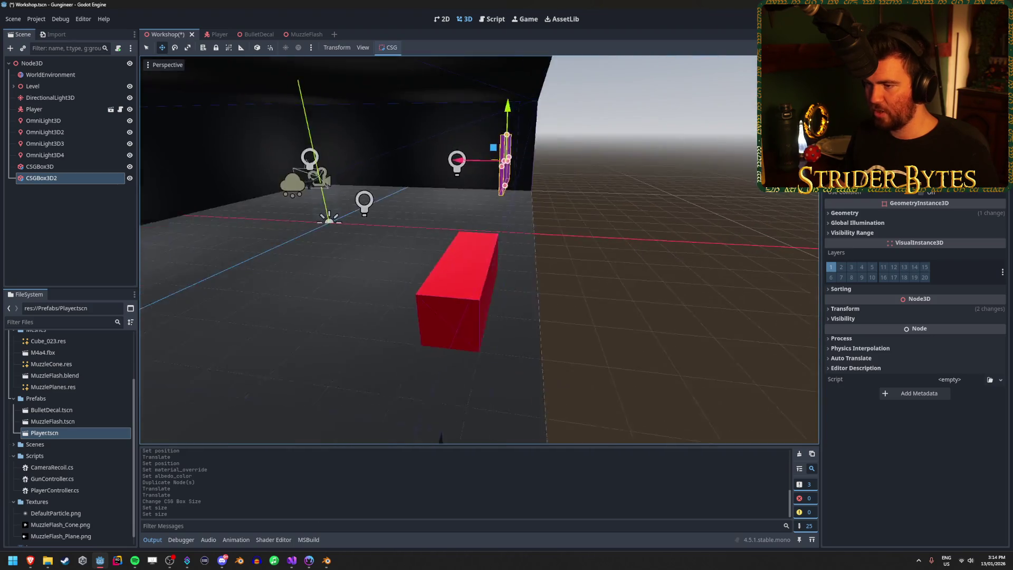
{"action": "left_click", "coordinate": [628, 286]}
{"action": "key", "text": "w"}
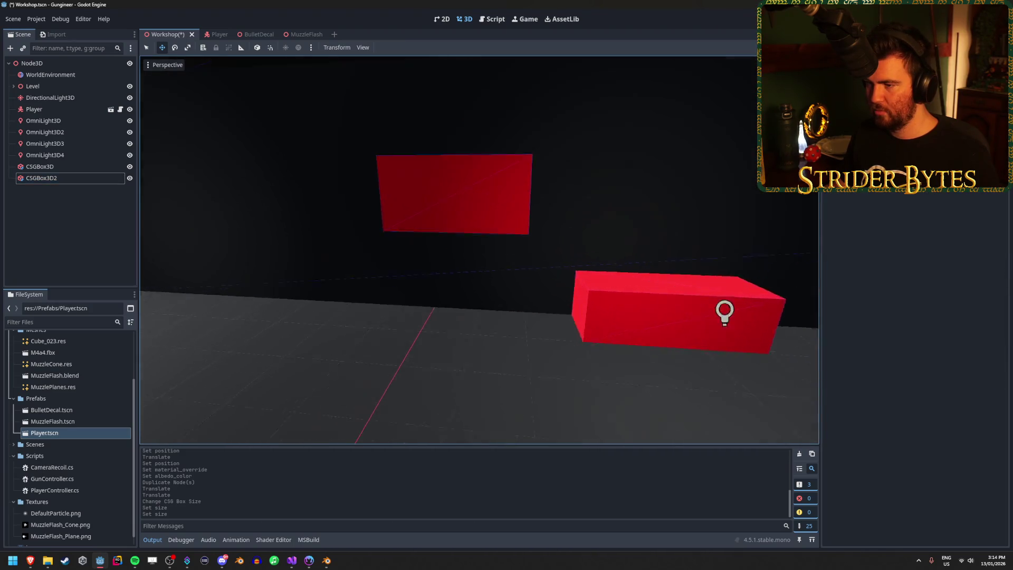
Step: Select the upper red panel, try Rotation Y 0, then restore it to 90
{"action": "left_click", "coordinate": [485, 170]}
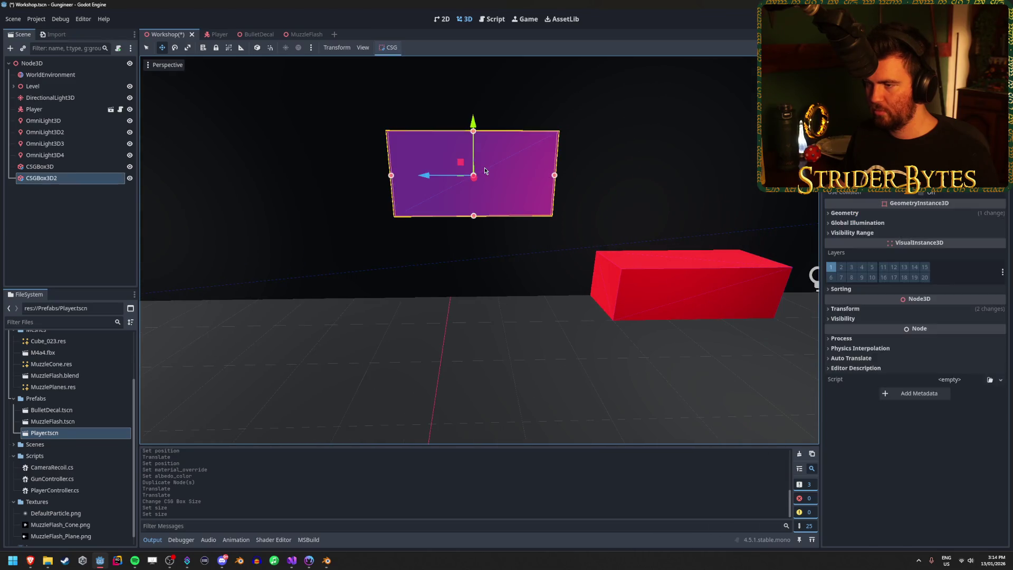
{"action": "left_click", "coordinate": [870, 309]}
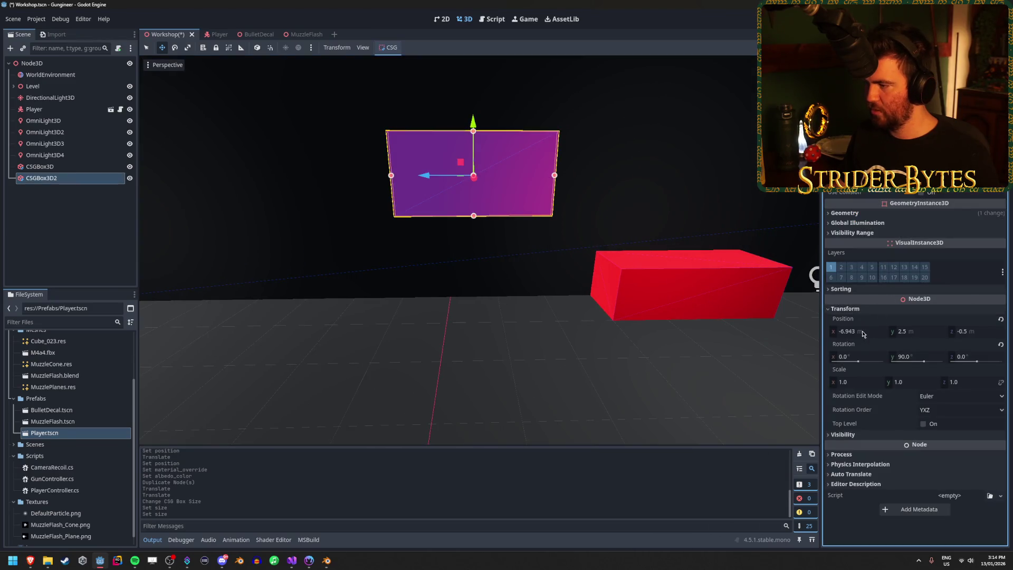
{"action": "left_click", "coordinate": [859, 333]}
{"action": "type", "text": "0"}
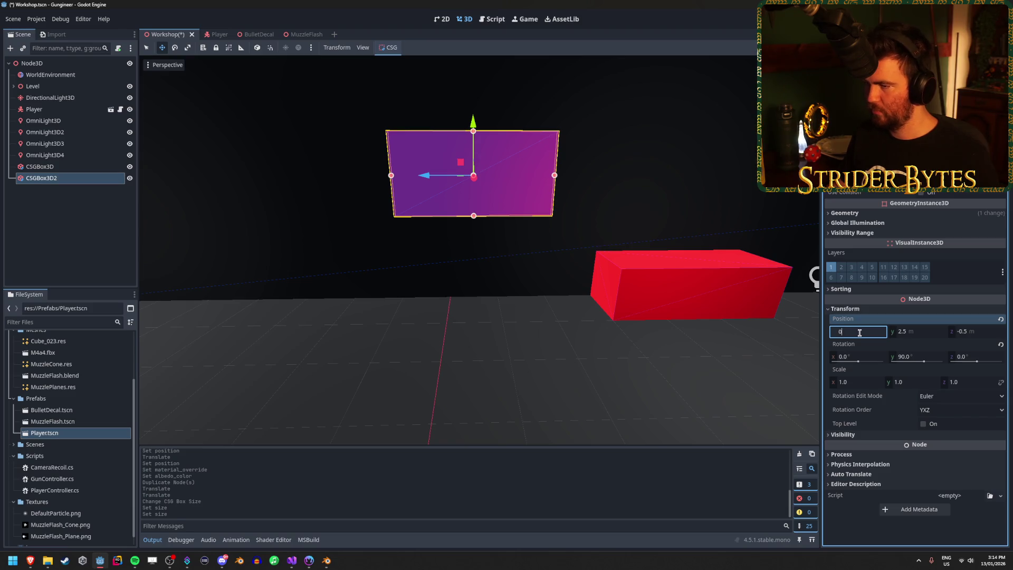
{"action": "key", "text": "Return"}
{"action": "key", "text": "ctrl+z"}
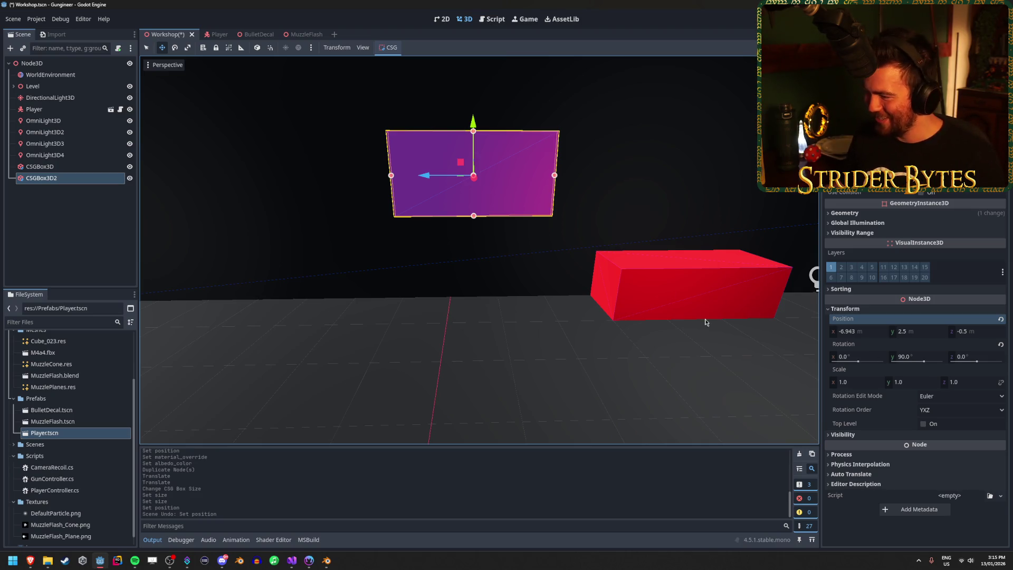
{"action": "left_click_drag", "start_coordinate": [706, 322], "coordinate": [700, 314]}
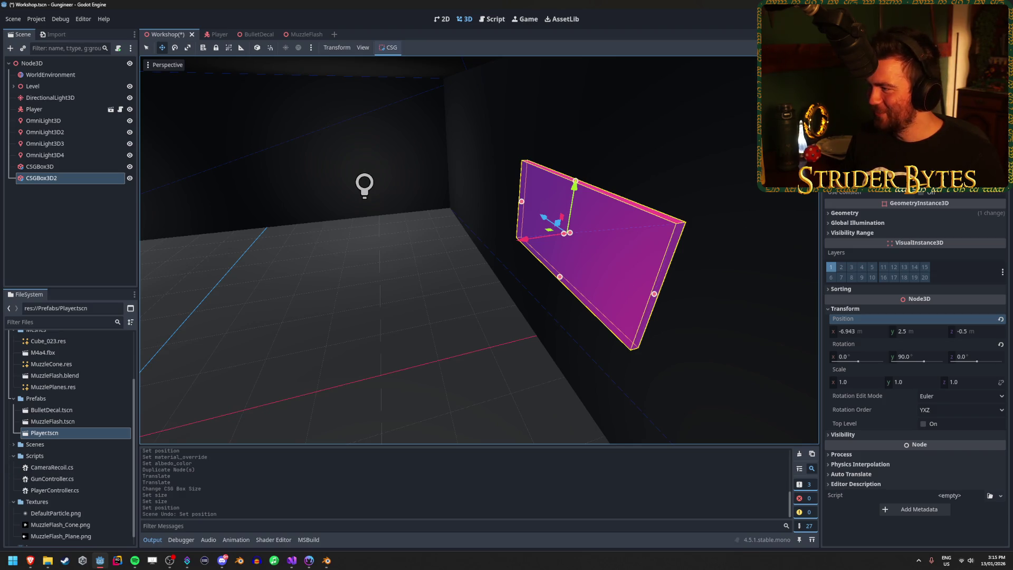
{"action": "left_click", "coordinate": [905, 358]}
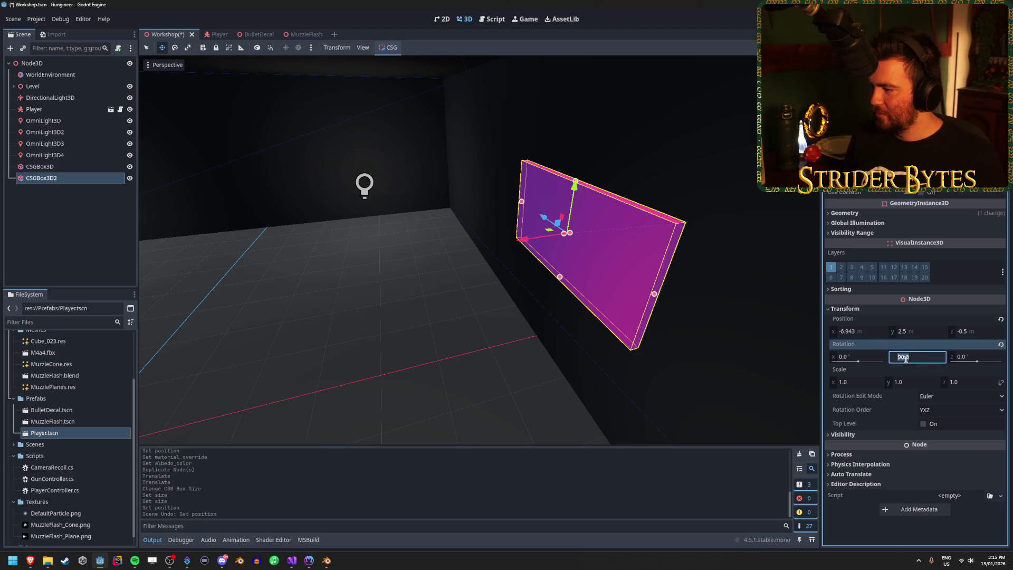
{"action": "type", "text": "0"}
{"action": "key", "text": "Return"}
{"action": "left_click_drag", "start_coordinate": [491, 319], "coordinate": [491, 319]}
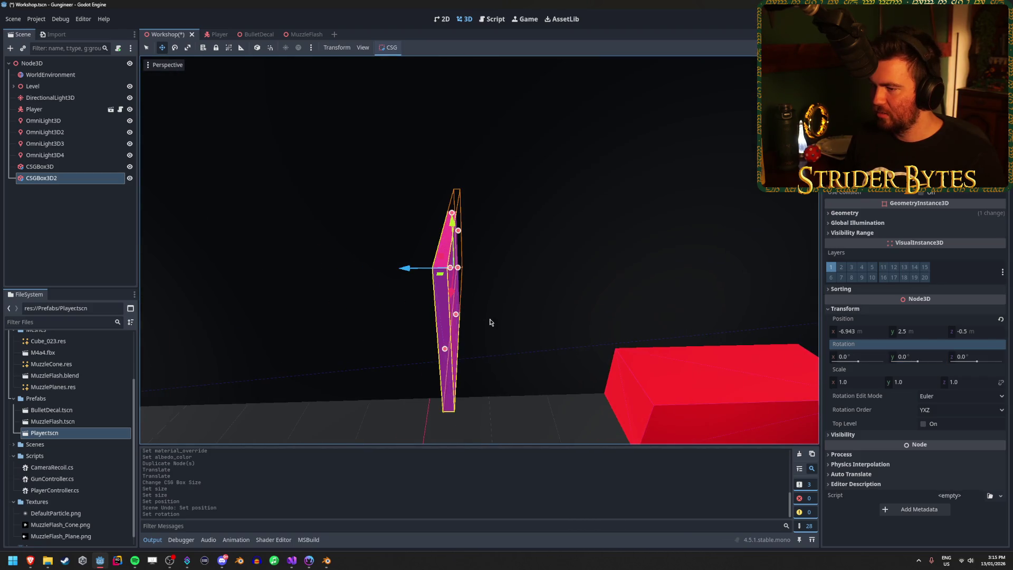
{"action": "left_click", "coordinate": [908, 357]}
{"action": "type", "text": "90"}
{"action": "key", "text": "Return"}
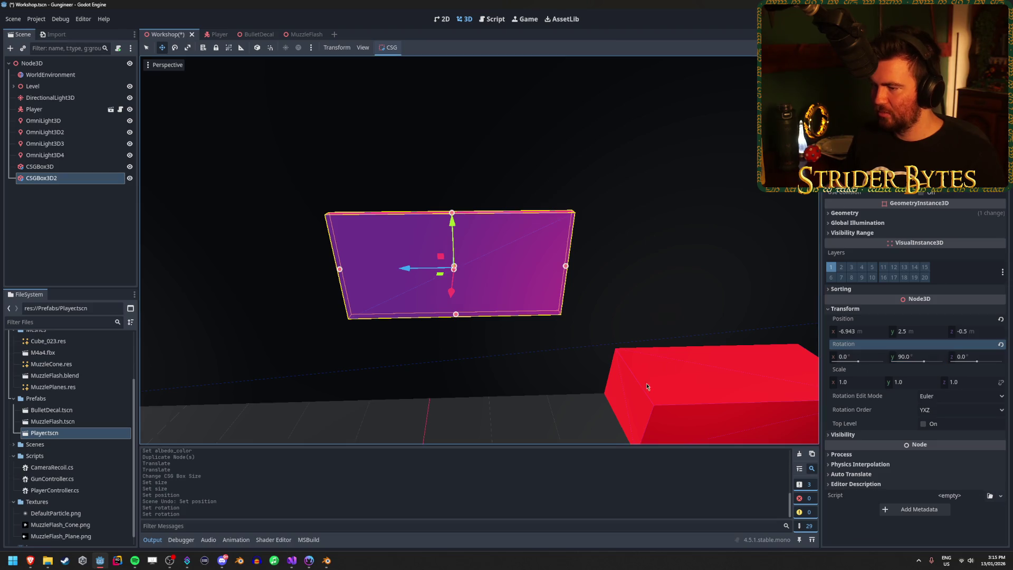
Step: Set the panel's Position X to -6.95 and Z to 0
{"action": "left_click", "coordinate": [867, 336]}
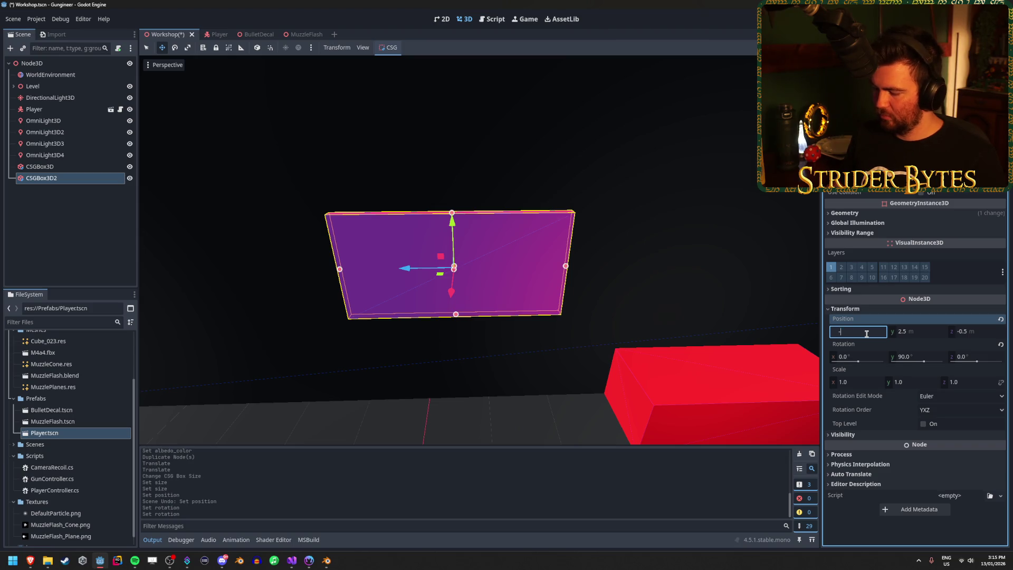
{"action": "type", "text": "7"}
{"action": "key", "text": "Return"}
{"action": "left_click_drag", "start_coordinate": [452, 339], "coordinate": [452, 339]}
{"action": "key", "text": "ctrl+z"}
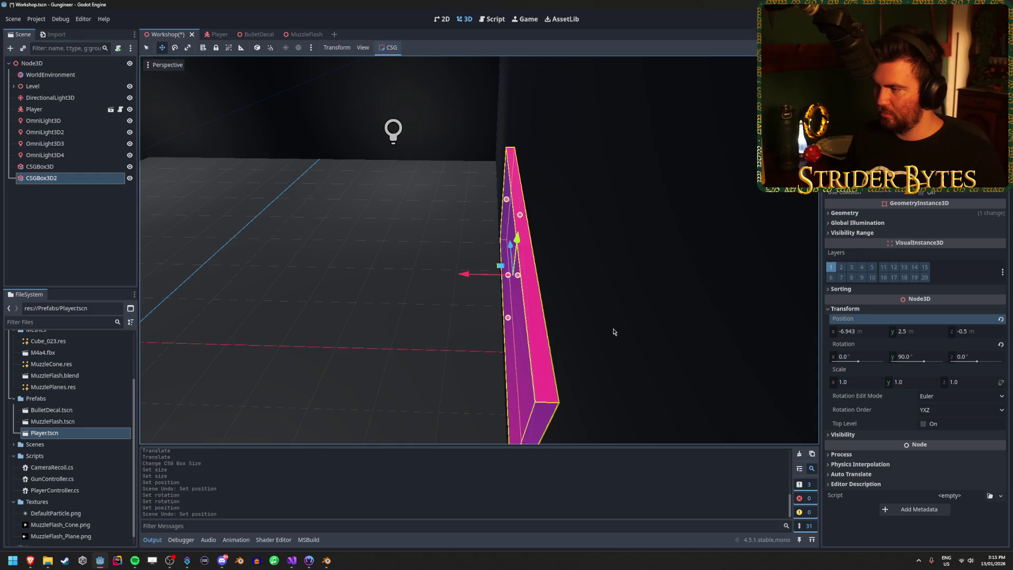
{"action": "left_click", "coordinate": [866, 333]}
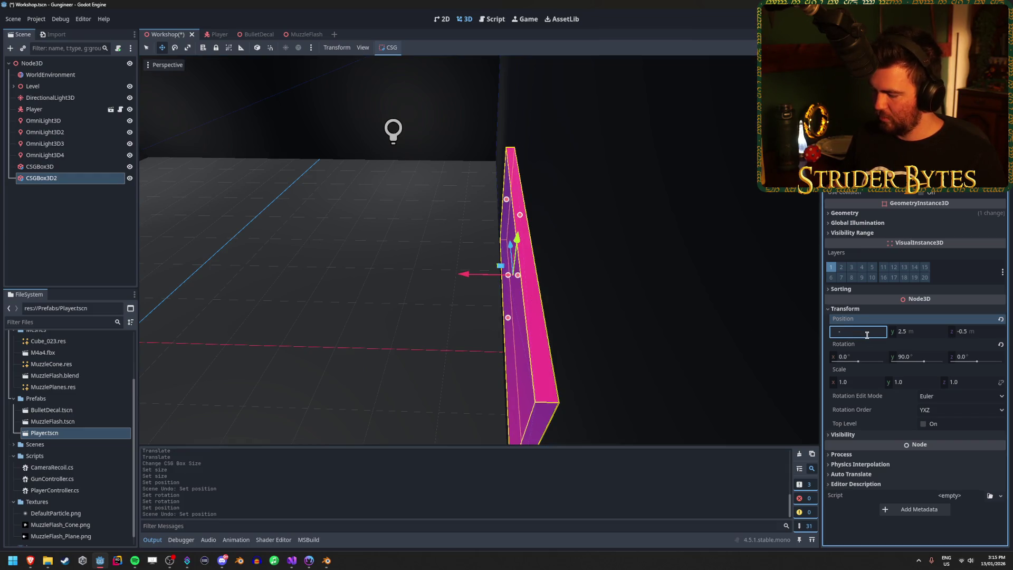
{"action": "type", "text": "6.9"}
{"action": "key", "text": "Return"}
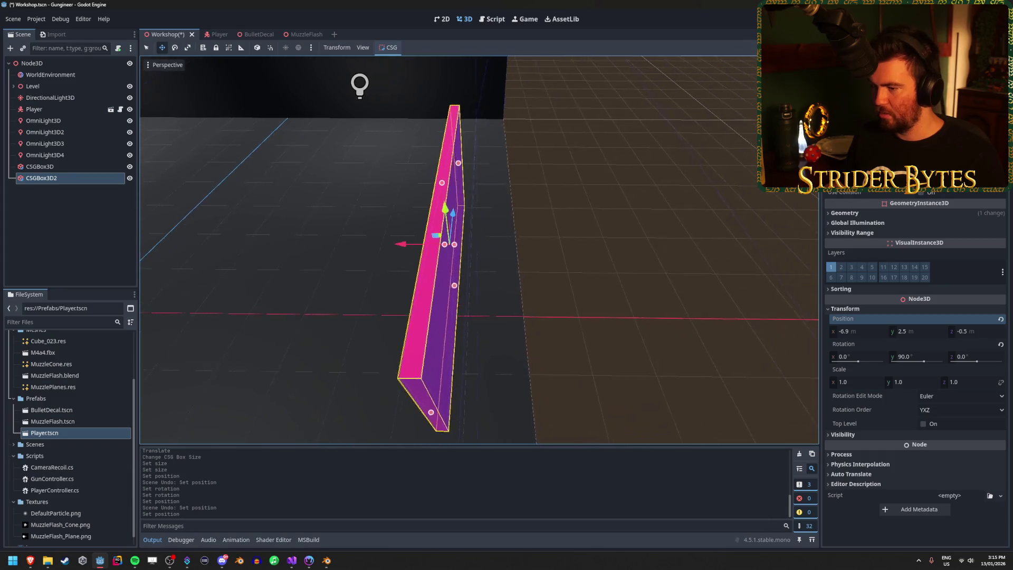
{"action": "left_click", "coordinate": [862, 333]}
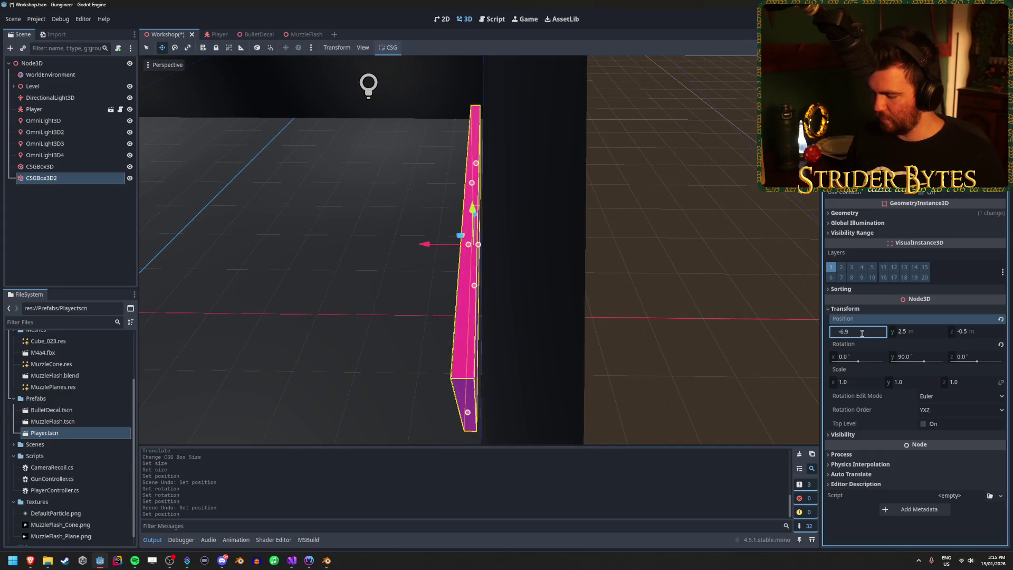
{"action": "type", "text": "5"}
{"action": "key", "text": "Return"}
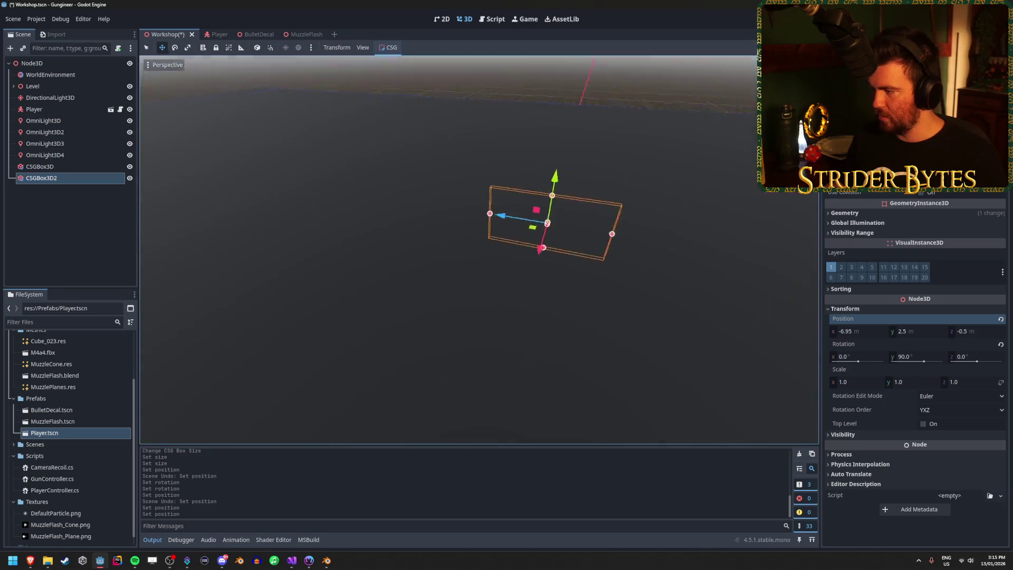
{"action": "left_click", "coordinate": [978, 331]}
{"action": "type", "text": "0"}
{"action": "key", "text": "Return"}
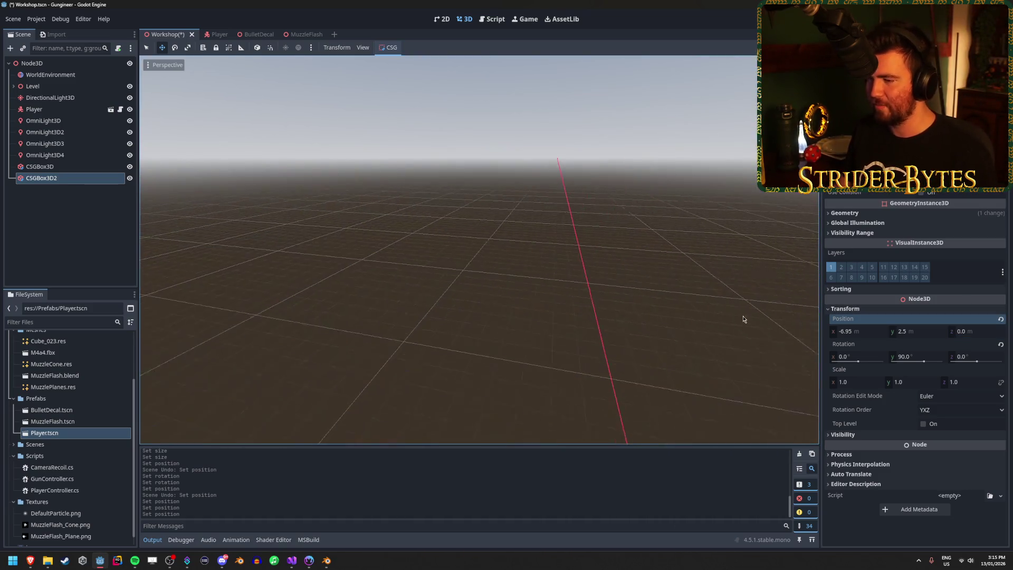
{"action": "left_click", "coordinate": [744, 316]}
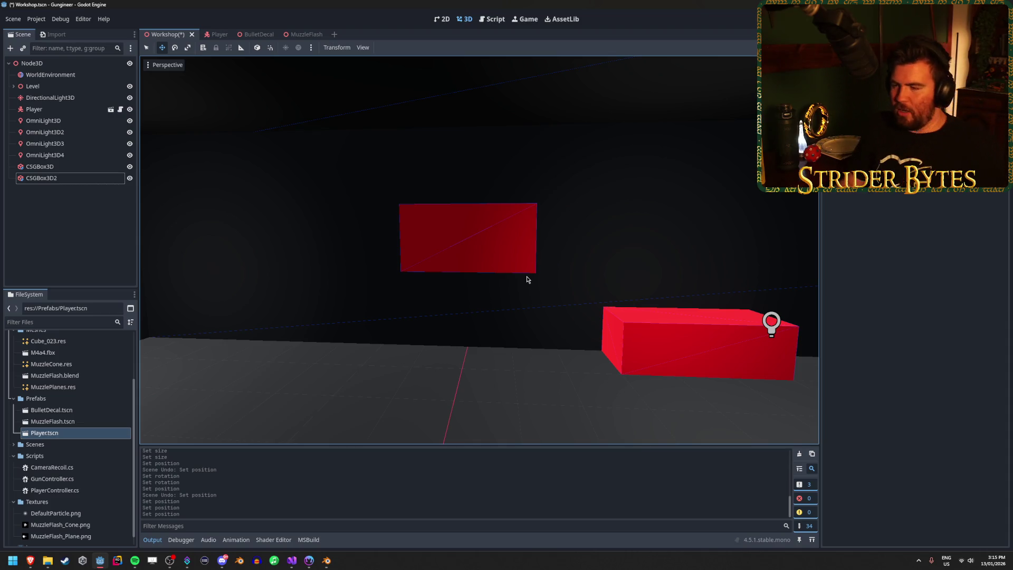
Step: Fly around the room in freelook to survey the player, gun and red target boxes
{"action": "key", "text": "shift+f"}
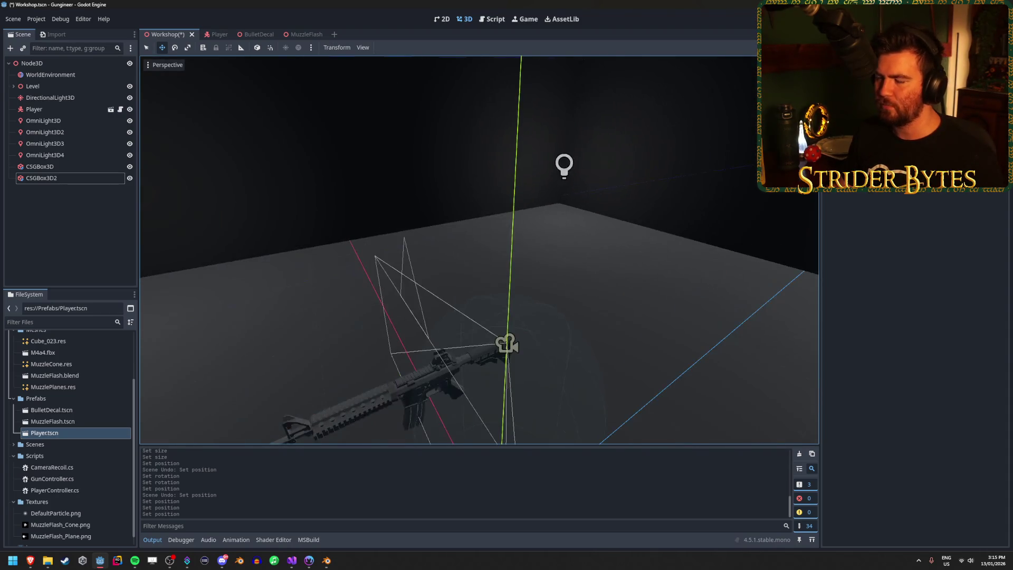
{"action": "key", "text": "w"}
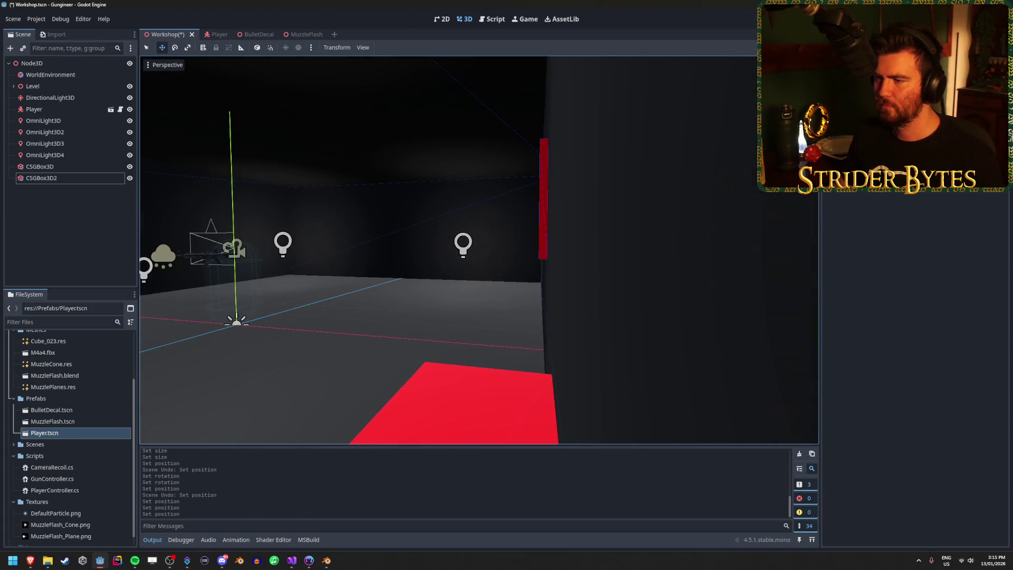
{"action": "key", "text": "w"}
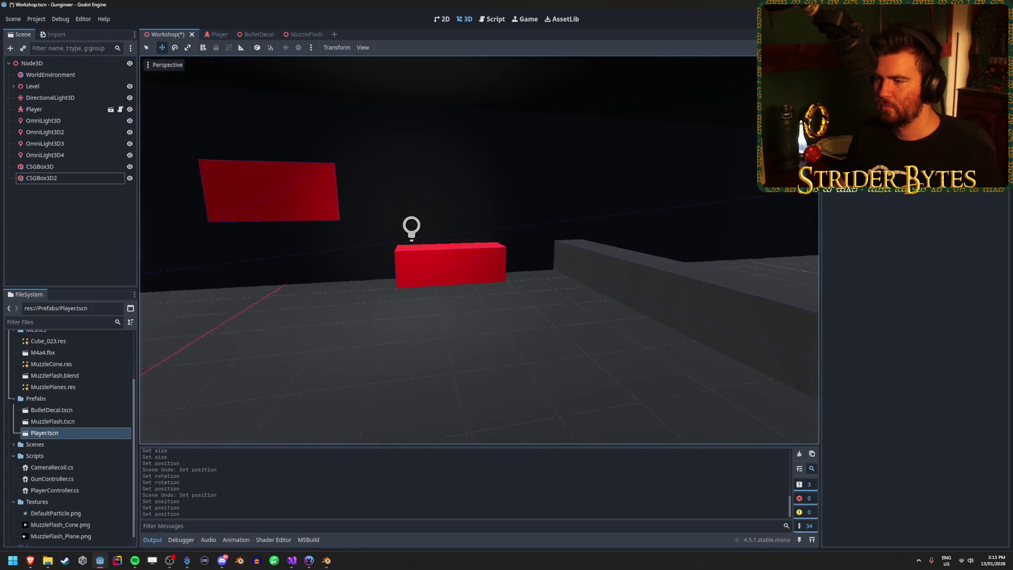
{"action": "key", "text": "s"}
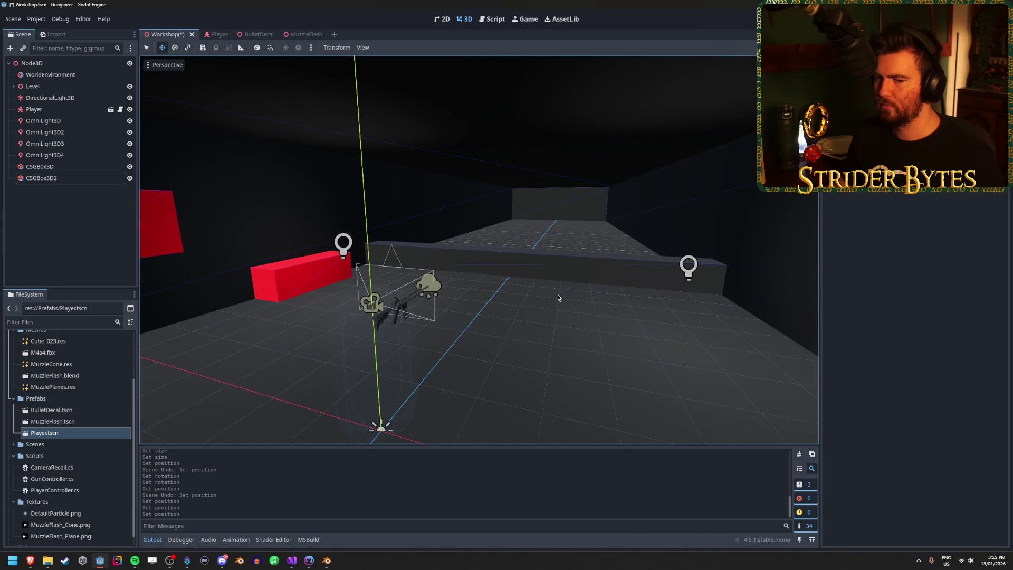
{"action": "key", "text": "w"}
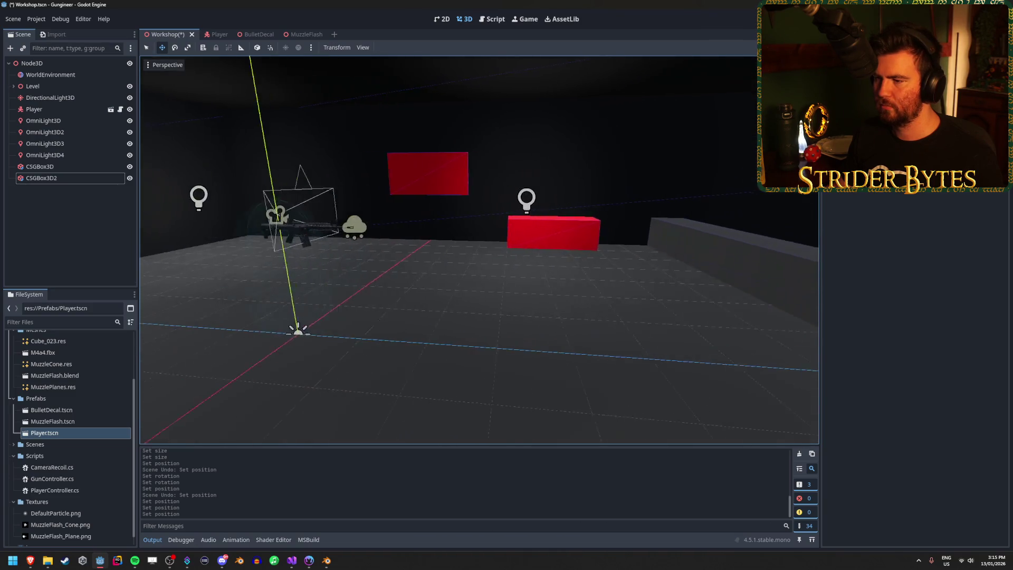
{"action": "key", "text": "s"}
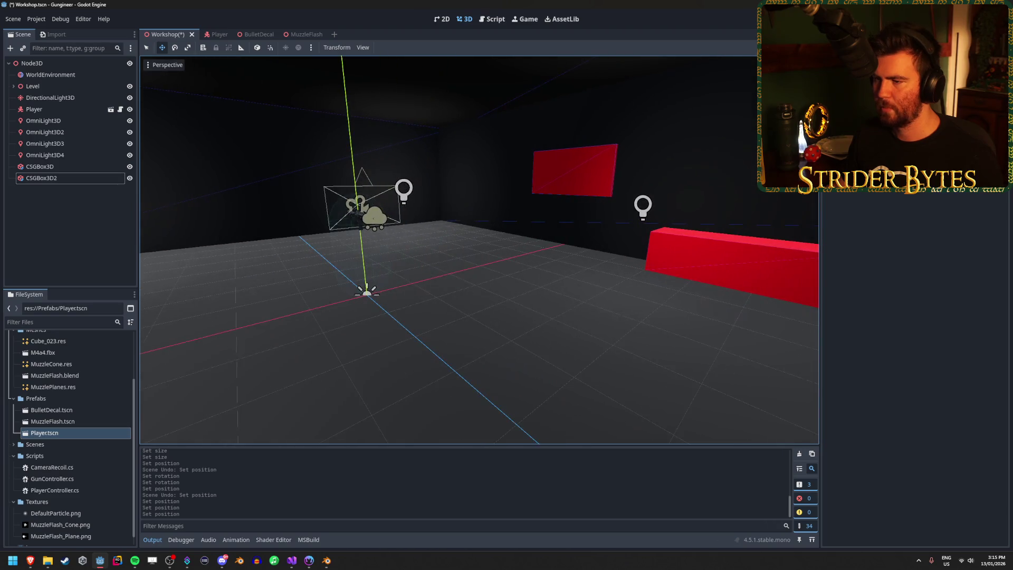
Step: Bring the red boxes into view, then select and duplicate the raised red target box
{"action": "key", "text": "a"}
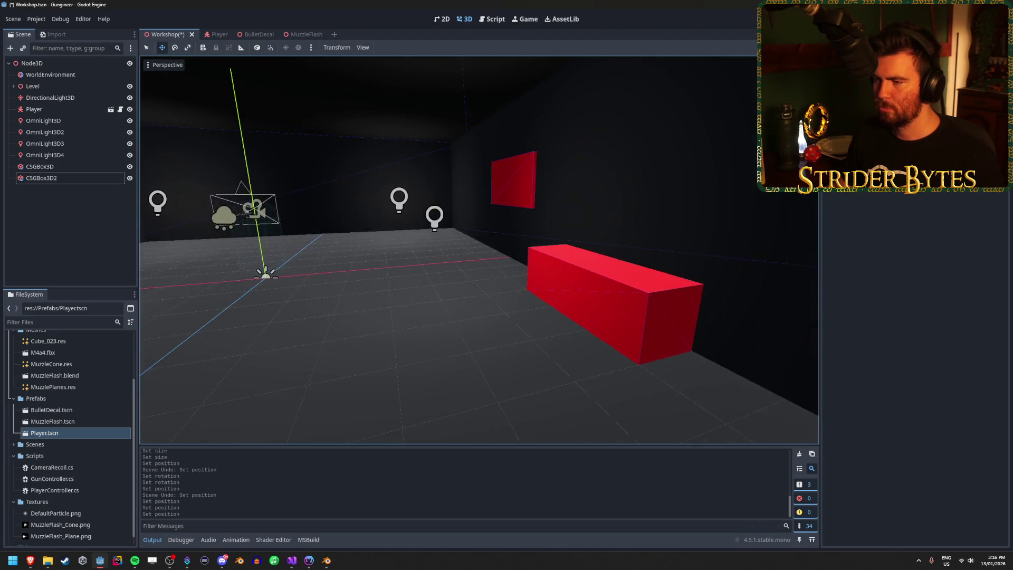
{"action": "key", "text": "w"}
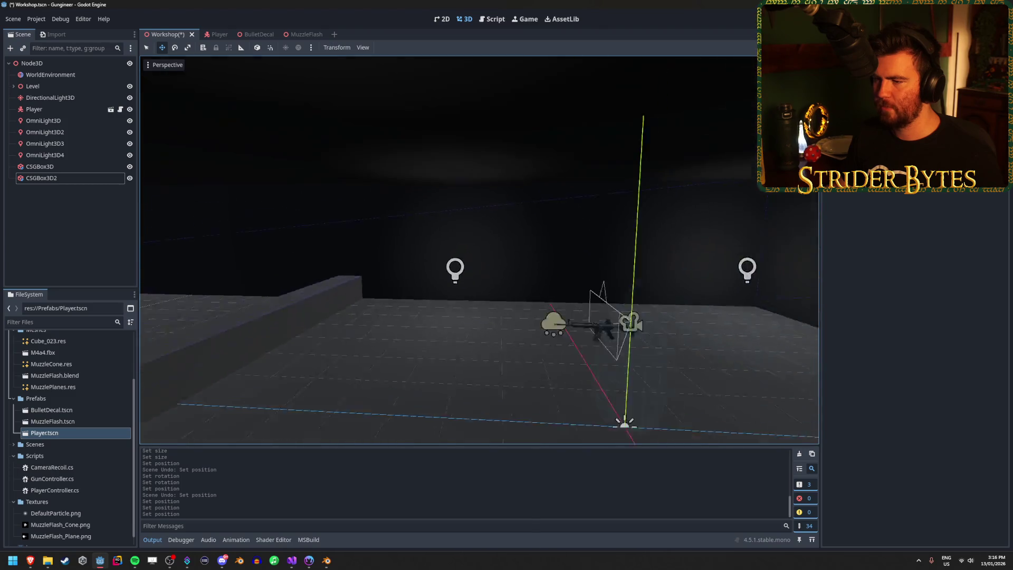
{"action": "key", "text": "w"}
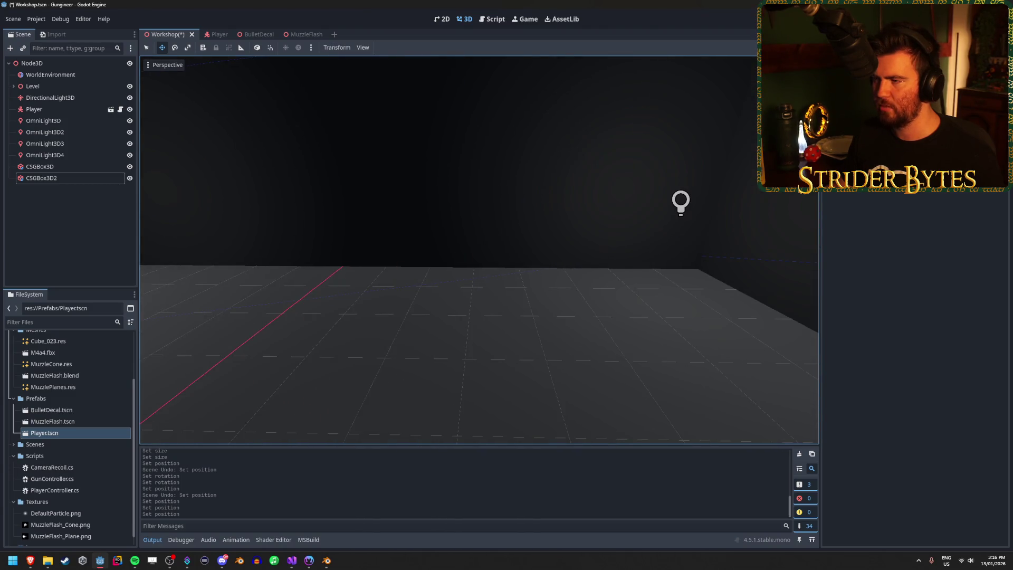
{"action": "key", "text": "s"}
{"action": "left_click", "coordinate": [353, 233]}
{"action": "key", "text": "ctrl+d"}
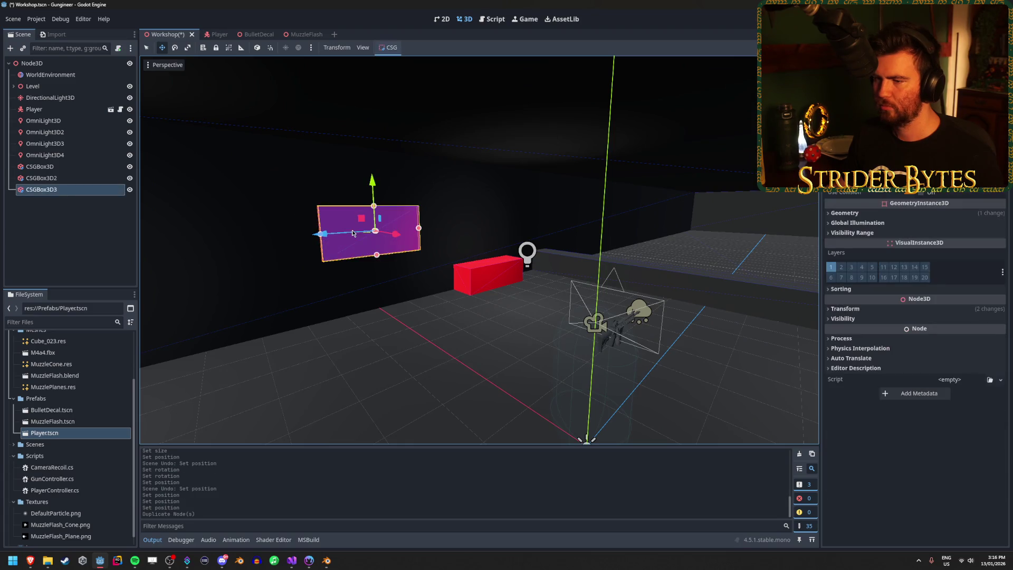
Step: Slide the copy well to the right along X, then start renaming the Level node
{"action": "left_click_drag", "start_coordinate": [370, 234], "coordinate": [738, 236]}
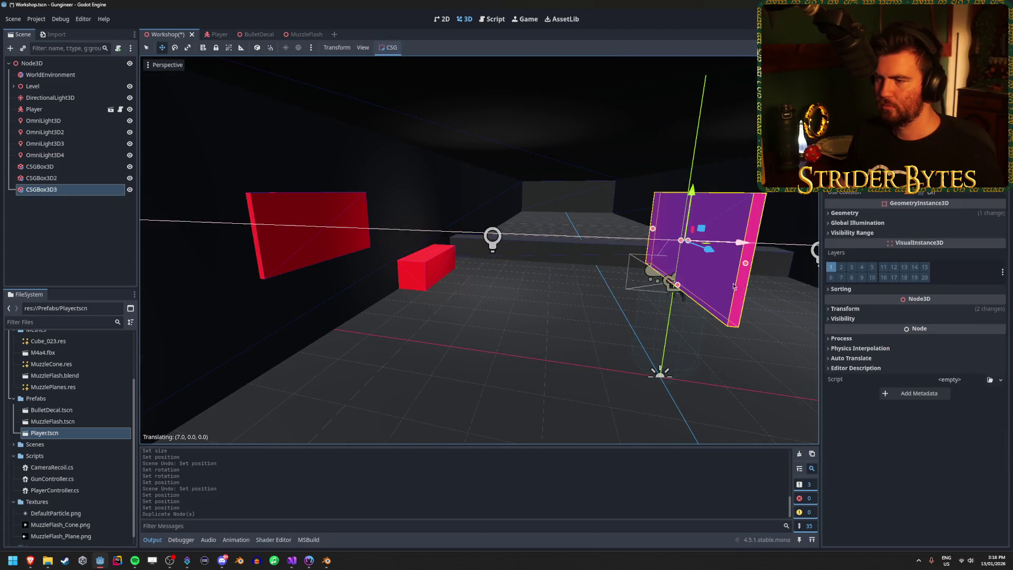
{"action": "left_click_drag", "start_coordinate": [423, 238], "coordinate": [765, 243]}
{"action": "key", "text": "f"}
{"action": "mouse_move", "coordinate": [409, 241]}
{"action": "left_mouse_down"}
{"action": "mouse_move", "coordinate": [672, 280]}
{"action": "mouse_move", "coordinate": [734, 248]}
{"action": "left_mouse_up"}
{"action": "left_click", "coordinate": [86, 202]}
{"action": "double_click", "coordinate": [50, 87]}
{"action": "type", "text": "Greybox"}
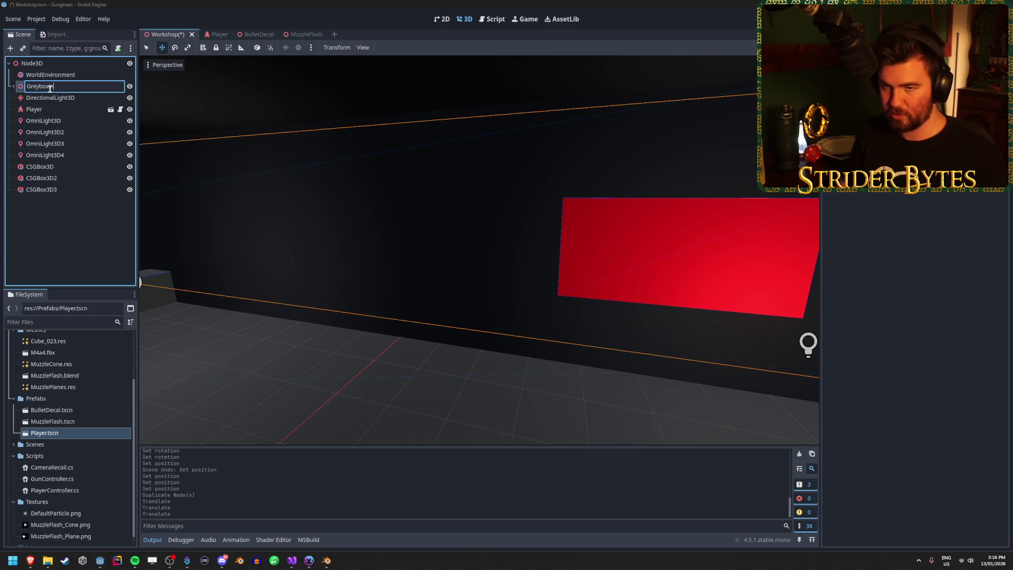
Step: Rename the node to Greyboxing and move the three CSG boxes into it
{"action": "type", "text": "g"}
{"action": "key", "text": "Return"}
{"action": "left_click", "coordinate": [42, 190]}
{"action": "left_click", "coordinate": [60, 166], "text": "shift"}
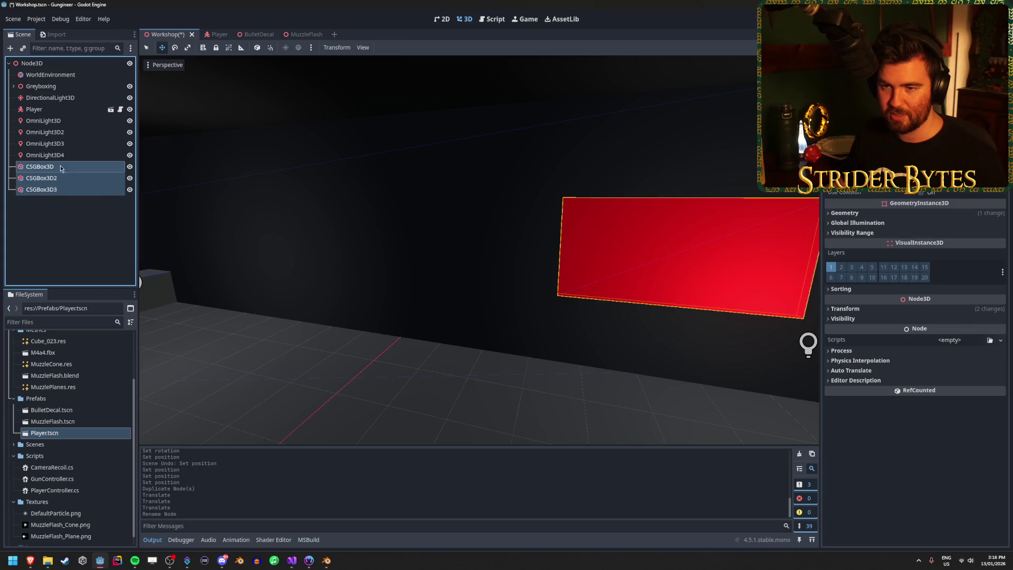
{"action": "left_click_drag", "start_coordinate": [60, 168], "coordinate": [58, 86]}
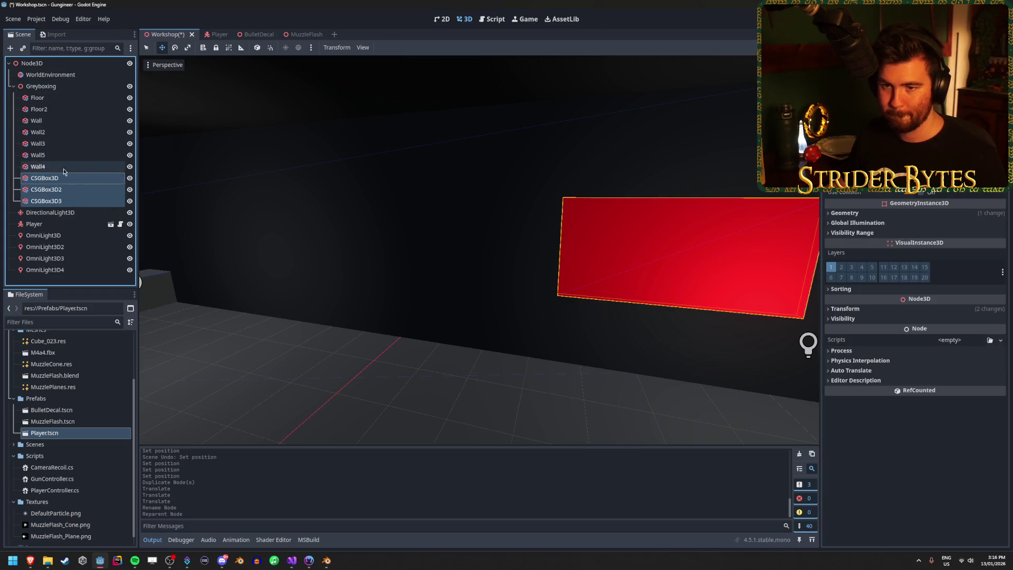
Step: Frame CSGBox3D3 and slide it along X toward the wall
{"action": "left_click", "coordinate": [600, 256]}
{"action": "left_click", "coordinate": [63, 201]}
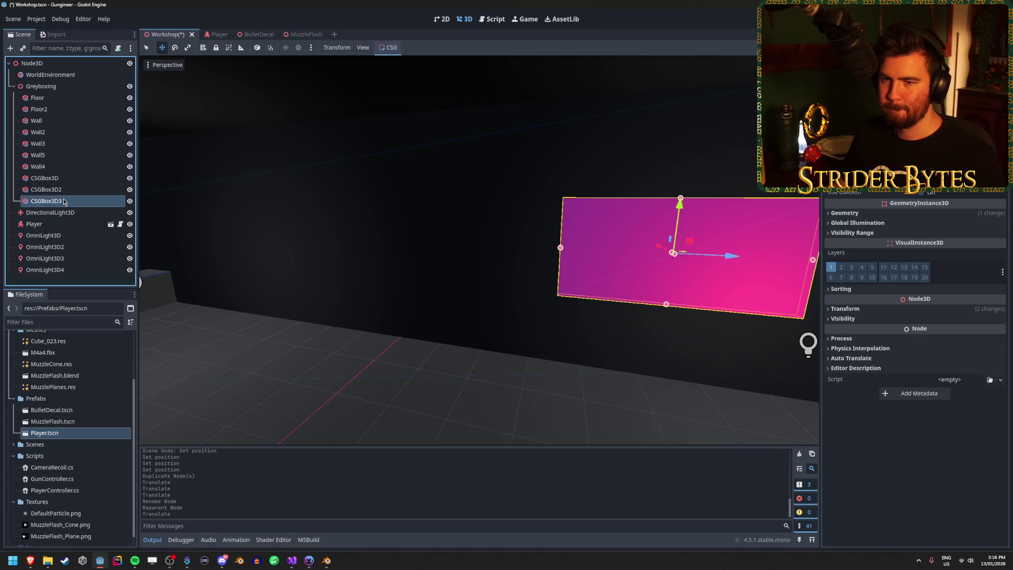
{"action": "key", "text": "f"}
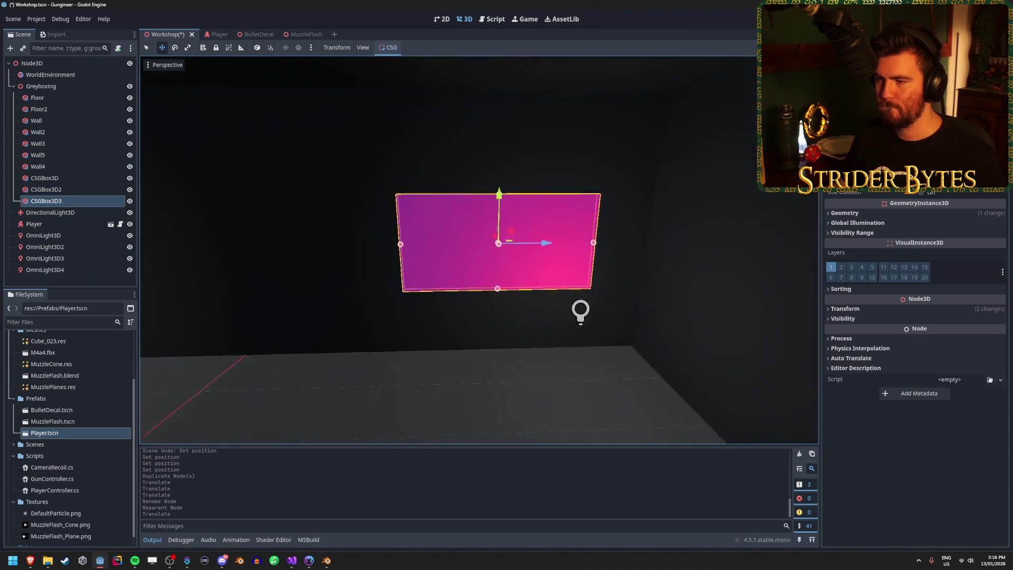
{"action": "left_click_drag", "start_coordinate": [580, 316], "coordinate": [614, 319]}
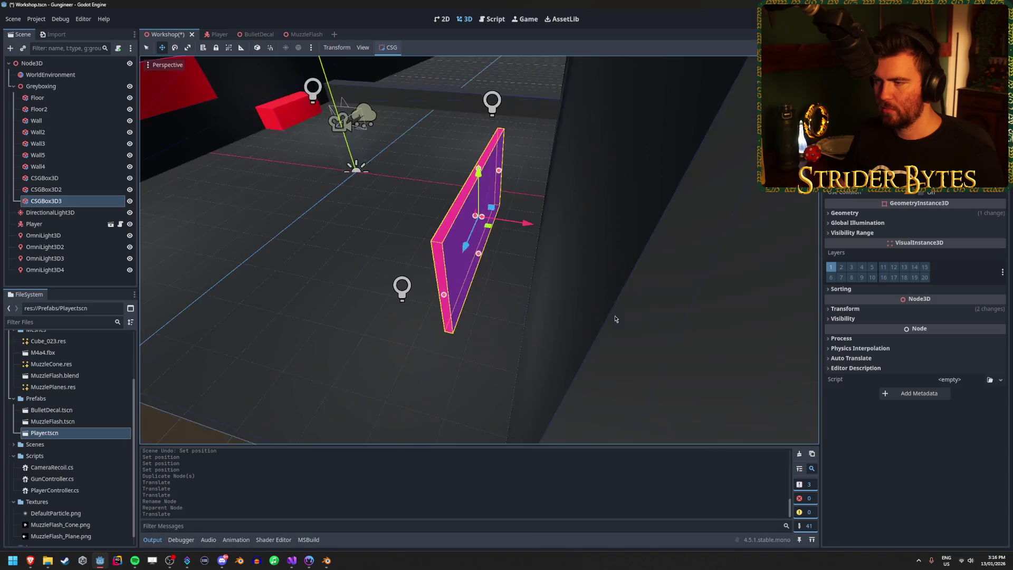
{"action": "mouse_move", "coordinate": [524, 223]}
{"action": "left_mouse_down"}
{"action": "mouse_move", "coordinate": [591, 225]}
{"action": "mouse_move", "coordinate": [580, 227]}
{"action": "mouse_move", "coordinate": [587, 236]}
{"action": "left_mouse_up"}
Step: Set CSGBox3D3's Position X to 6.95 and narrow its box width
{"action": "left_click", "coordinate": [854, 309]}
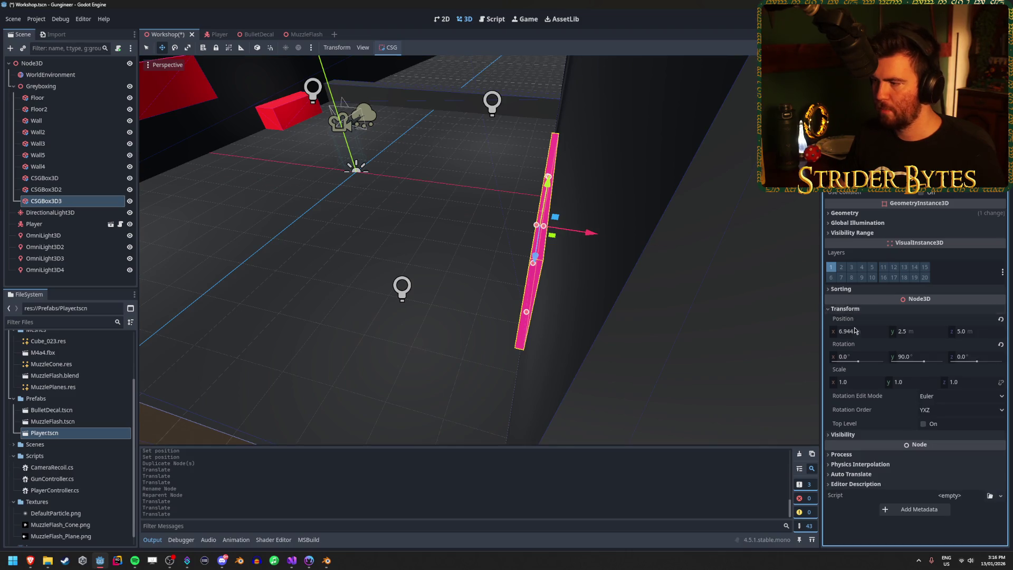
{"action": "left_click", "coordinate": [856, 334]}
{"action": "type", "text": "5"}
{"action": "key", "text": "Return"}
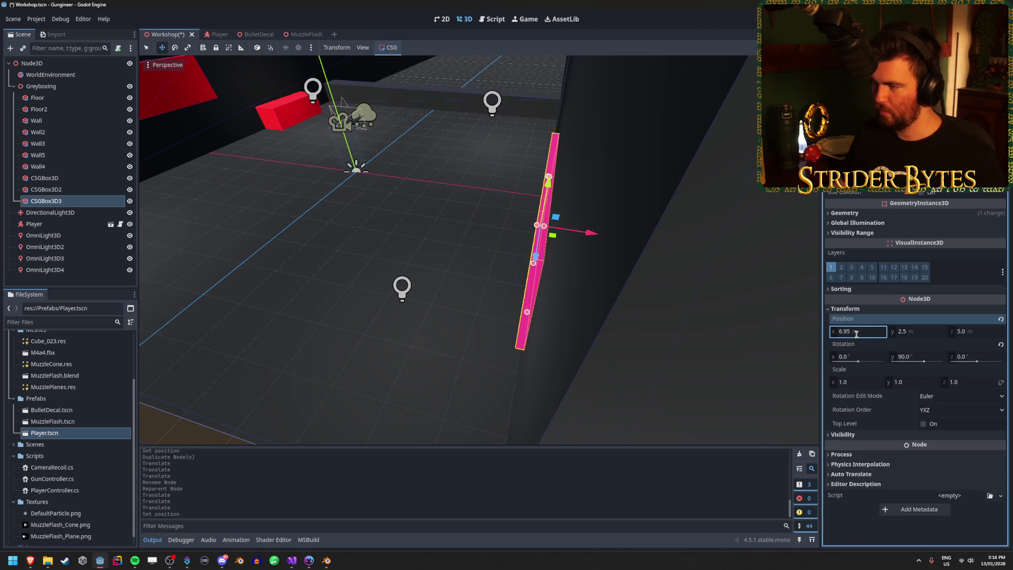
{"action": "key", "text": "f"}
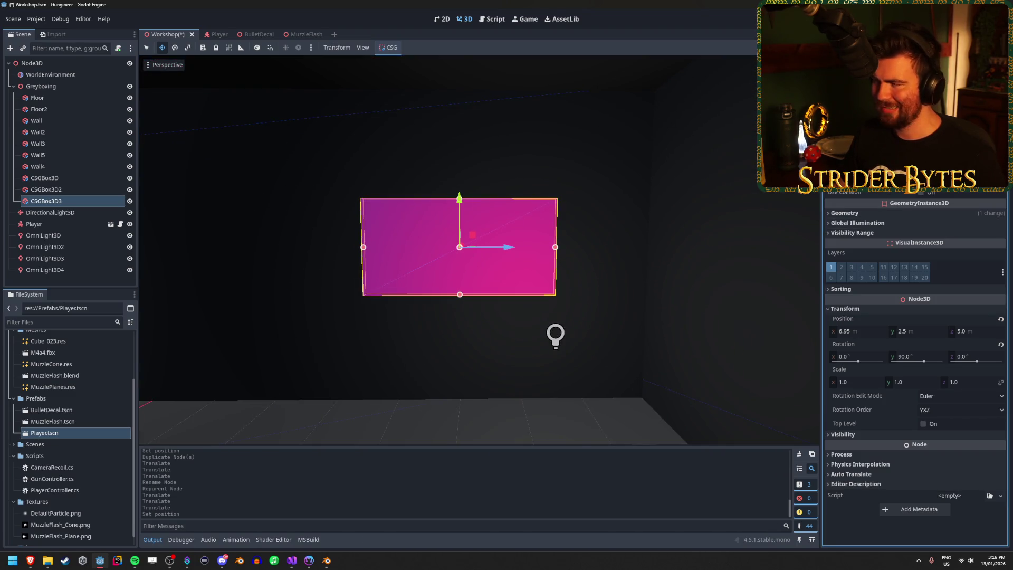
{"action": "key", "text": "Return"}
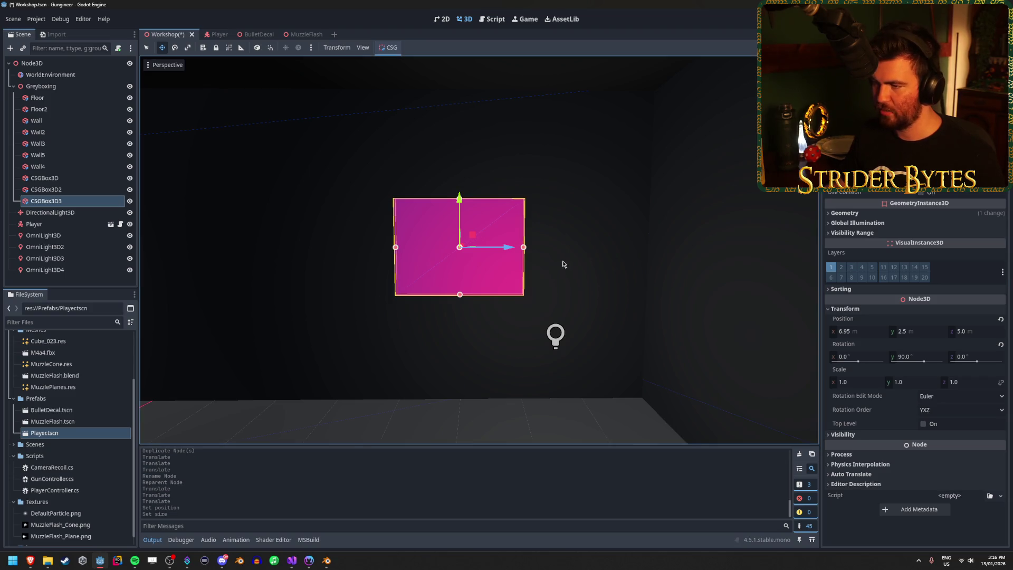
Step: Set CSGBox3D3's Position Z to 3.0 so it sits against the wall
{"action": "mouse_move", "coordinate": [562, 262]}
{"action": "left_mouse_down"}
{"action": "mouse_move", "coordinate": [564, 239]}
{"action": "mouse_move", "coordinate": [548, 220]}
{"action": "mouse_move", "coordinate": [487, 220]}
{"action": "left_mouse_up"}
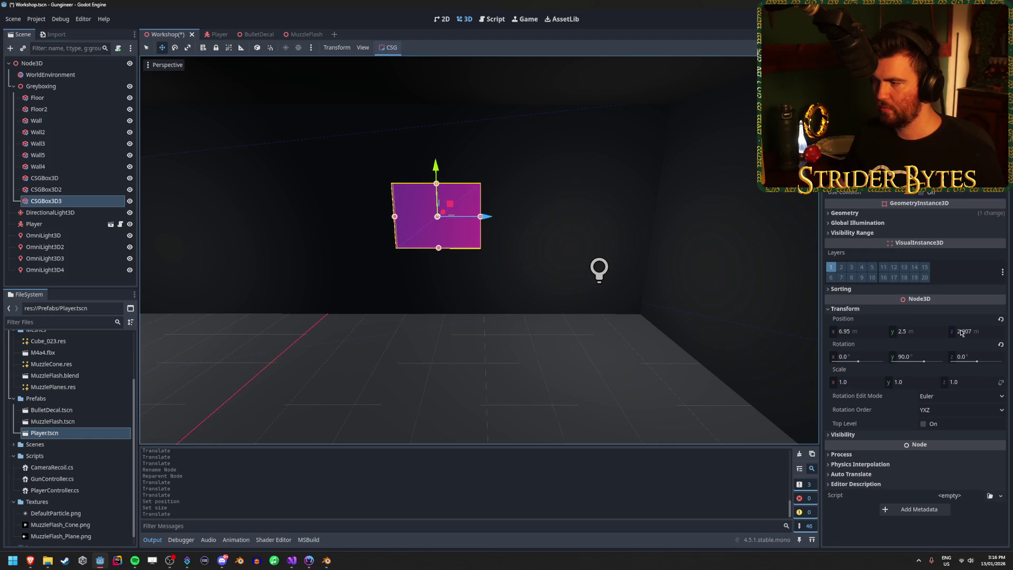
{"action": "type", "text": "3"}
{"action": "key", "text": "Return"}
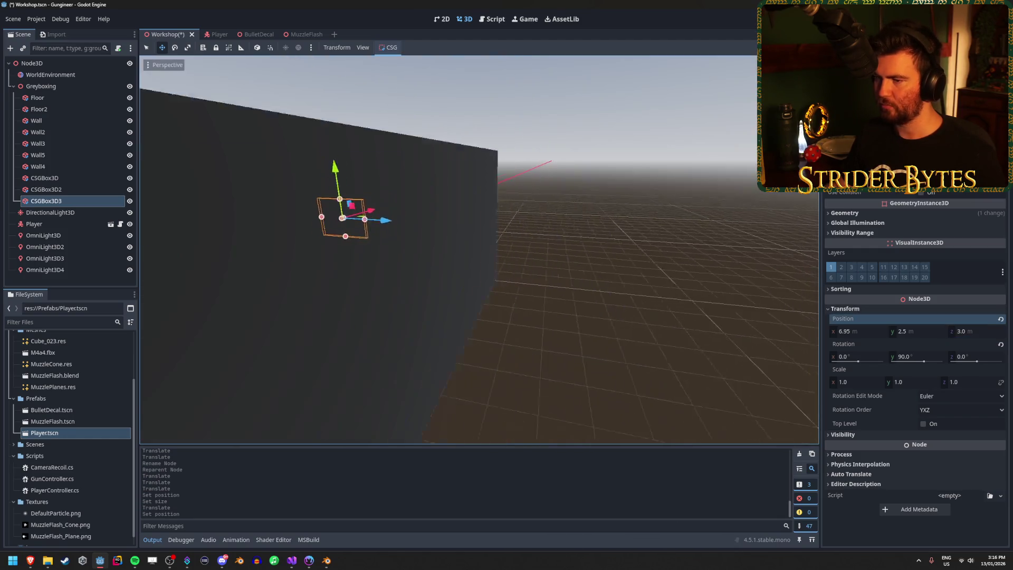
{"action": "key", "text": "Escape"}
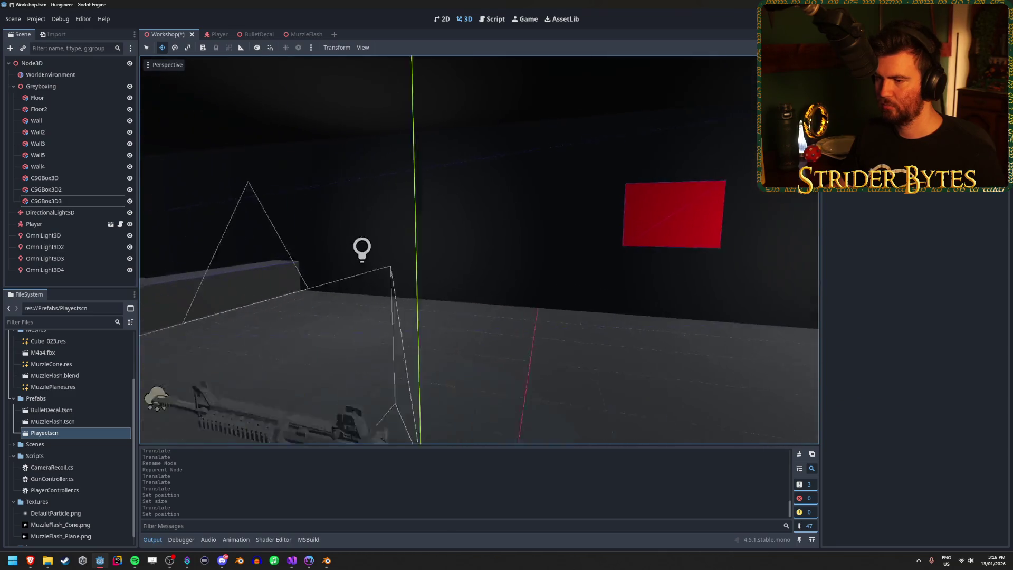
Step: Duplicate CSGBox3D, move the copy along X, and shrink its width to 2
{"action": "left_click", "coordinate": [474, 272]}
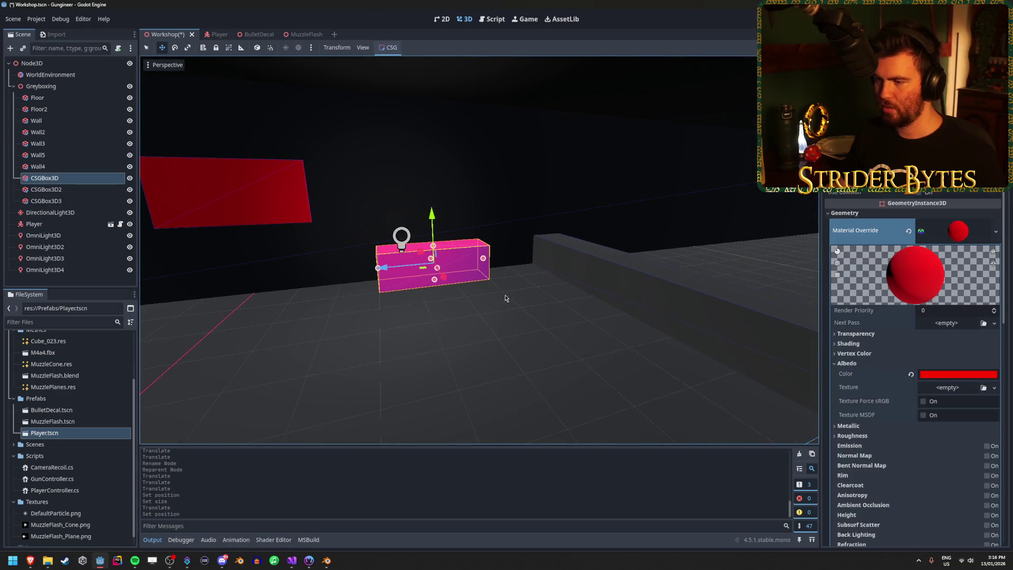
{"action": "key", "text": "ctrl+d"}
{"action": "key", "text": "g"}
{"action": "key", "text": "x"}
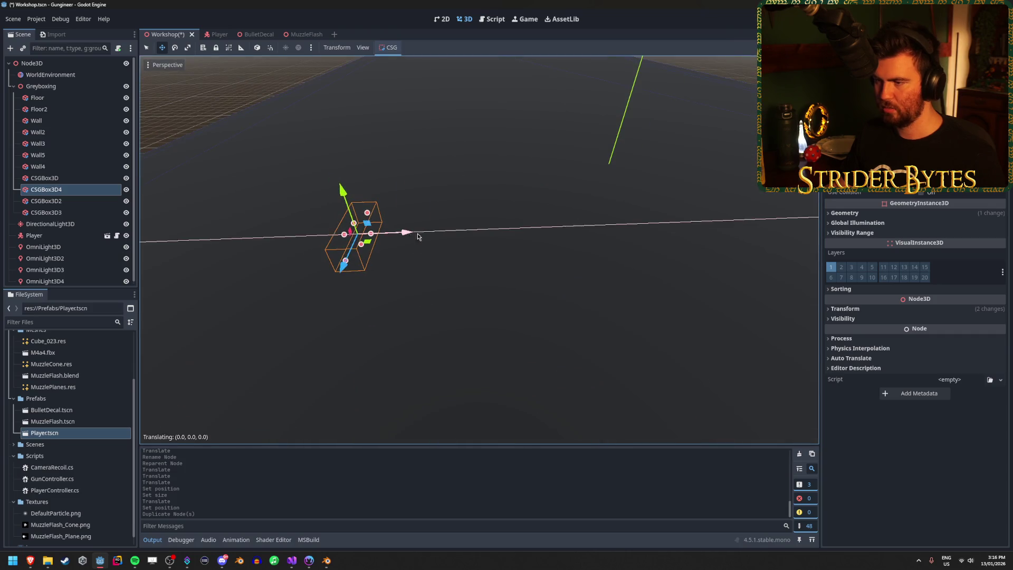
{"action": "left_click", "coordinate": [778, 219]}
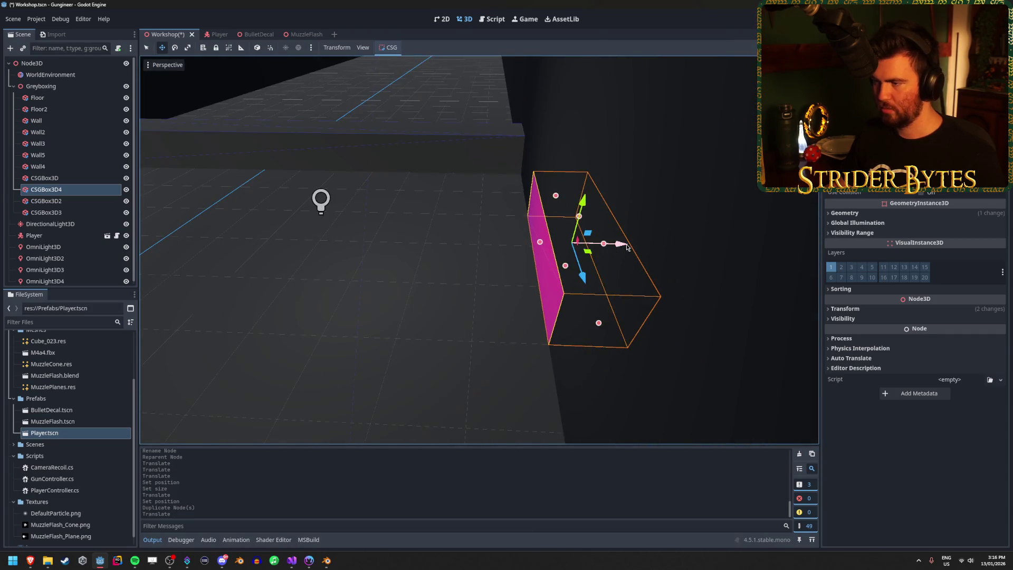
{"action": "left_click", "coordinate": [626, 247]}
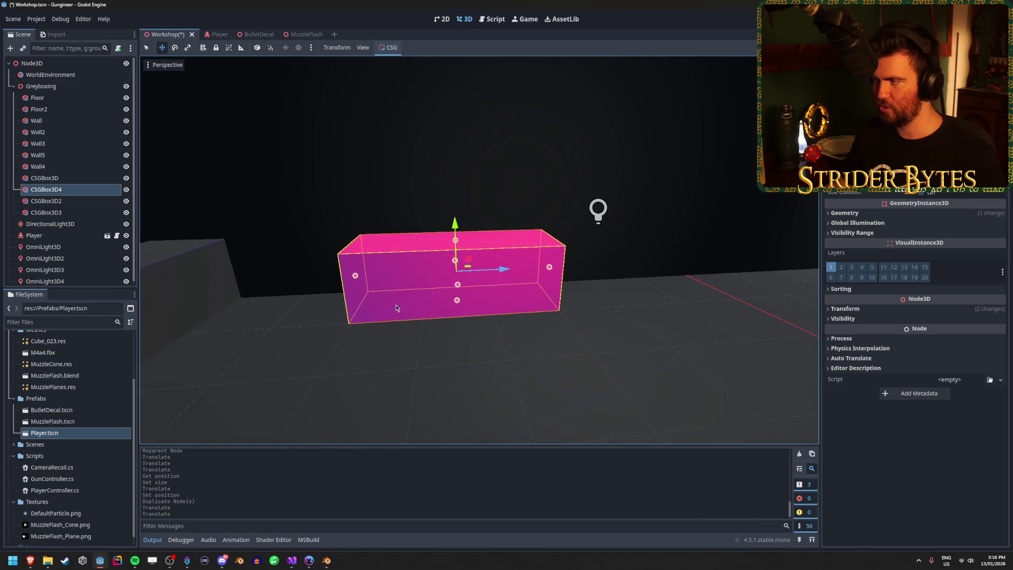
{"action": "left_click", "coordinate": [949, 121]}
{"action": "type", "text": "2"}
{"action": "key", "text": "Return"}
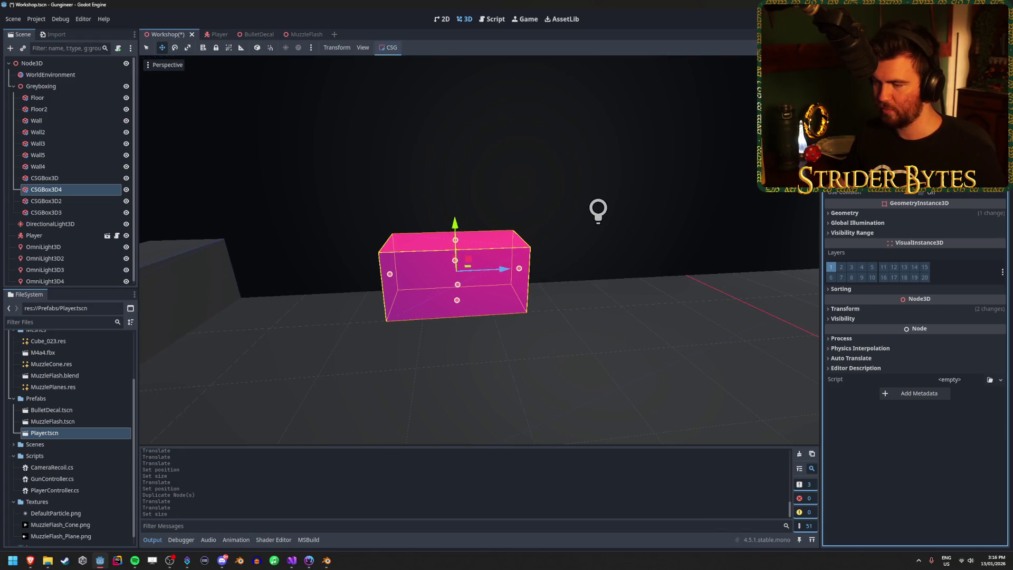
Step: Duplicate the resized block, move it along X, set Z to 0, then undo the last position change
{"action": "key", "text": "ctrl+d"}
{"action": "left_click_drag", "start_coordinate": [438, 236], "coordinate": [611, 249]}
{"action": "left_click", "coordinate": [844, 309]}
{"action": "left_click", "coordinate": [975, 331]}
{"action": "type", "text": "0"}
{"action": "key", "text": "Return"}
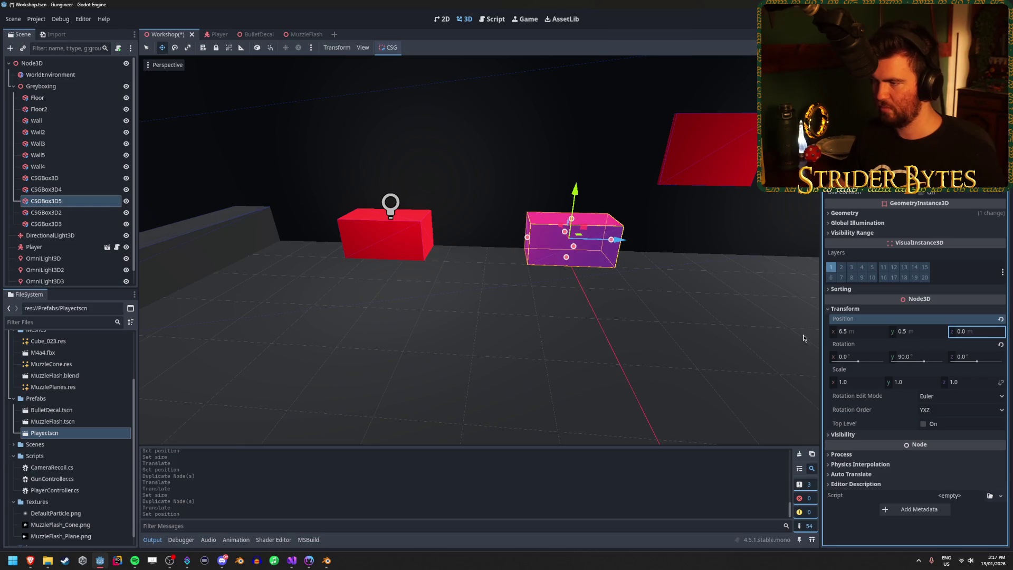
{"action": "mouse_move", "coordinate": [803, 338]}
{"action": "left_mouse_down"}
{"action": "mouse_move", "coordinate": [686, 317]}
{"action": "mouse_move", "coordinate": [547, 310]}
{"action": "left_mouse_up"}
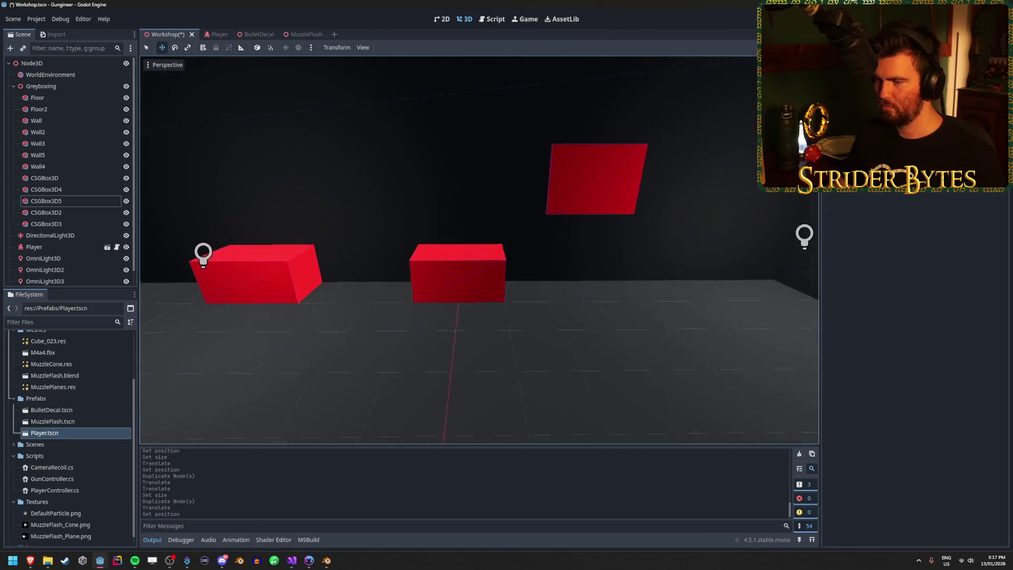
{"action": "left_click", "coordinate": [491, 290]}
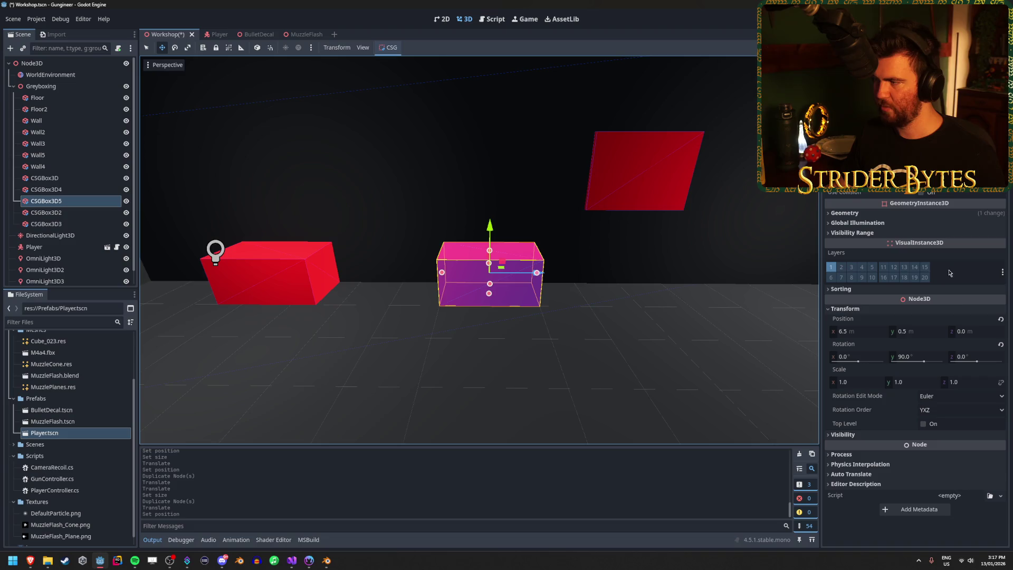
{"action": "key", "text": "ctrl+z"}
Step: Duplicate CSGBox3D5 and move the new copy CSGBox3D6 forward
{"action": "left_click_drag", "start_coordinate": [594, 307], "coordinate": [581, 244]}
{"action": "left_click", "coordinate": [474, 243]}
{"action": "key", "text": "ctrl+d"}
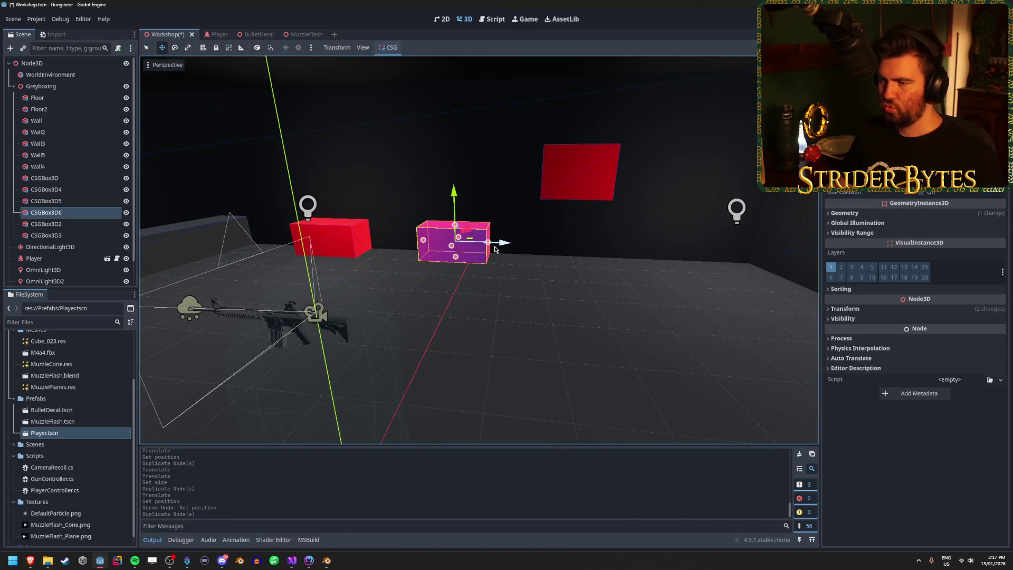
{"action": "left_click_drag", "start_coordinate": [457, 258], "coordinate": [686, 338]}
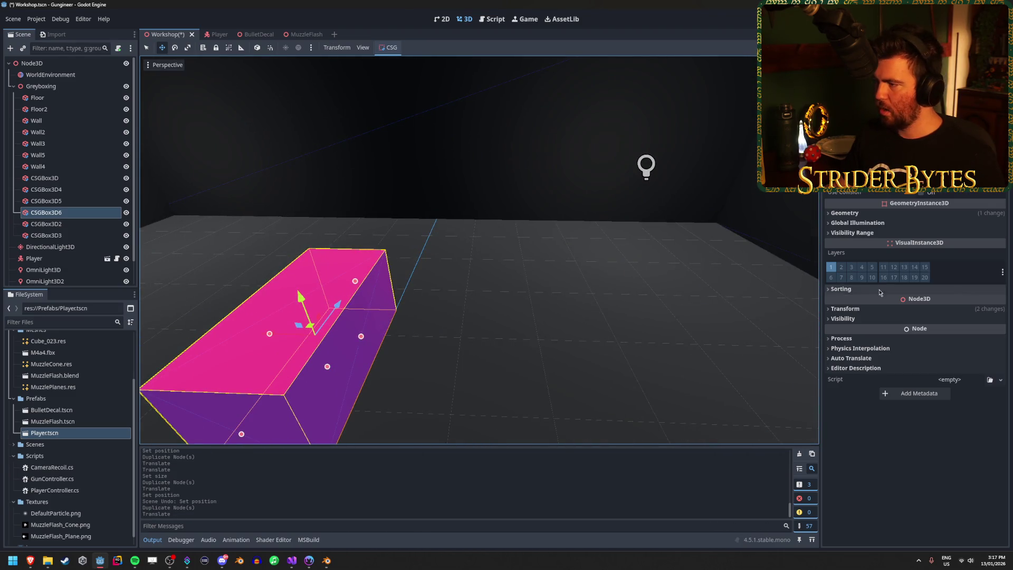
{"action": "left_click", "coordinate": [844, 309]}
{"action": "left_click", "coordinate": [847, 332]}
{"action": "type", "text": "0.5"}
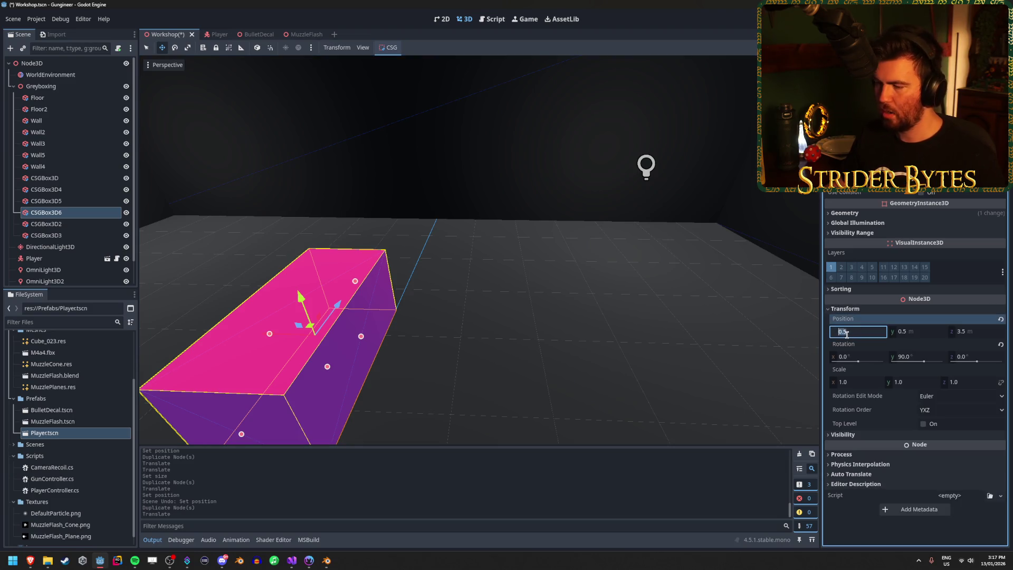
{"action": "key", "text": "Return"}
{"action": "left_click", "coordinate": [904, 357]}
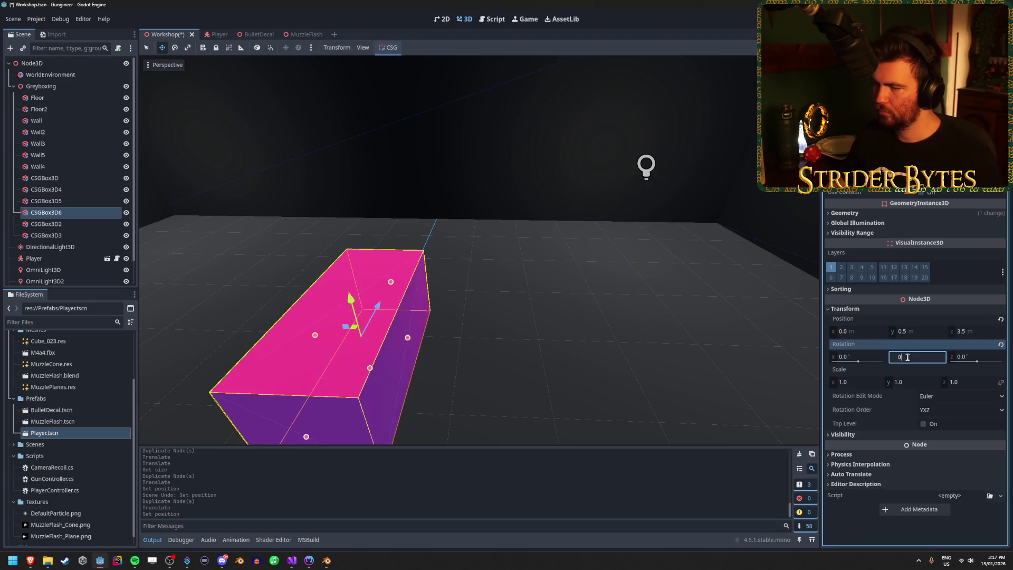
{"action": "type", "text": ".0"}
{"action": "key", "text": "Return"}
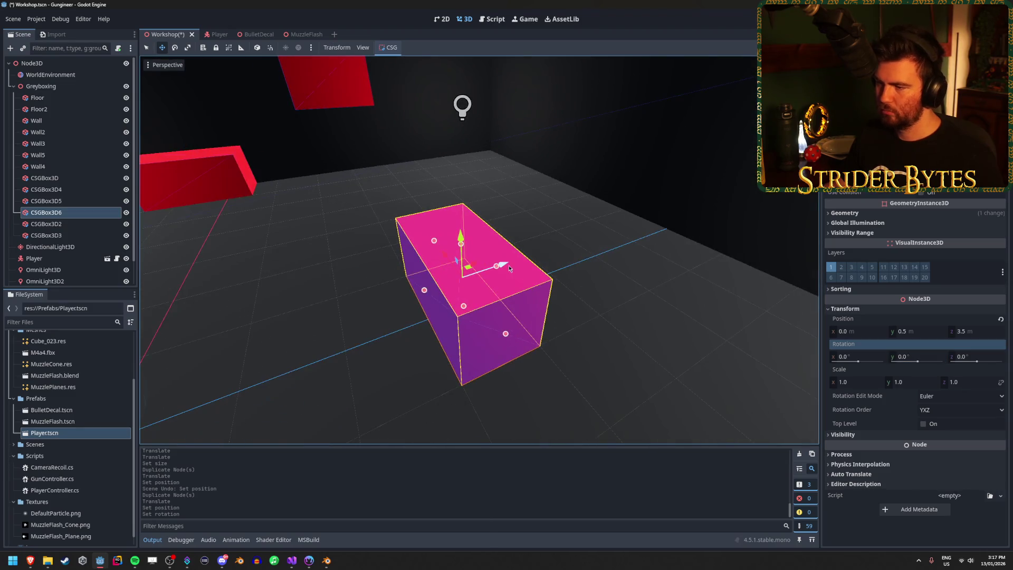
{"action": "left_click_drag", "start_coordinate": [504, 267], "coordinate": [678, 220]}
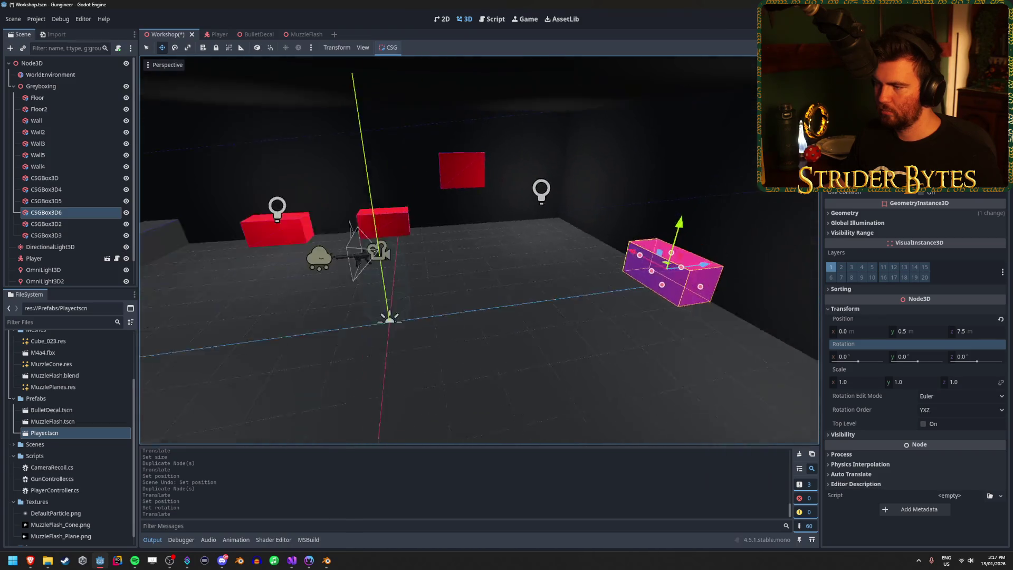
{"action": "key", "text": "f"}
{"action": "key", "text": "Escape"}
{"action": "key", "text": "s"}
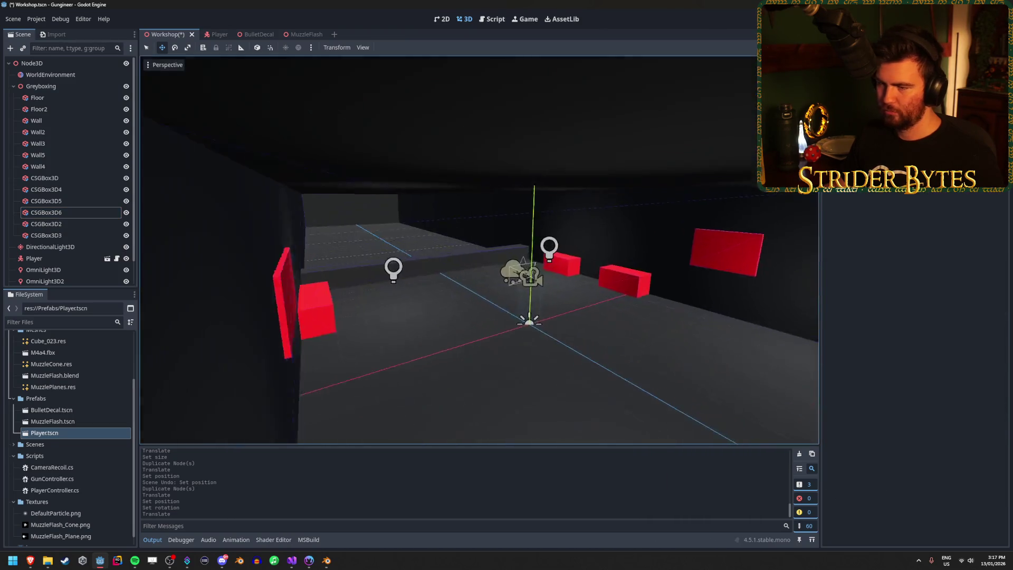
{"action": "key", "text": "w"}
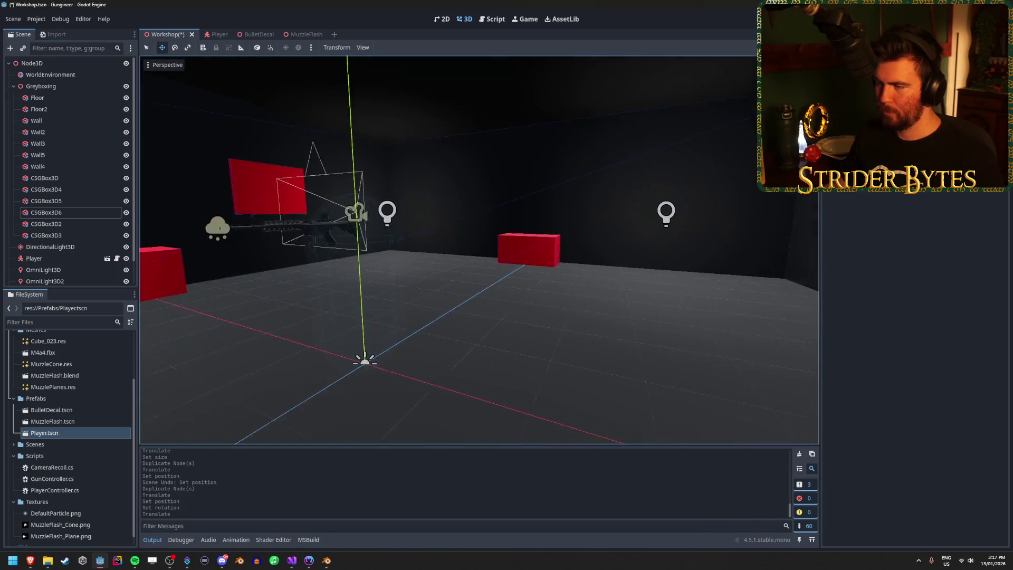
{"action": "key", "text": "s"}
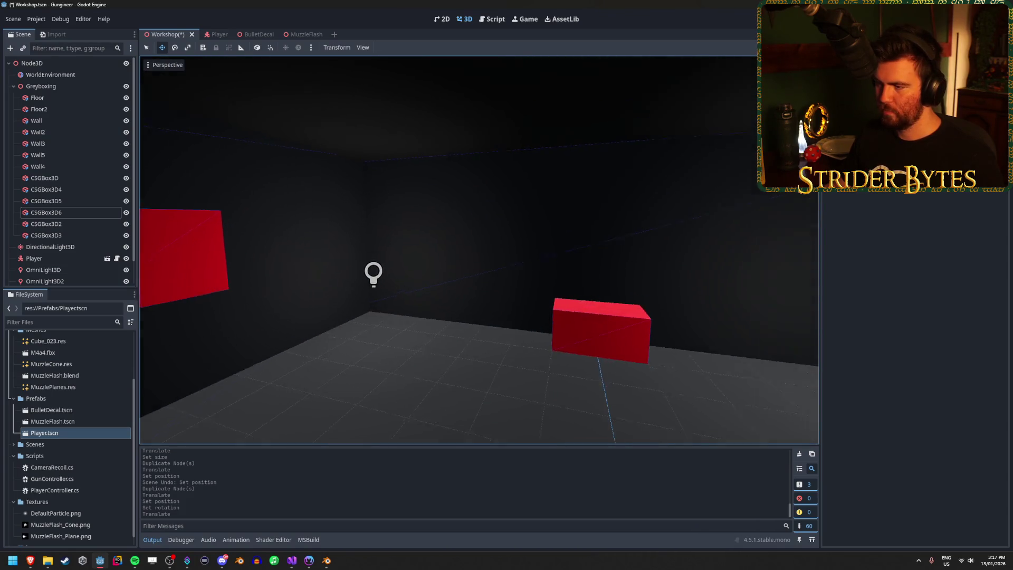
{"action": "key", "text": "s"}
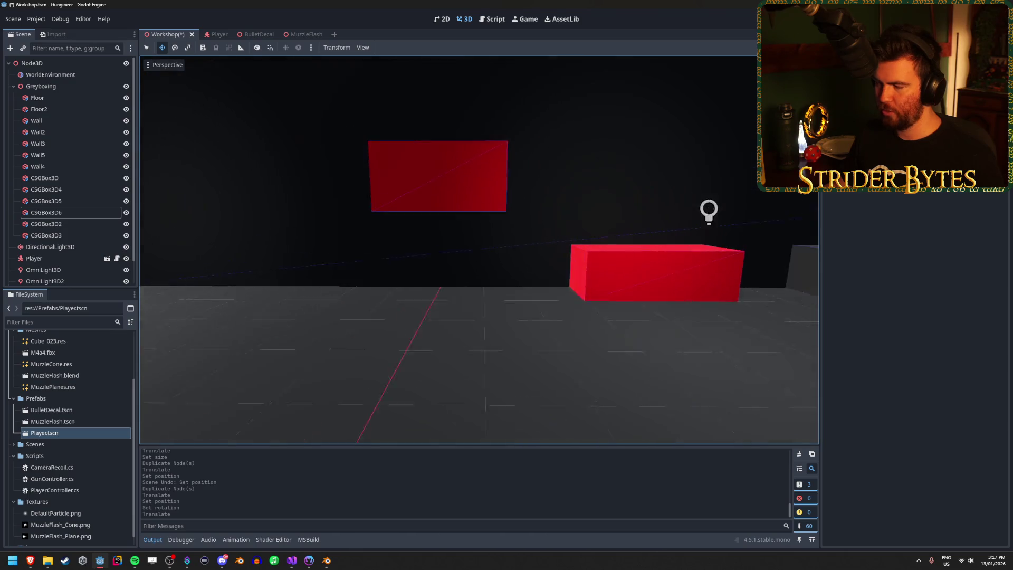
{"action": "key", "text": "d"}
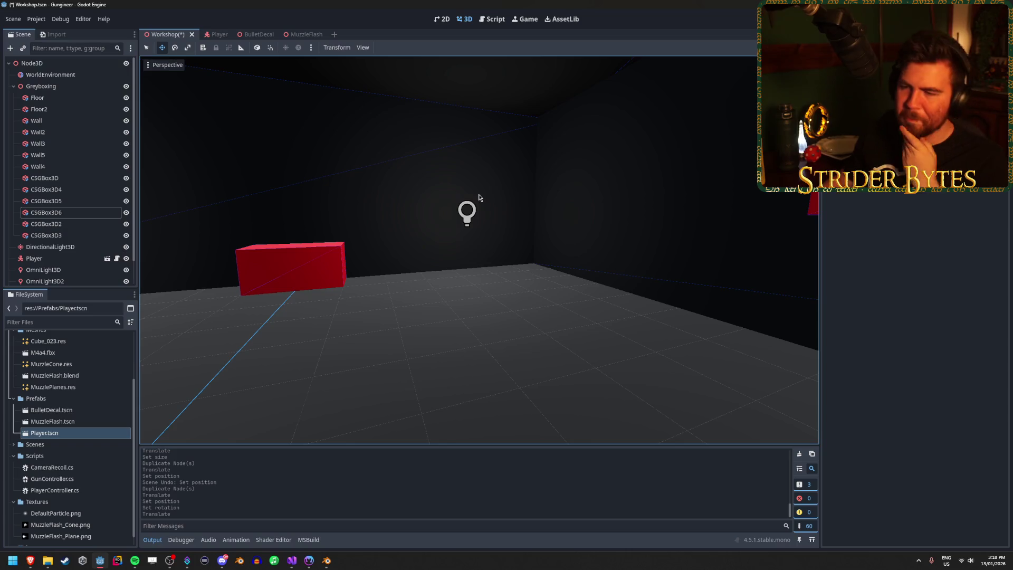
Step: Look around the room at the red blocks and save the Workshop scene
{"action": "left_click_drag", "start_coordinate": [509, 251], "coordinate": [462, 255]}
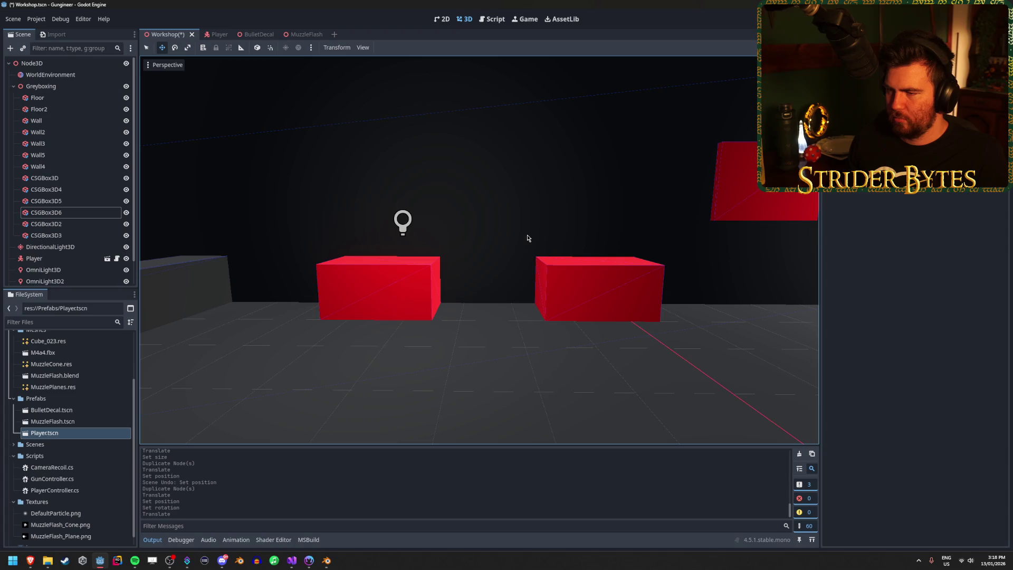
{"action": "left_click_drag", "start_coordinate": [526, 238], "coordinate": [236, 241]}
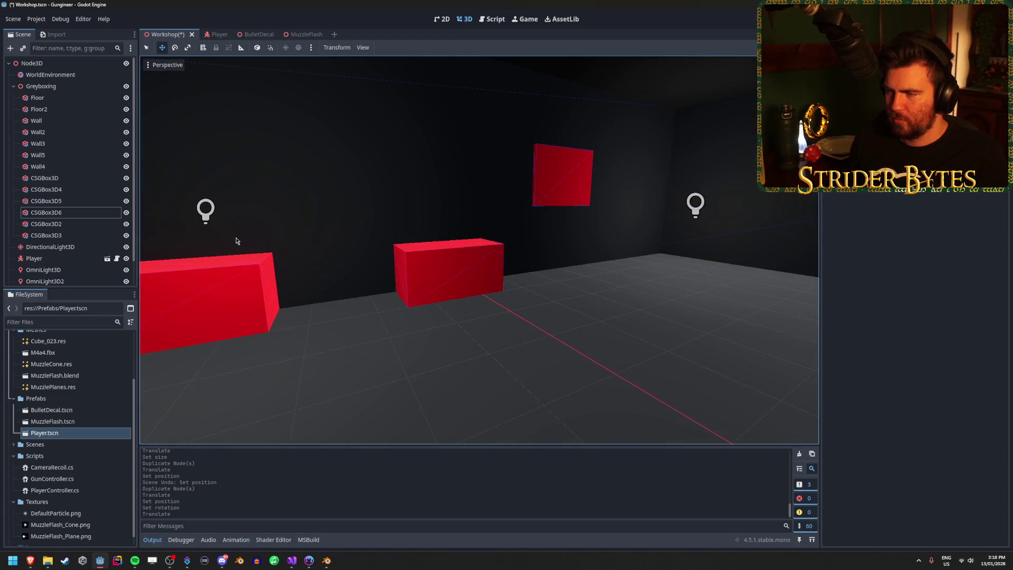
{"action": "mouse_move", "coordinate": [668, 185]}
{"action": "left_mouse_down"}
{"action": "mouse_move", "coordinate": [506, 239]}
{"action": "mouse_move", "coordinate": [317, 240]}
{"action": "mouse_move", "coordinate": [654, 227]}
{"action": "mouse_move", "coordinate": [509, 227]}
{"action": "mouse_move", "coordinate": [584, 210]}
{"action": "left_mouse_up"}
{"action": "key", "text": "ctrl+s"}
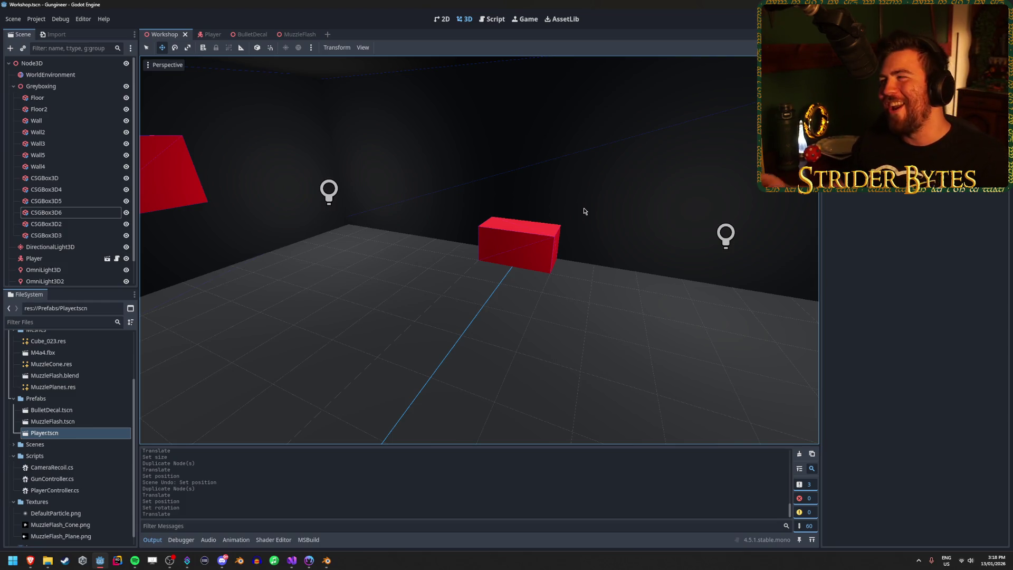
Step: Turn to face the red wall panel CSGBox3D2, select it, then deselect it
{"action": "mouse_move", "coordinate": [544, 219]}
{"action": "left_mouse_down"}
{"action": "mouse_move", "coordinate": [450, 139]}
{"action": "mouse_move", "coordinate": [501, 174]}
{"action": "mouse_move", "coordinate": [731, 278]}
{"action": "left_mouse_up"}
{"action": "left_click", "coordinate": [450, 140]}
{"action": "left_click", "coordinate": [731, 278]}
{"action": "left_click_drag", "start_coordinate": [642, 283], "coordinate": [641, 282]}
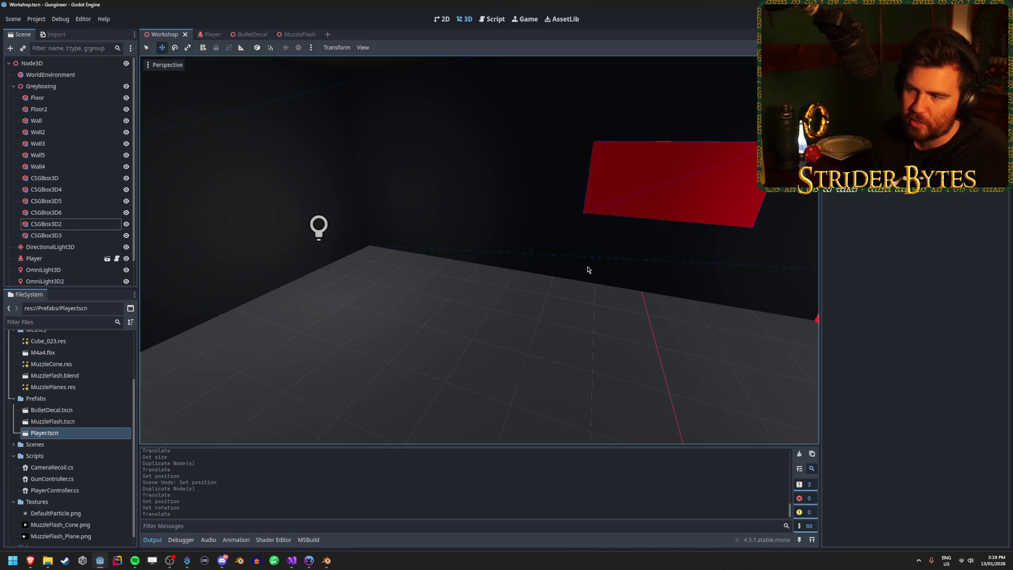
{"action": "left_click", "coordinate": [606, 196]}
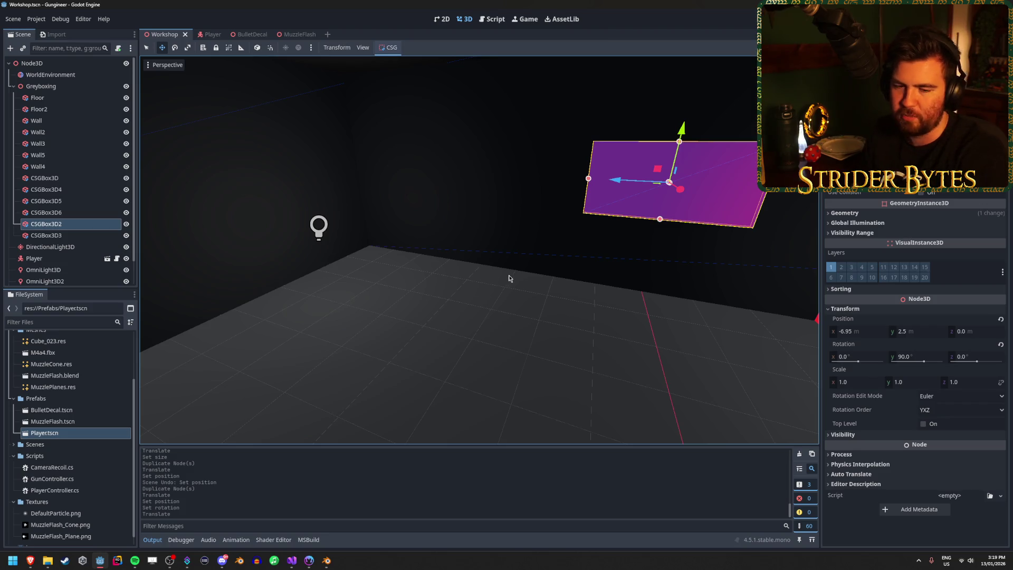
{"action": "key", "text": "shift+f"}
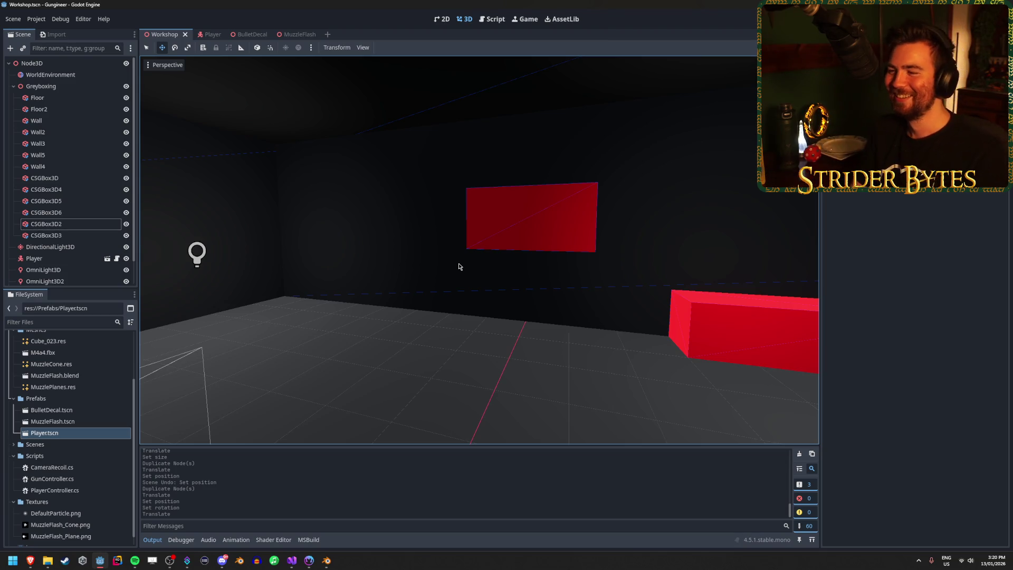
Step: Duplicate CSGBox3D2, move the copy 3 along Z and down 1, and narrow it to a square
{"action": "left_click", "coordinate": [531, 206]}
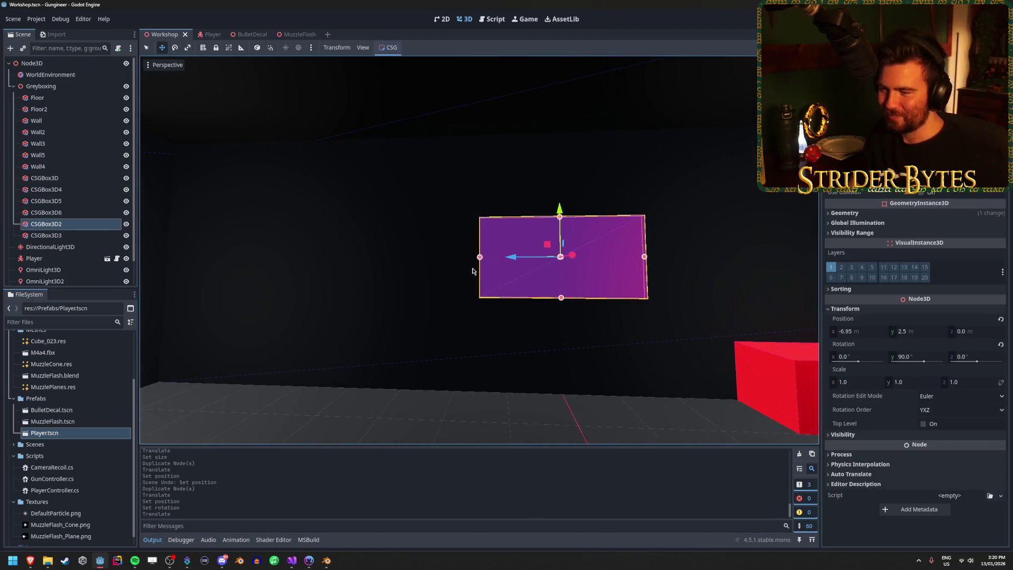
{"action": "key", "text": "ctrl+d"}
{"action": "key", "text": "g"}
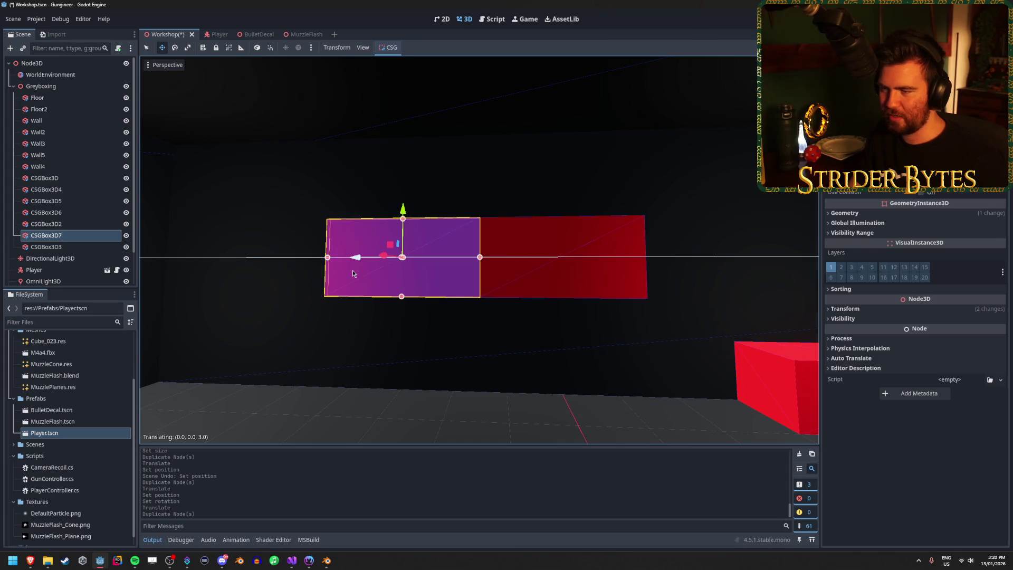
{"action": "left_click_drag", "start_coordinate": [402, 209], "coordinate": [403, 243]}
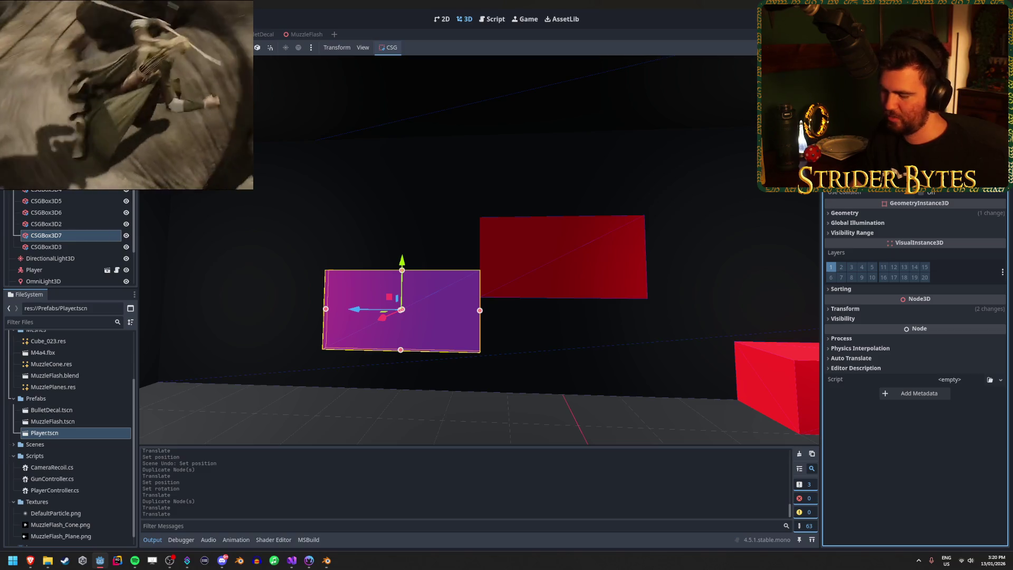
{"action": "mouse_move", "coordinate": [479, 310]}
{"action": "left_mouse_down"}
{"action": "mouse_move", "coordinate": [440, 310]}
{"action": "mouse_move", "coordinate": [575, 303]}
{"action": "left_mouse_up"}
Step: Fly the view around to compare the original and new red panels
{"action": "key", "text": "w"}
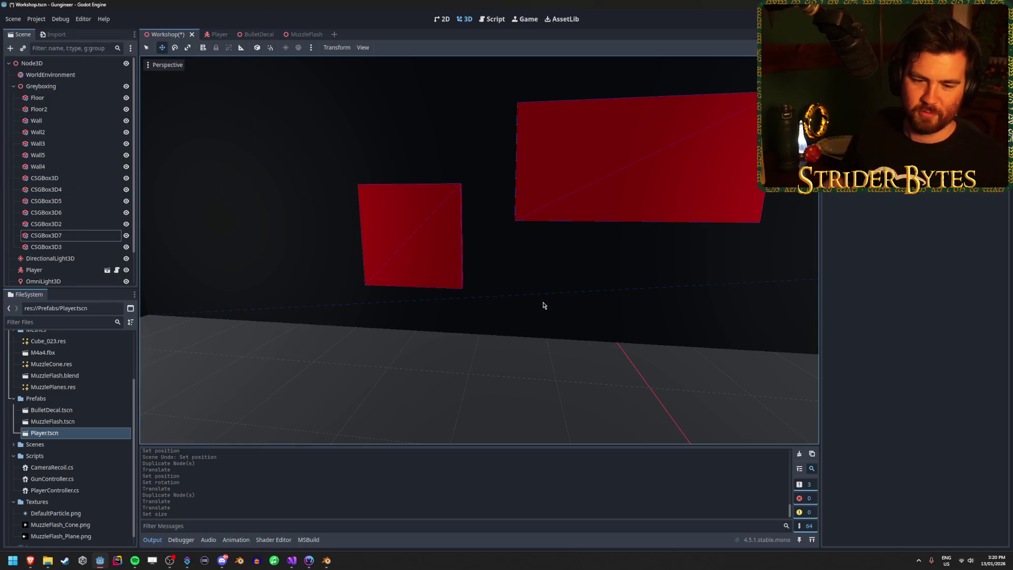
{"action": "left_click_drag", "start_coordinate": [544, 305], "coordinate": [606, 308]}
{"action": "scroll", "coordinate": [478, 250], "scroll_direction": "down", "scroll_amount": 2}
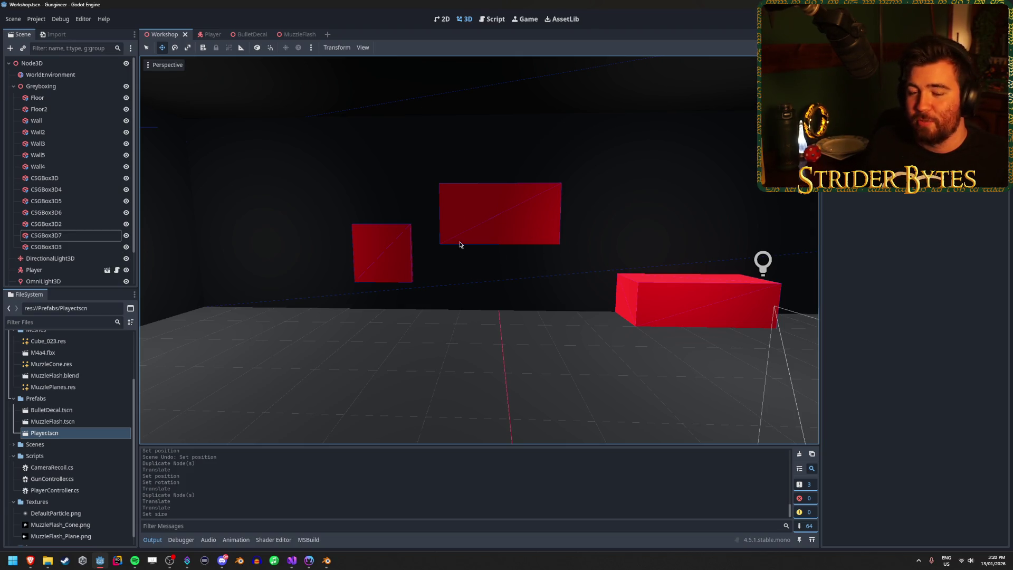
Step: Run the game with F5 and fire at the far and near grey walls
{"action": "key", "text": "F5"}
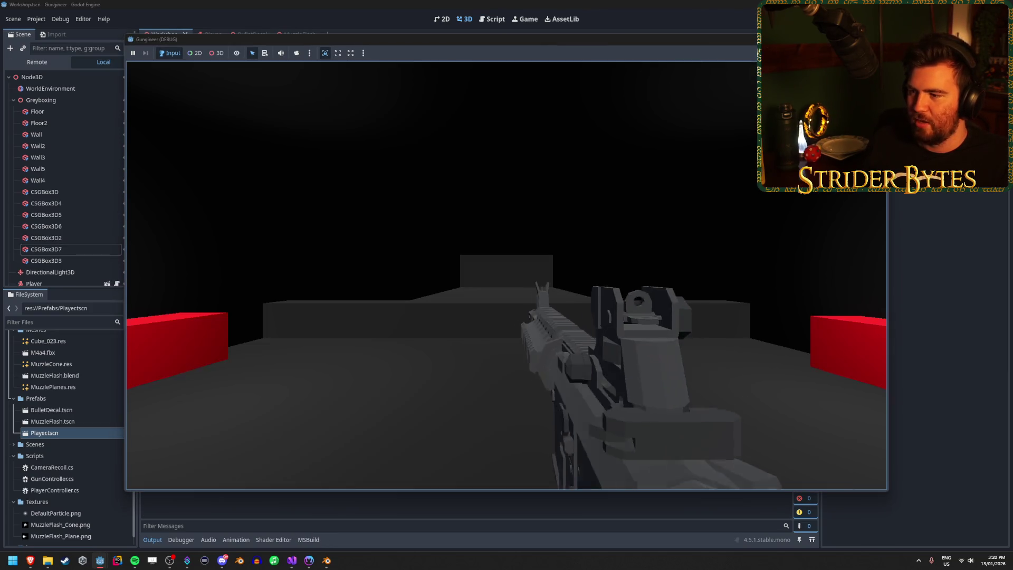
{"action": "mouse_move", "coordinate": [506, 285]}
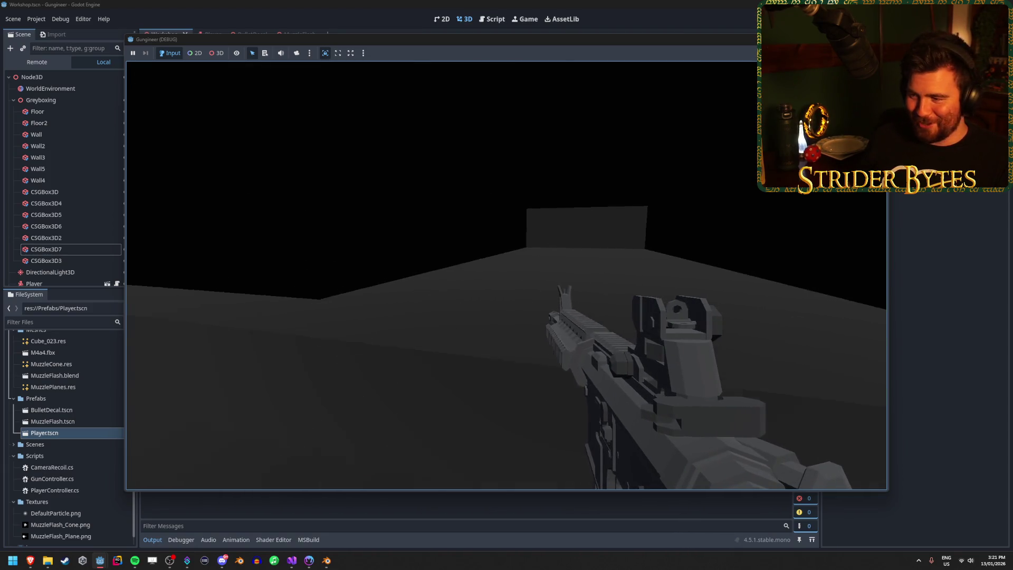
{"action": "left_click", "coordinate": [506, 285]}
{"action": "left_click", "coordinate": [507, 285]}
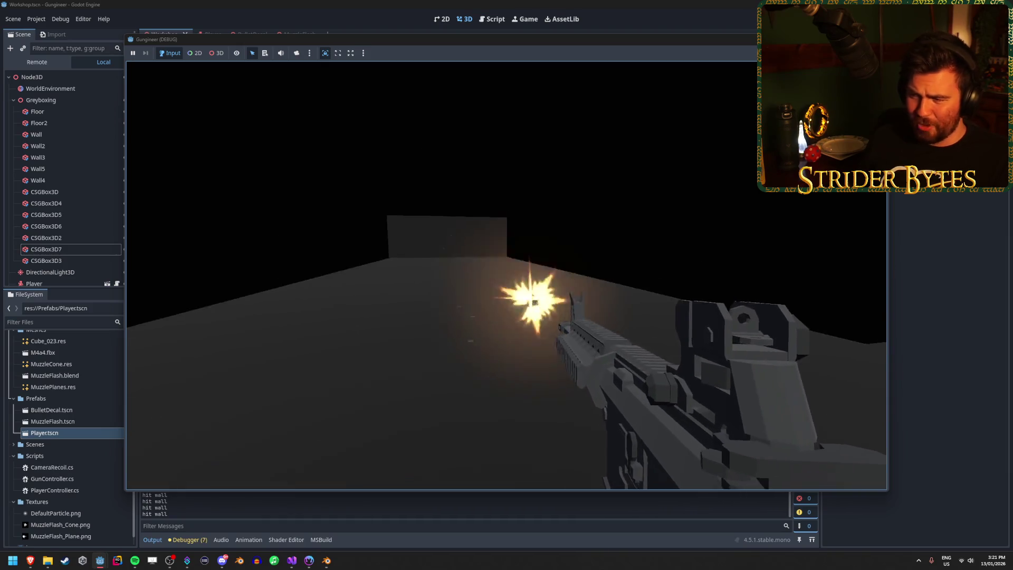
{"action": "left_click", "coordinate": [506, 285]}
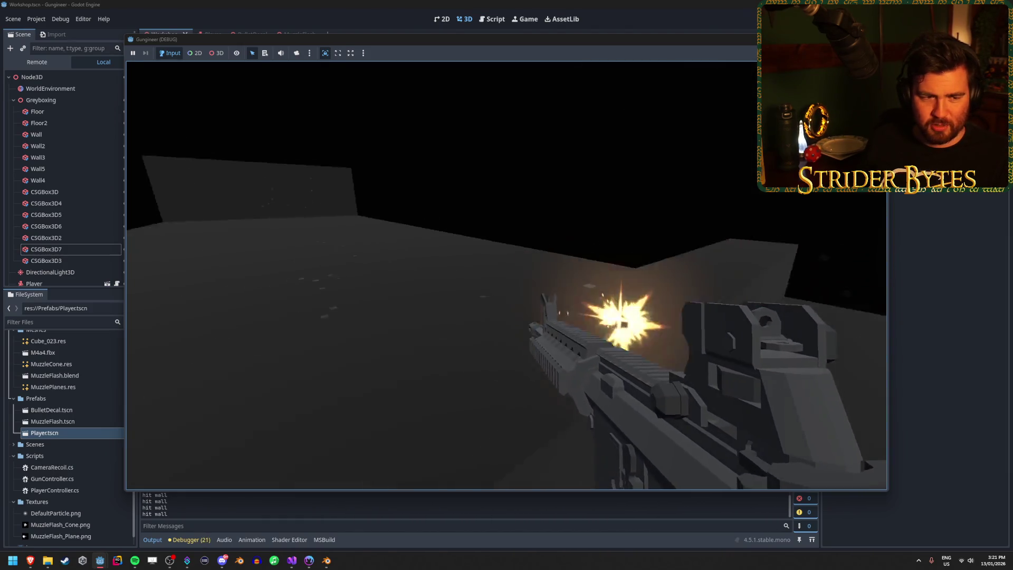
{"action": "left_click", "coordinate": [506, 284]}
{"action": "left_click", "coordinate": [506, 284]}
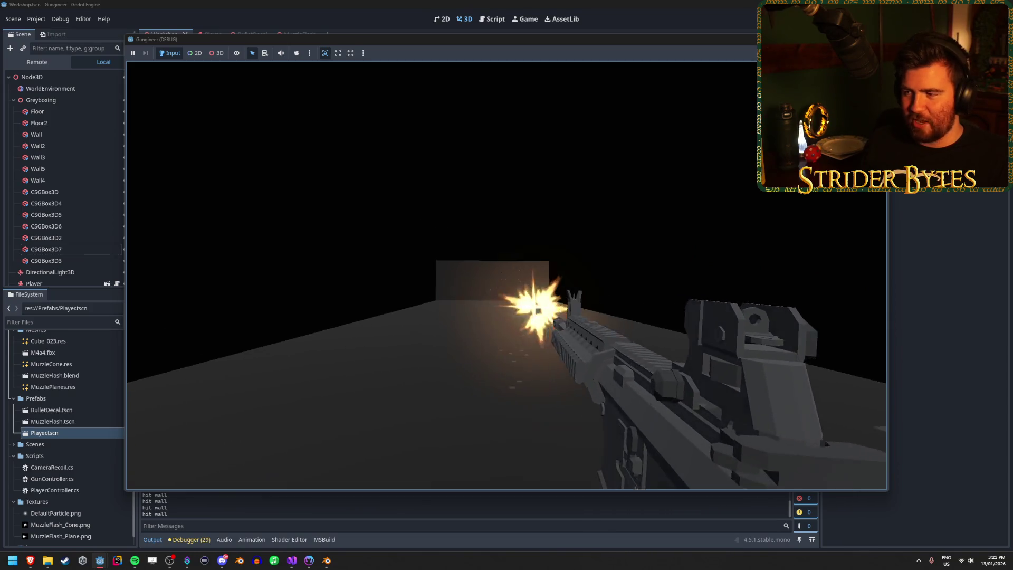
Step: Aim down the sights and fire at the walls and a red target block
{"action": "right_click", "coordinate": [506, 284]}
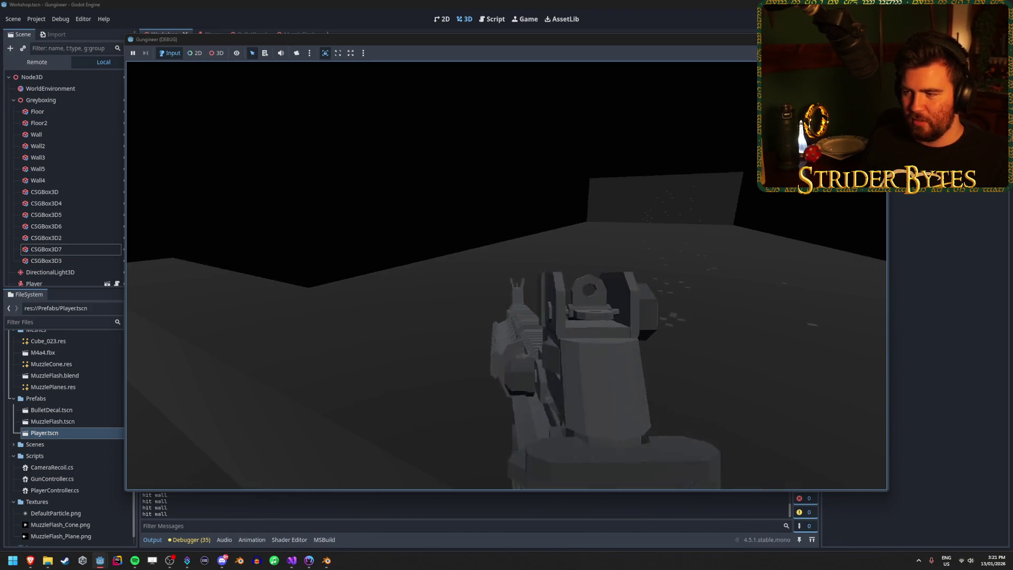
{"action": "left_click", "coordinate": [506, 284]}
{"action": "left_click", "coordinate": [507, 285]}
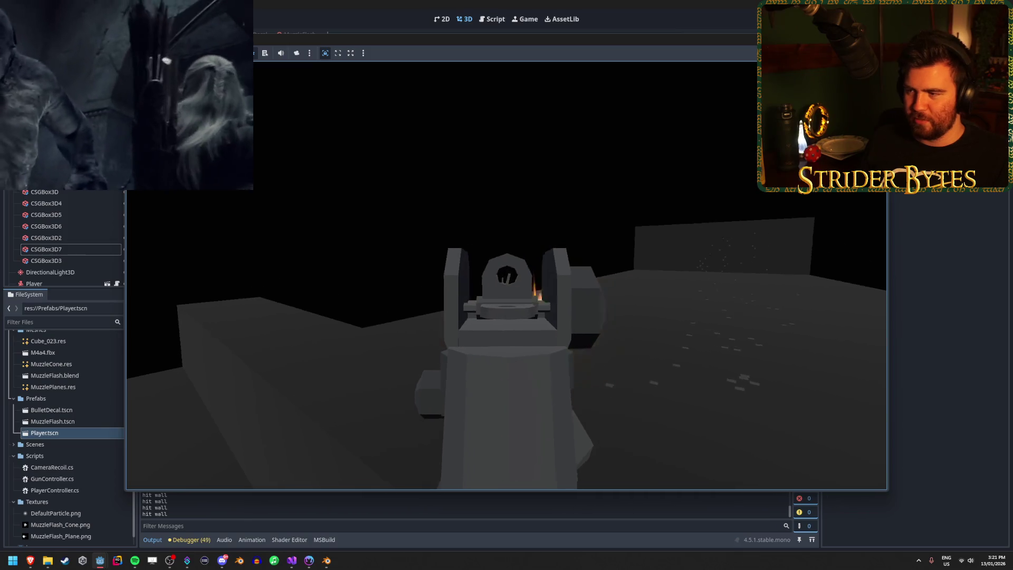
{"action": "left_click", "coordinate": [507, 285]}
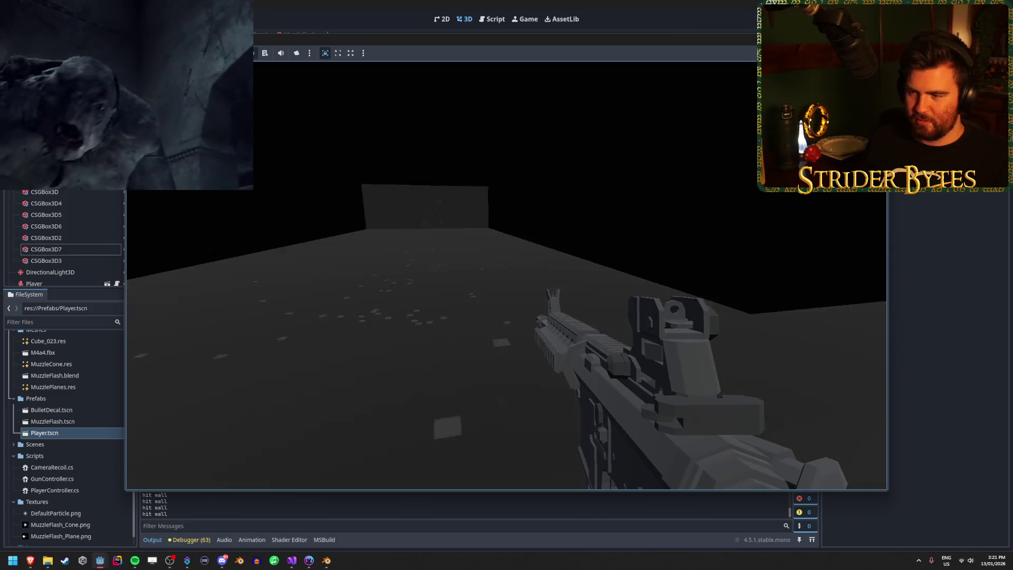
{"action": "left_click", "coordinate": [506, 285]}
{"action": "left_click", "coordinate": [506, 285]}
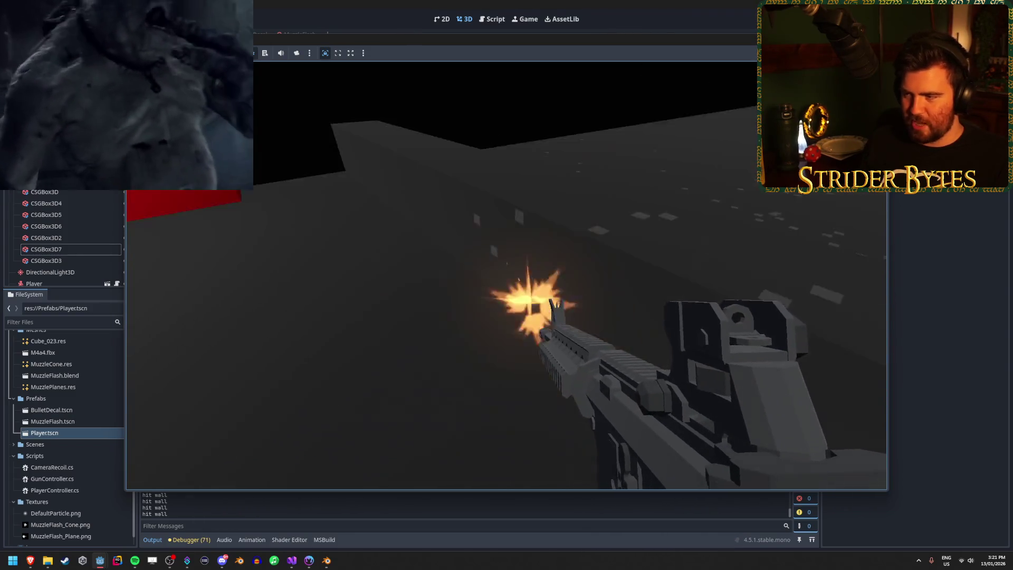
{"action": "left_click", "coordinate": [507, 285]}
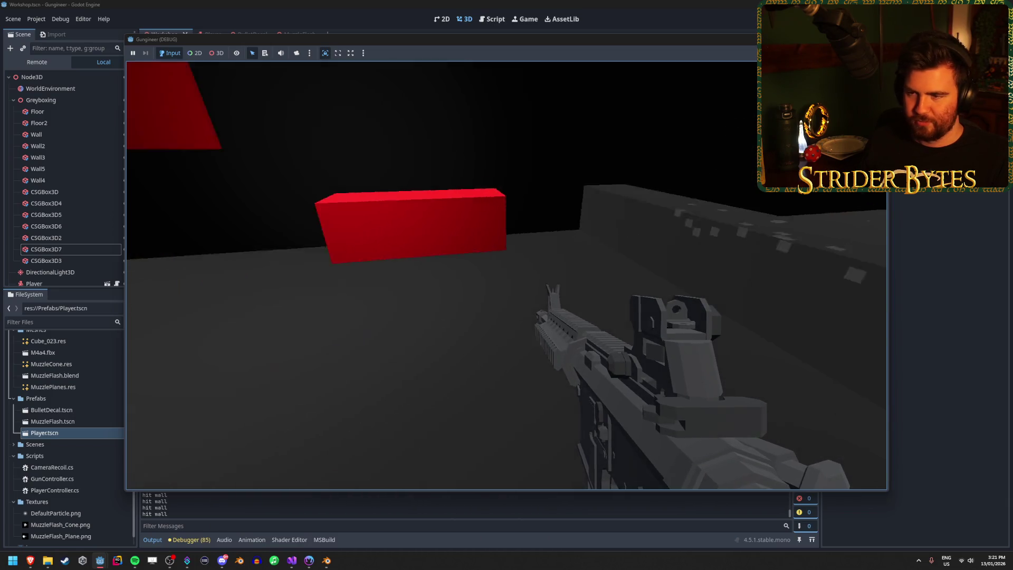
{"action": "left_click", "coordinate": [506, 285]}
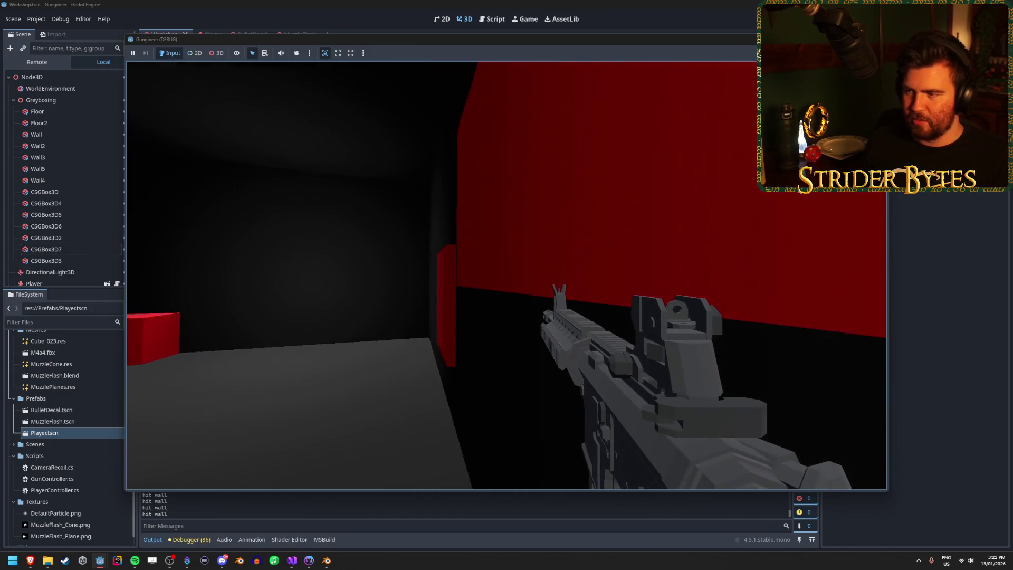
Step: Walk toward the red targets and shoot the floor near the corner and the two red blocks
{"action": "key", "text": "w"}
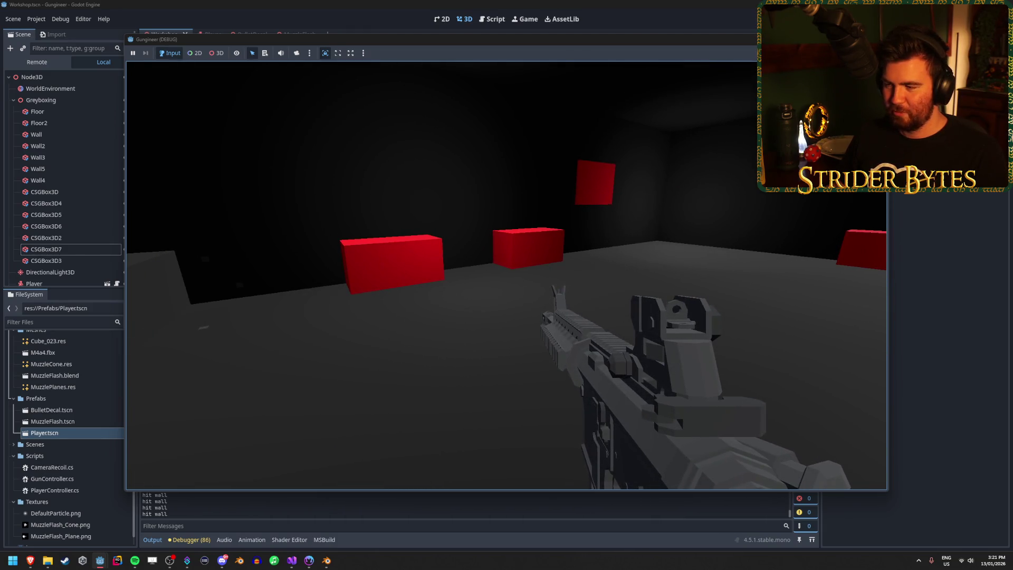
{"action": "left_click_drag", "start_coordinate": [506, 276], "coordinate": [507, 275]}
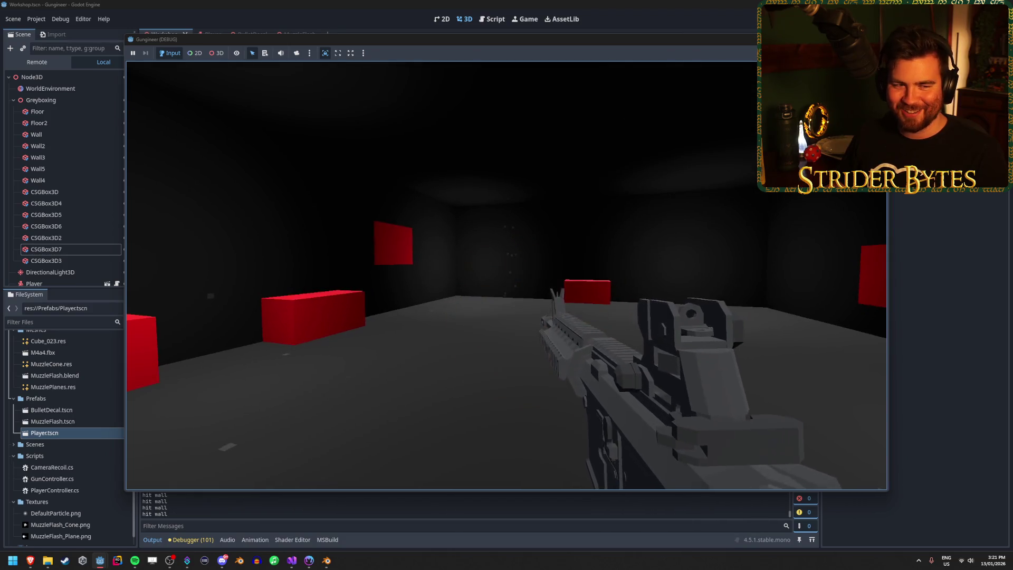
{"action": "left_click", "coordinate": [507, 276]}
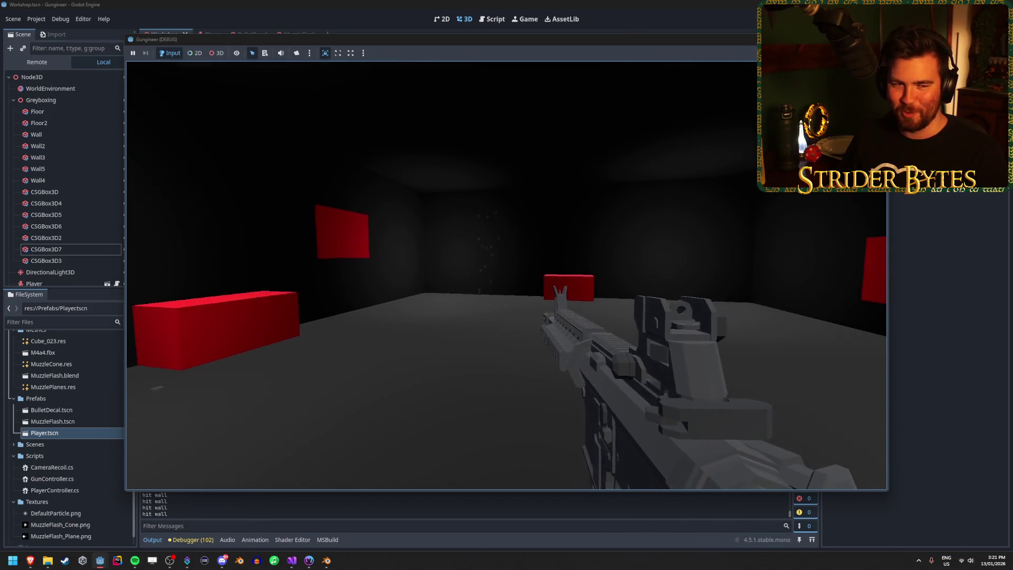
{"action": "left_click", "coordinate": [506, 275]}
{"action": "left_click", "coordinate": [506, 275]}
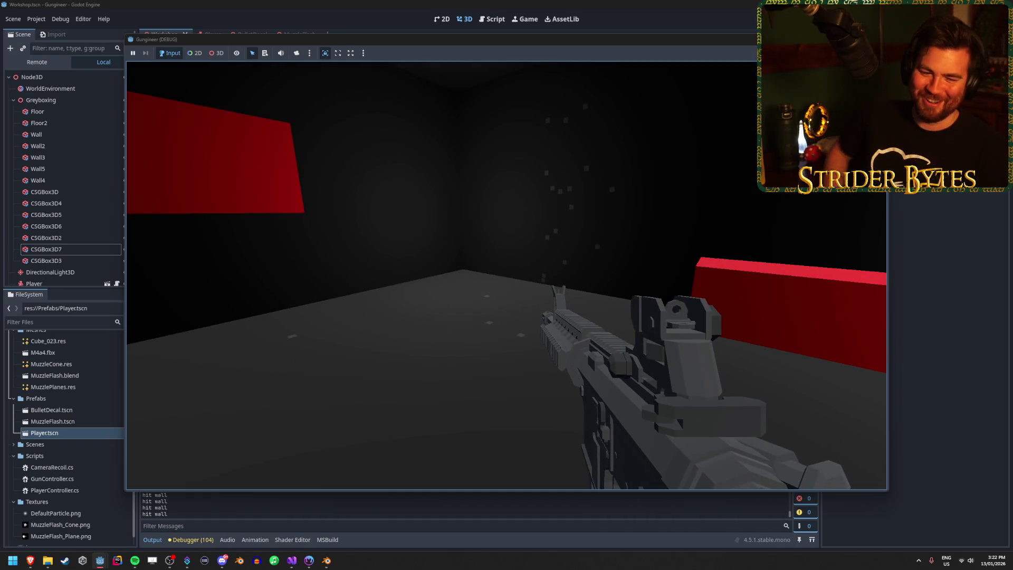
{"action": "left_click", "coordinate": [507, 275]}
{"action": "left_click", "coordinate": [506, 275]}
{"action": "left_click", "coordinate": [506, 275]}
{"action": "left_click", "coordinate": [506, 275]}
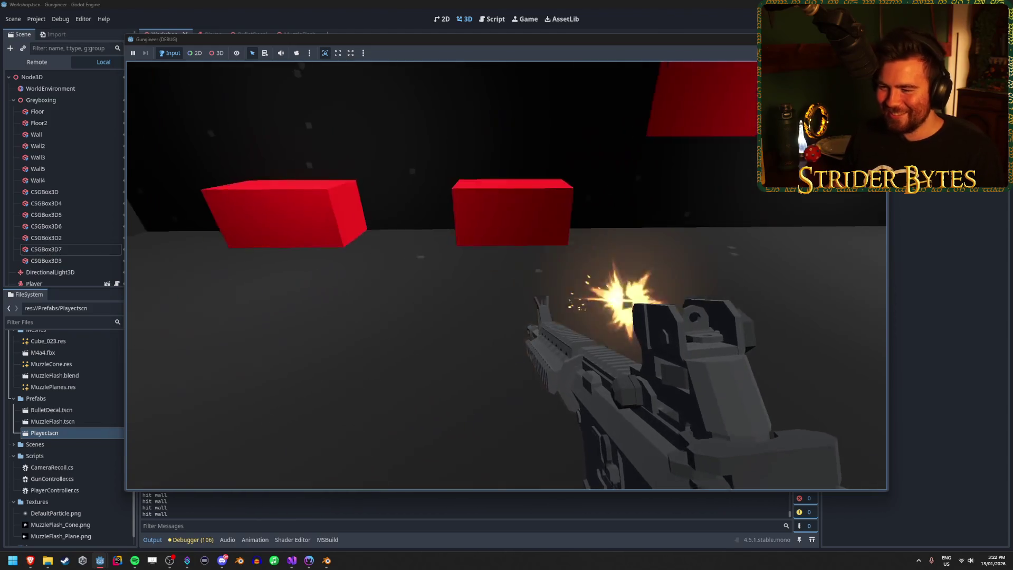
{"action": "left_click", "coordinate": [506, 275]}
{"action": "left_click", "coordinate": [506, 275]}
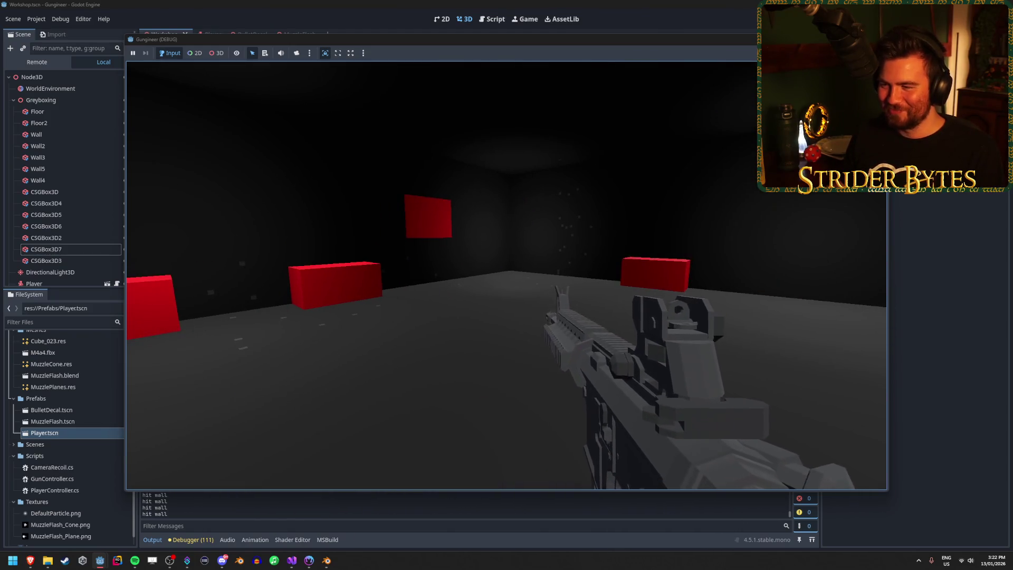
{"action": "left_click", "coordinate": [506, 275]}
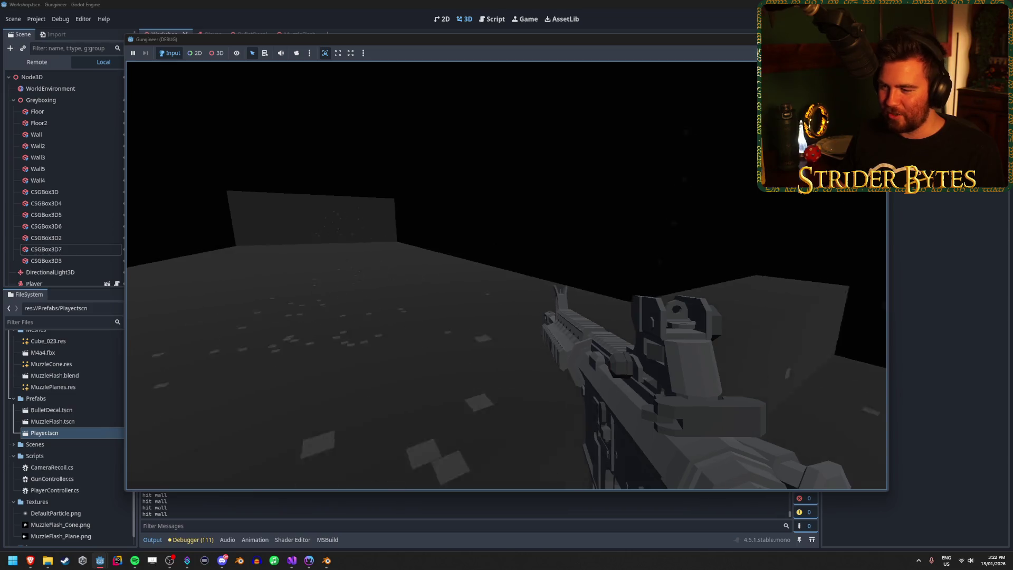
{"action": "left_click", "coordinate": [506, 275]}
{"action": "left_click", "coordinate": [506, 276]}
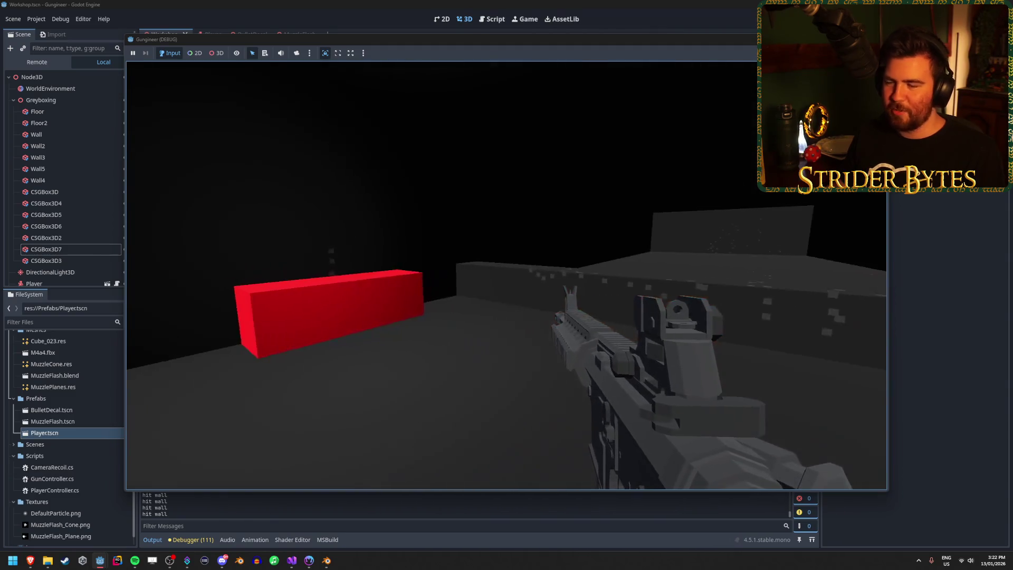
Step: Aim down the sights and fire twice at the far wall
{"action": "right_click", "coordinate": [506, 275]}
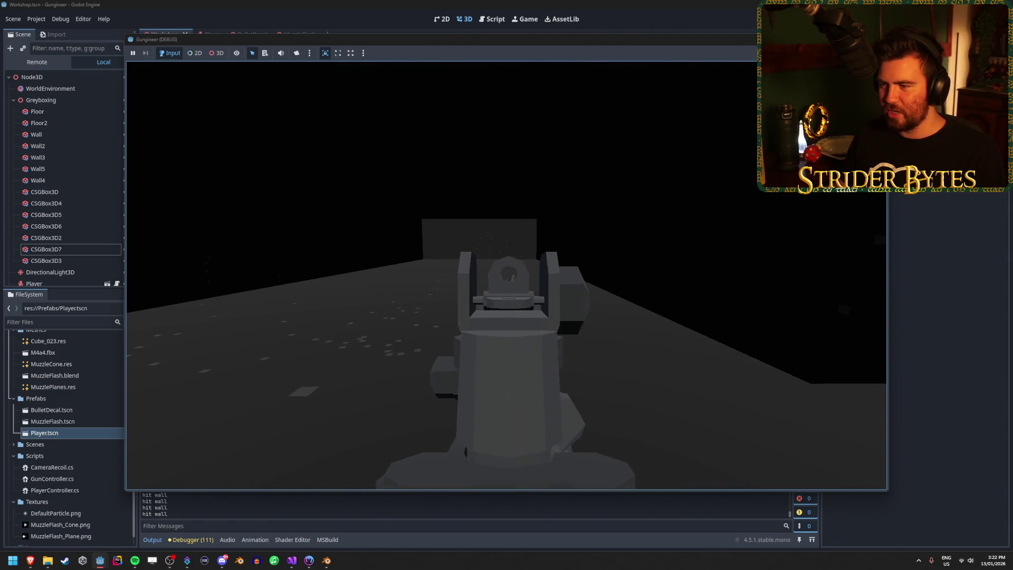
{"action": "left_click", "coordinate": [506, 275]}
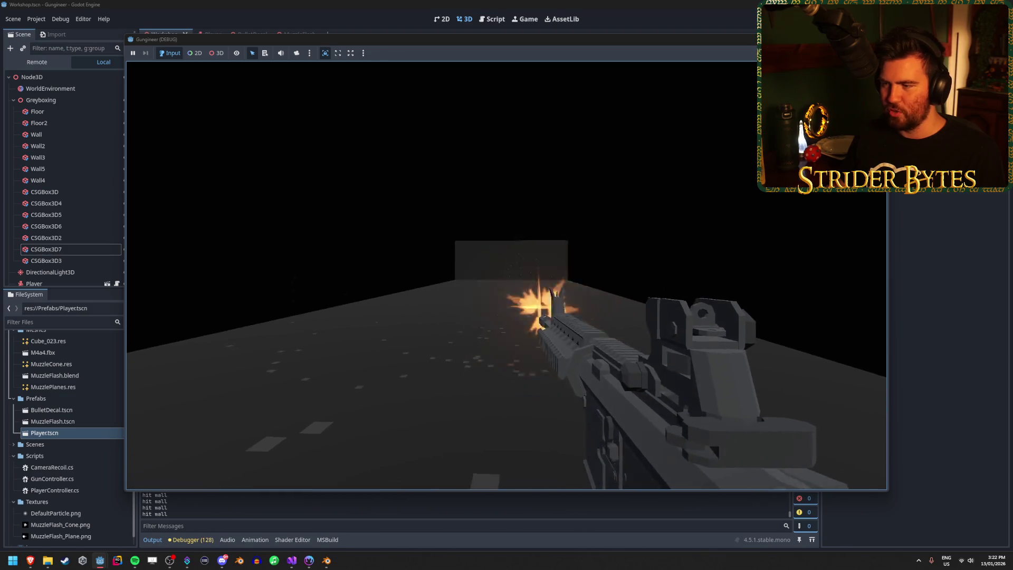
{"action": "left_click", "coordinate": [506, 275]}
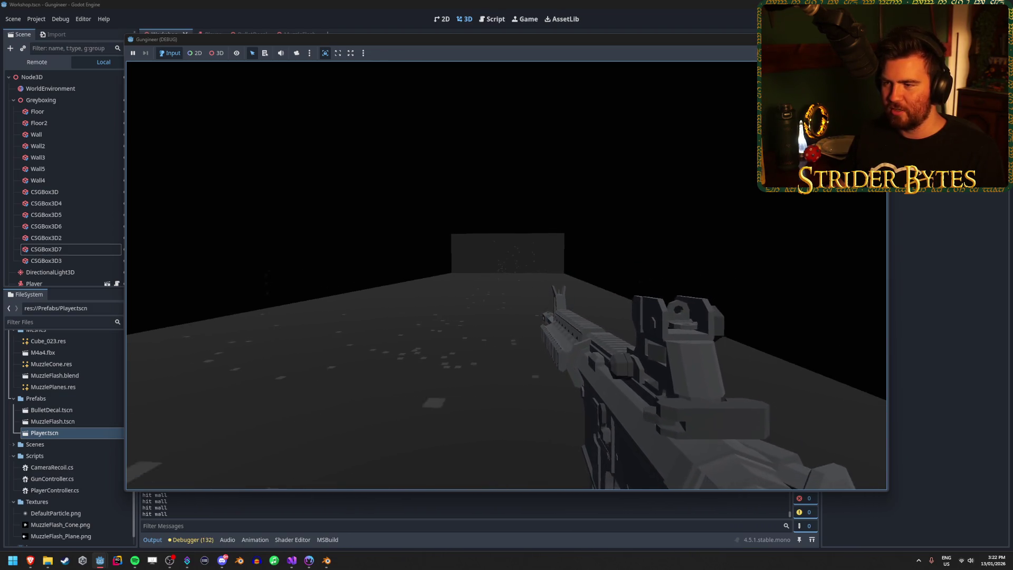
Step: Stop the game and duplicate OmniLight3D4, moving the copy further down the range
{"action": "key", "text": "F8"}
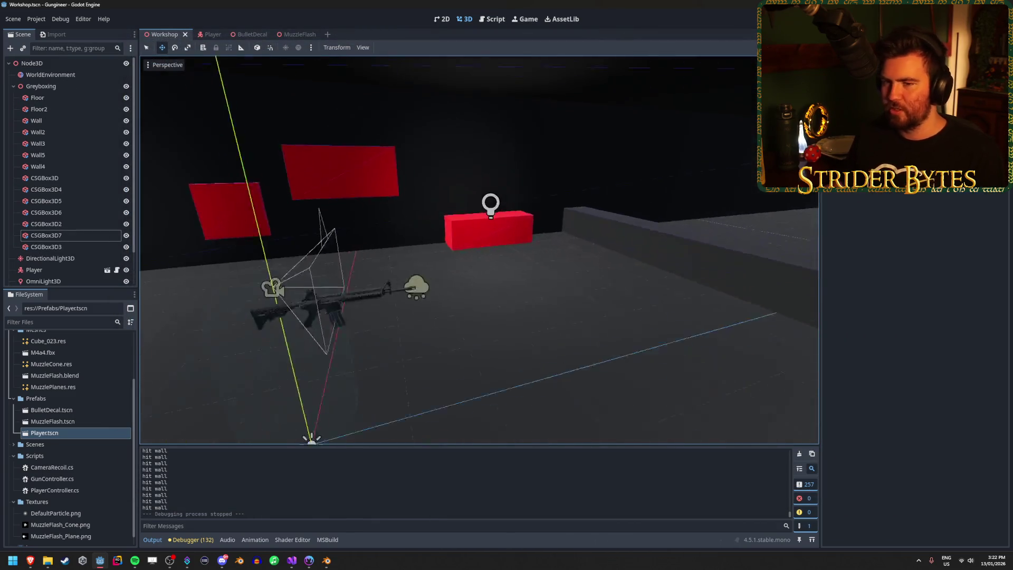
{"action": "left_click", "coordinate": [14, 86]}
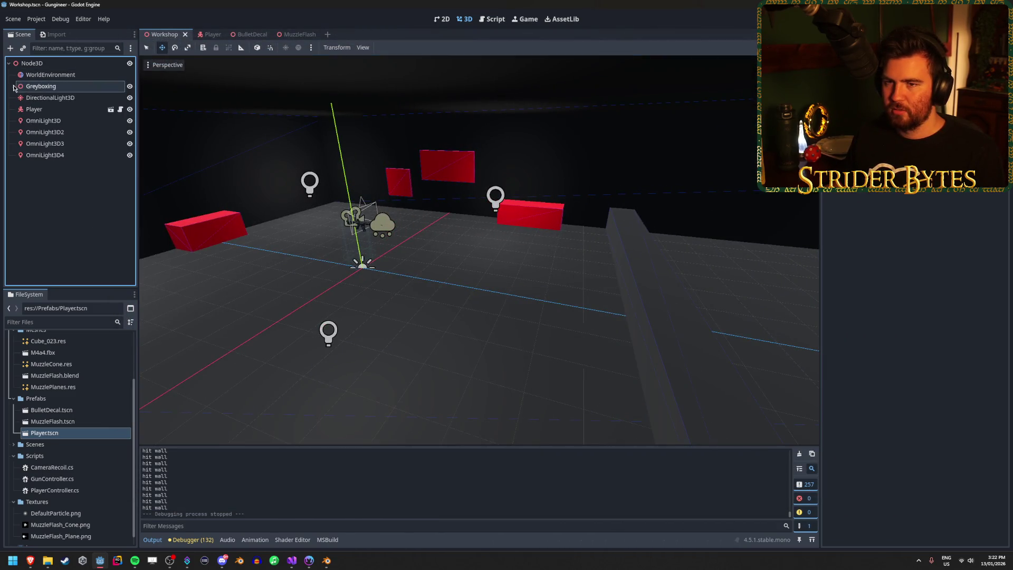
{"action": "double_click", "coordinate": [67, 158]}
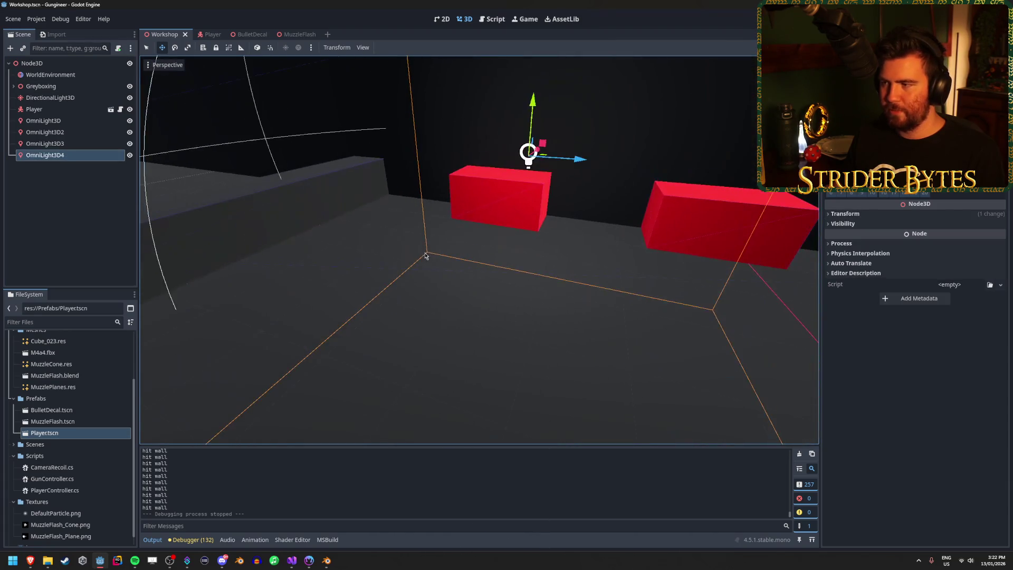
{"action": "key", "text": "ctrl+d"}
{"action": "mouse_move", "coordinate": [529, 154]}
{"action": "left_mouse_down"}
{"action": "mouse_move", "coordinate": [475, 164]}
{"action": "mouse_move", "coordinate": [526, 159]}
{"action": "left_mouse_up"}
{"action": "key", "text": "f"}
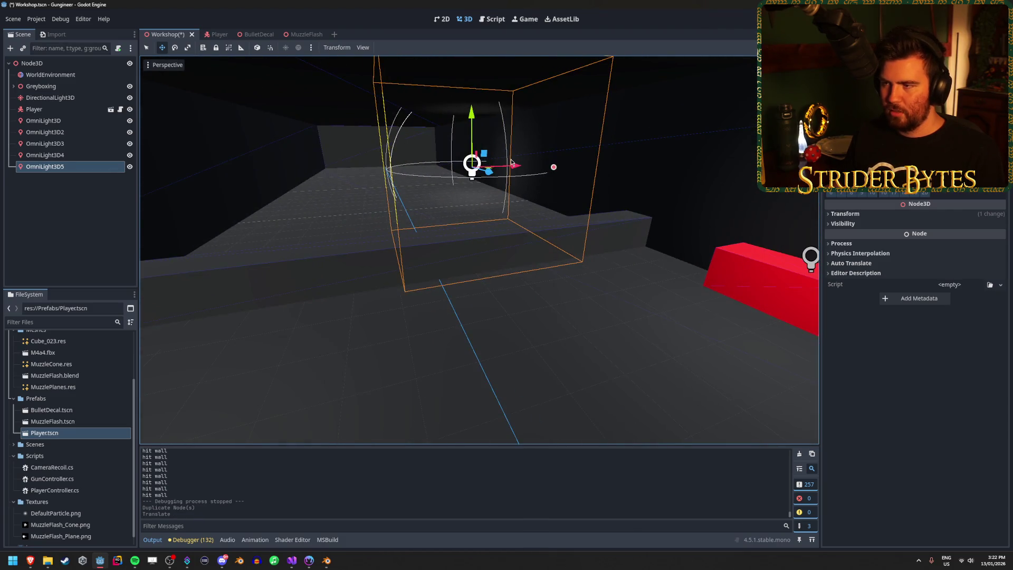
Step: Add OmniLight3D6 to the left and OmniLight3D7 to the right, then save the scene
{"action": "key", "text": "ctrl+d"}
{"action": "left_click_drag", "start_coordinate": [511, 162], "coordinate": [361, 163]}
{"action": "key", "text": "f"}
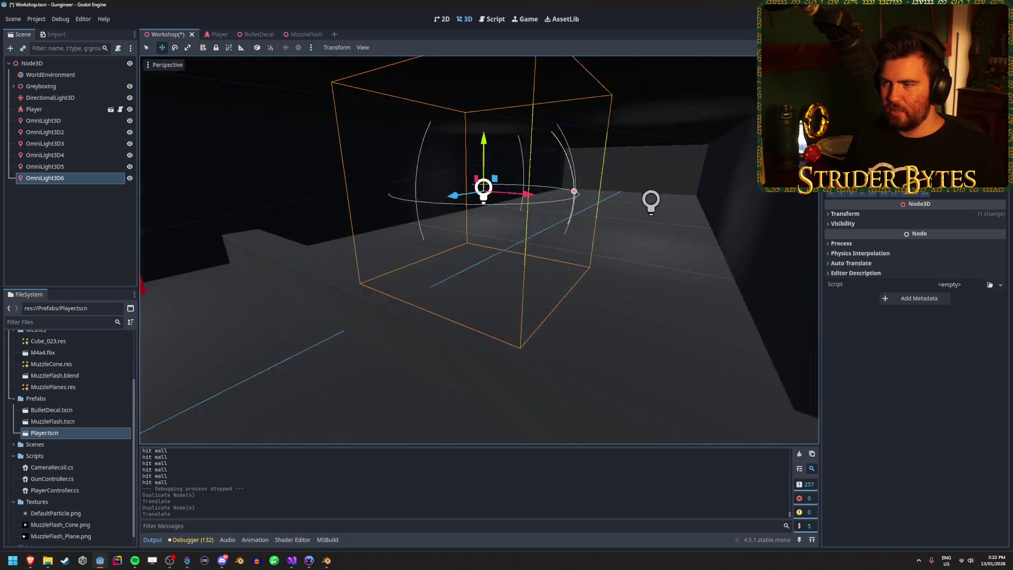
{"action": "key", "text": "ctrl+d"}
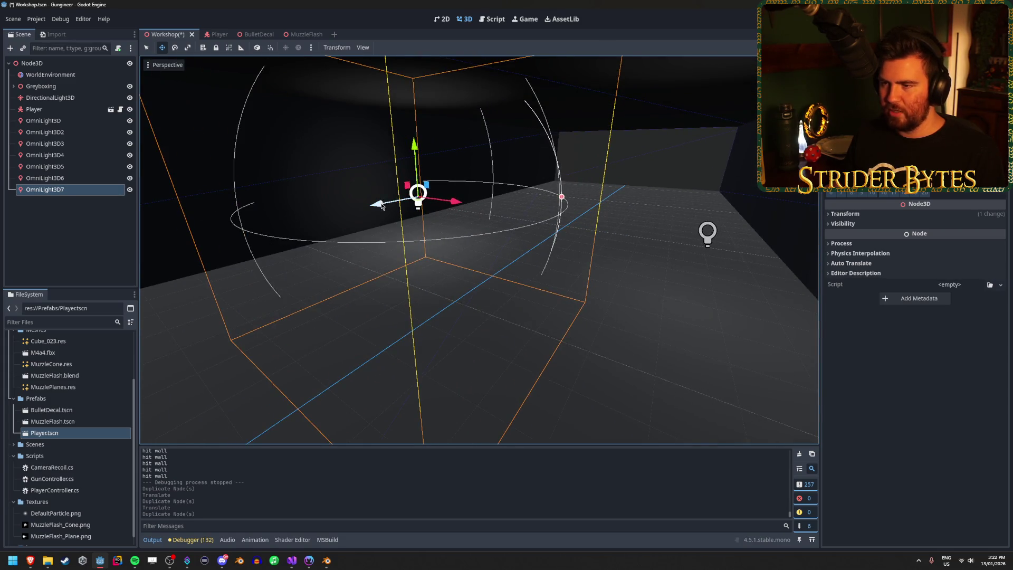
{"action": "left_click_drag", "start_coordinate": [381, 205], "coordinate": [666, 177]}
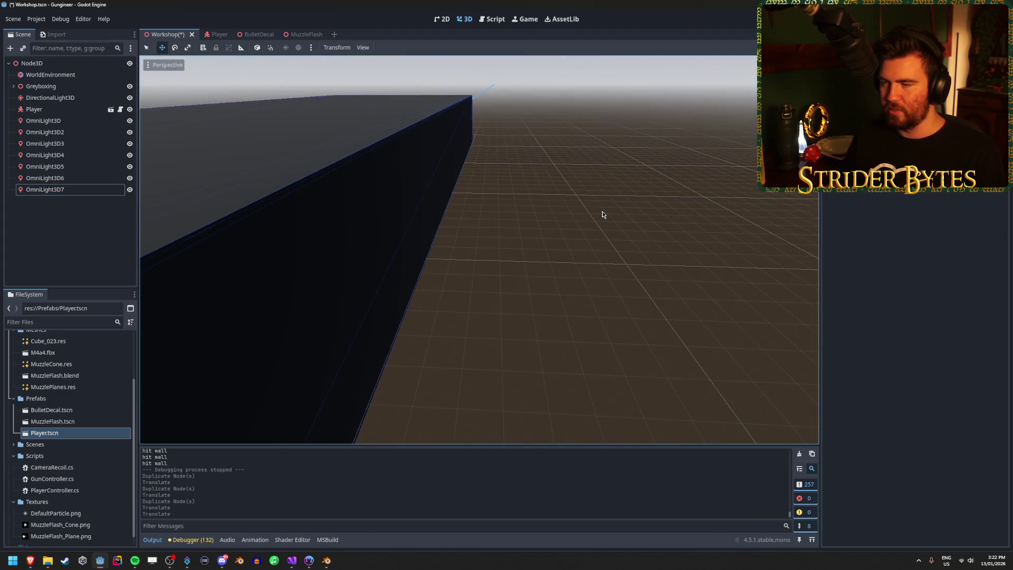
{"action": "key", "text": "ctrl+s"}
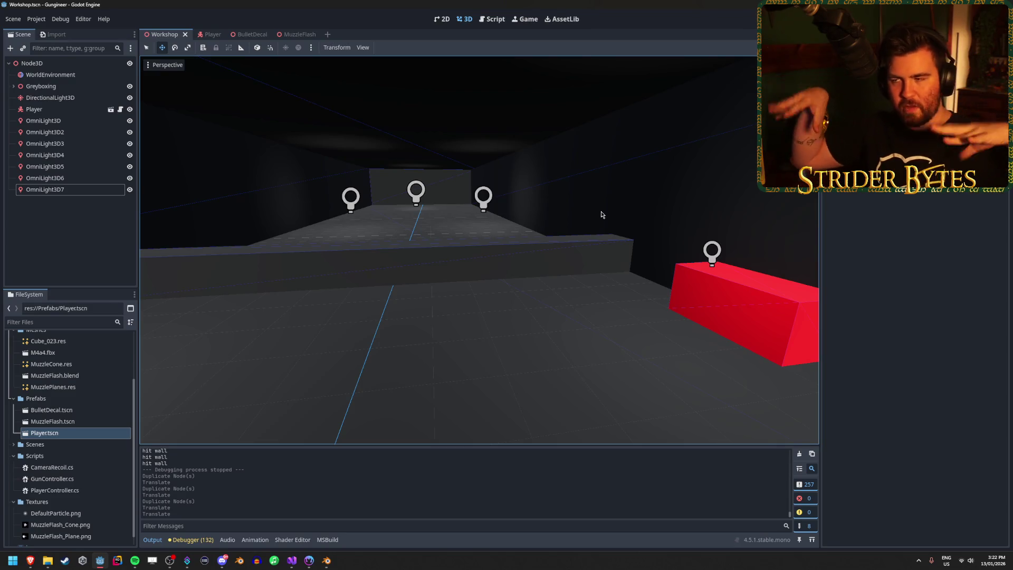
{"action": "key", "text": "F5"}
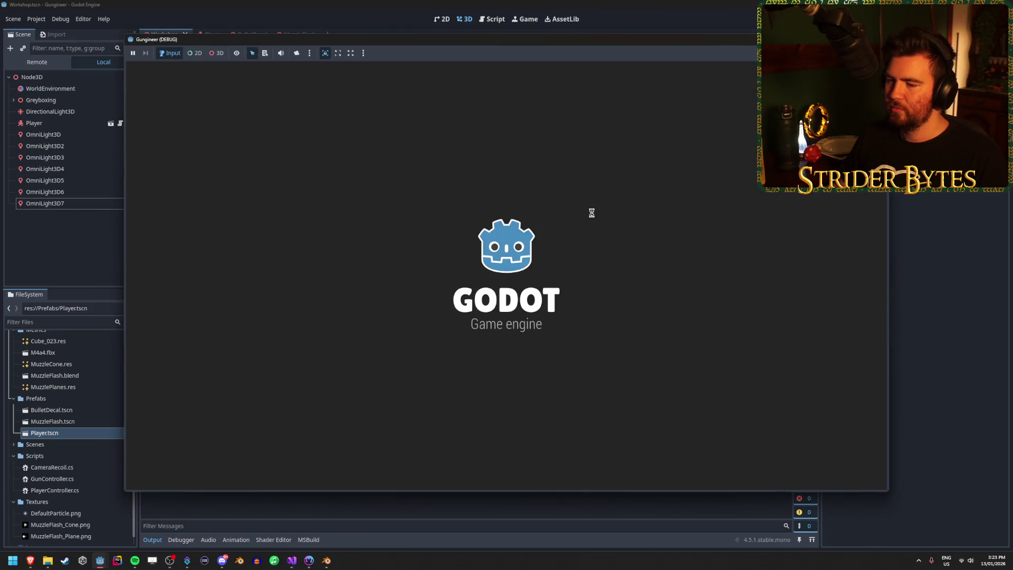
{"action": "left_click", "coordinate": [589, 217]}
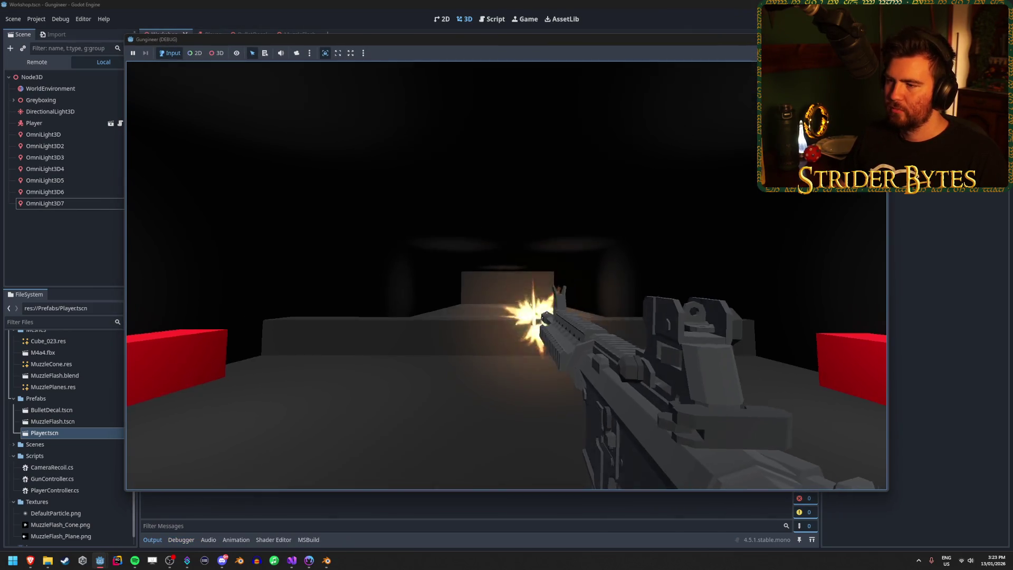
{"action": "left_click", "coordinate": [507, 276]}
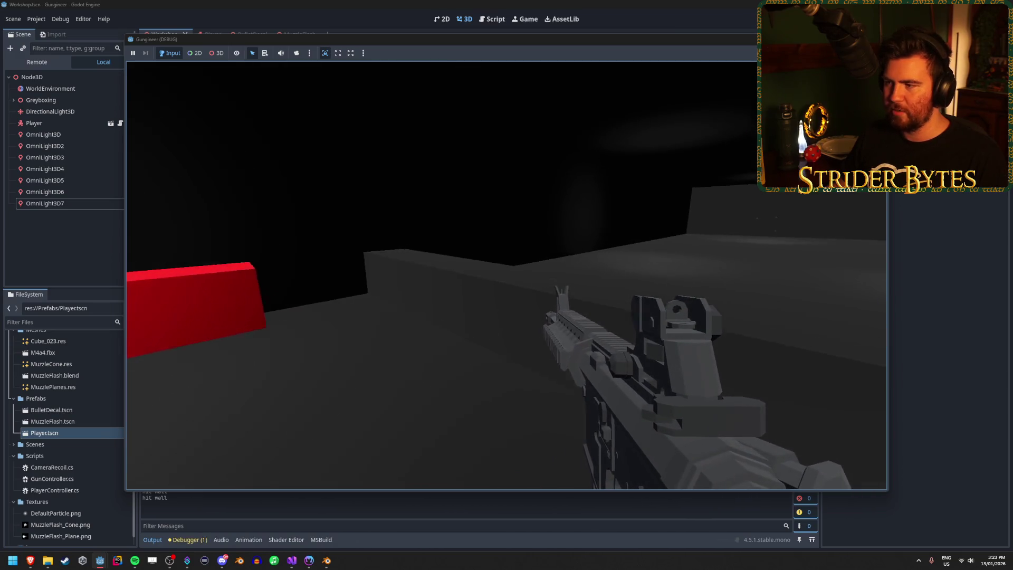
{"action": "key", "text": "F8"}
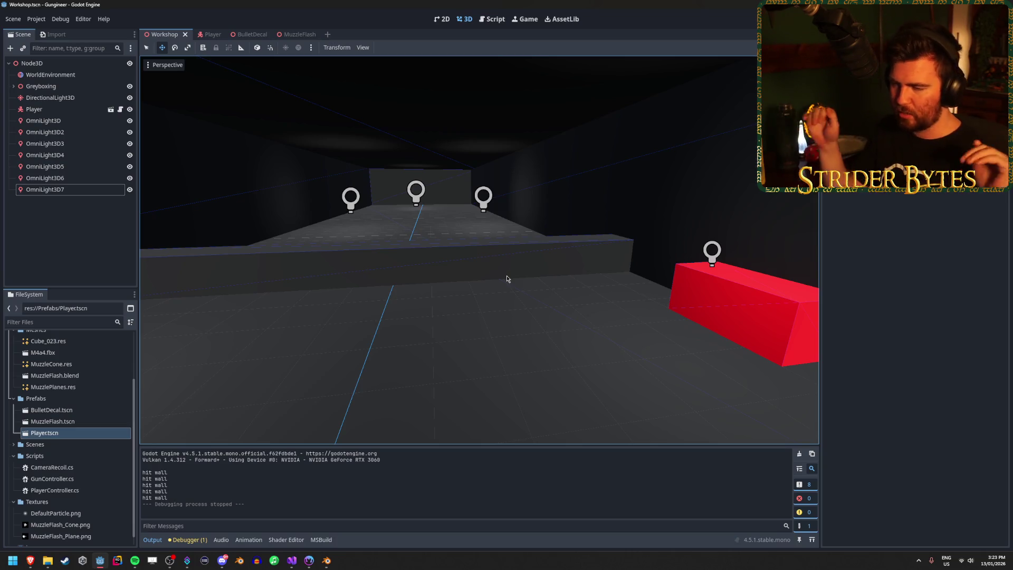
{"action": "mouse_move", "coordinate": [489, 257]}
{"action": "left_mouse_down"}
{"action": "mouse_move", "coordinate": [580, 258]}
{"action": "mouse_move", "coordinate": [337, 250]}
{"action": "left_mouse_up"}
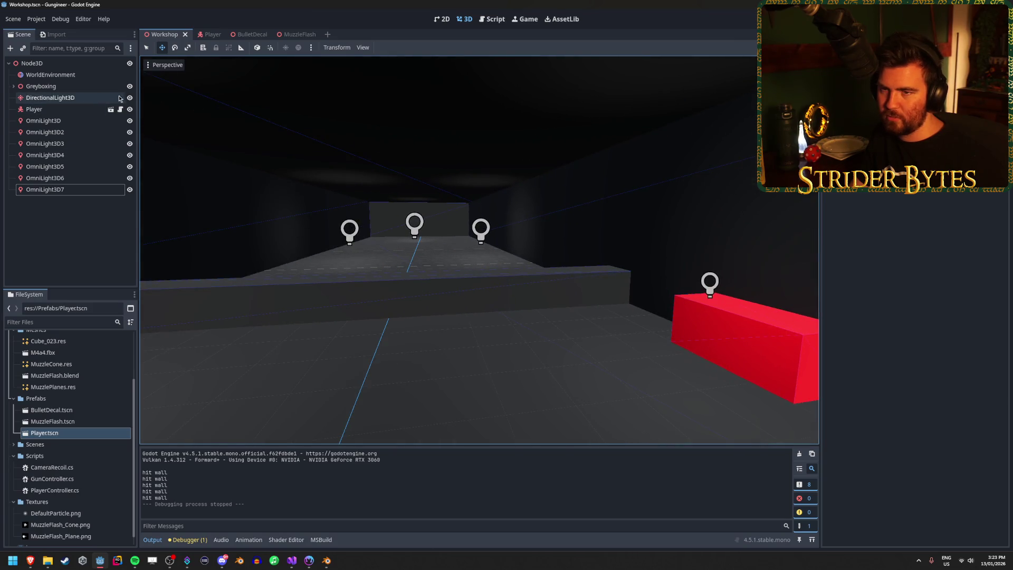
Step: Hide and delete DirectionalLight3D, then save the scene
{"action": "left_click", "coordinate": [129, 98]}
{"action": "left_click", "coordinate": [99, 98]}
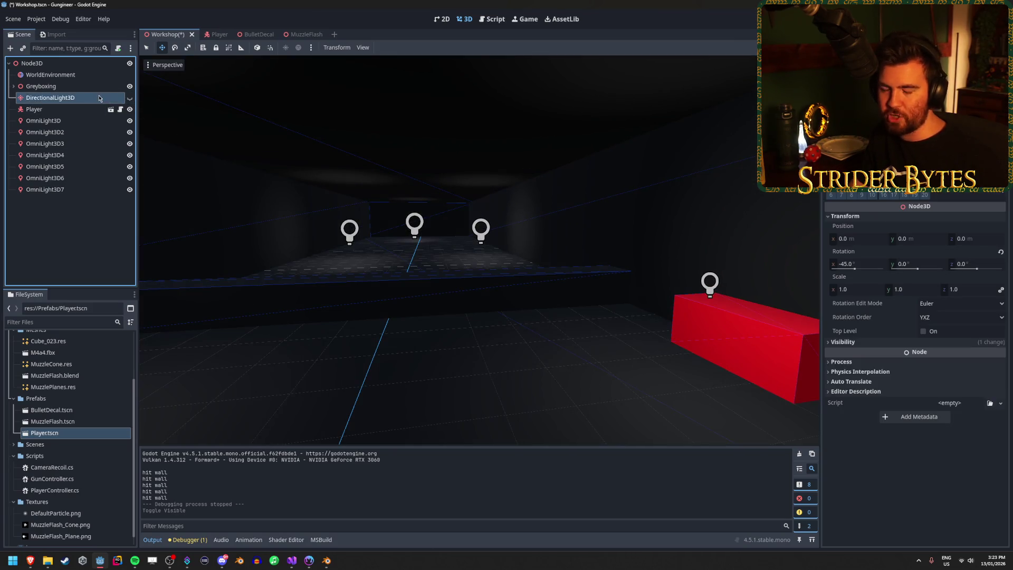
{"action": "key", "text": "Delete"}
{"action": "key", "text": "Return"}
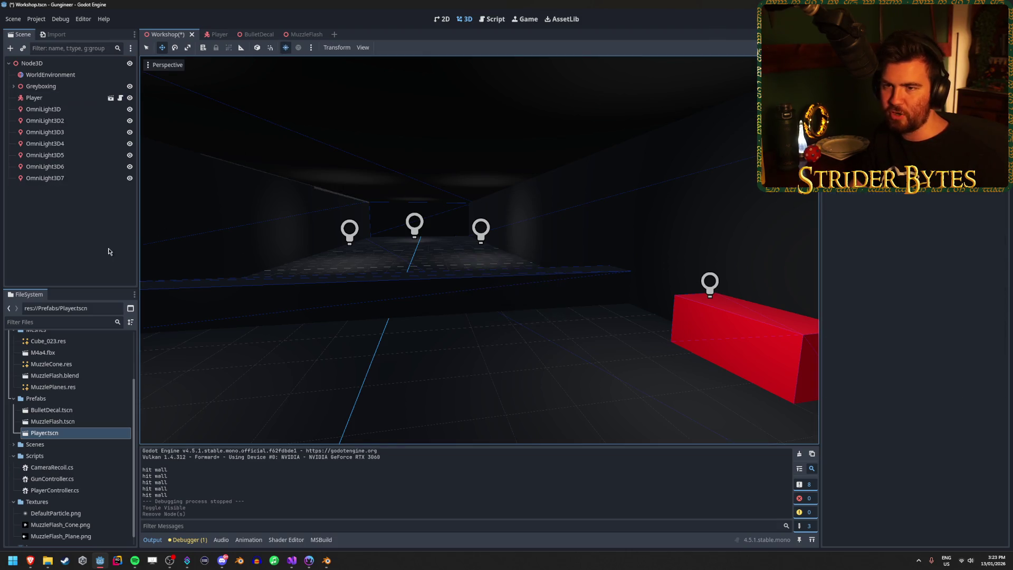
{"action": "key", "text": "ctrl+s"}
Step: Test-run the game, walking back past the red targets, then stop it
{"action": "left_click_drag", "start_coordinate": [369, 211], "coordinate": [585, 90]}
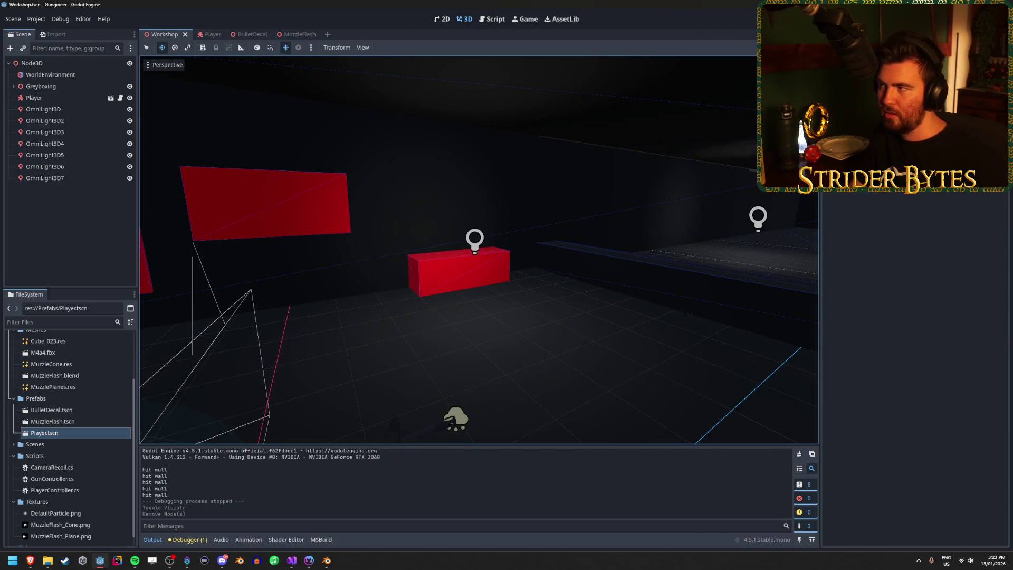
{"action": "key", "text": "F5"}
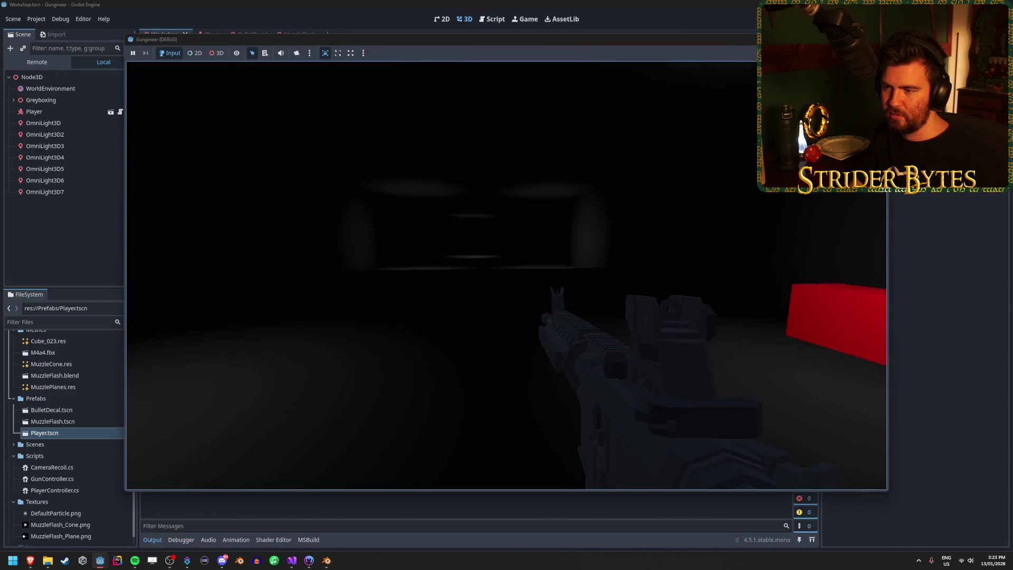
{"action": "mouse_move", "coordinate": [506, 275]}
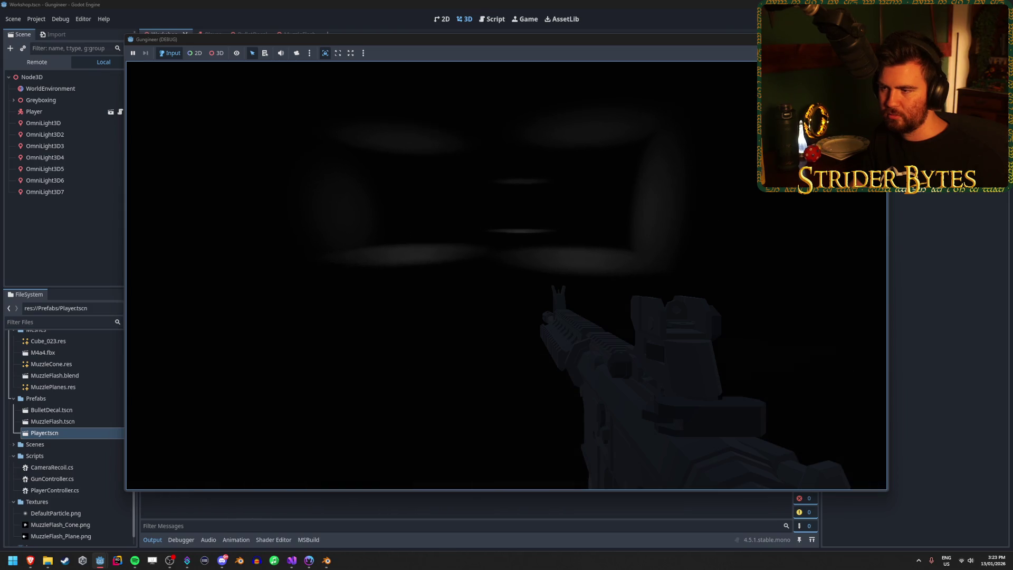
{"action": "key", "text": "s"}
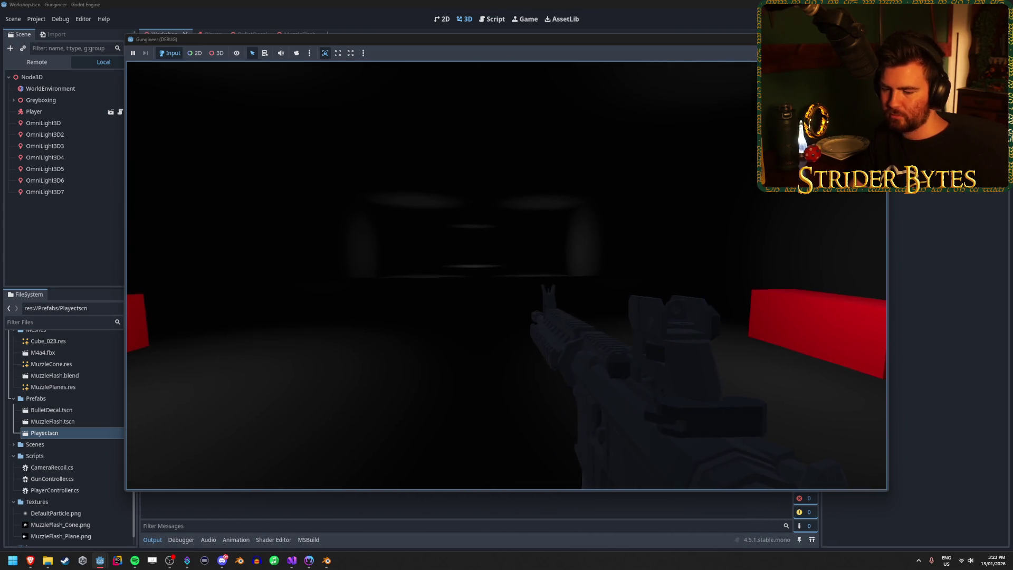
{"action": "key", "text": "Escape"}
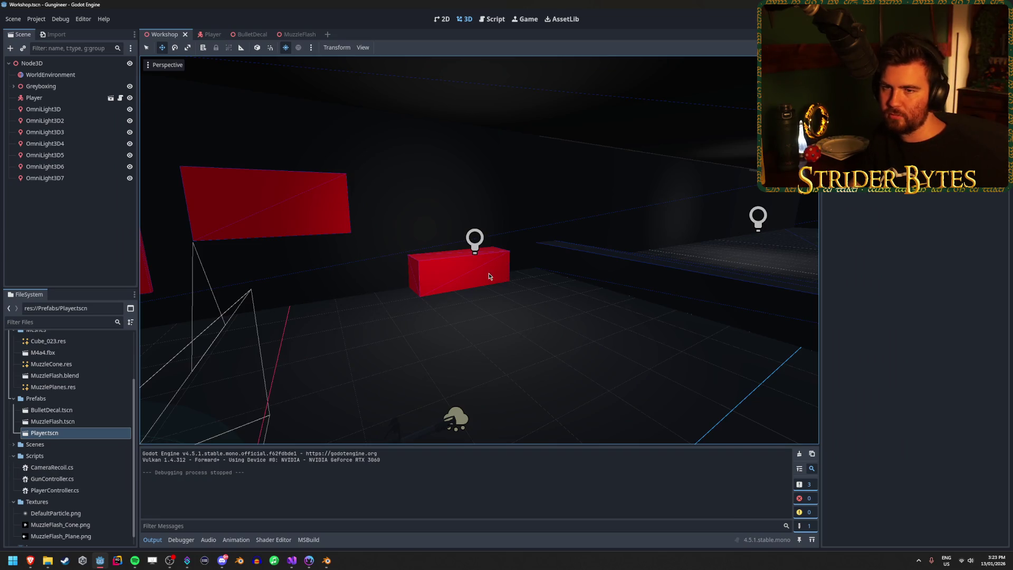
Step: Undo the DirectionalLight3D deletion and orbit the room to check the restored lighting on the red panels
{"action": "key", "text": "ctrl+z"}
{"action": "key", "text": "ctrl+z"}
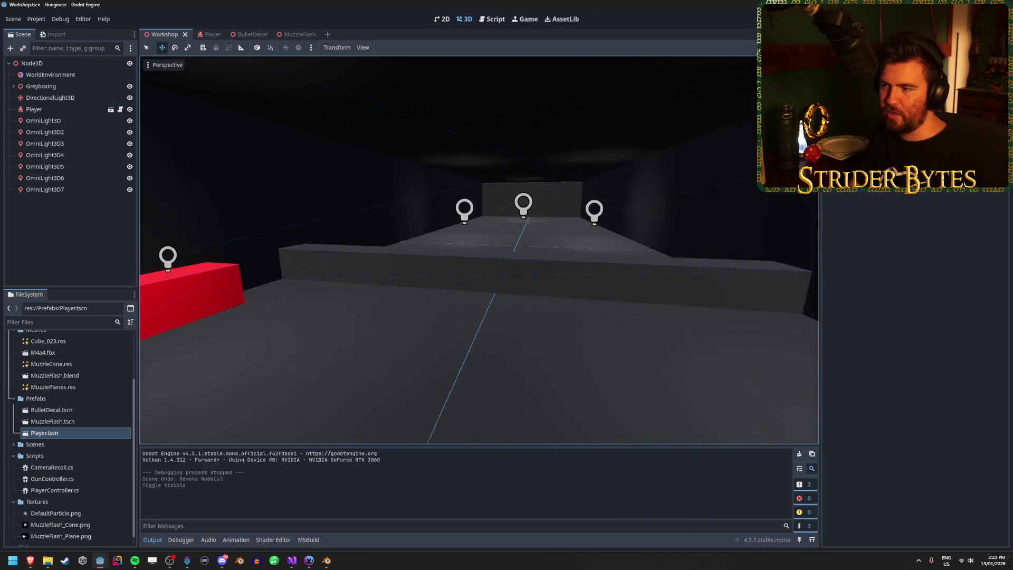
{"action": "scroll", "coordinate": [479, 248], "scroll_direction": "down", "scroll_amount": 3}
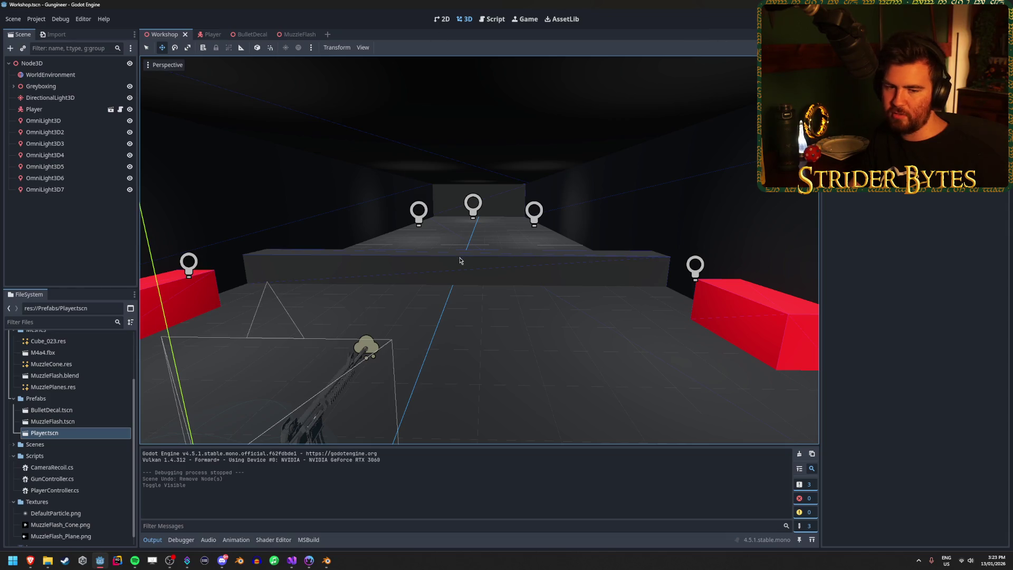
{"action": "left_click_drag", "start_coordinate": [460, 260], "coordinate": [459, 260]}
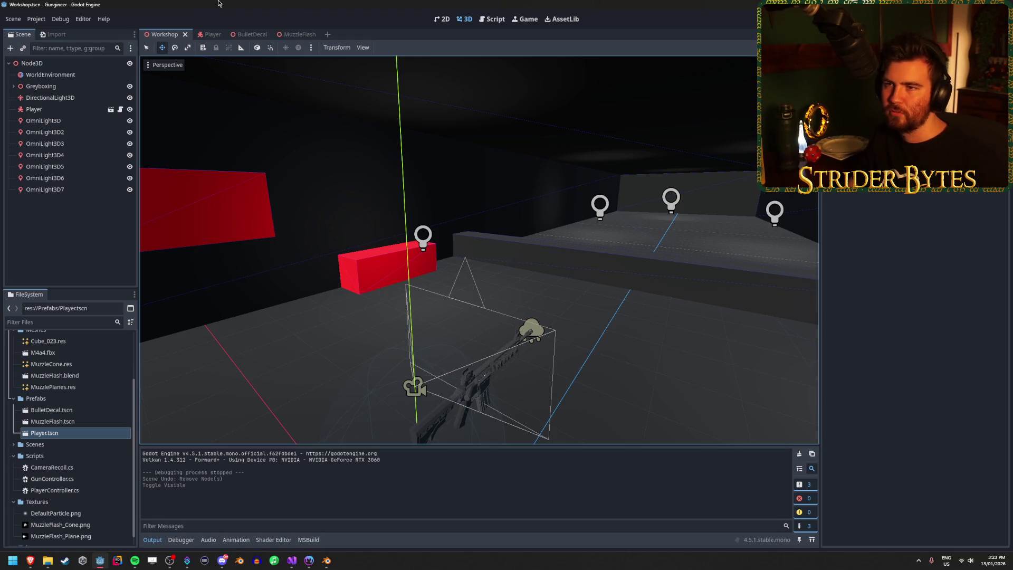
{"action": "left_click_drag", "start_coordinate": [278, 143], "coordinate": [309, 150]}
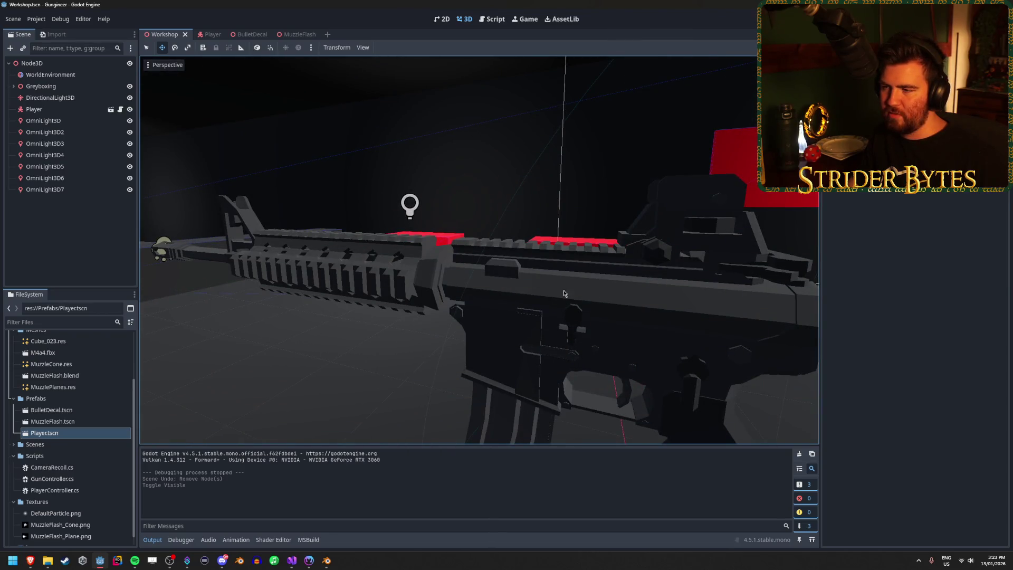
{"action": "left_click_drag", "start_coordinate": [540, 281], "coordinate": [501, 284]}
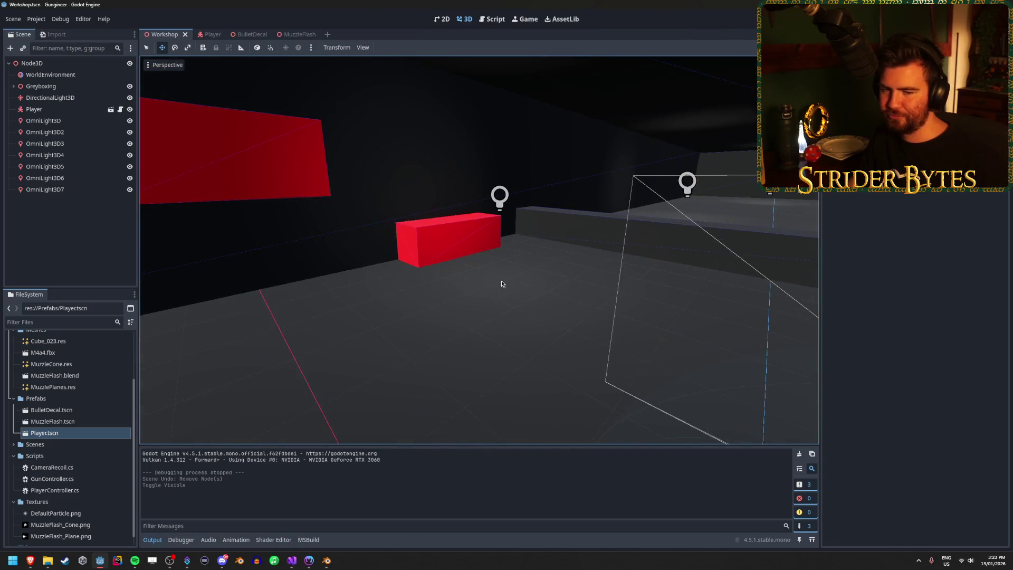
{"action": "mouse_move", "coordinate": [664, 266]}
{"action": "left_mouse_down"}
{"action": "mouse_move", "coordinate": [706, 247]}
{"action": "mouse_move", "coordinate": [791, 239]}
{"action": "left_mouse_up"}
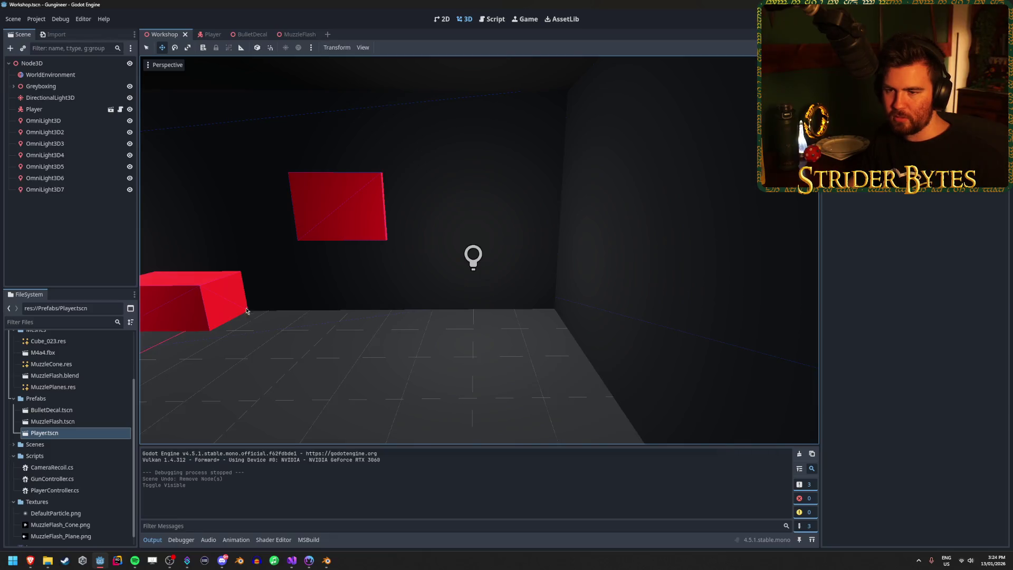
Step: Duplicate the red target box CSGBox3D5 and move the copy along Z to 6.0
{"action": "left_click", "coordinate": [201, 306]}
{"action": "key", "text": "ctrl+d"}
{"action": "key", "text": "g"}
{"action": "key", "text": "z"}
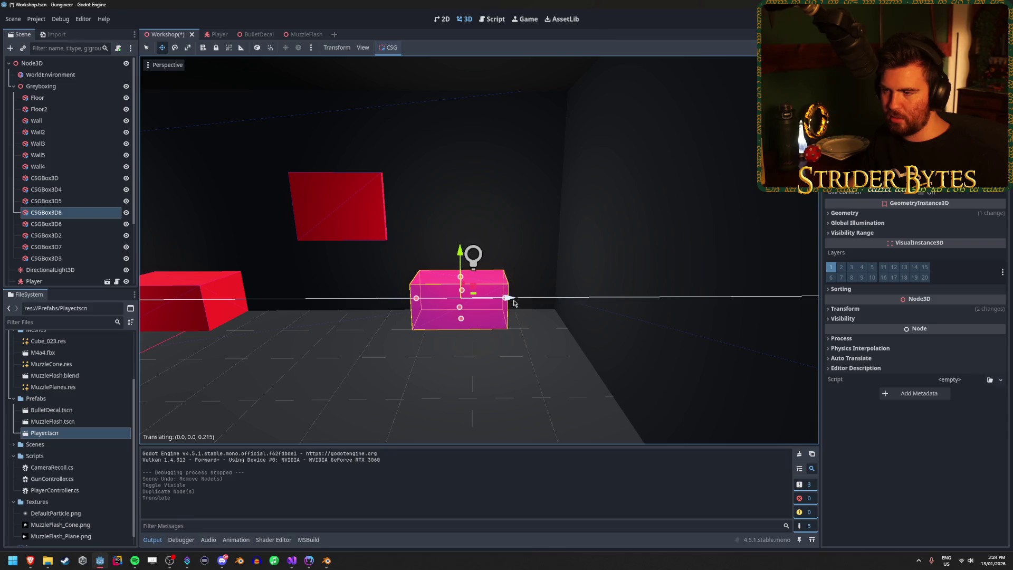
{"action": "left_click", "coordinate": [526, 303]}
{"action": "left_click_drag", "start_coordinate": [526, 302], "coordinate": [527, 301]}
{"action": "left_click", "coordinate": [965, 309]}
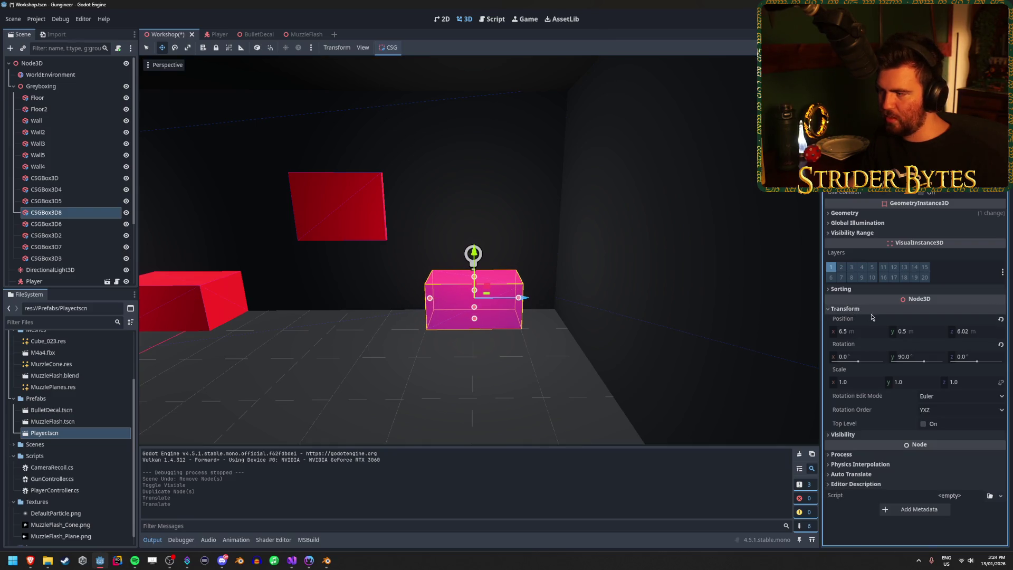
{"action": "left_click", "coordinate": [994, 332]}
{"action": "type", "text": "6"}
{"action": "key", "text": "Return"}
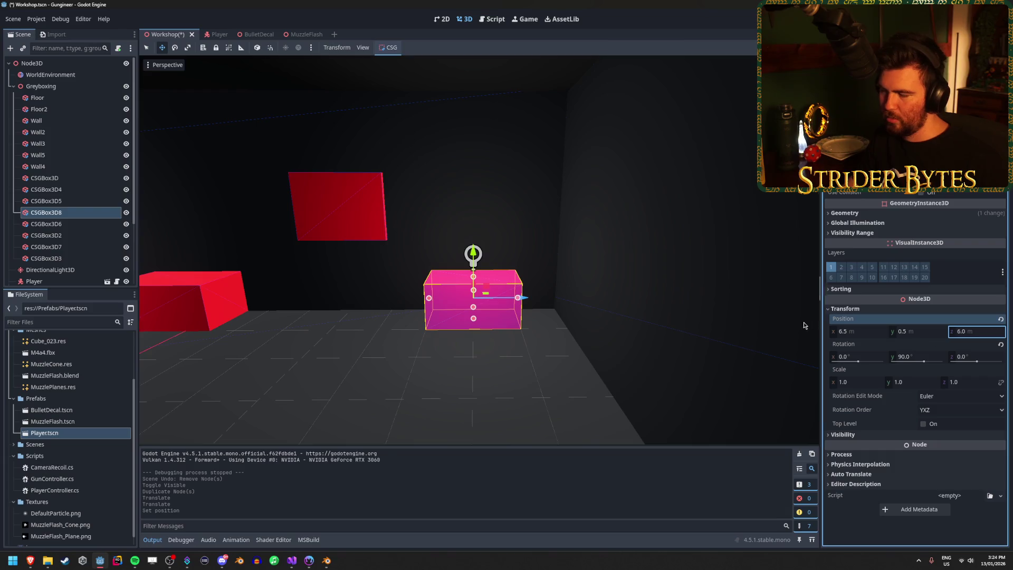
Step: Flatten the copy into a thin slab lying on the floor at Y 0.05
{"action": "left_click_drag", "start_coordinate": [917, 79], "coordinate": [896, 79]}
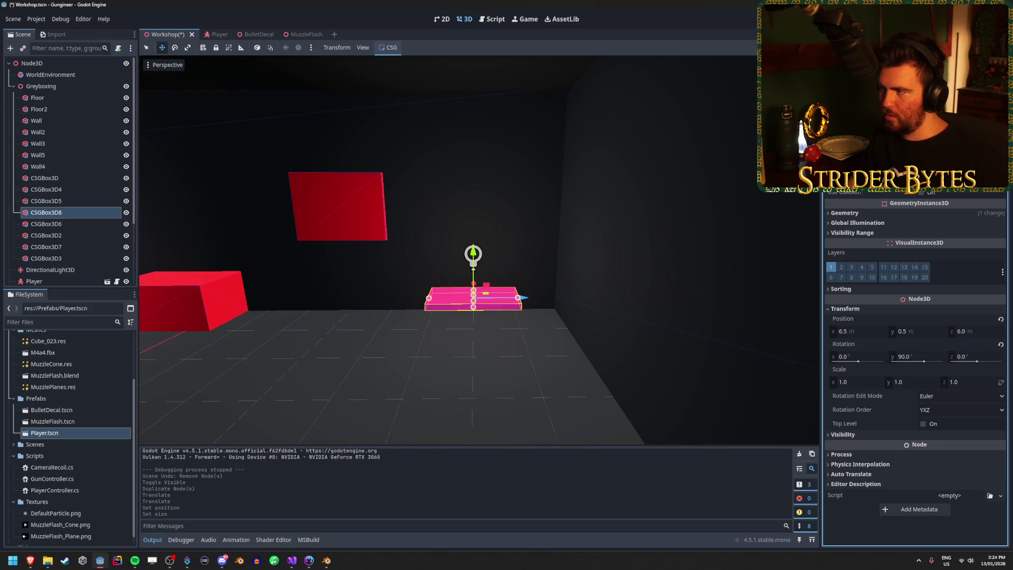
{"action": "key", "text": "Return"}
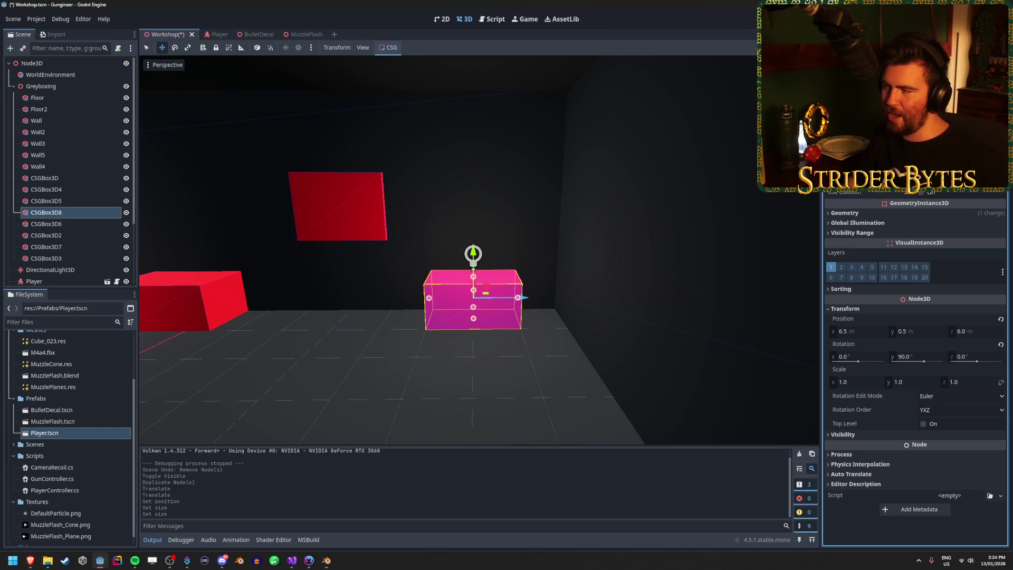
{"action": "key", "text": "Return"}
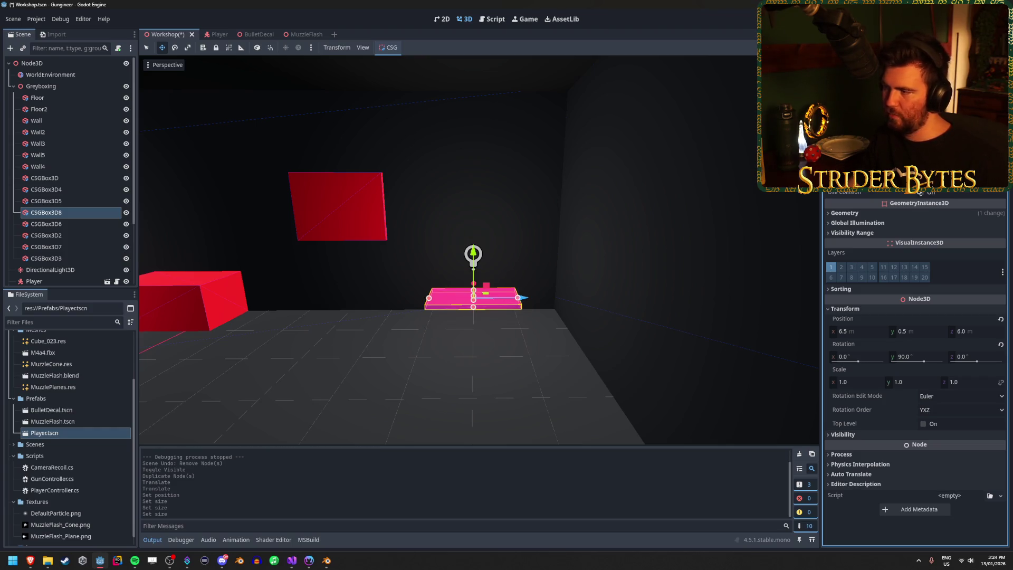
{"action": "left_click", "coordinate": [915, 333]}
{"action": "type", "text": "5"}
{"action": "key", "text": "Return"}
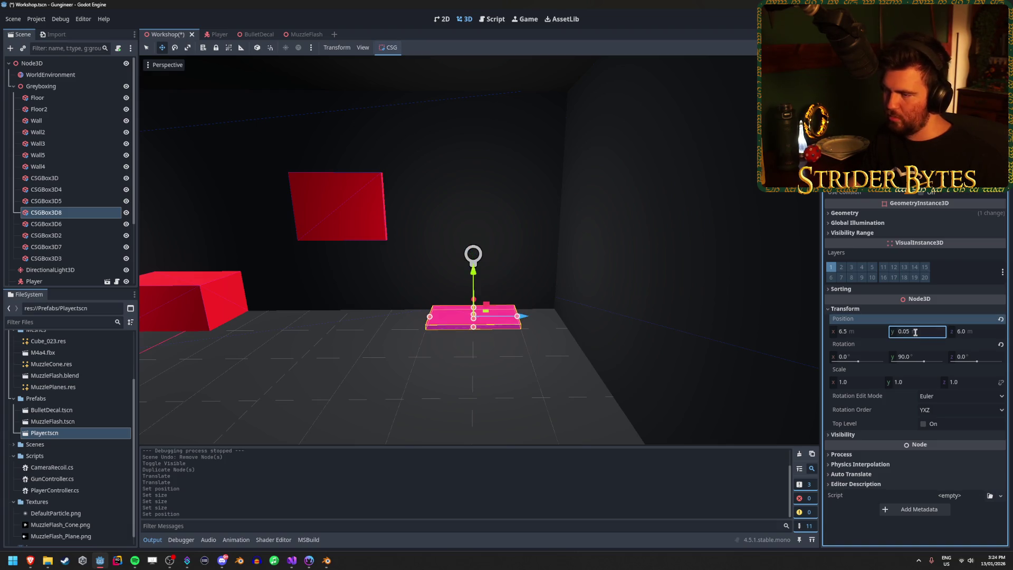
{"action": "scroll", "coordinate": [558, 264], "scroll_direction": "up", "scroll_amount": 3}
{"action": "mouse_move", "coordinate": [558, 264]}
{"action": "left_mouse_down"}
{"action": "mouse_move", "coordinate": [528, 274]}
{"action": "mouse_move", "coordinate": [551, 285]}
{"action": "mouse_move", "coordinate": [497, 287]}
{"action": "mouse_move", "coordinate": [508, 289]}
{"action": "left_mouse_up"}
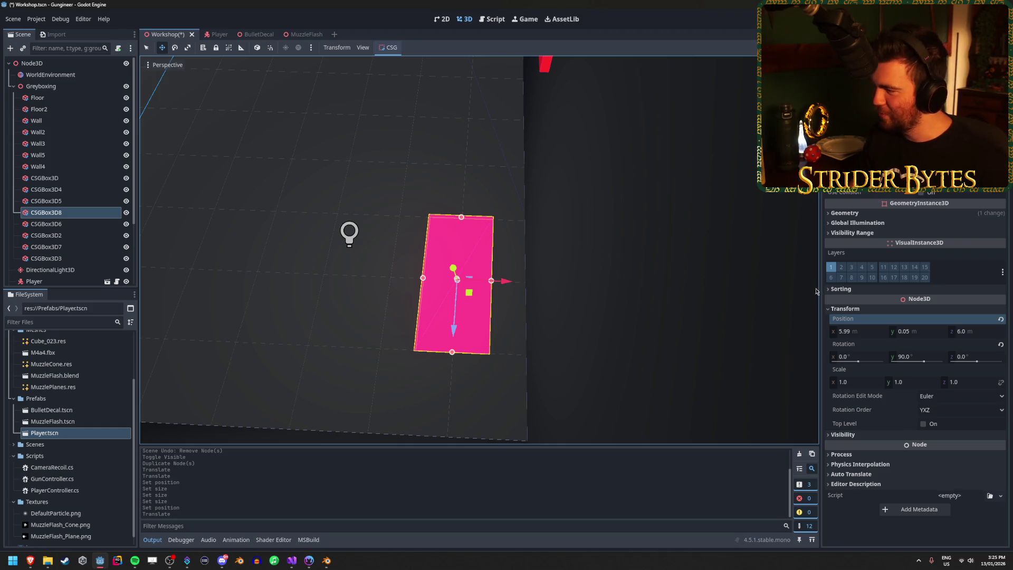
Step: Set the slab's X position to 6.0, narrow it along X, and save the scene
{"action": "left_click", "coordinate": [858, 332]}
{"action": "type", "text": "6"}
{"action": "key", "text": "Return"}
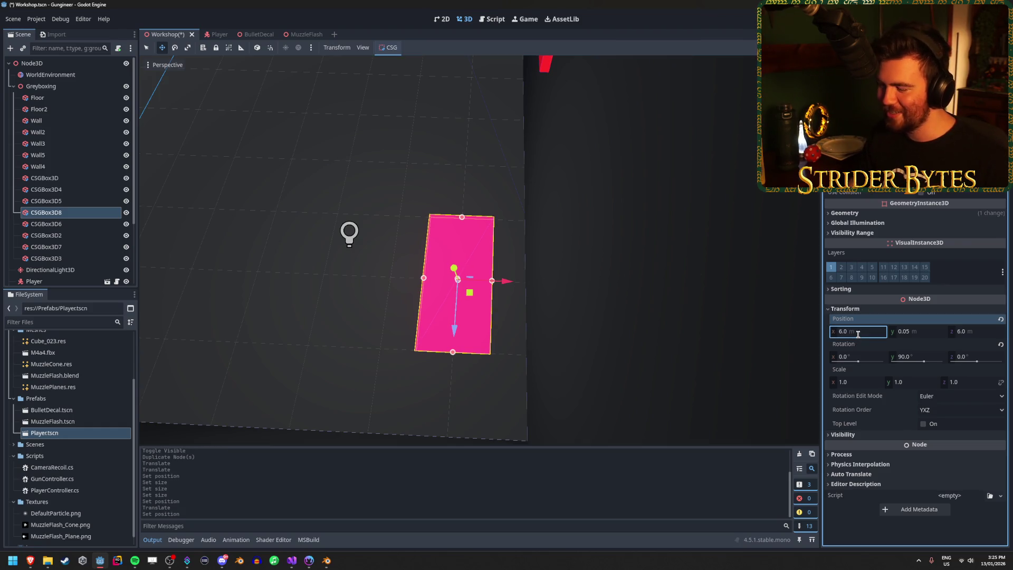
{"action": "left_click_drag", "start_coordinate": [475, 264], "coordinate": [400, 200]}
{"action": "mouse_move", "coordinate": [388, 314]}
{"action": "left_mouse_down"}
{"action": "mouse_move", "coordinate": [434, 233]}
{"action": "mouse_move", "coordinate": [401, 219]}
{"action": "left_mouse_up"}
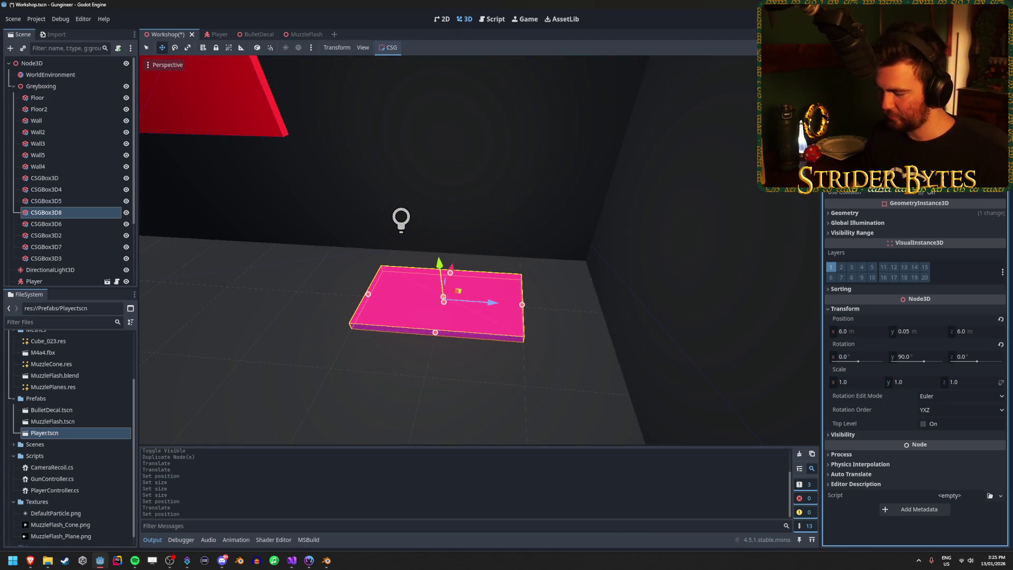
{"action": "mouse_move", "coordinate": [521, 304]}
{"action": "left_mouse_down"}
{"action": "mouse_move", "coordinate": [482, 301]}
{"action": "mouse_move", "coordinate": [502, 302]}
{"action": "left_mouse_up"}
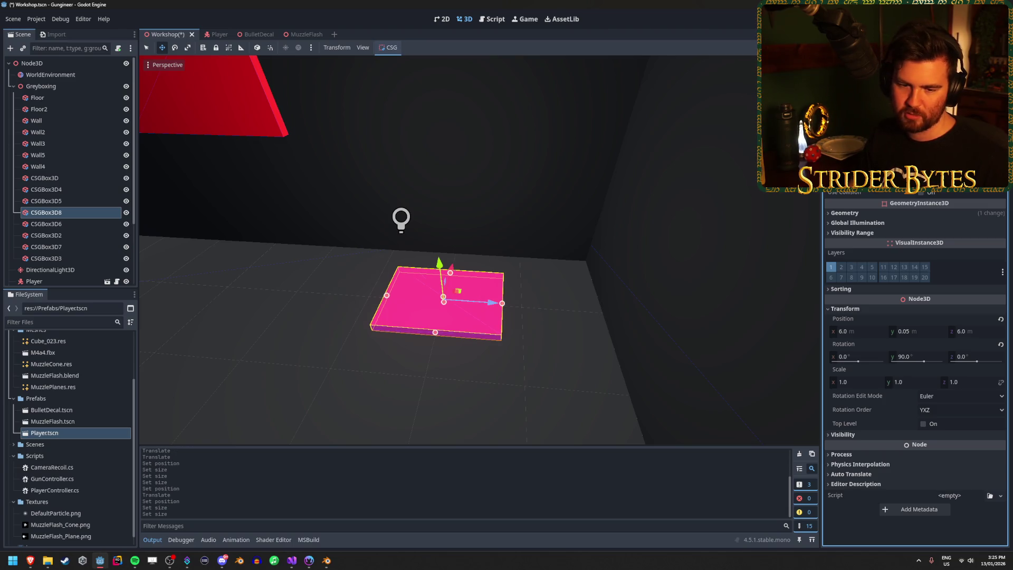
{"action": "key", "text": "ctrl+s"}
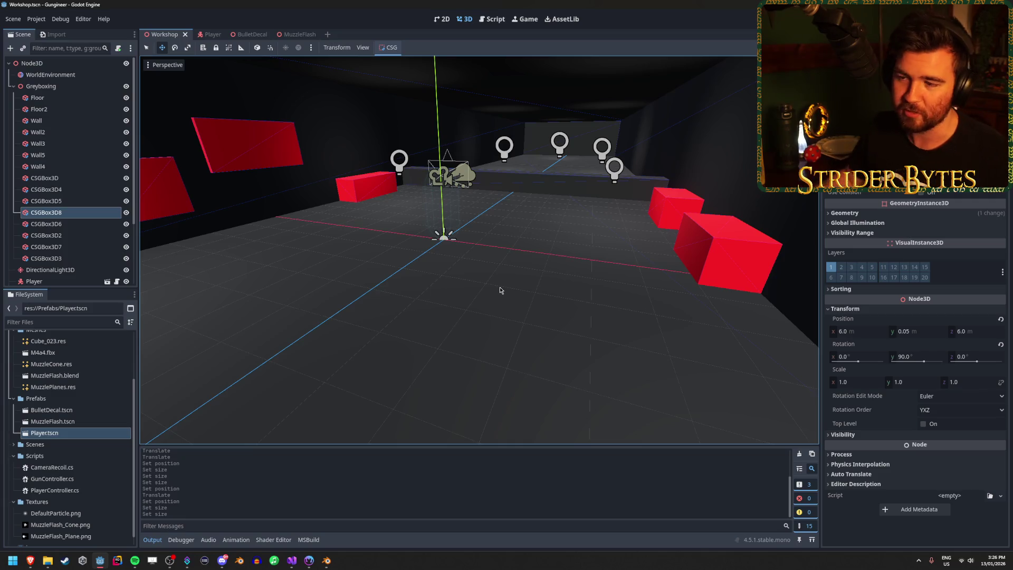
{"action": "key", "text": "f"}
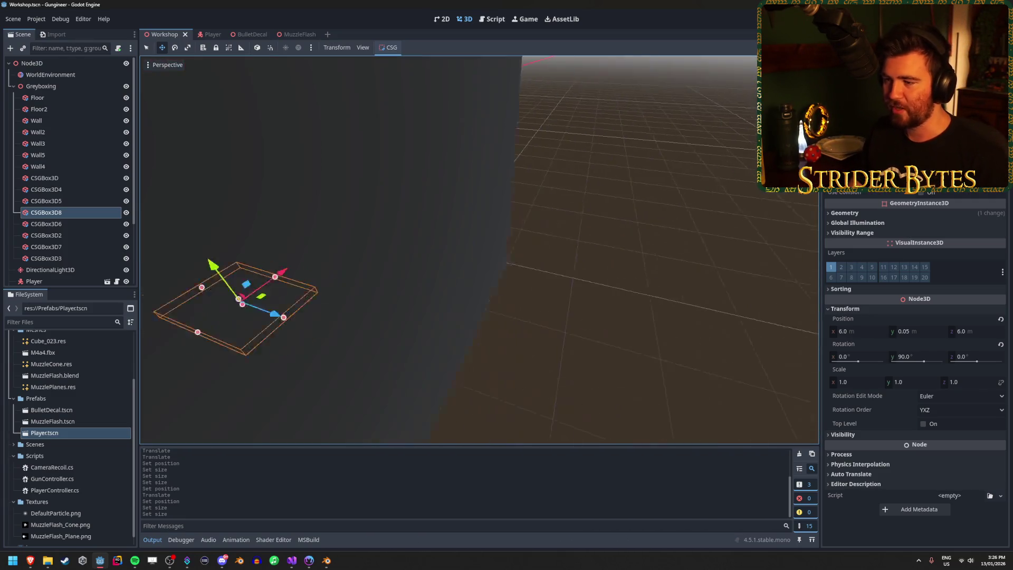
{"action": "left_click", "coordinate": [660, 247]}
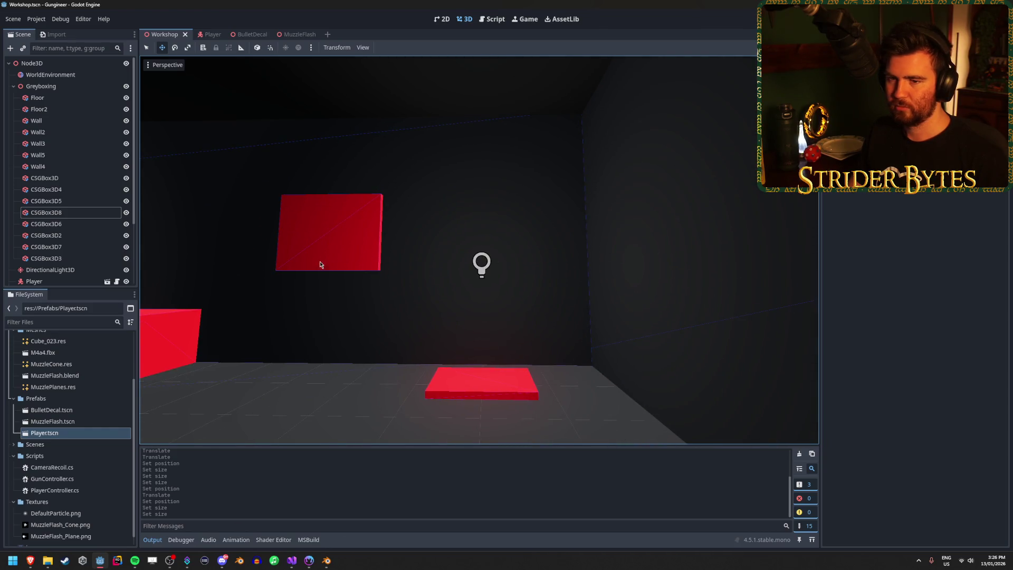
Step: Add a CSGCylinder3D as a child of the Greyboxing group
{"action": "left_click", "coordinate": [36, 86]}
{"action": "right_click", "coordinate": [48, 87]}
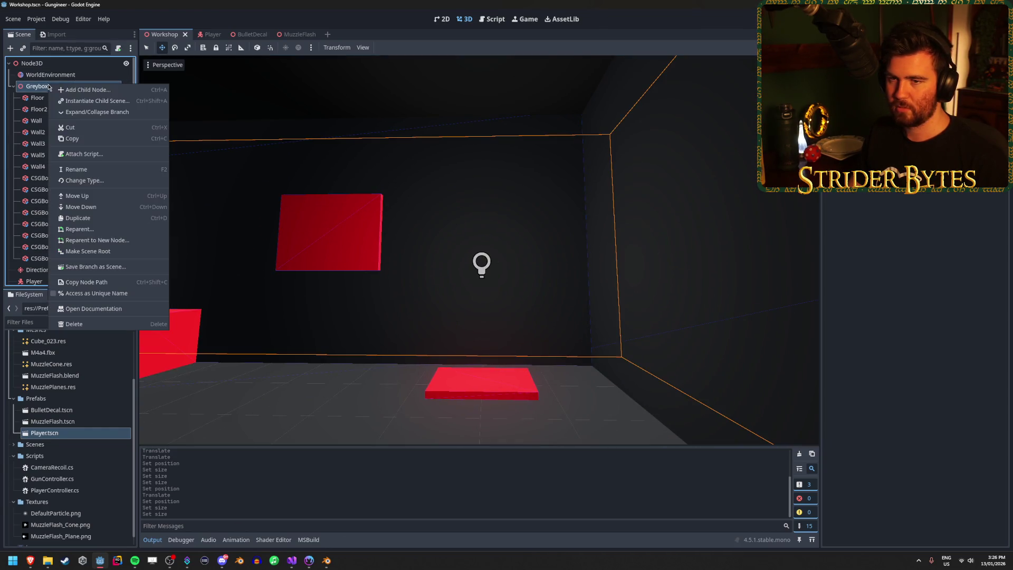
{"action": "left_click", "coordinate": [98, 90]}
{"action": "type", "text": "csg"}
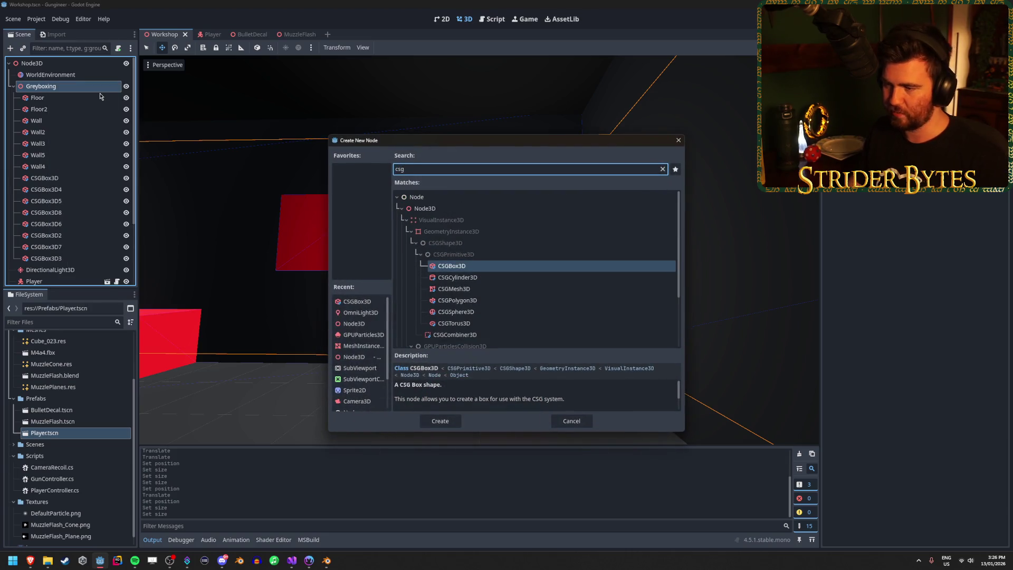
{"action": "left_click", "coordinate": [494, 278]}
{"action": "left_click", "coordinate": [435, 420]}
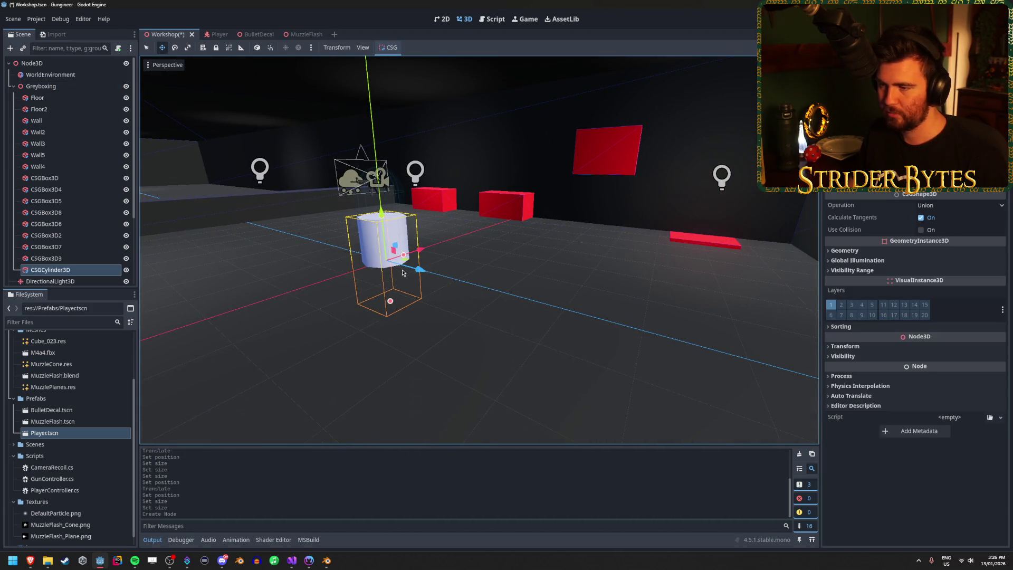
Step: Move the new cylinder over the red pad and frame it in the view
{"action": "mouse_move", "coordinate": [403, 262]}
{"action": "left_mouse_down"}
{"action": "mouse_move", "coordinate": [762, 295]}
{"action": "mouse_move", "coordinate": [717, 295]}
{"action": "mouse_move", "coordinate": [718, 246]}
{"action": "left_mouse_up"}
{"action": "key", "text": "f"}
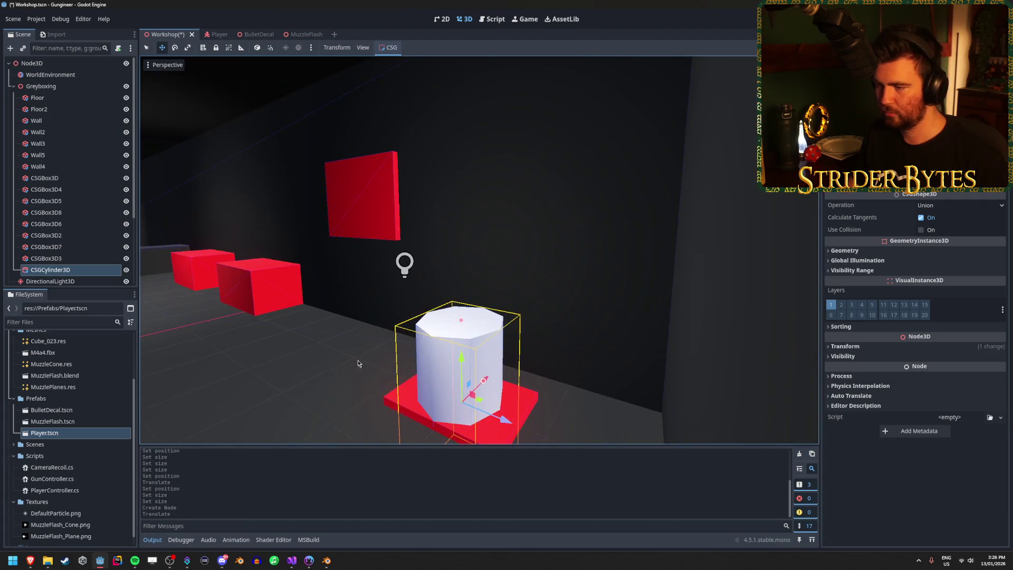
{"action": "left_click_drag", "start_coordinate": [464, 323], "coordinate": [522, 327]}
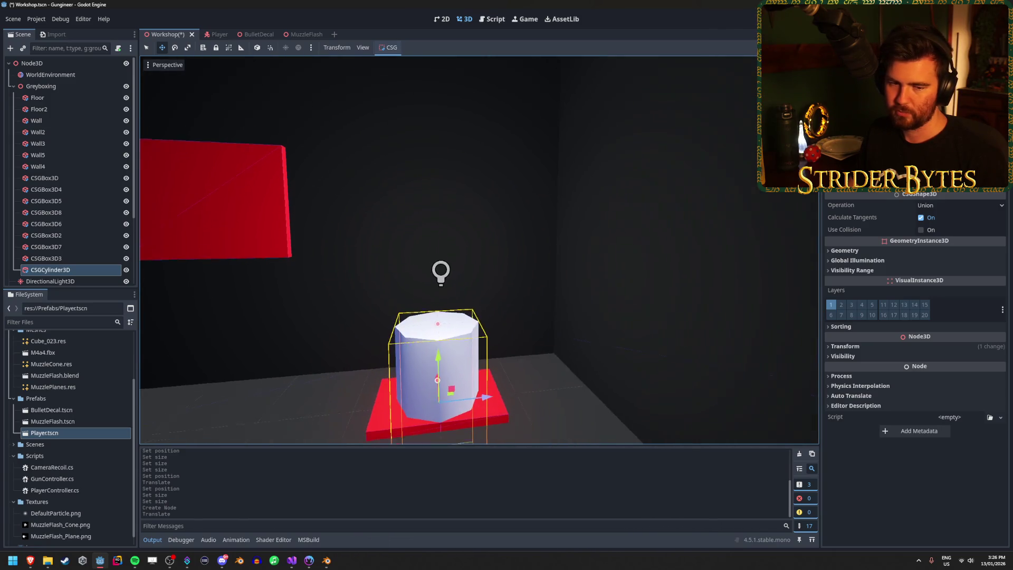
{"action": "key", "text": "a"}
{"action": "key", "text": "d"}
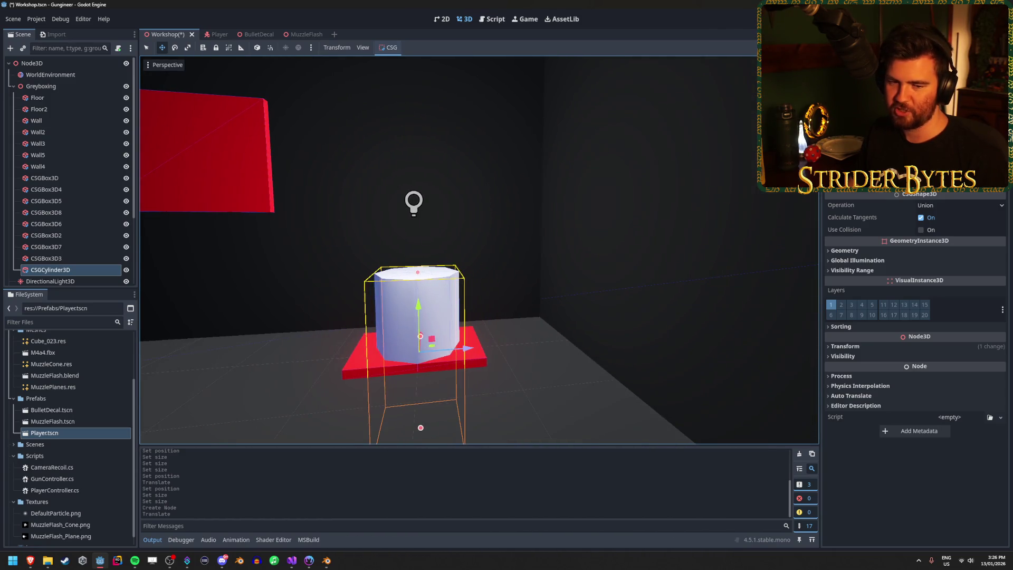
{"action": "key", "text": "a"}
{"action": "key", "text": "d"}
Step: Lift the cylinder about 2 m above the pad and shorten it to a squat drum
{"action": "left_click_drag", "start_coordinate": [412, 299], "coordinate": [412, 110]}
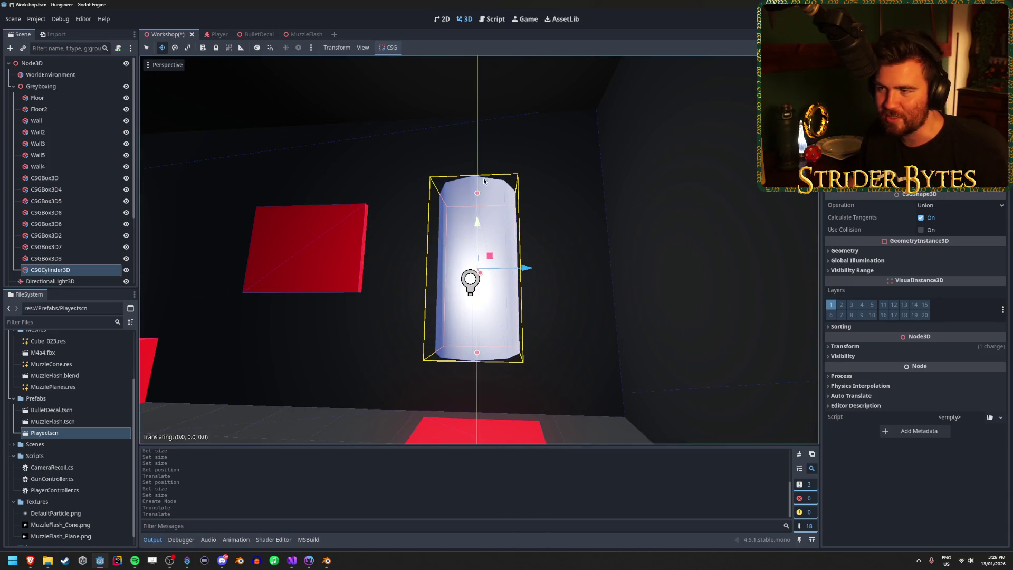
{"action": "left_click_drag", "start_coordinate": [483, 180], "coordinate": [485, 78]}
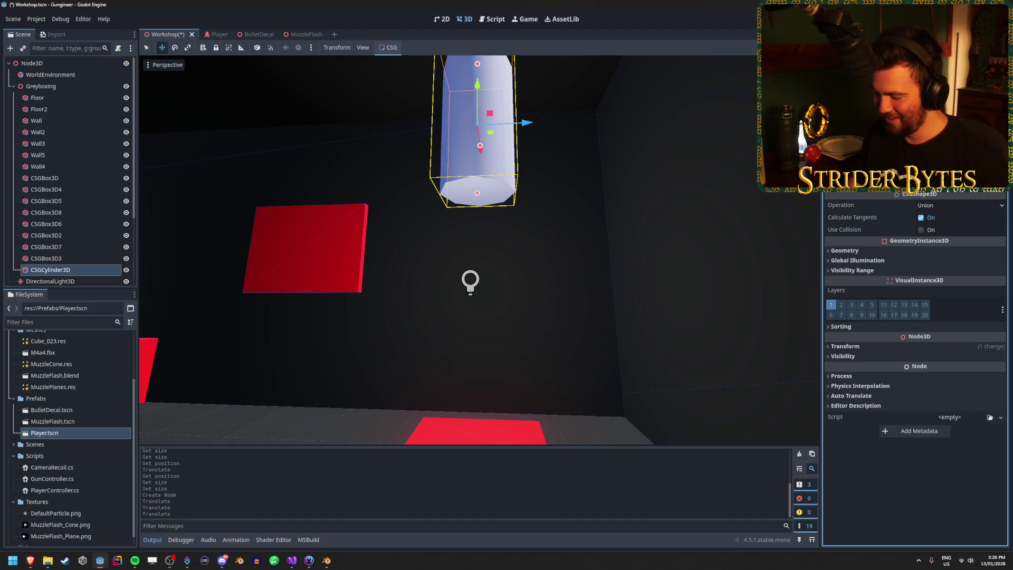
{"action": "left_click_drag", "start_coordinate": [949, 133], "coordinate": [928, 133]}
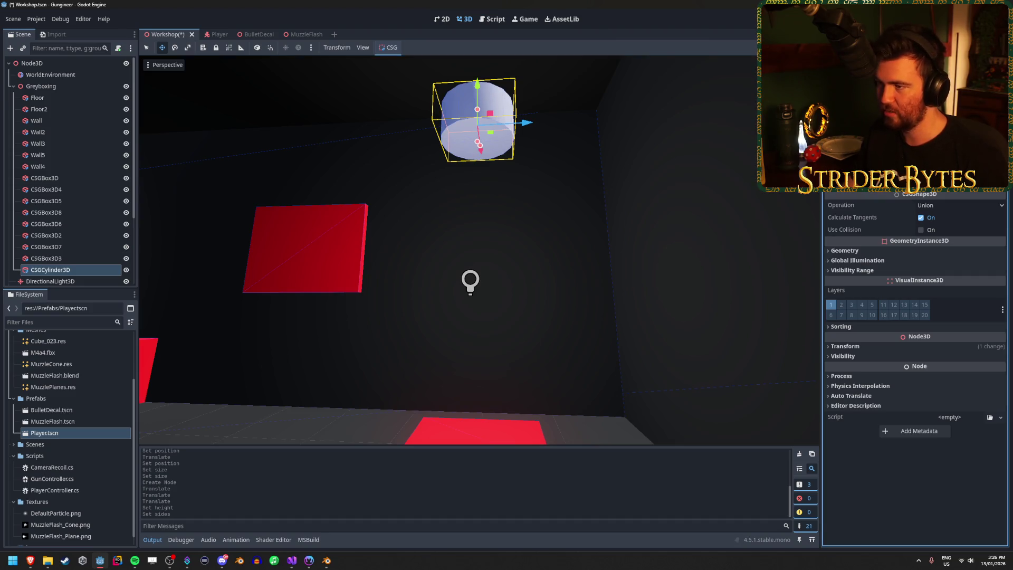
Step: Give the cylinder a new StandardMaterial3D override with albedo colour pure red ff0000
{"action": "left_click", "coordinate": [872, 251]}
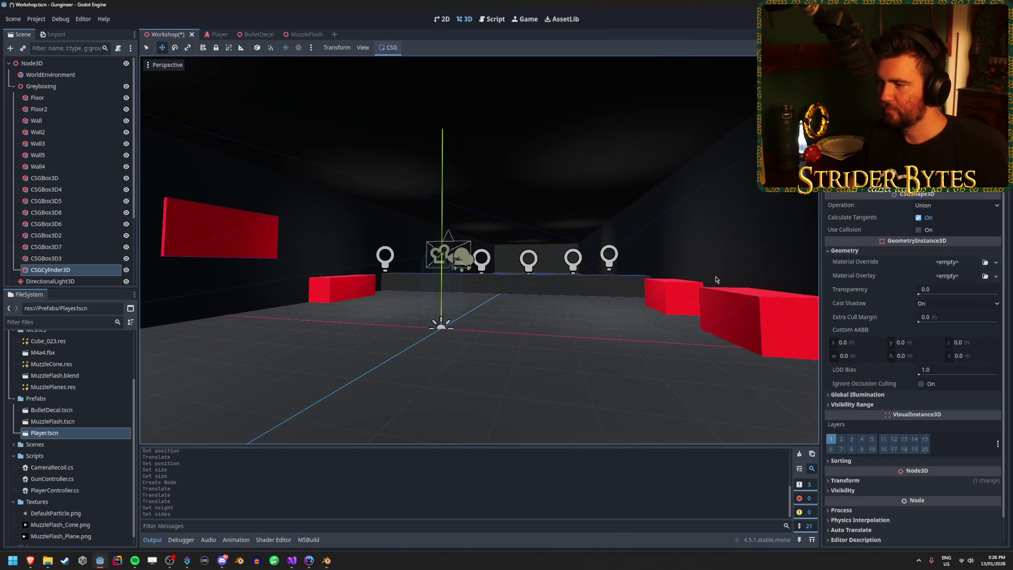
{"action": "scroll", "coordinate": [715, 280], "scroll_direction": "up", "scroll_amount": 6}
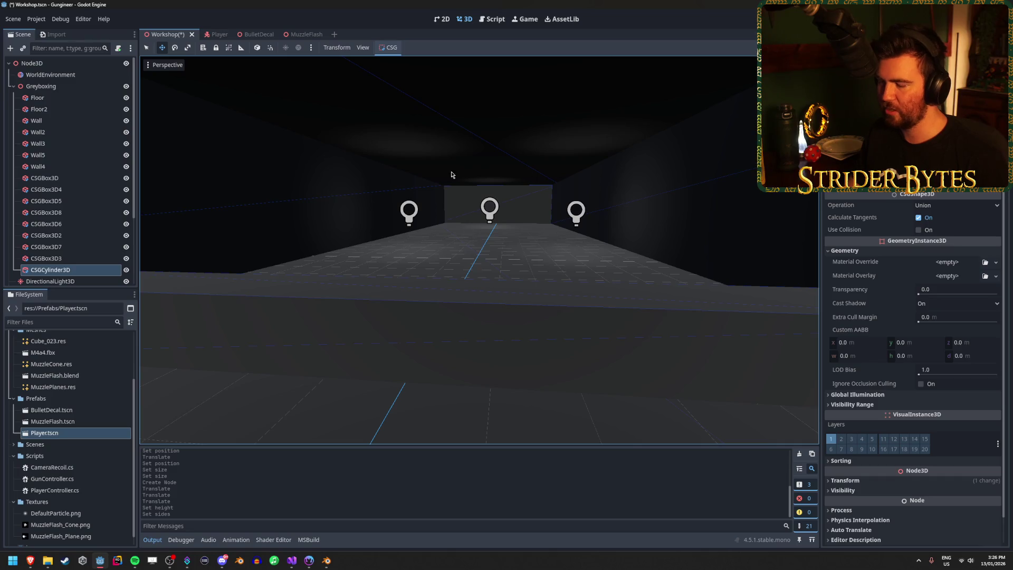
{"action": "key", "text": "f"}
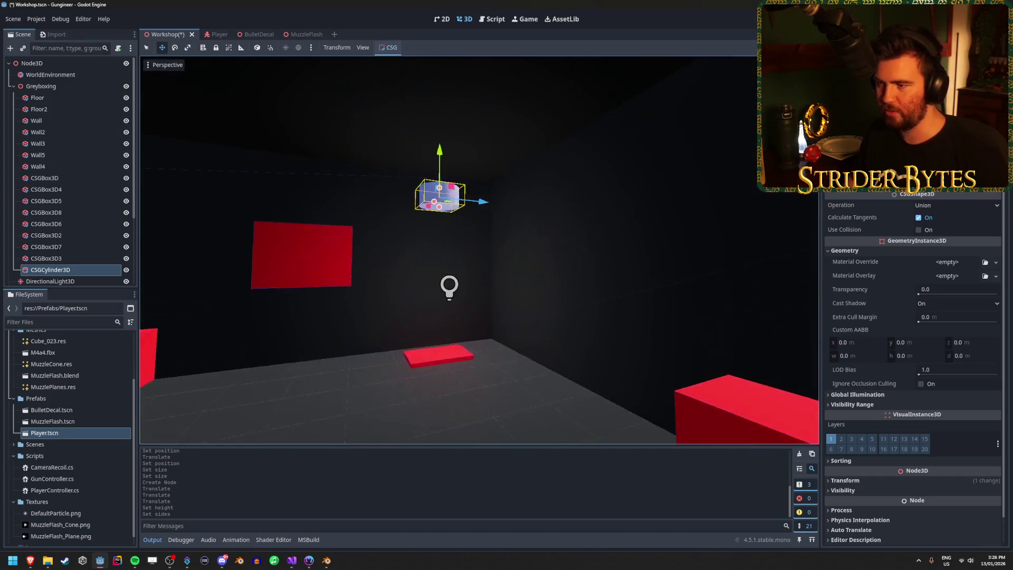
{"action": "left_click_drag", "start_coordinate": [663, 246], "coordinate": [663, 246]}
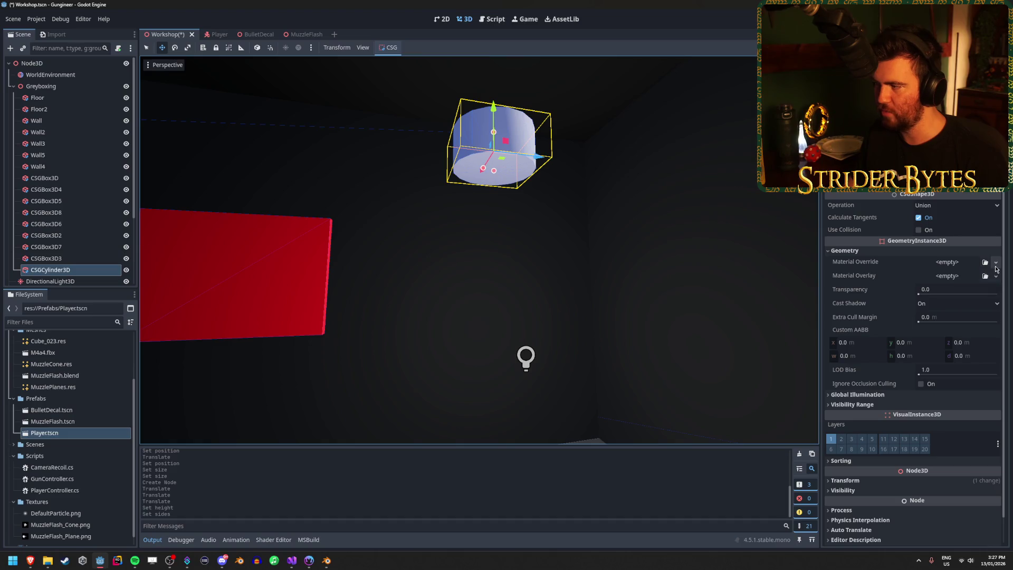
{"action": "left_click", "coordinate": [996, 263]}
{"action": "left_click", "coordinate": [988, 289]}
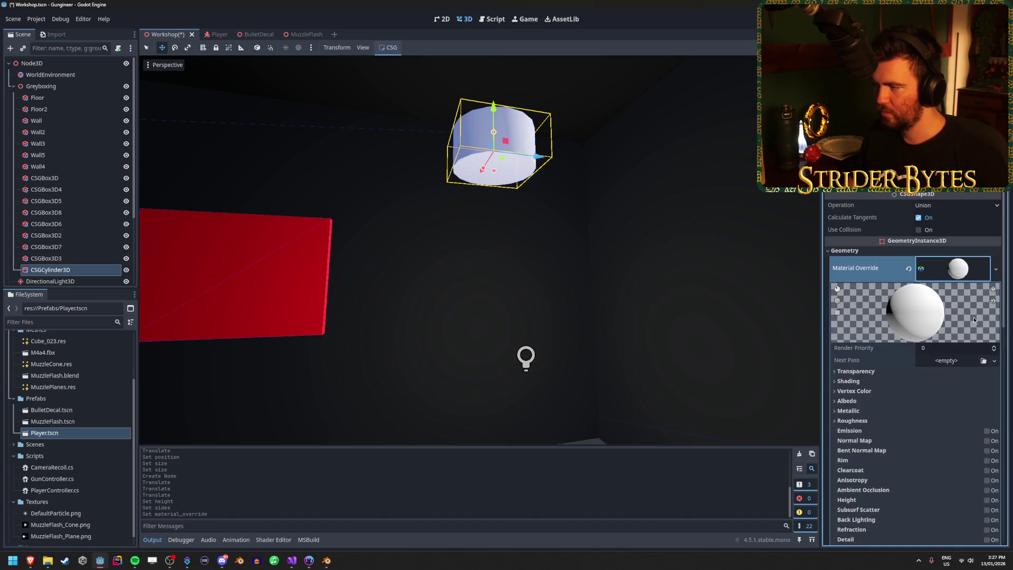
{"action": "left_click", "coordinate": [872, 400]}
{"action": "left_click", "coordinate": [963, 415]}
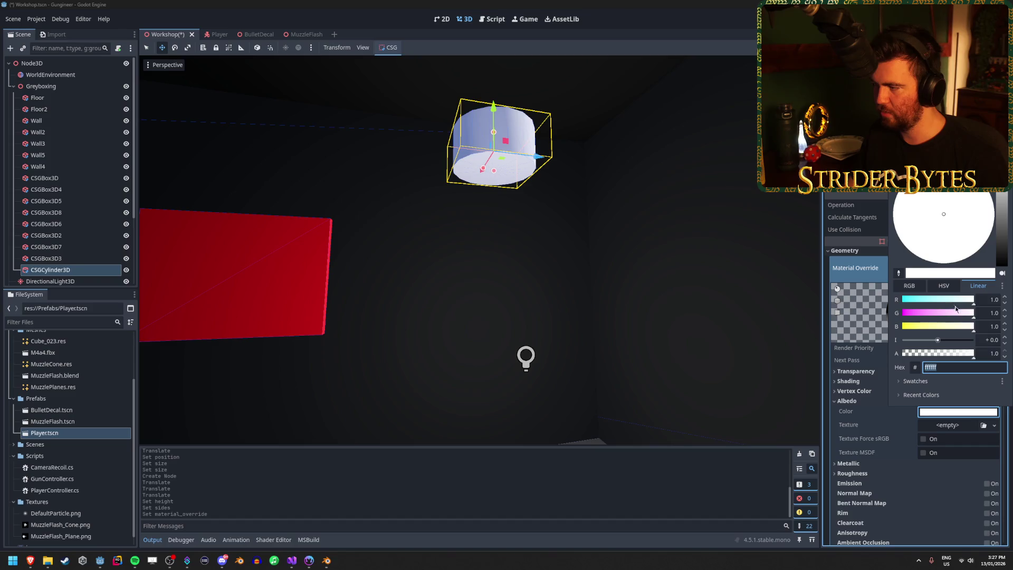
{"action": "left_click_drag", "start_coordinate": [956, 309], "coordinate": [892, 311]}
{"action": "left_click_drag", "start_coordinate": [950, 323], "coordinate": [746, 327]}
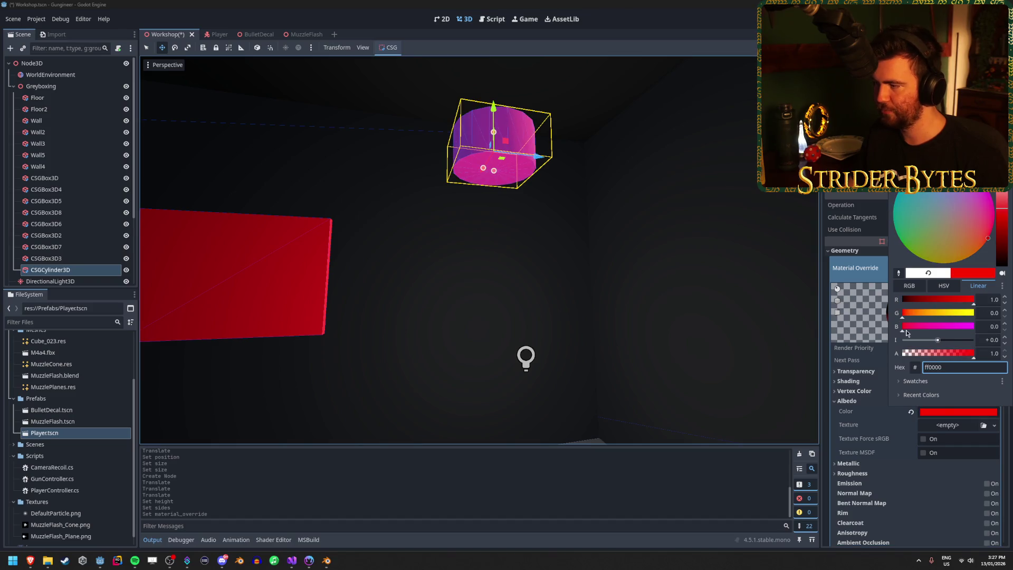
{"action": "left_click", "coordinate": [536, 260]}
Step: Reselect the red cylinder and drag it higher up in the room
{"action": "scroll", "coordinate": [536, 260], "scroll_direction": "down", "scroll_amount": 10}
{"action": "left_click", "coordinate": [579, 271]}
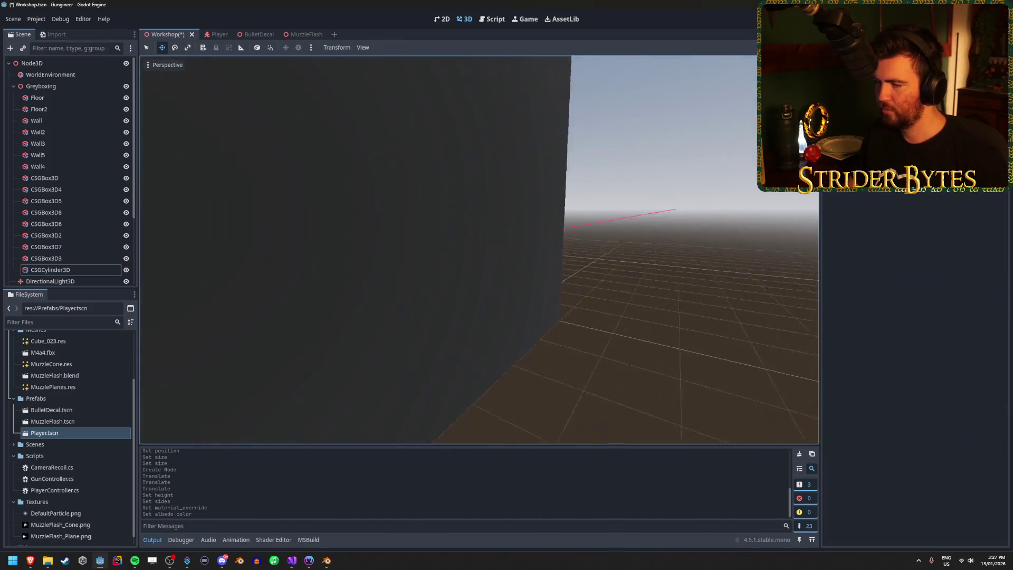
{"action": "scroll", "coordinate": [526, 232], "scroll_direction": "up", "scroll_amount": 10}
{"action": "left_click", "coordinate": [526, 232]}
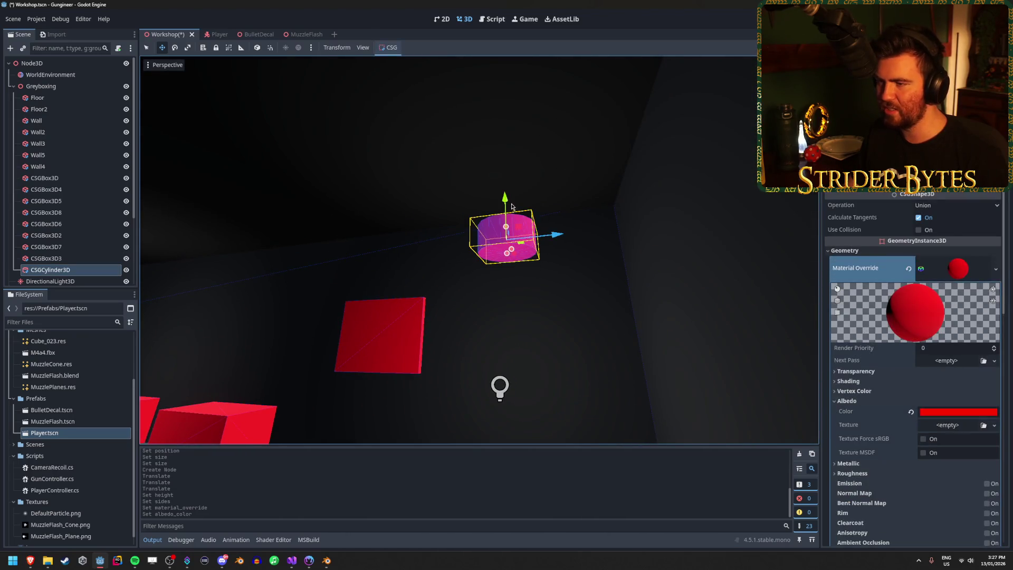
{"action": "left_click_drag", "start_coordinate": [511, 206], "coordinate": [511, 170]}
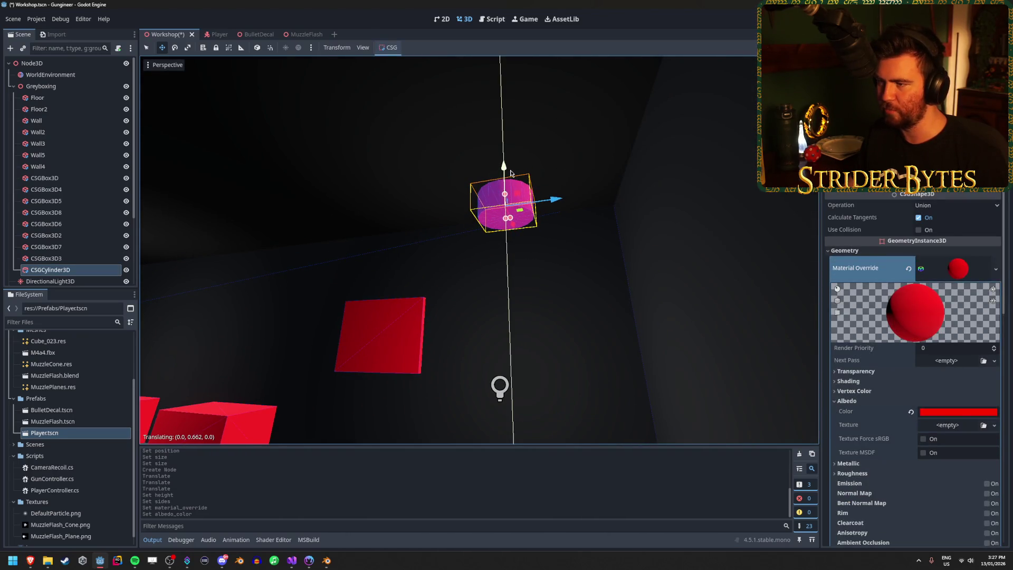
Step: Expand the cylinder's Transform and try Position Y values of 4, 4.5 and 4.9
{"action": "left_click", "coordinate": [855, 252]}
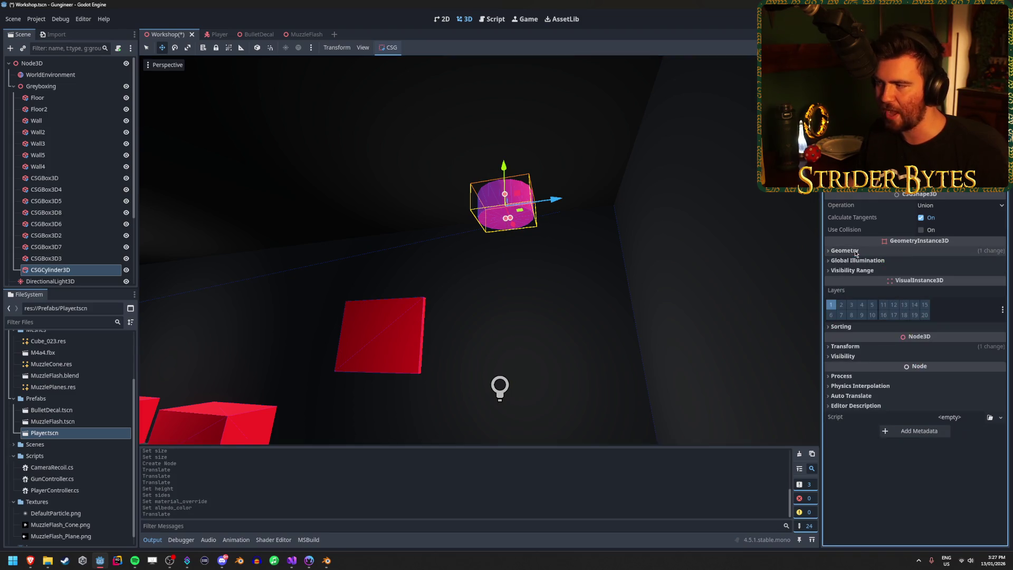
{"action": "left_click", "coordinate": [864, 346]}
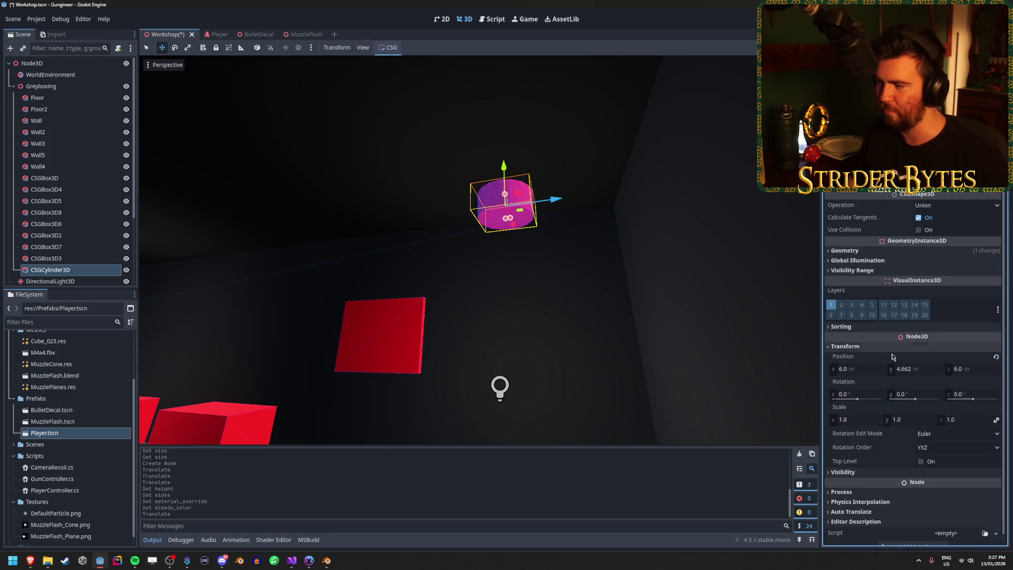
{"action": "left_click", "coordinate": [917, 370]}
{"action": "key", "text": "Return"}
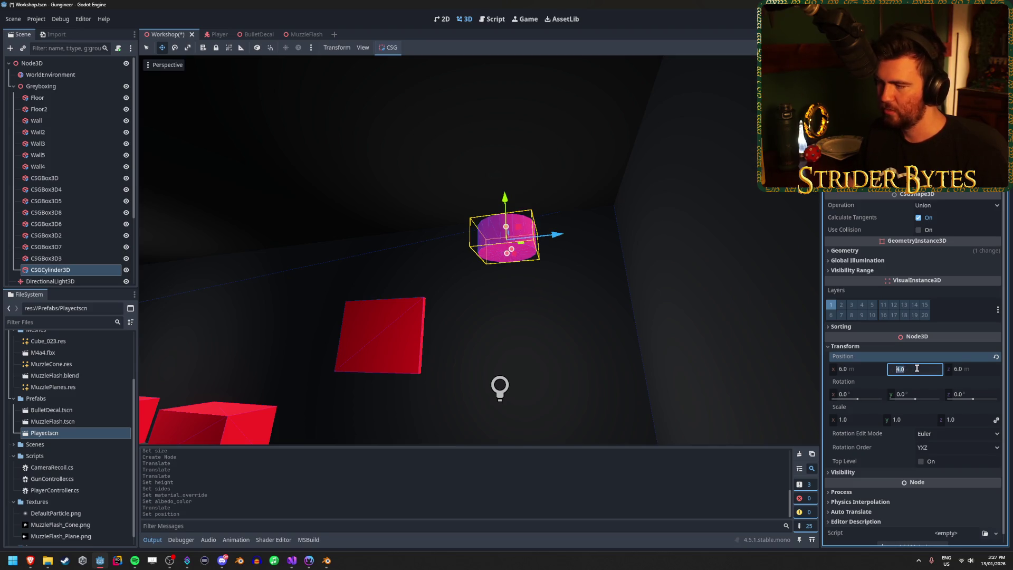
{"action": "type", "text": ".5"}
{"action": "key", "text": "Return"}
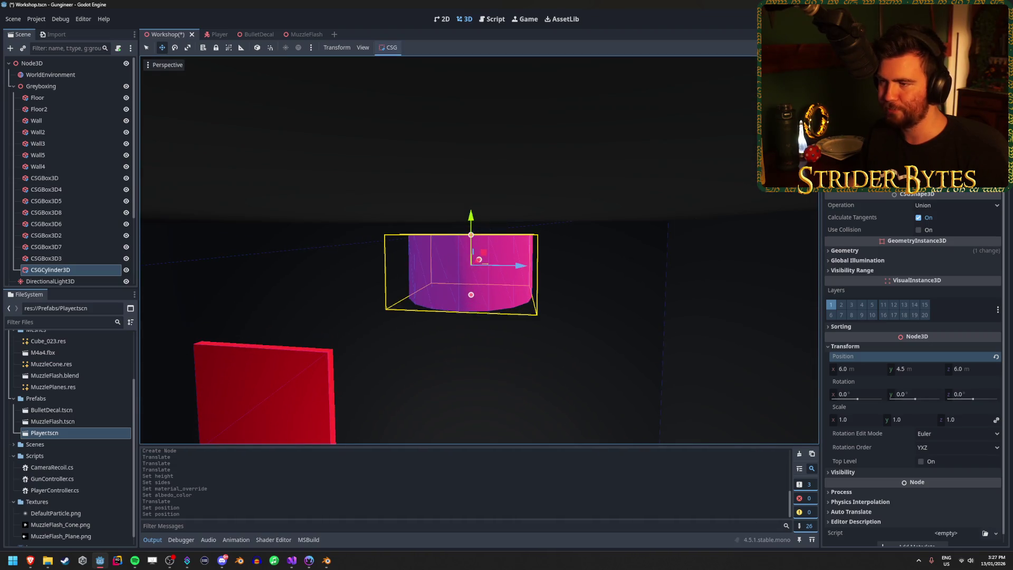
{"action": "left_click", "coordinate": [912, 369]}
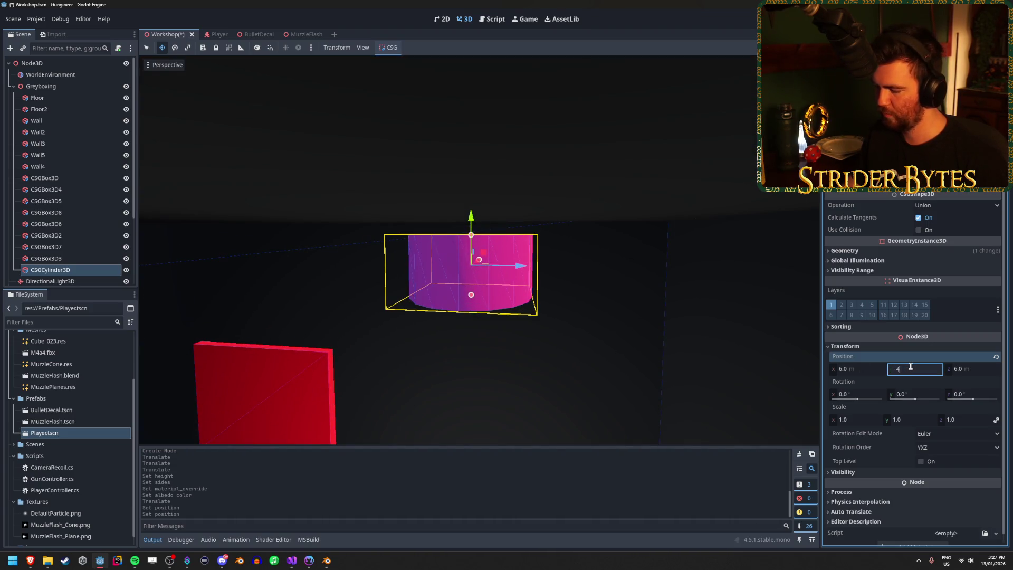
{"action": "type", "text": ".9"}
{"action": "key", "text": "Return"}
Step: Fine-tune the cylinder's Position Y through 4.5 and 4.55, settling on 4.6
{"action": "mouse_move", "coordinate": [590, 315]}
{"action": "left_mouse_down"}
{"action": "mouse_move", "coordinate": [590, 275]}
{"action": "mouse_move", "coordinate": [610, 268]}
{"action": "left_mouse_up"}
{"action": "left_click", "coordinate": [914, 369]}
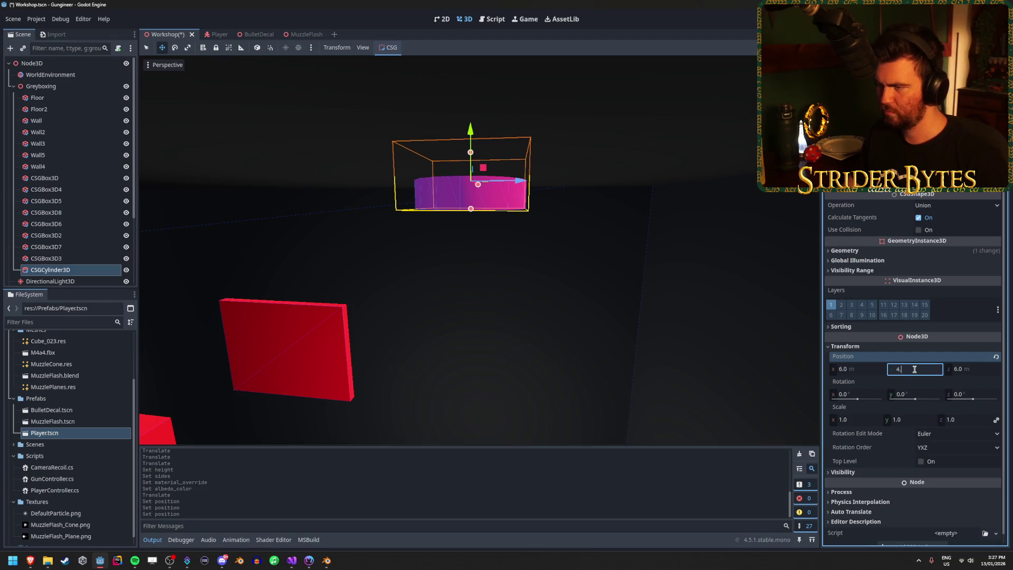
{"action": "type", "text": "5"}
{"action": "key", "text": "Return"}
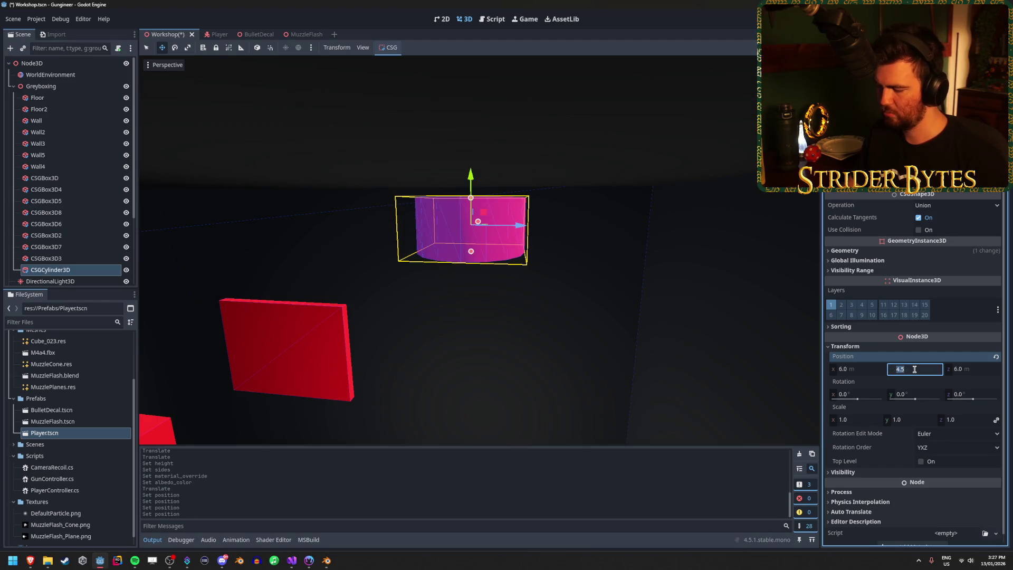
{"action": "type", "text": "5"}
{"action": "key", "text": "Return"}
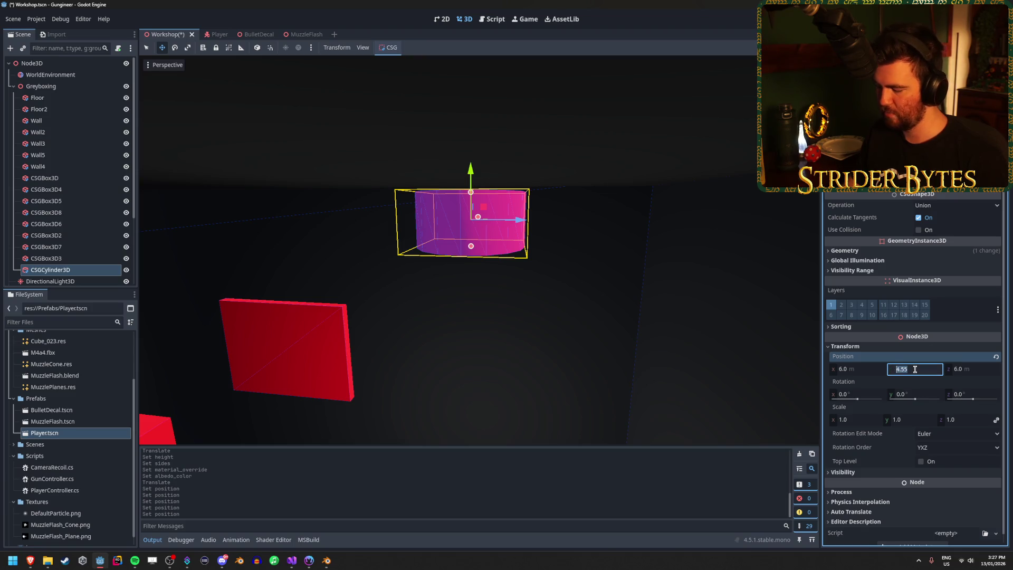
{"action": "key", "text": "Return"}
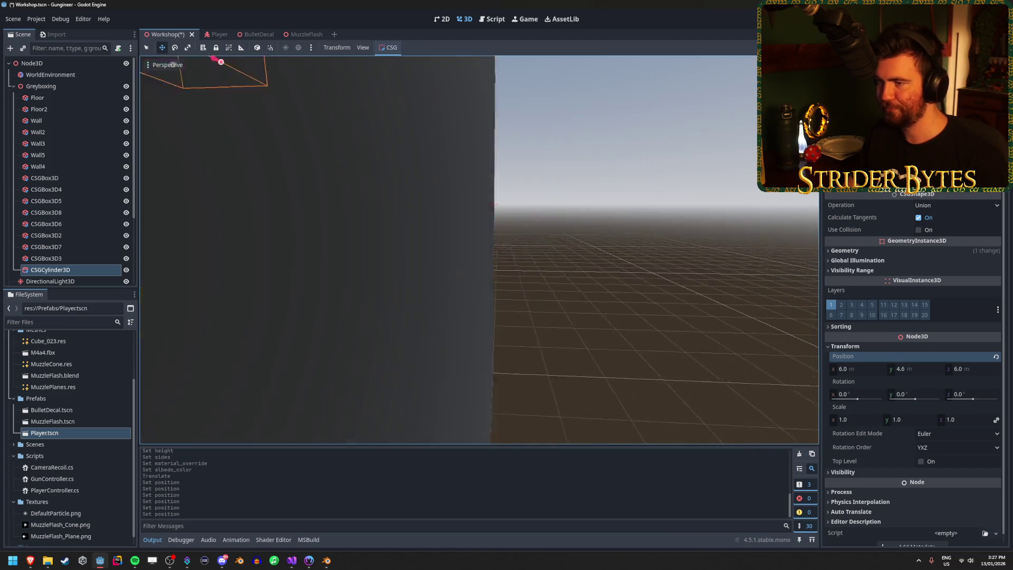
Step: Fly the editor view through the room beneath the red targets
{"action": "left_click", "coordinate": [606, 292]}
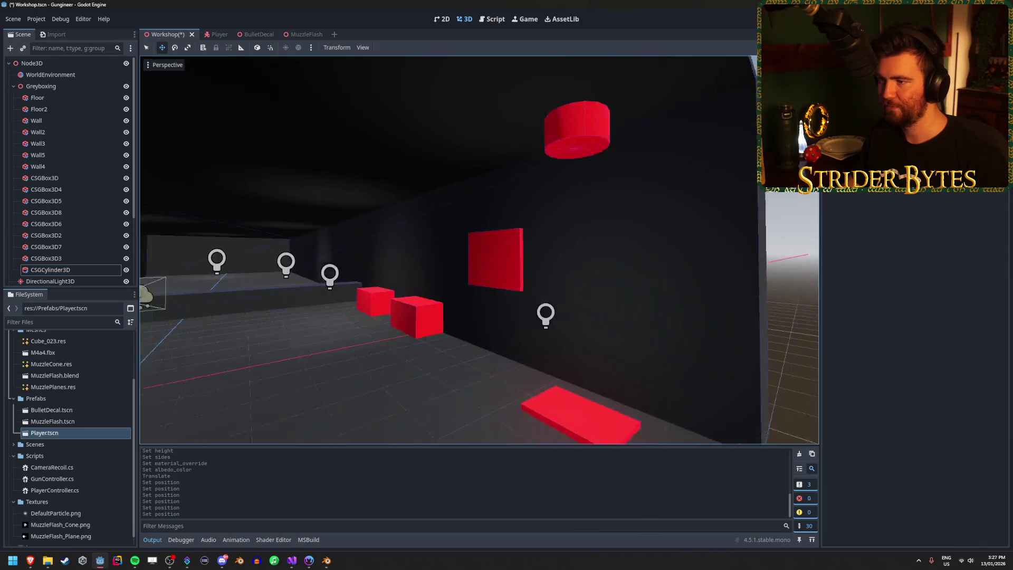
{"action": "key", "text": "w"}
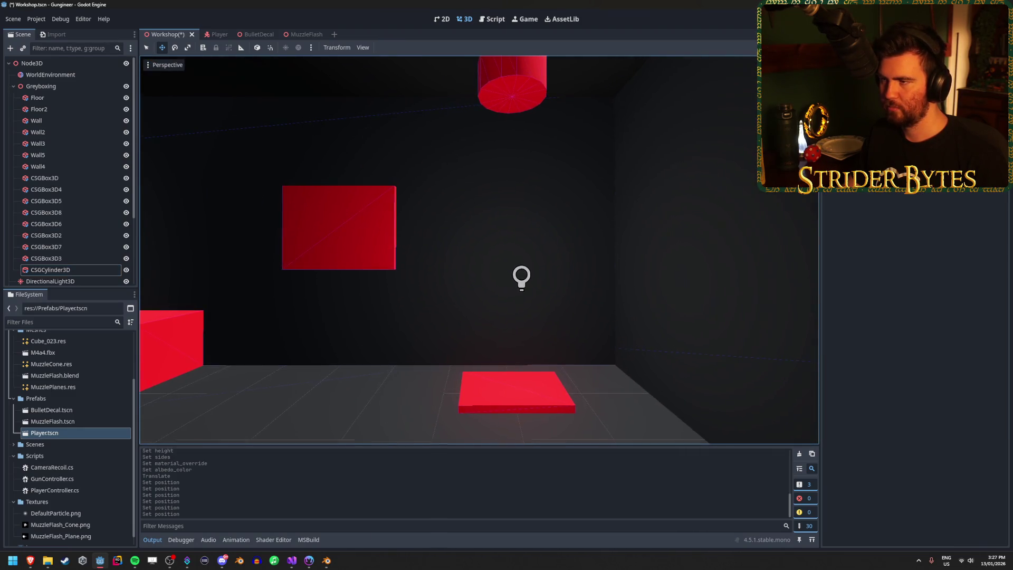
{"action": "key", "text": "s"}
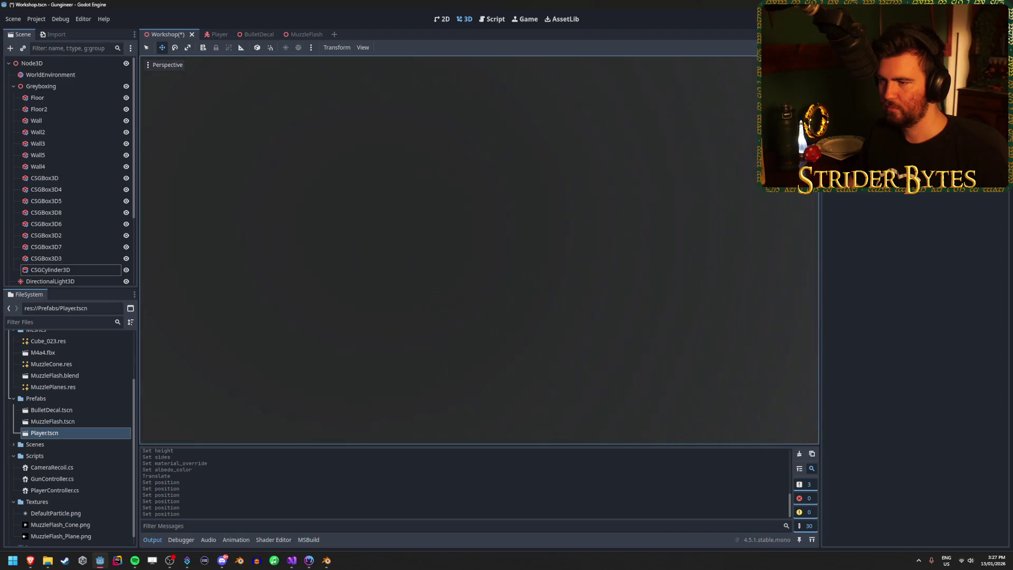
{"action": "key", "text": "w"}
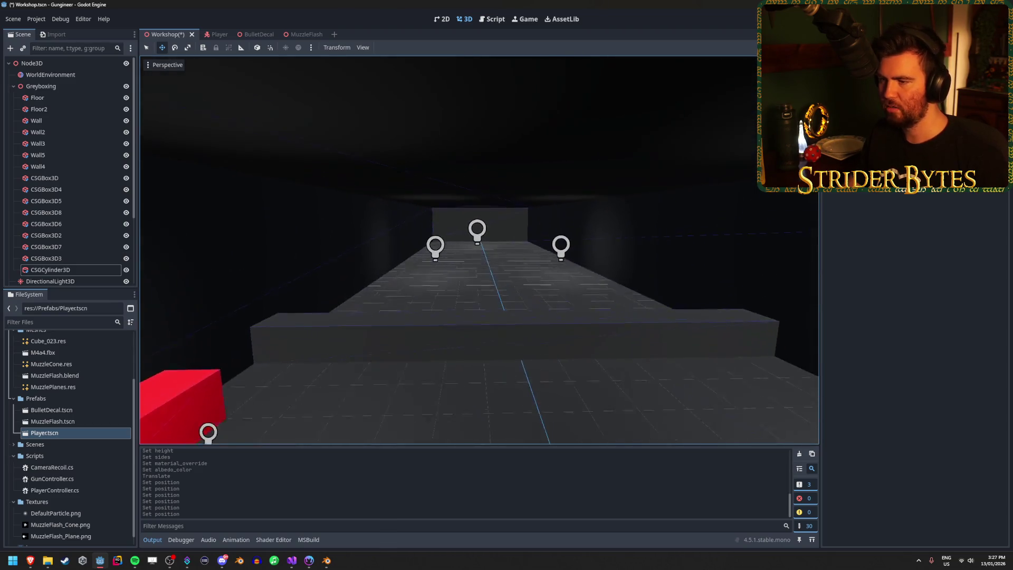
Step: Save and run the game with F5, walk into the room, then stop the test
{"action": "key", "text": "F5"}
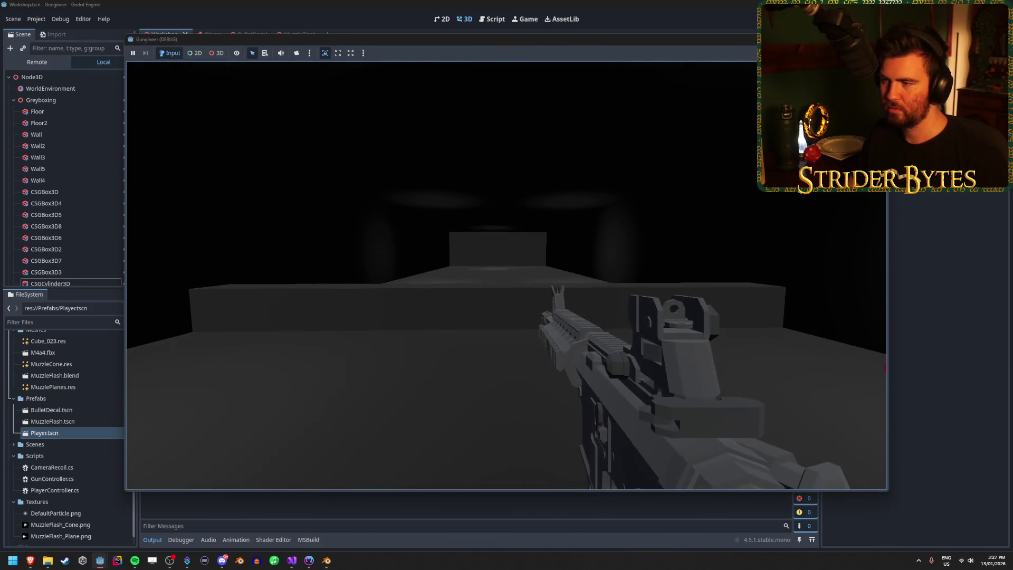
{"action": "key", "text": "w"}
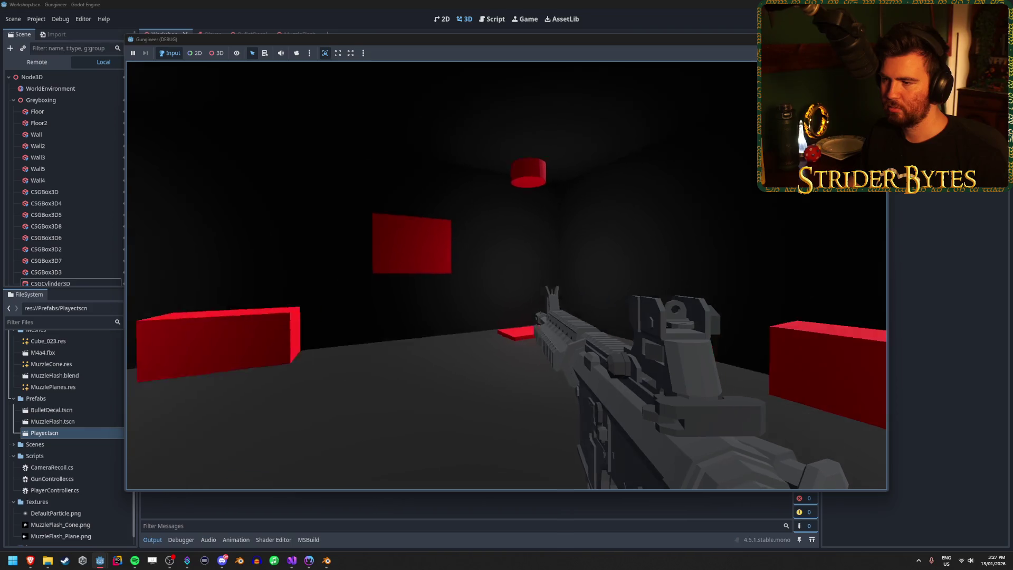
{"action": "key", "text": "w"}
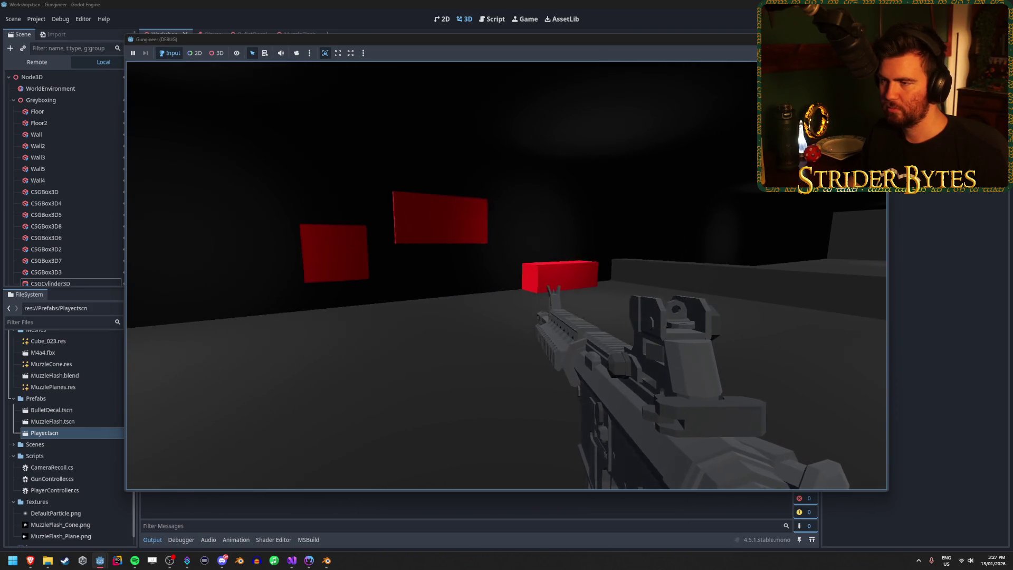
{"action": "key", "text": "Escape"}
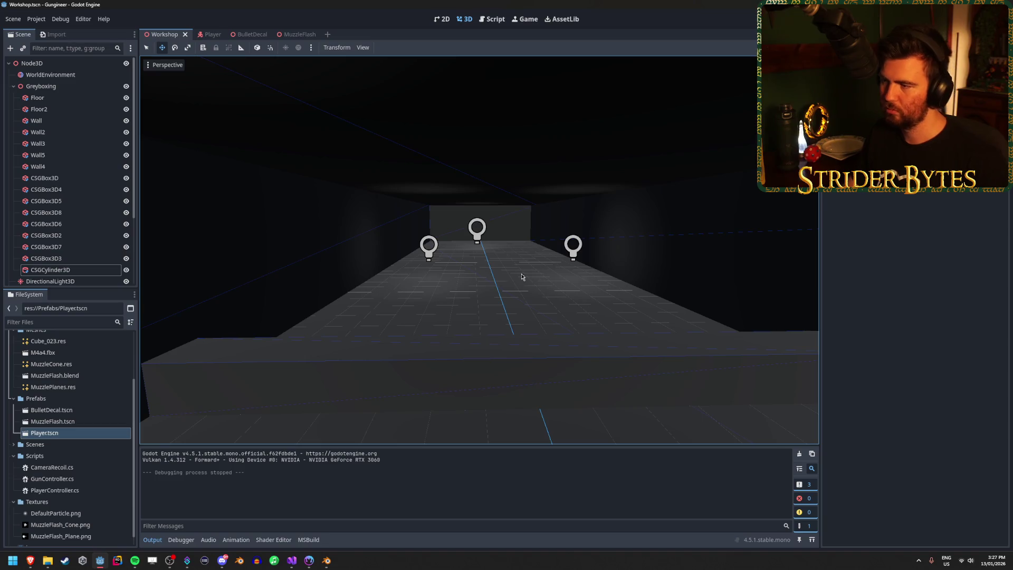
Step: Select the four walls Wall5, Wall2, Wall and Wall3 together
{"action": "left_click", "coordinate": [691, 254]}
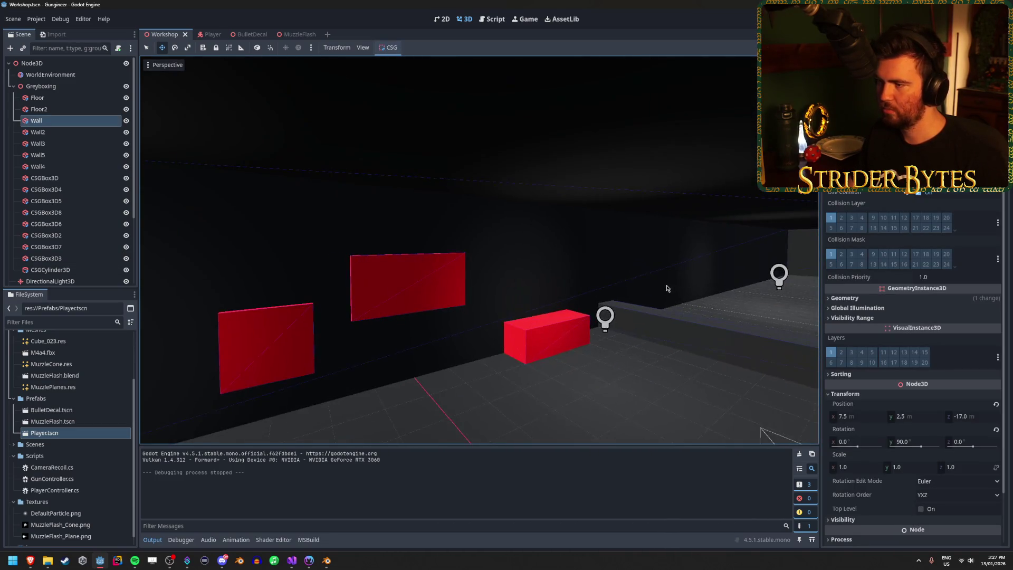
{"action": "left_click", "coordinate": [560, 246]}
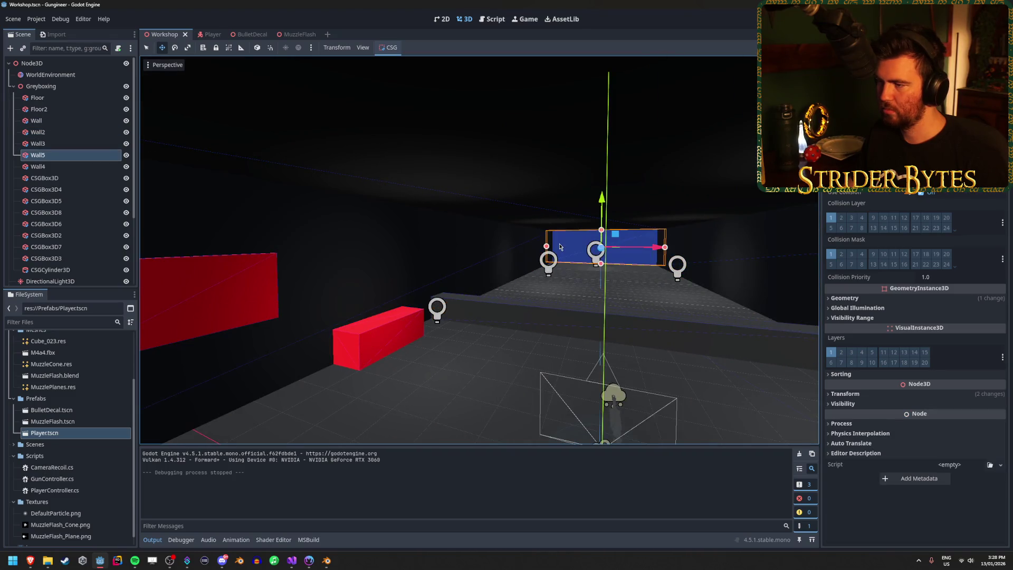
{"action": "left_click", "coordinate": [576, 263], "text": "shift"}
{"action": "left_click", "coordinate": [741, 265], "text": "shift"}
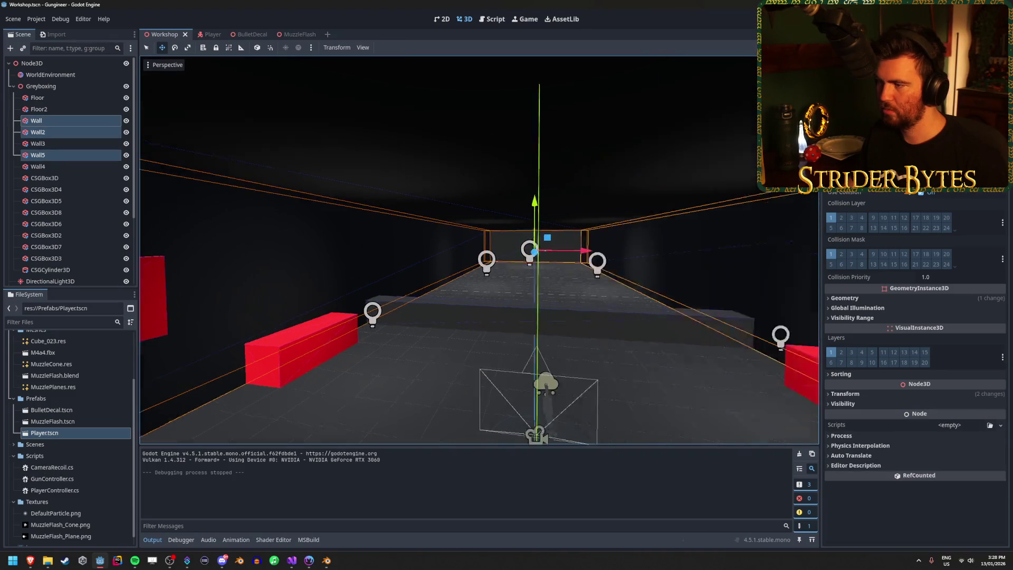
{"action": "left_click", "coordinate": [583, 247], "text": "shift"}
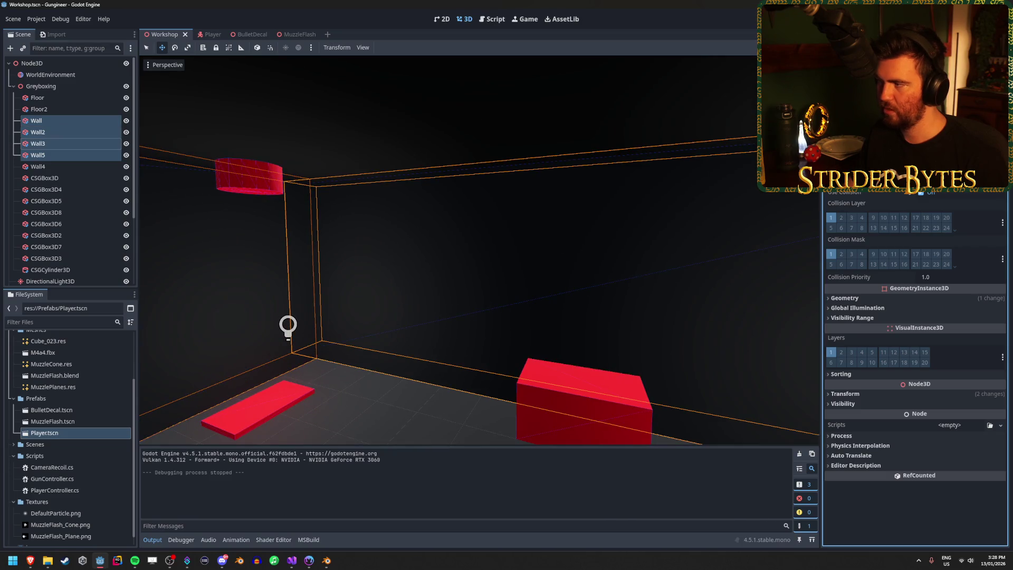
Step: Give the four selected walls a new size and a new shared position
{"action": "key", "text": "Return"}
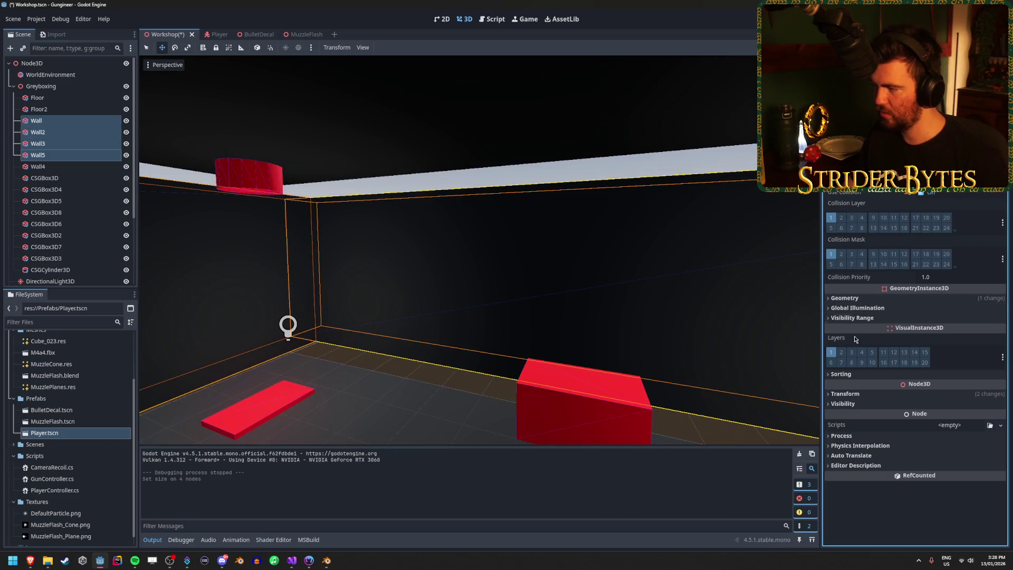
{"action": "left_click", "coordinate": [846, 394]}
{"action": "left_click", "coordinate": [918, 418]}
{"action": "type", "text": "5"}
{"action": "key", "text": "Return"}
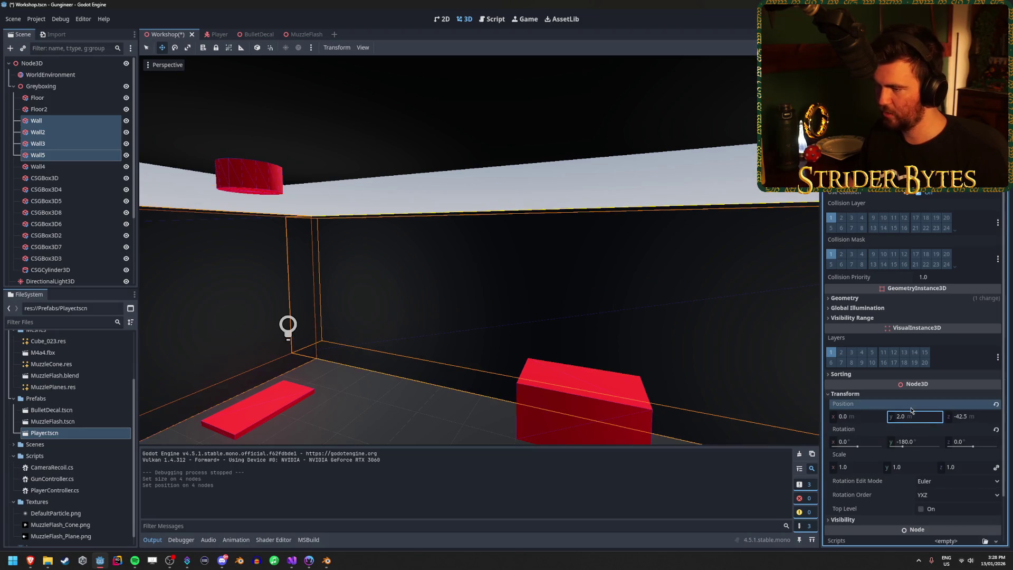
Step: Select the Floor2 ceiling slab and set its Position Y to 4.0
{"action": "left_click", "coordinate": [458, 114]}
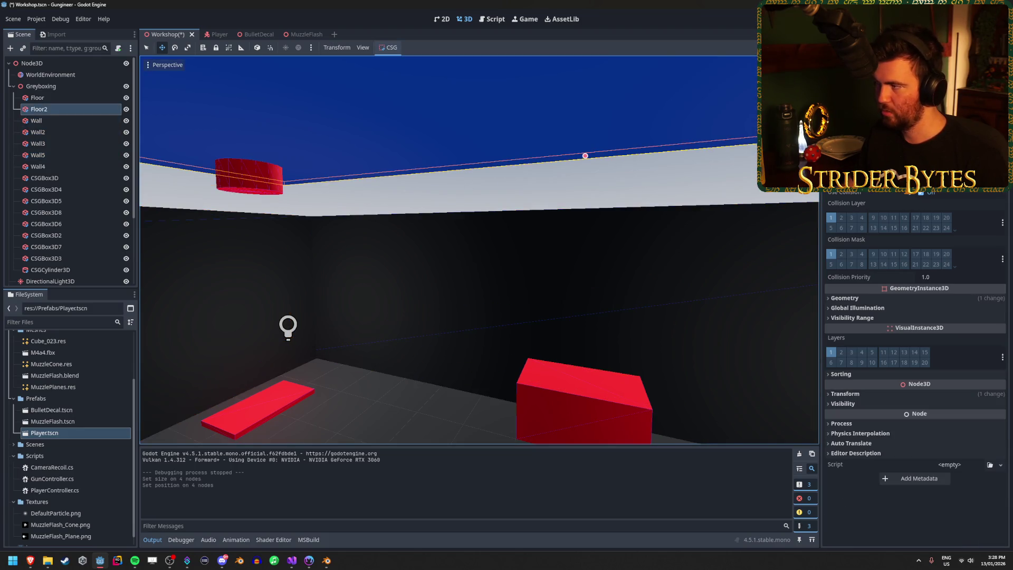
{"action": "left_click", "coordinate": [855, 297]}
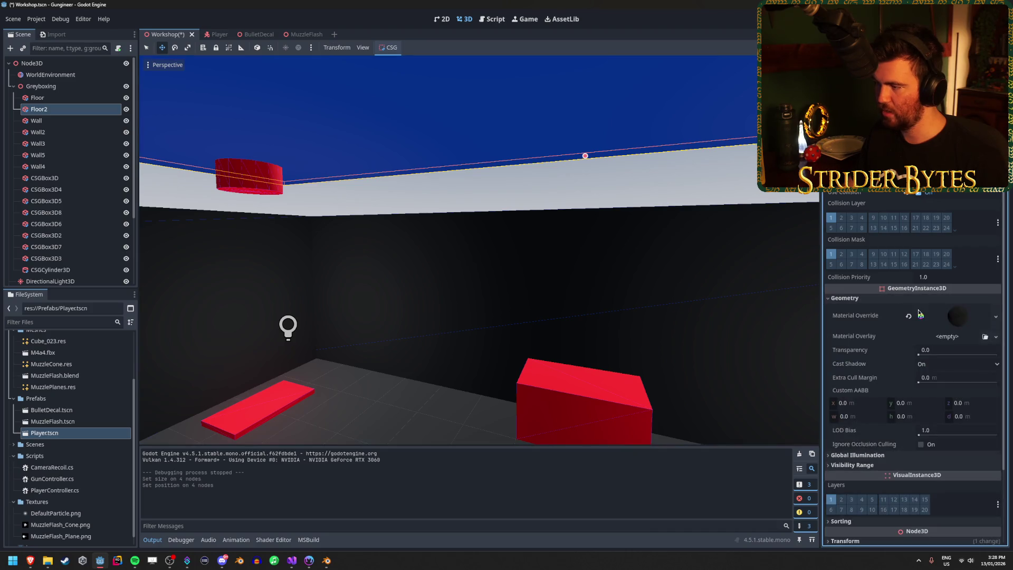
{"action": "left_click", "coordinate": [868, 299]}
{"action": "left_click", "coordinate": [846, 394]}
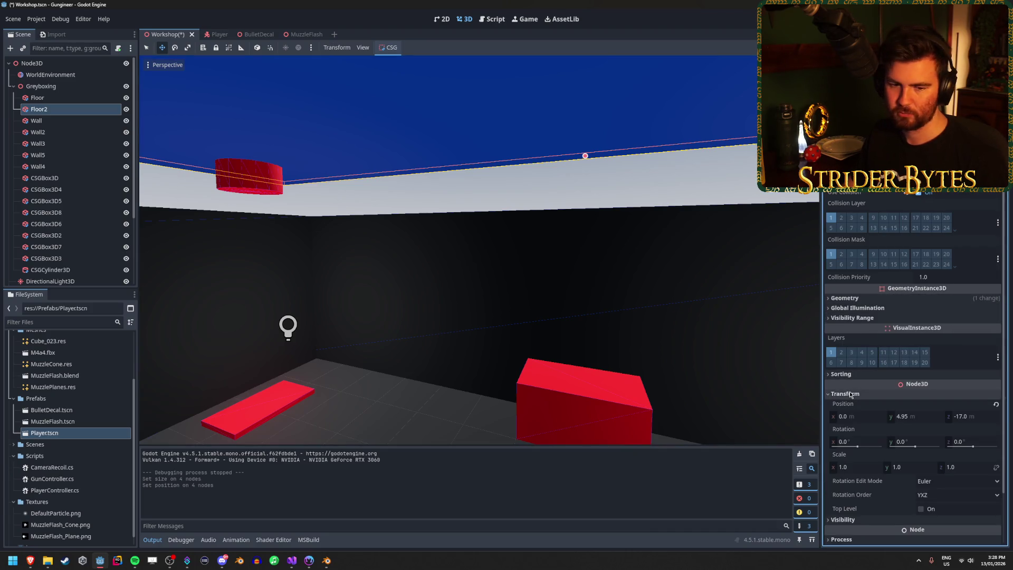
{"action": "scroll", "coordinate": [850, 388], "scroll_direction": "down", "scroll_amount": 2}
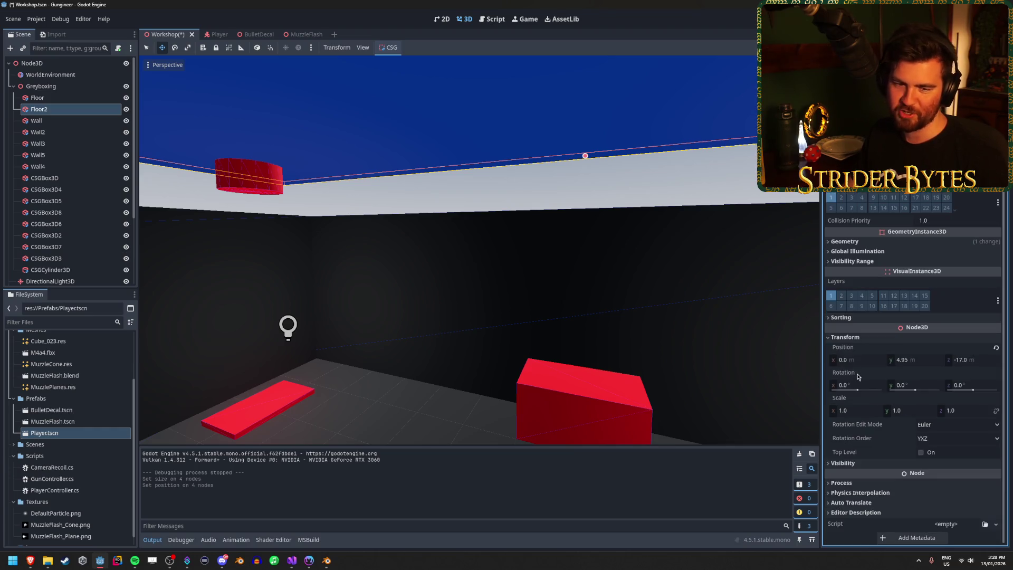
{"action": "mouse_move", "coordinate": [857, 377]}
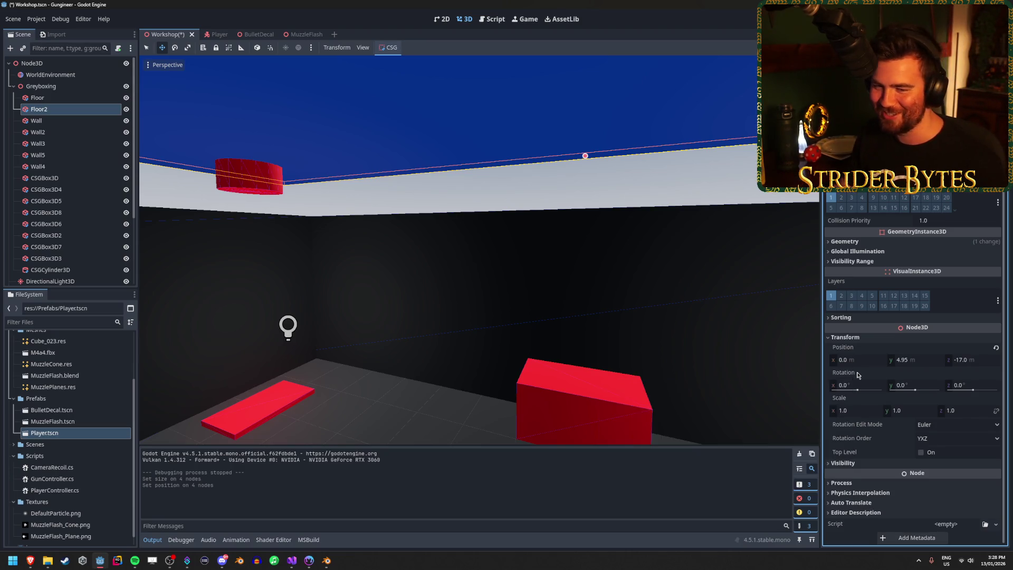
{"action": "left_click", "coordinate": [912, 362]}
{"action": "type", "text": "4"}
{"action": "key", "text": "Return"}
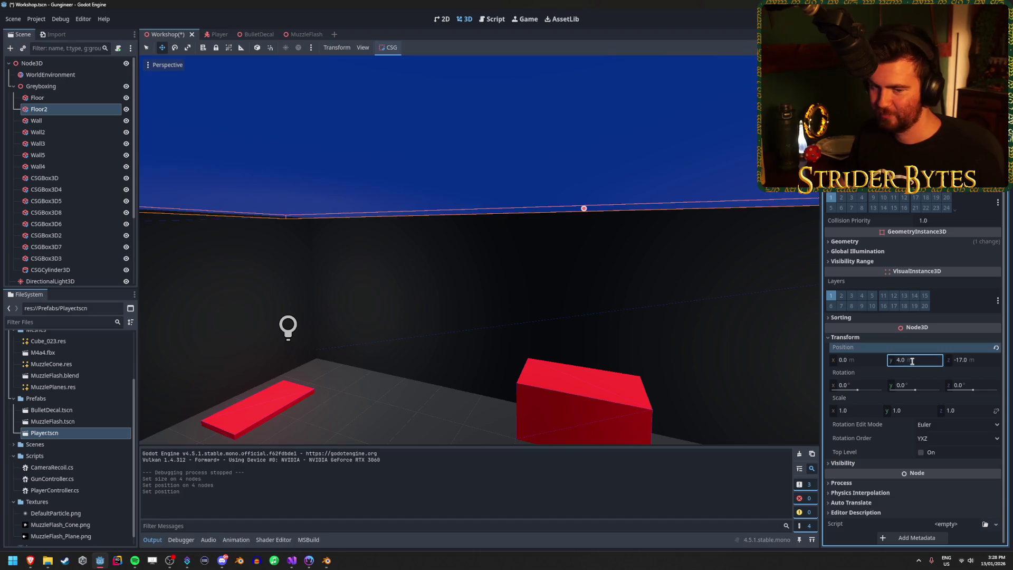
Step: Fly the view around the wall tops to check how the slab meets them
{"action": "key", "text": "shift+f"}
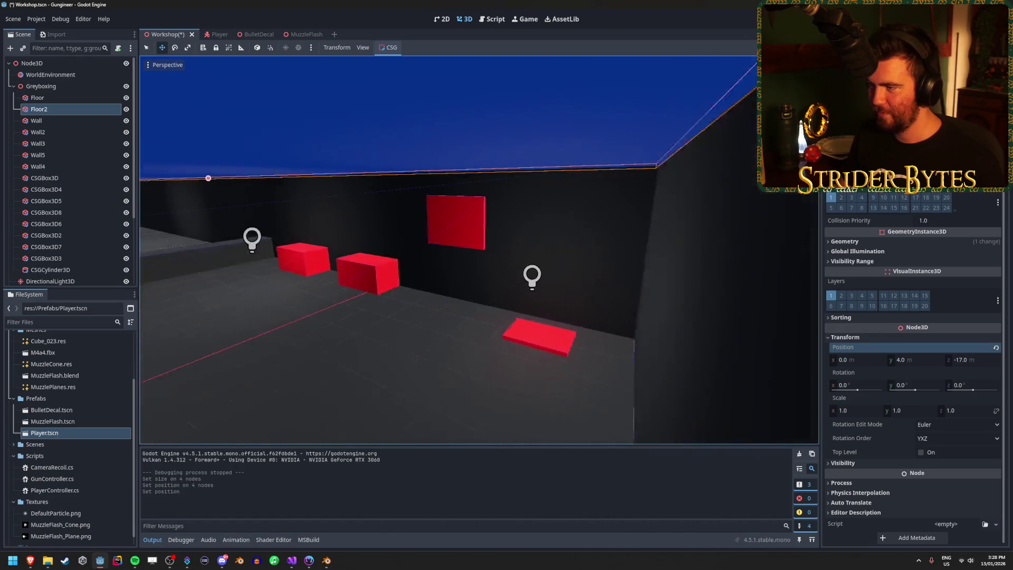
{"action": "key", "text": "w"}
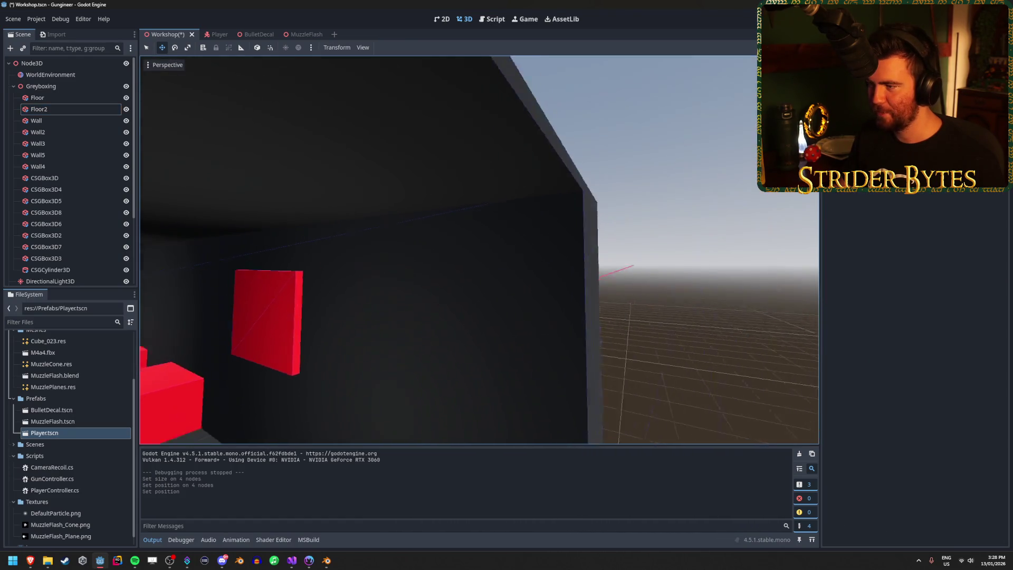
{"action": "key", "text": "s"}
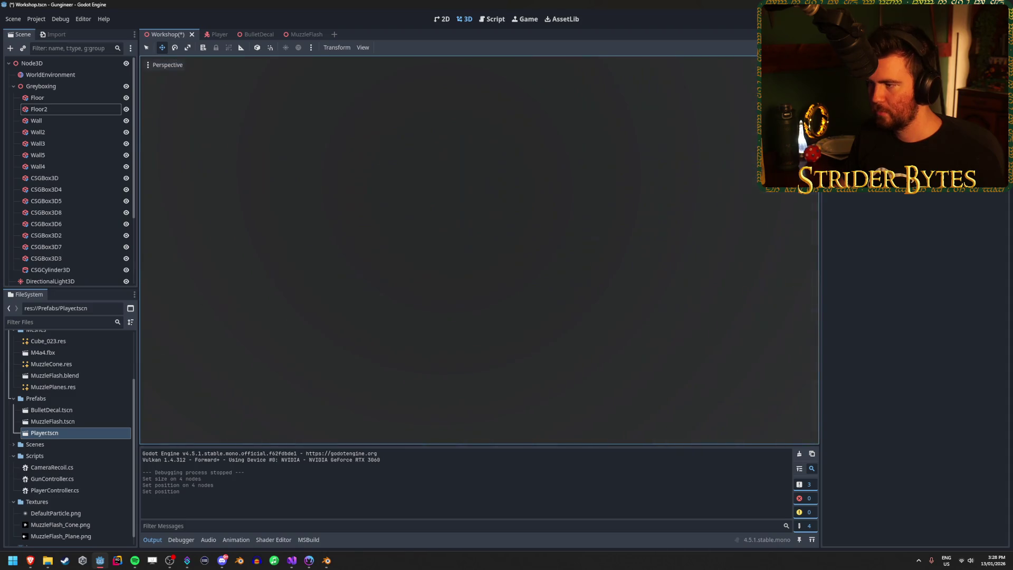
{"action": "key", "text": "s"}
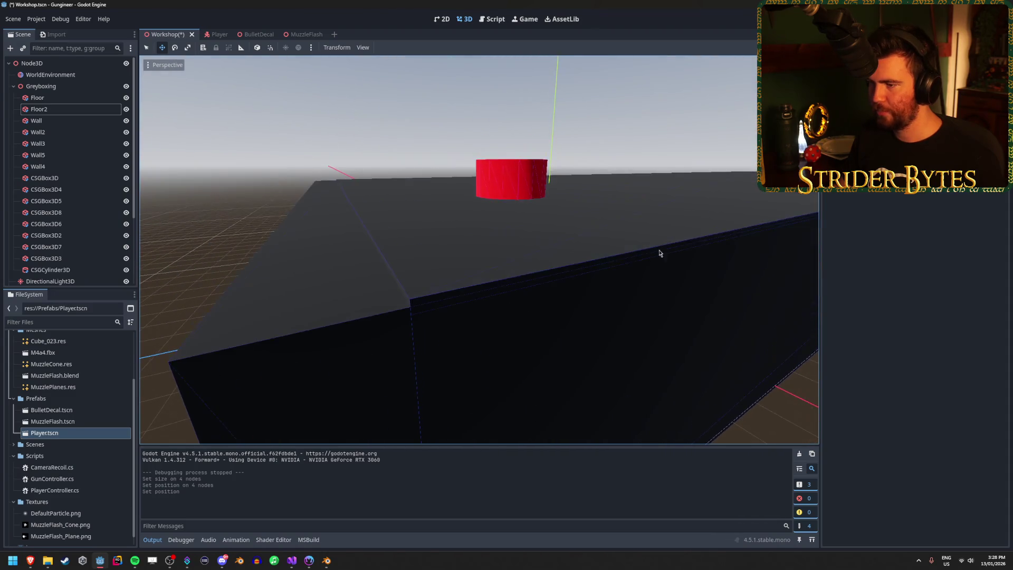
Step: Reselect Floor2, raise its Position Y to 4.05, and inspect the slab edge
{"action": "left_click", "coordinate": [412, 252]}
{"action": "key", "text": "s"}
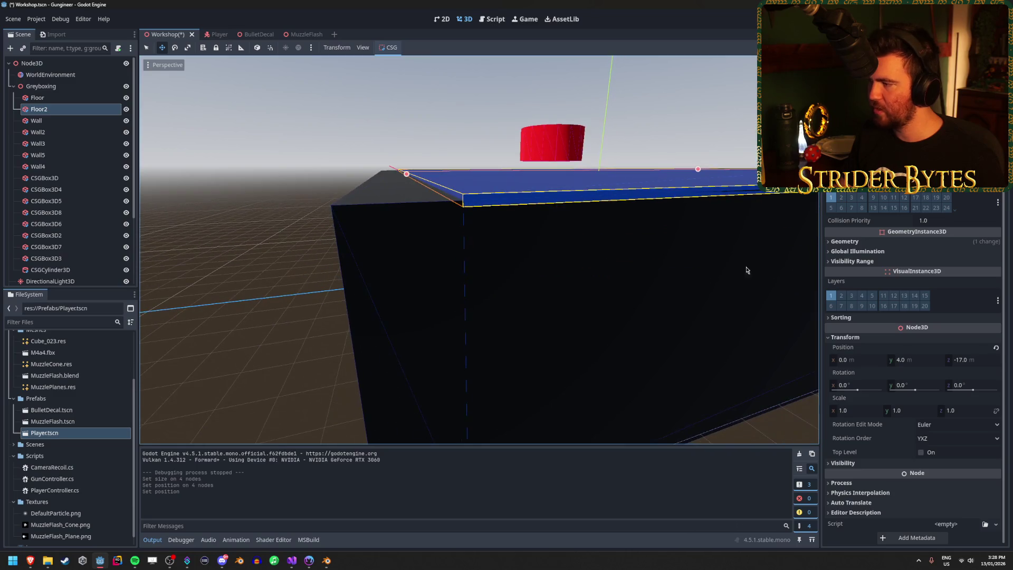
{"action": "scroll", "coordinate": [902, 286], "scroll_direction": "down", "scroll_amount": 3}
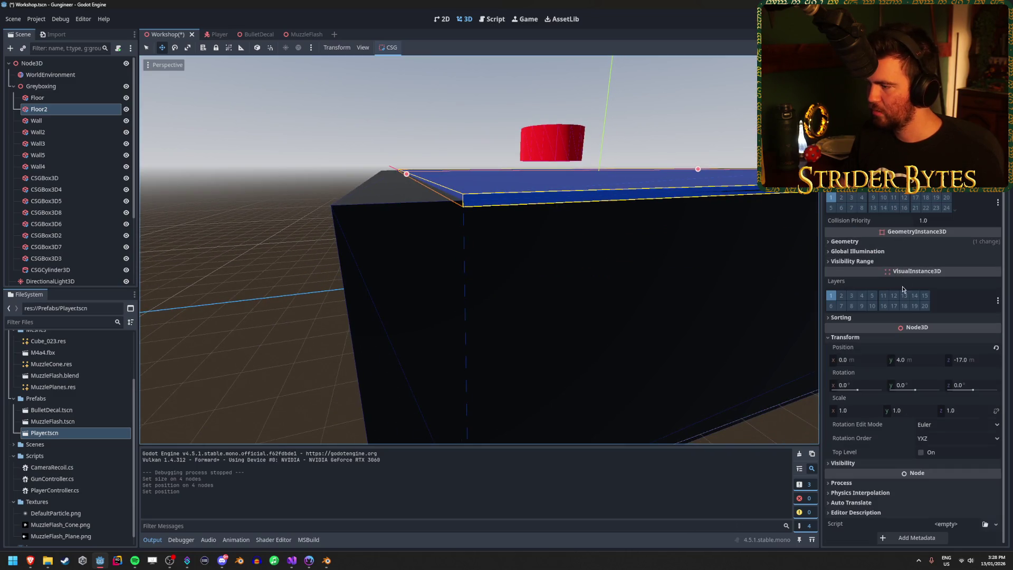
{"action": "left_click", "coordinate": [920, 361]}
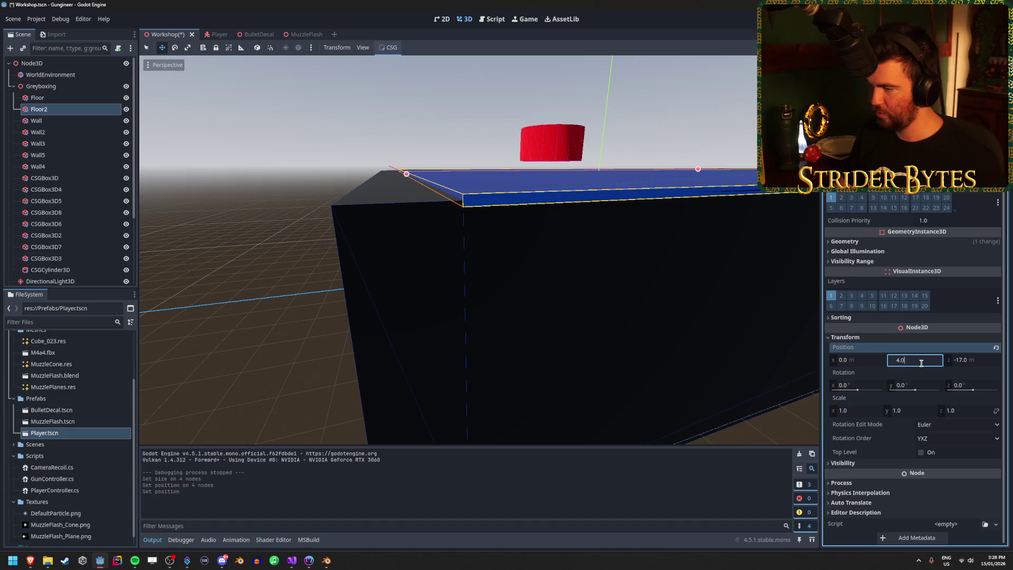
{"action": "type", "text": "5"}
{"action": "key", "text": "Return"}
{"action": "scroll", "coordinate": [600, 283], "scroll_direction": "up", "scroll_amount": 5}
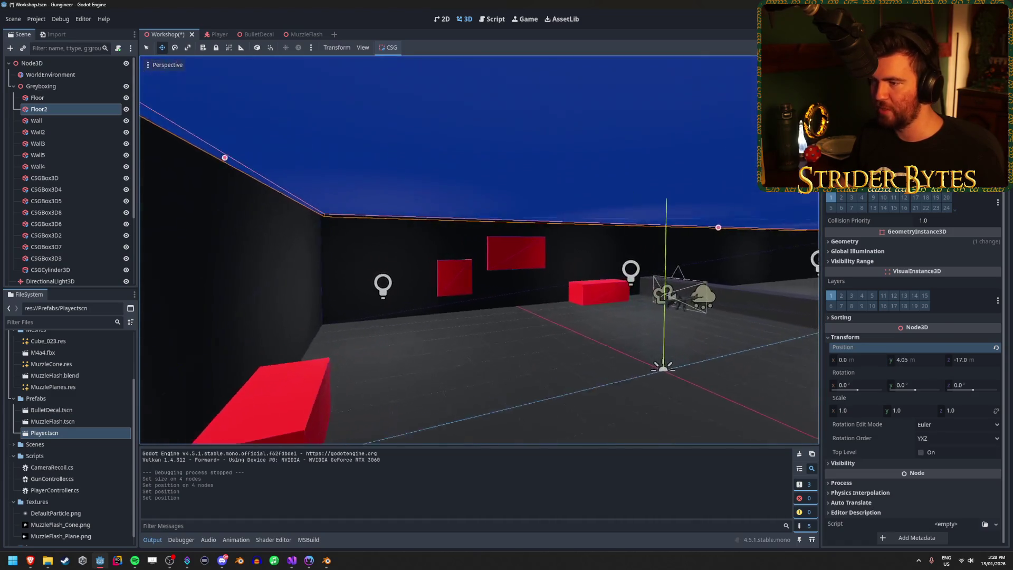
{"action": "key", "text": "f"}
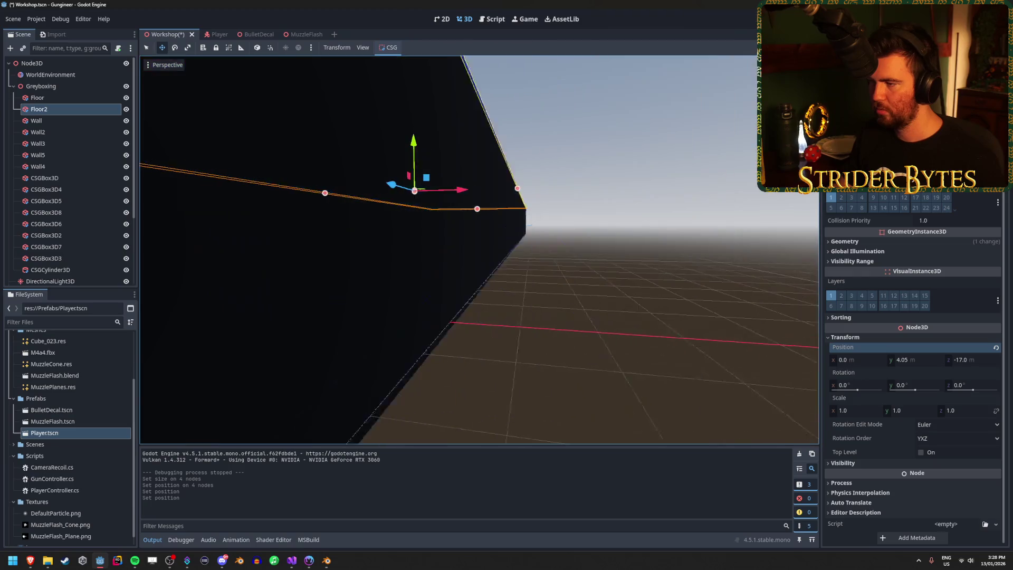
{"action": "left_click", "coordinate": [728, 263]}
{"action": "scroll", "coordinate": [727, 262], "scroll_direction": "up", "scroll_amount": 5}
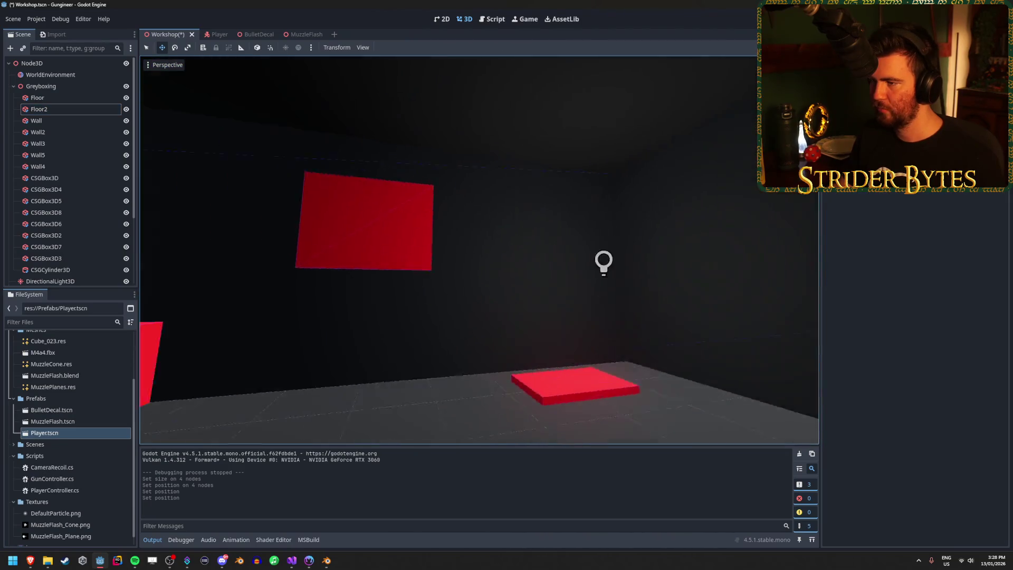
{"action": "scroll", "coordinate": [506, 283], "scroll_direction": "down", "scroll_amount": 8}
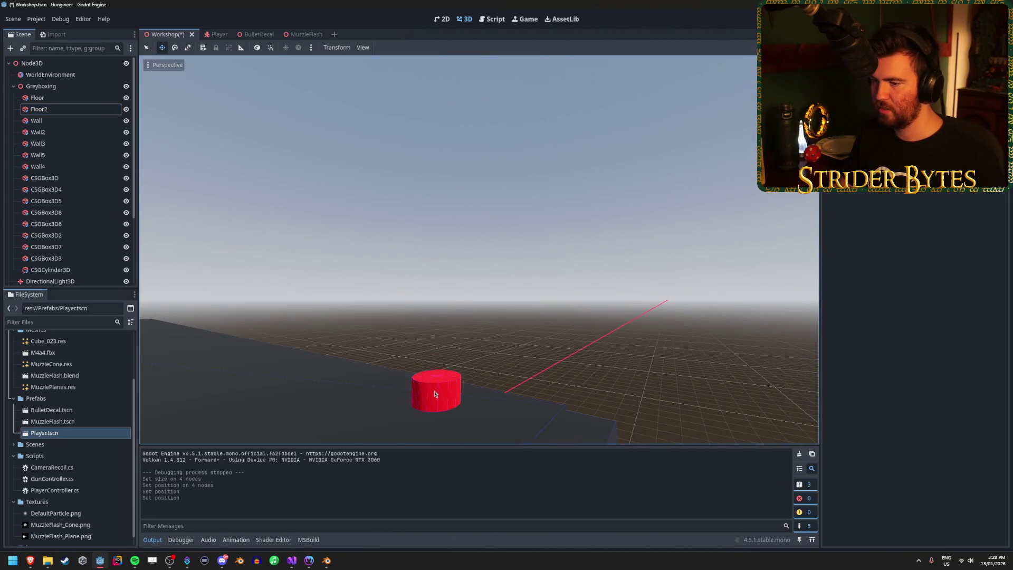
Step: Lower the red cylinder's Position Y from 4.6 through 4.0 and 3.5 to 3.75
{"action": "left_click", "coordinate": [434, 393]}
{"action": "key", "text": "f"}
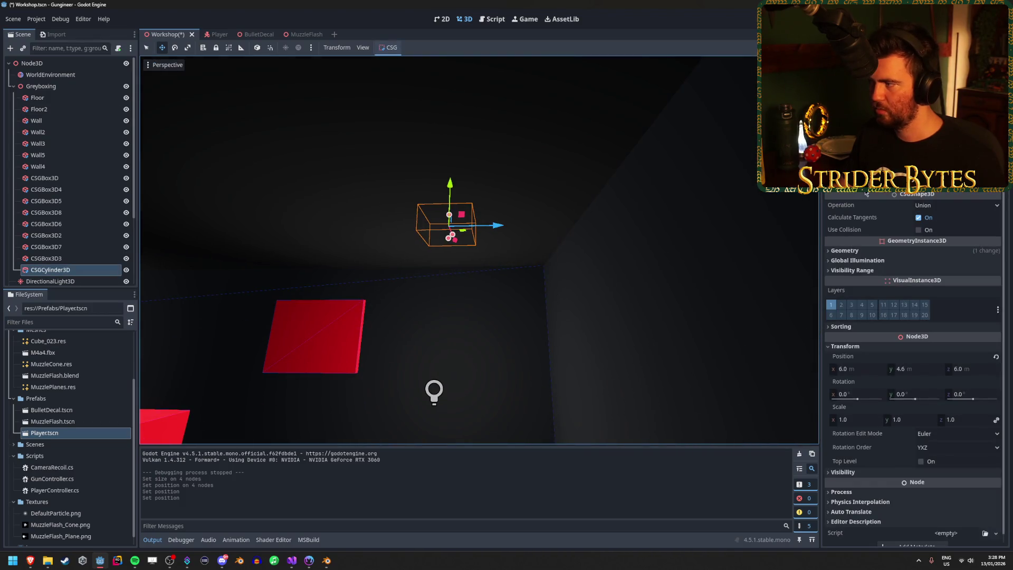
{"action": "left_click", "coordinate": [915, 367]}
{"action": "type", "text": "4"}
{"action": "key", "text": "Return"}
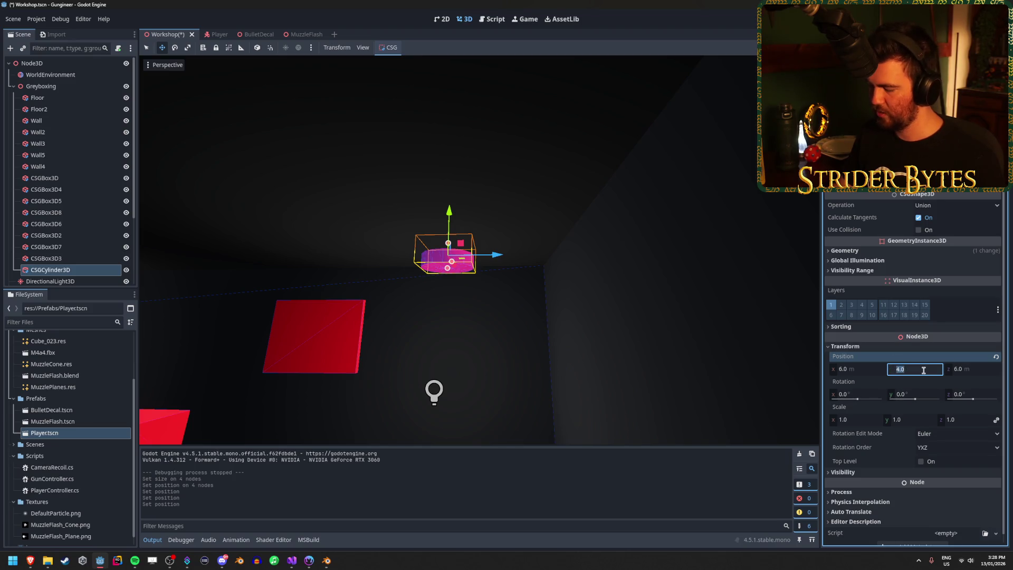
{"action": "type", "text": "3.5"}
{"action": "key", "text": "Return"}
{"action": "key", "text": "f"}
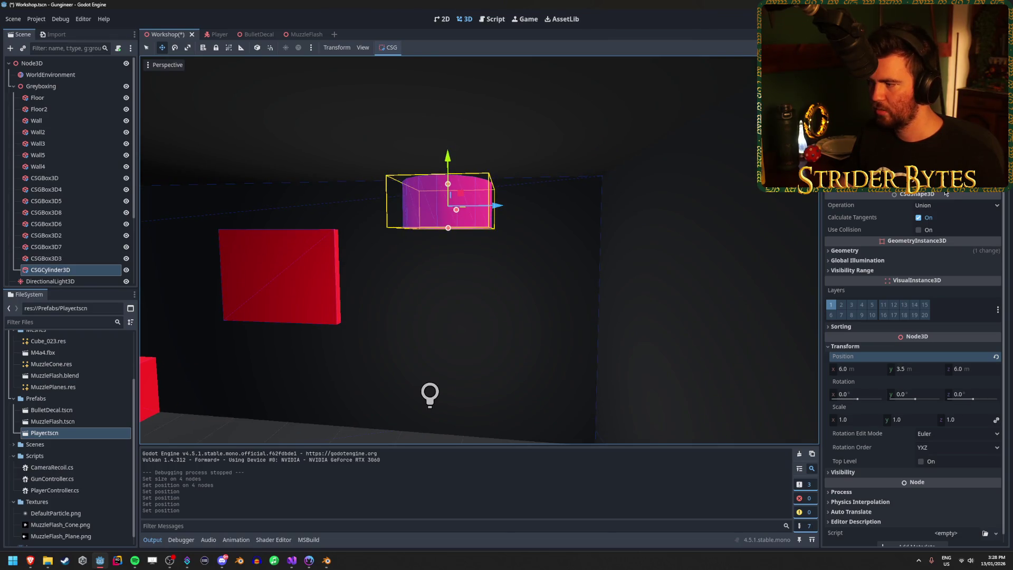
{"action": "left_click", "coordinate": [914, 370]}
{"action": "type", "text": "9"}
{"action": "key", "text": "Return"}
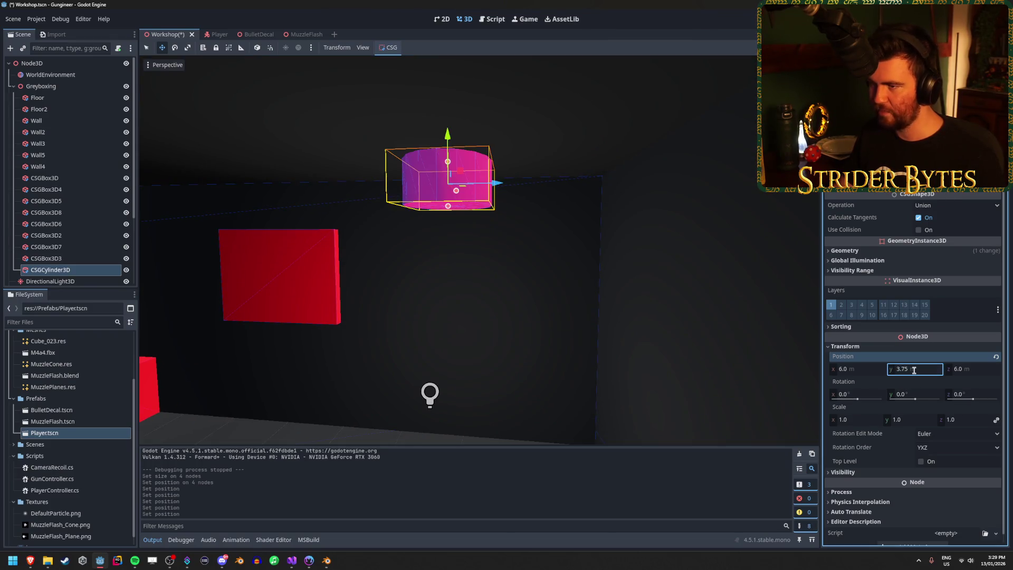
{"action": "right_click", "coordinate": [533, 258]}
Step: Fly the view over the level, then save and run the game and walk toward the red pad
{"action": "key", "text": "w"}
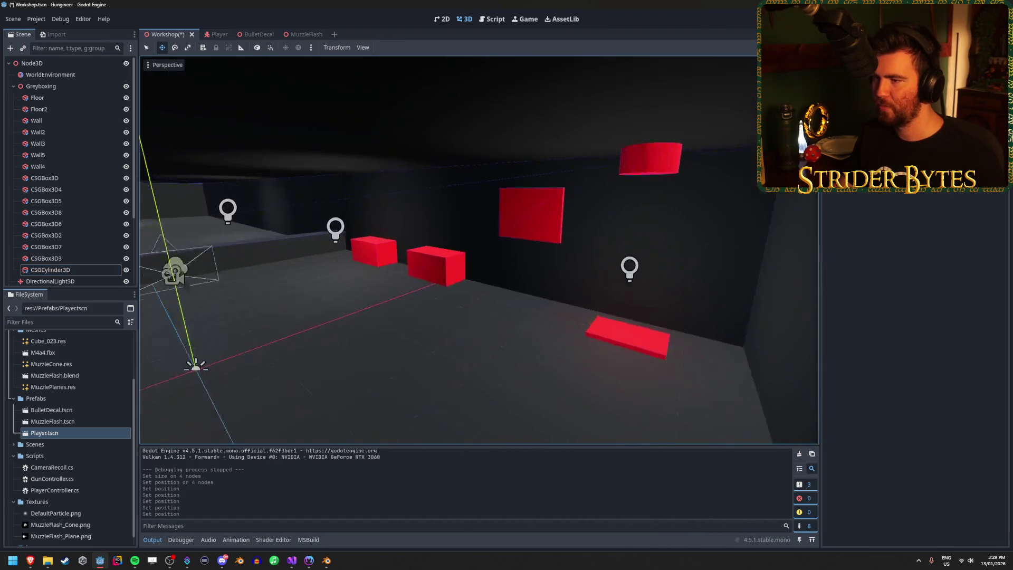
{"action": "key", "text": "w"}
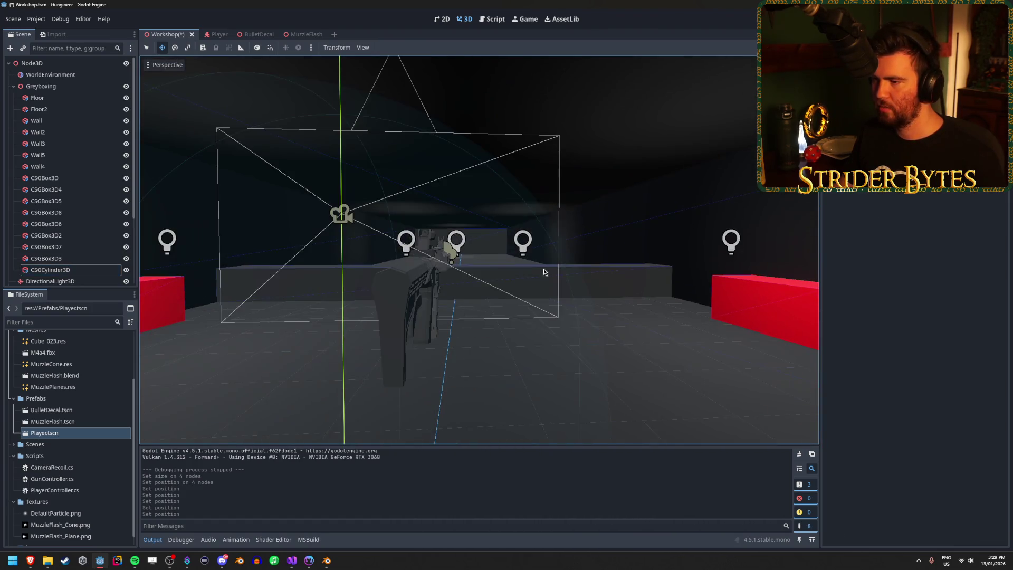
{"action": "key", "text": "F5"}
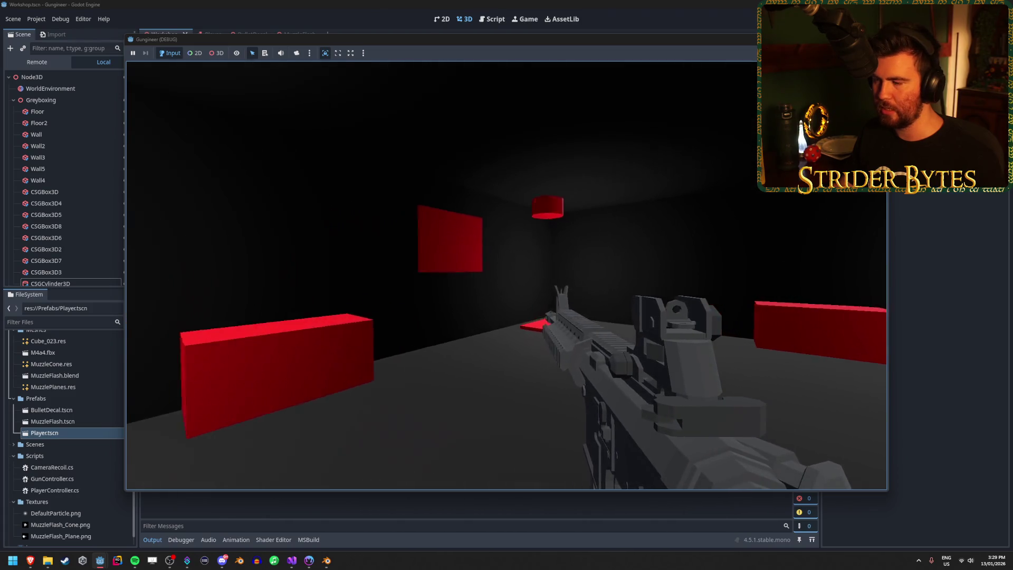
{"action": "key", "text": "w"}
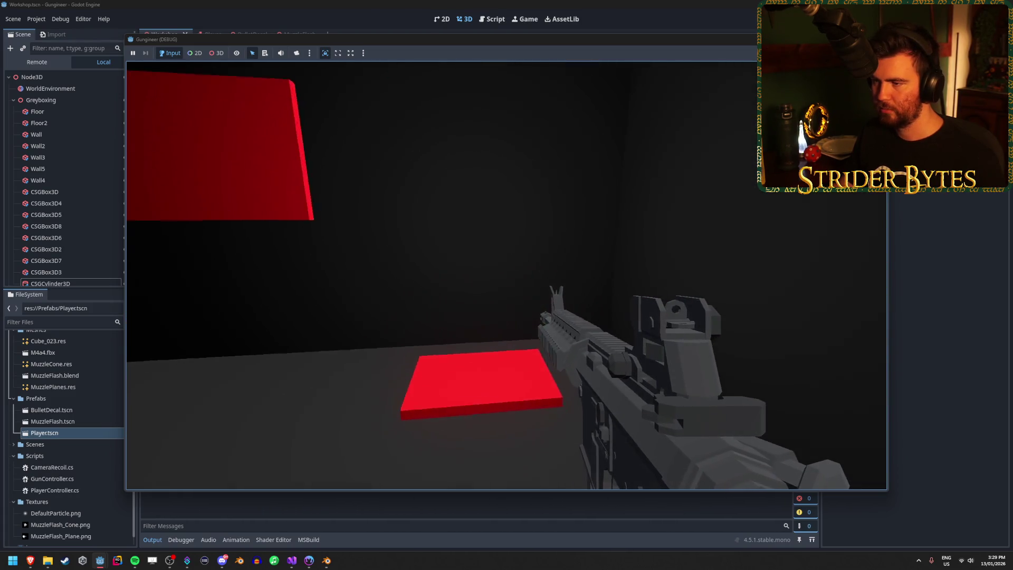
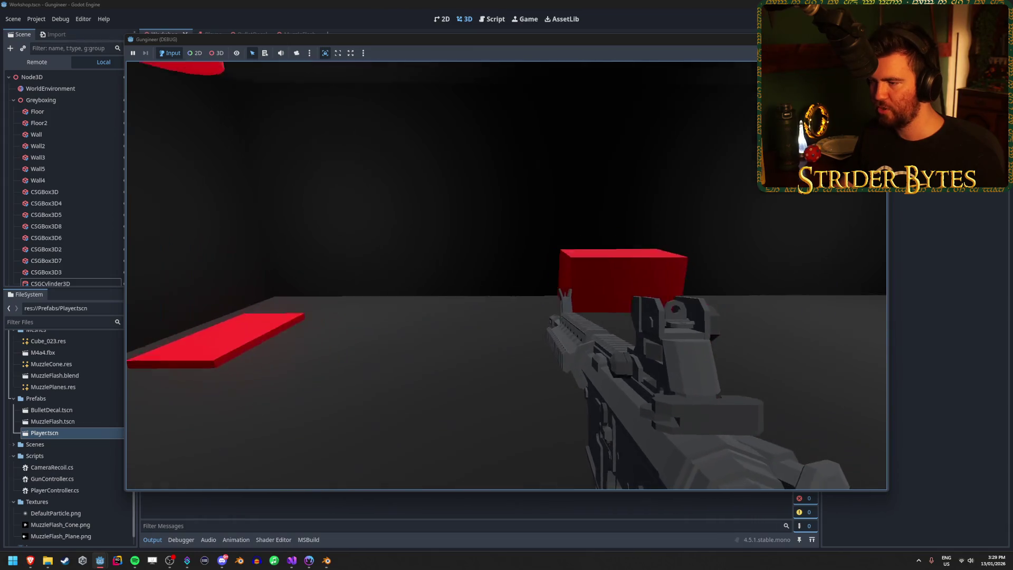
Step: Stop the test run, duplicate the red box and make the copy taller
{"action": "key", "text": "F8"}
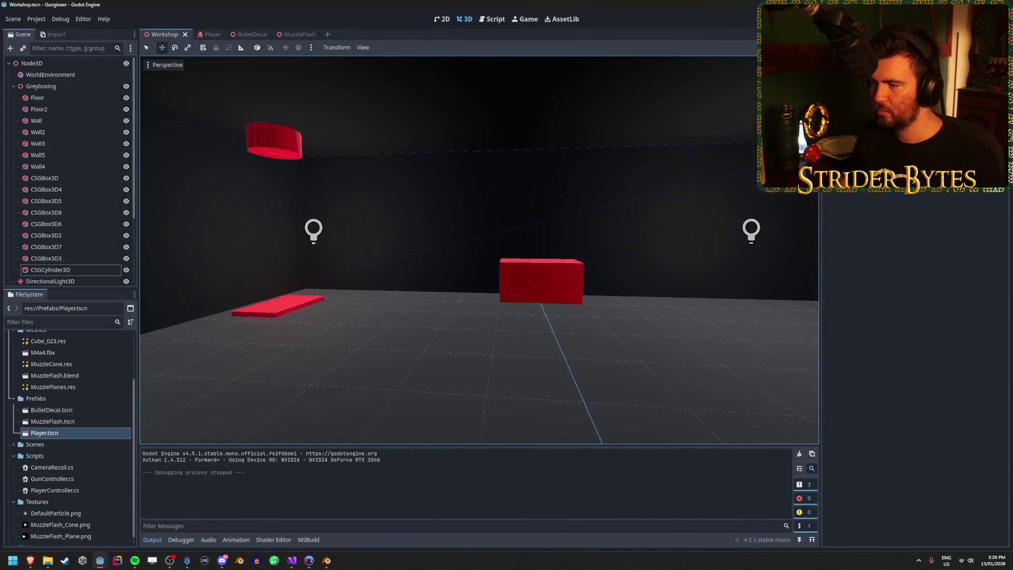
{"action": "left_click", "coordinate": [522, 280]}
{"action": "key", "text": "ctrl+d"}
{"action": "left_click_drag", "start_coordinate": [482, 277], "coordinate": [374, 276]}
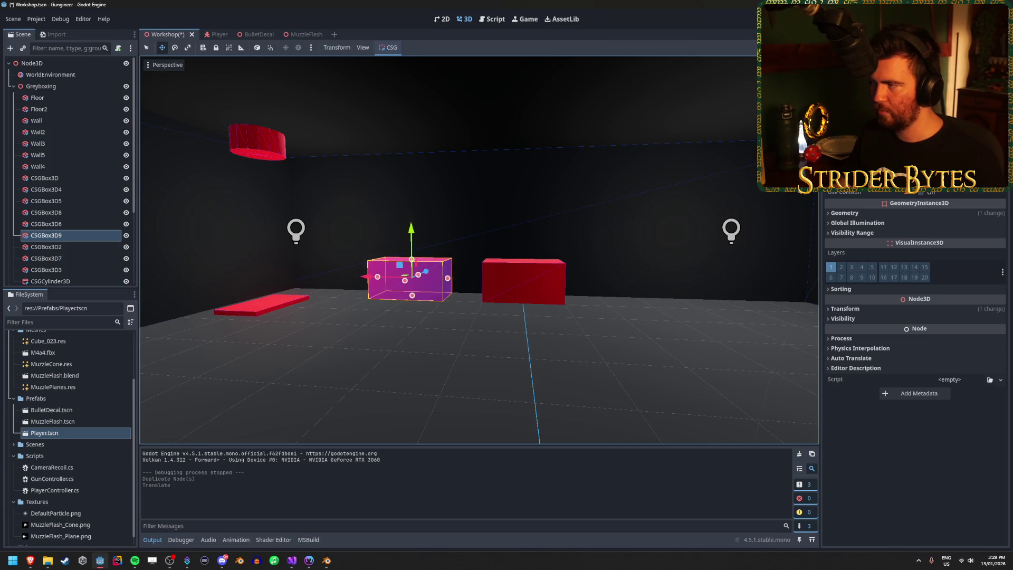
{"action": "key", "text": "Return"}
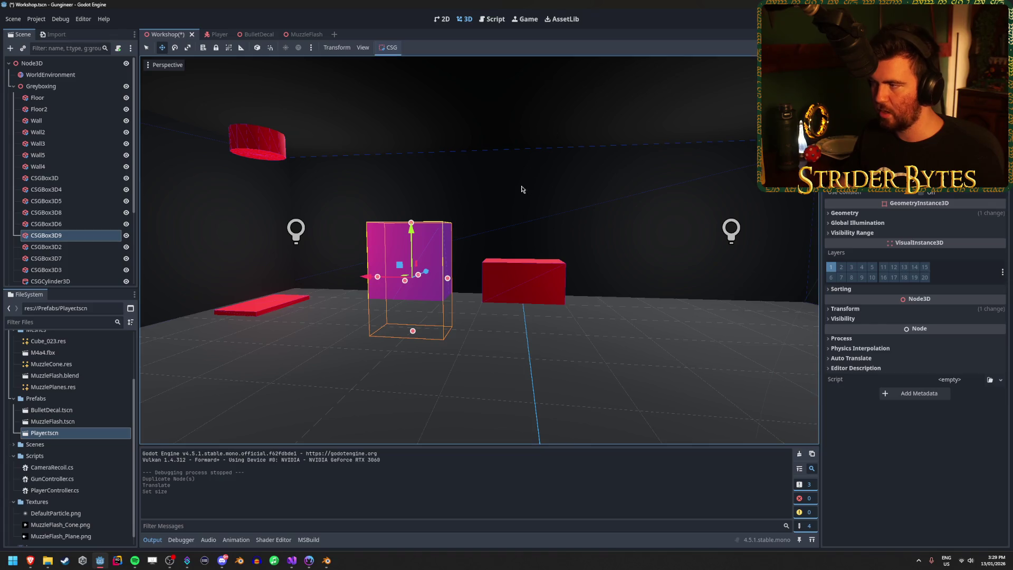
Step: Raise the tall copy CSGBox3D9 and set its X position to 3.5
{"action": "left_click_drag", "start_coordinate": [412, 221], "coordinate": [412, 181]}
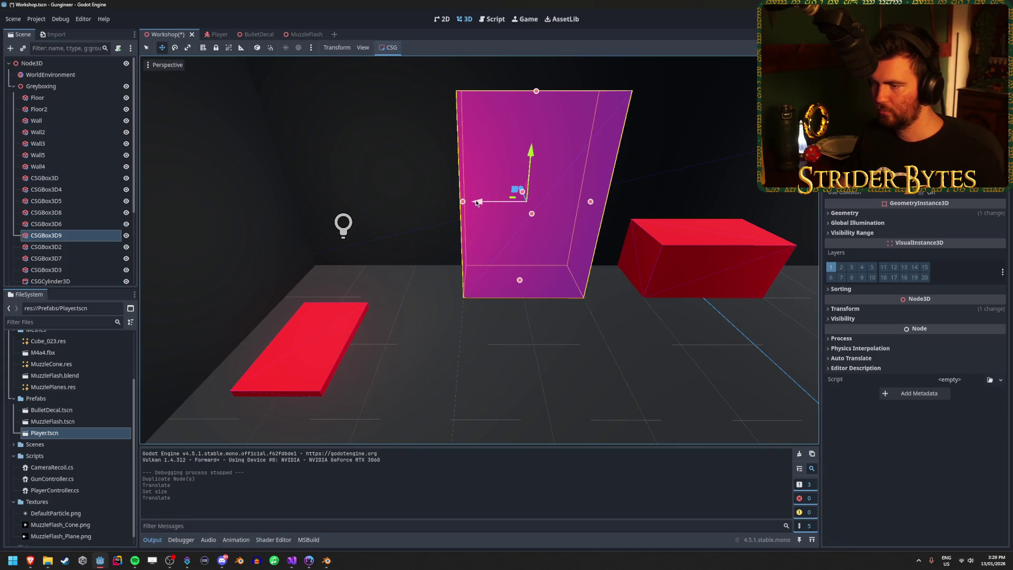
{"action": "left_click_drag", "start_coordinate": [476, 203], "coordinate": [439, 205]}
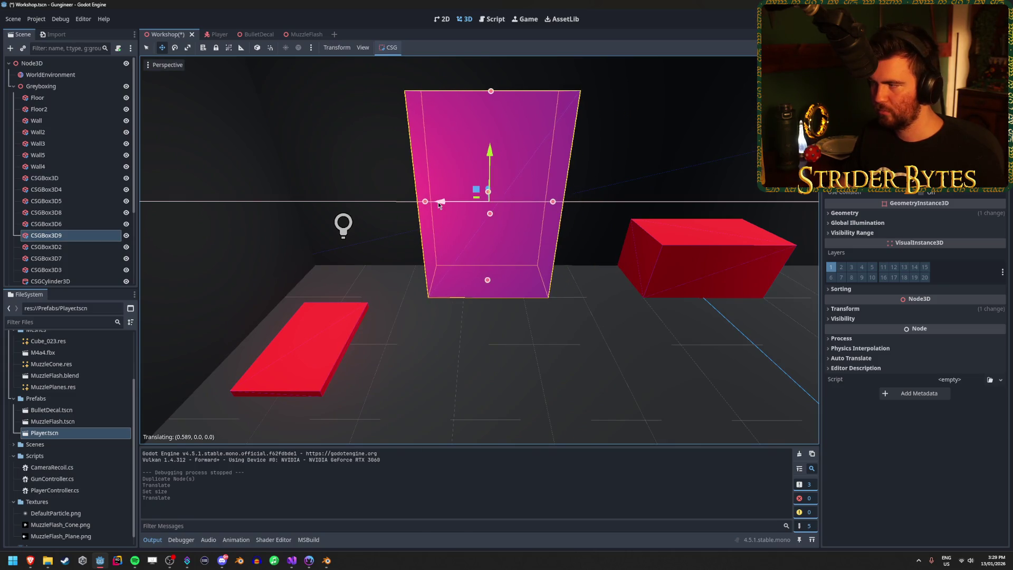
{"action": "key", "text": "ctrl+z"}
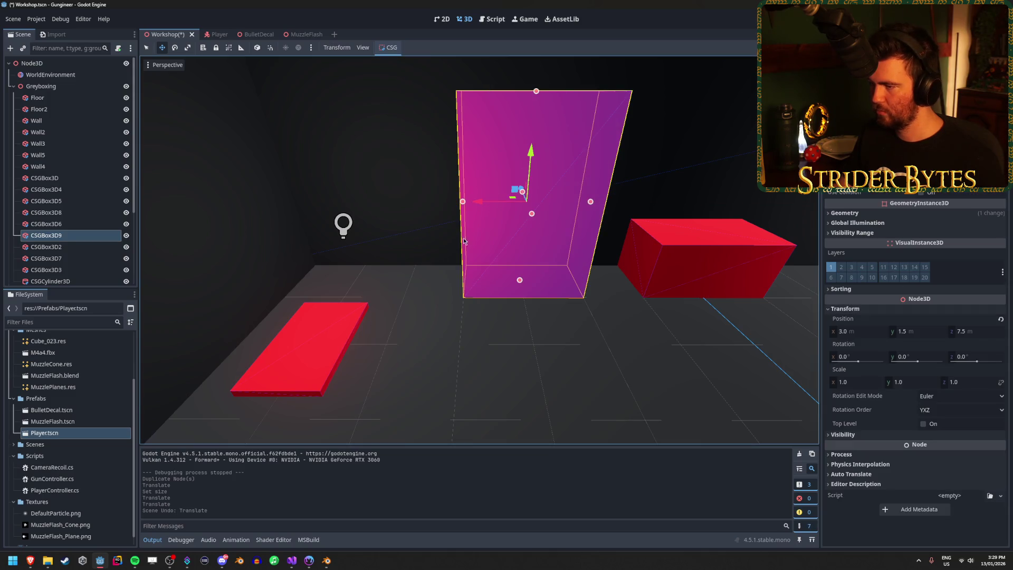
{"action": "left_click_drag", "start_coordinate": [480, 207], "coordinate": [455, 204]}
{"action": "left_click", "coordinate": [852, 331]}
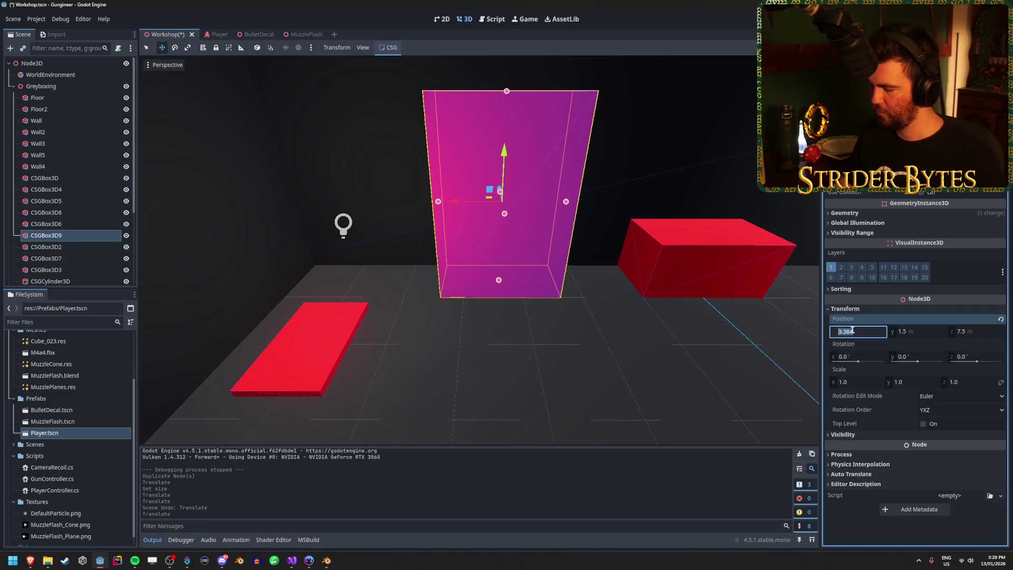
{"action": "key", "text": "Return"}
{"action": "mouse_move", "coordinate": [528, 264]}
{"action": "left_mouse_down"}
{"action": "mouse_move", "coordinate": [622, 270]}
{"action": "mouse_move", "coordinate": [527, 277]}
{"action": "mouse_move", "coordinate": [538, 275]}
{"action": "mouse_move", "coordinate": [437, 196]}
{"action": "left_mouse_up"}
{"action": "left_click", "coordinate": [438, 195]}
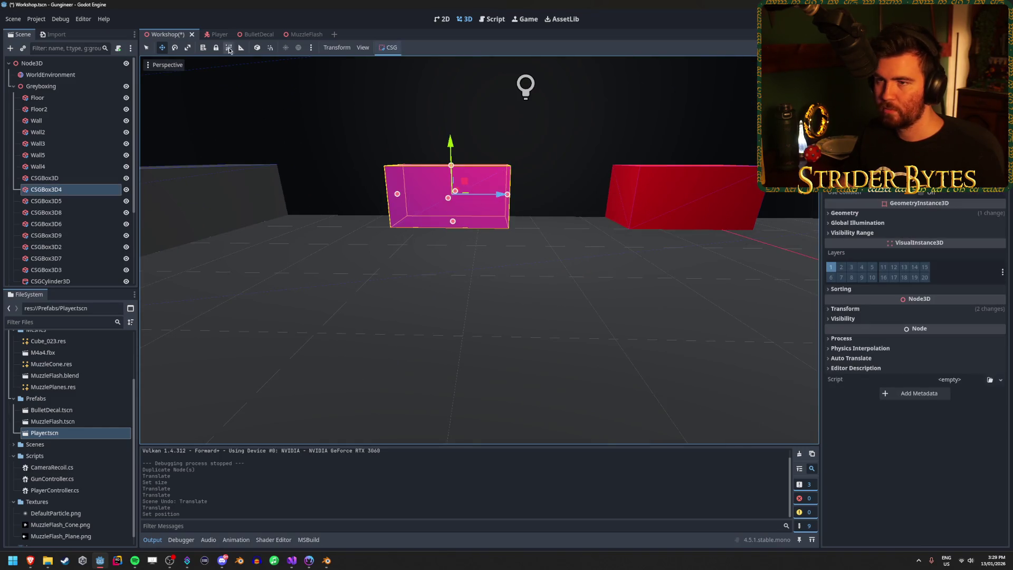
Step: Turn on snapping and move the left red box to Z position -5
{"action": "left_click", "coordinate": [269, 48]}
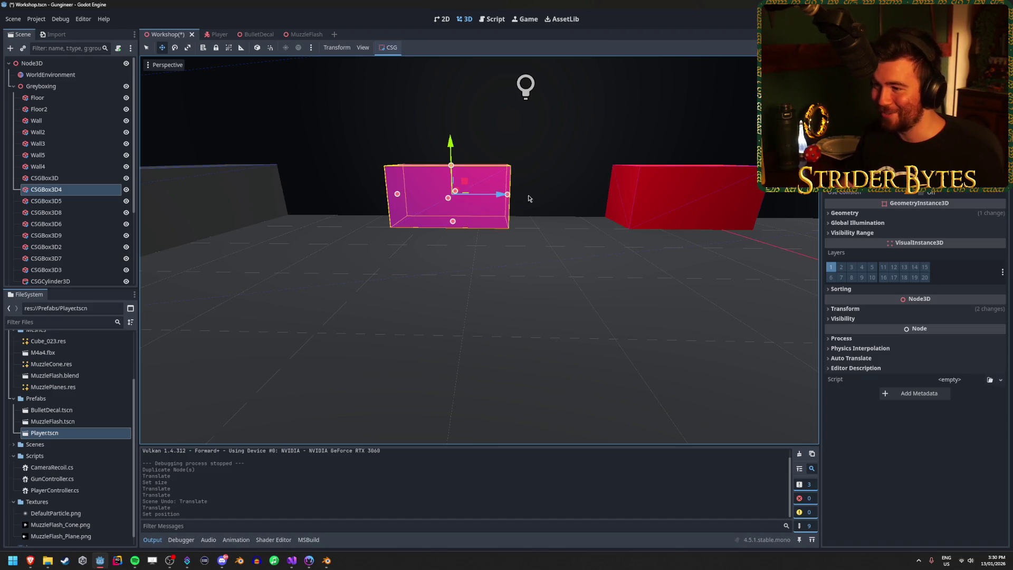
{"action": "left_click_drag", "start_coordinate": [529, 198], "coordinate": [558, 210]}
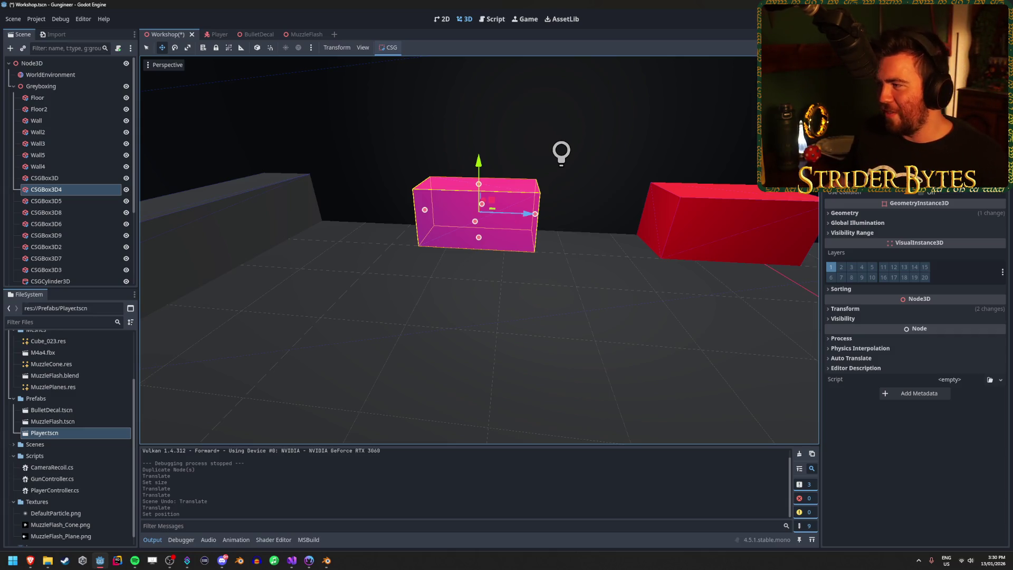
{"action": "left_click", "coordinate": [845, 308]}
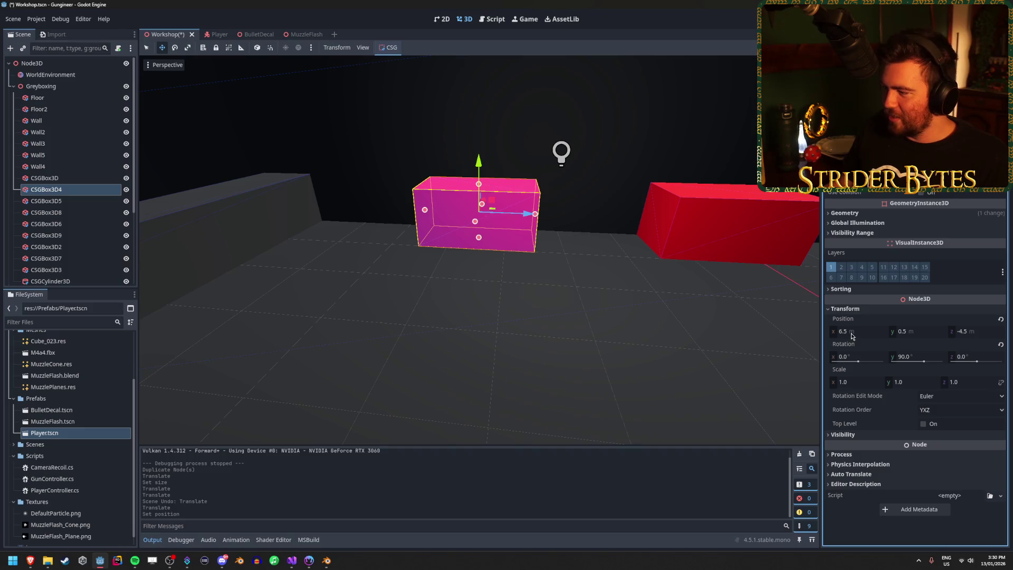
{"action": "left_click", "coordinate": [974, 333]}
{"action": "type", "text": "-4"}
{"action": "key", "text": "Return"}
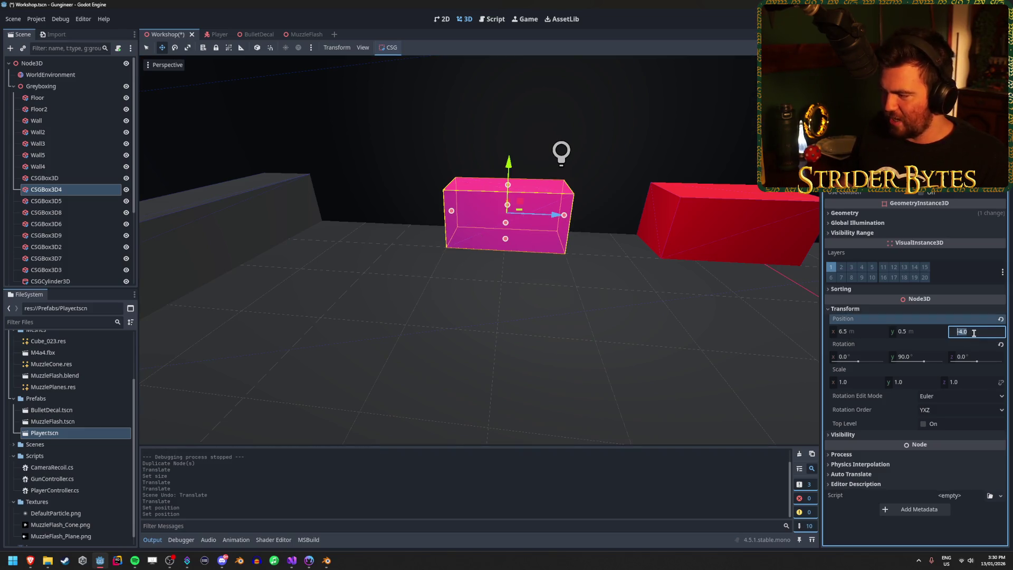
{"action": "type", "text": "-5"}
{"action": "key", "text": "Return"}
Step: Move the right red box to Z position -1.0
{"action": "left_click", "coordinate": [689, 228]}
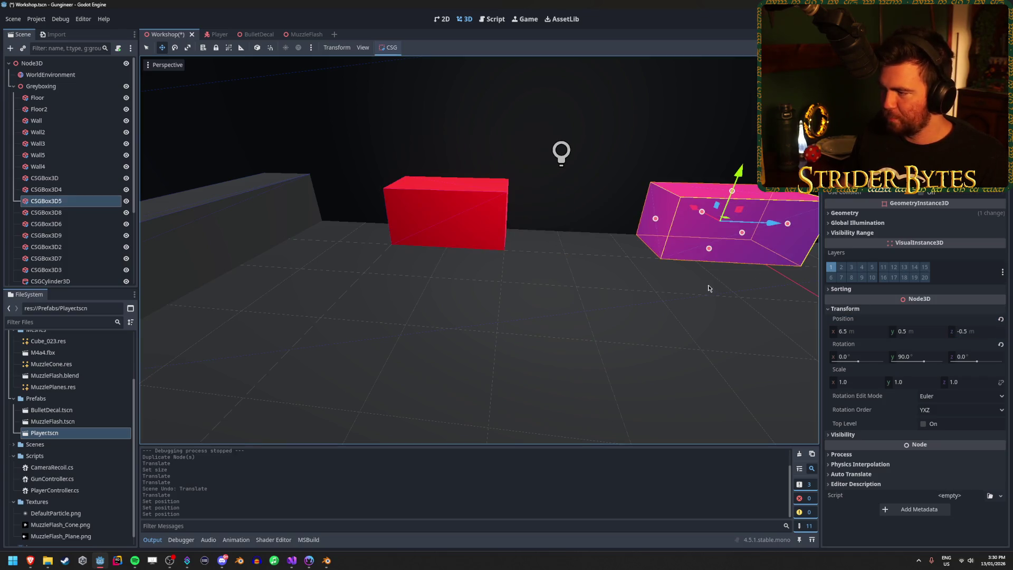
{"action": "left_click", "coordinate": [976, 334]}
{"action": "type", "text": "-1"}
{"action": "key", "text": "Return"}
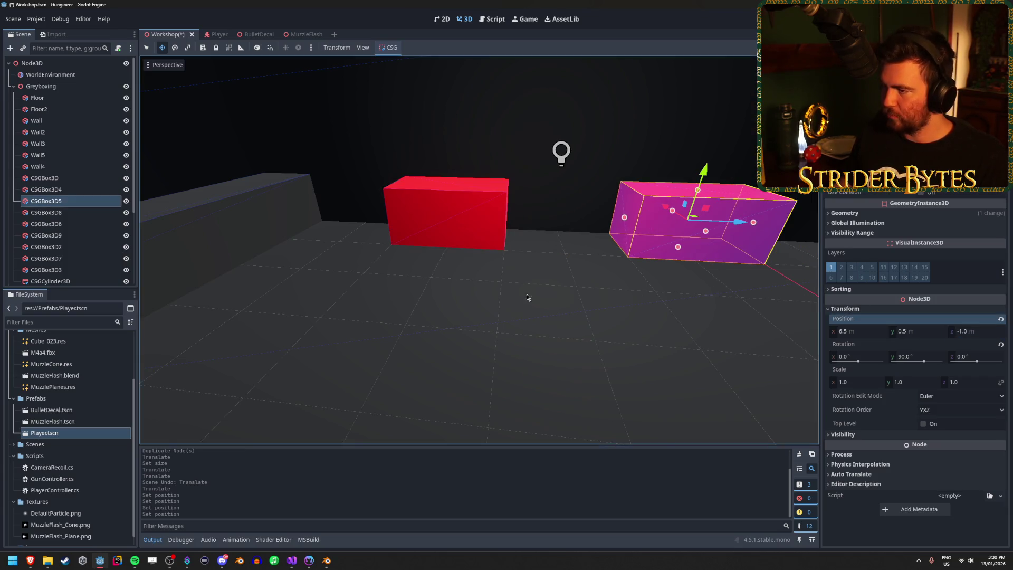
{"action": "key", "text": "f"}
Step: Set the ceiling cylinder's X position to 5
{"action": "left_click", "coordinate": [505, 206]}
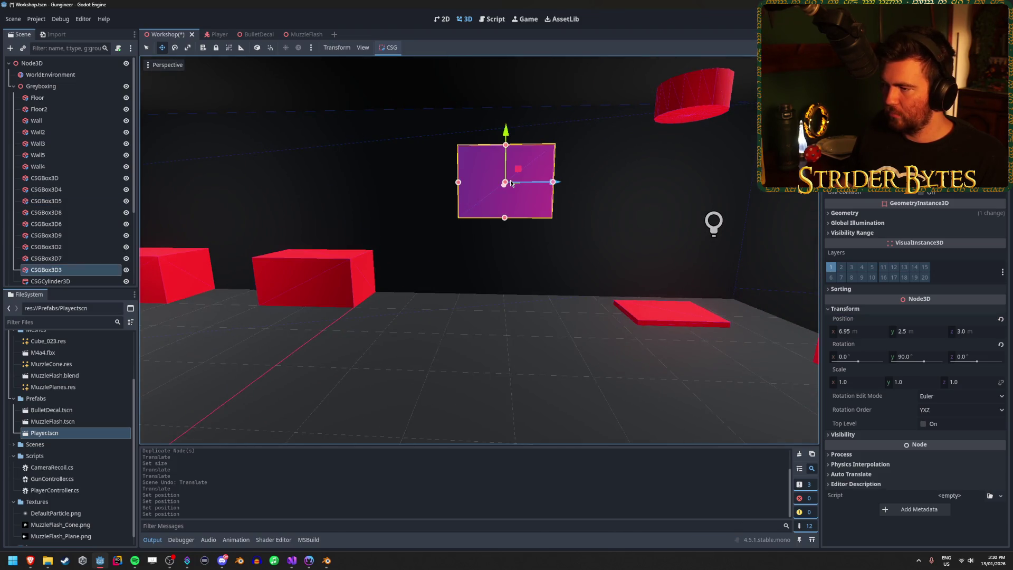
{"action": "left_click", "coordinate": [670, 313], "text": "shift"}
{"action": "left_click", "coordinate": [705, 84], "text": "shift"}
{"action": "left_click", "coordinate": [694, 112]}
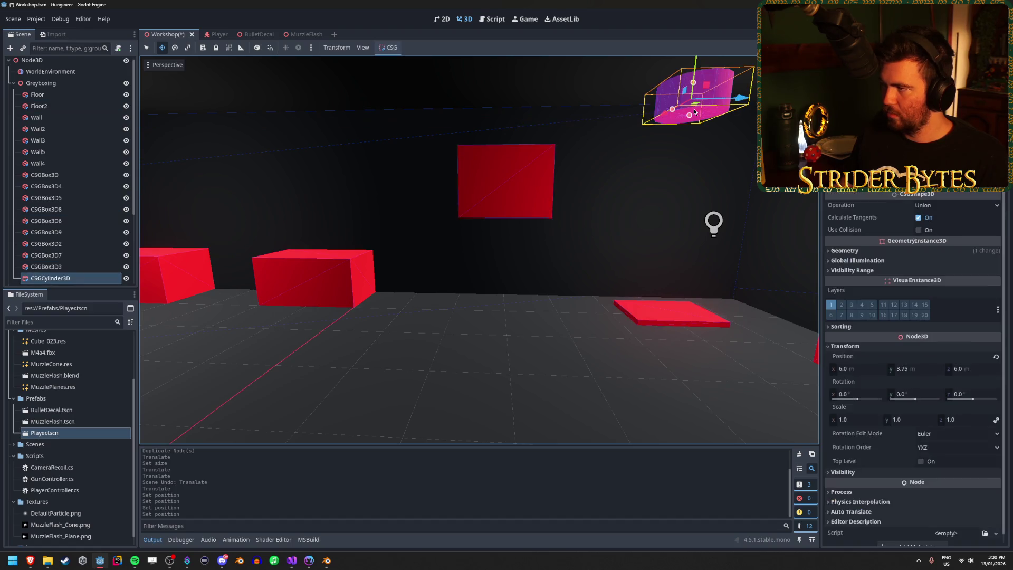
{"action": "left_click", "coordinate": [857, 369]}
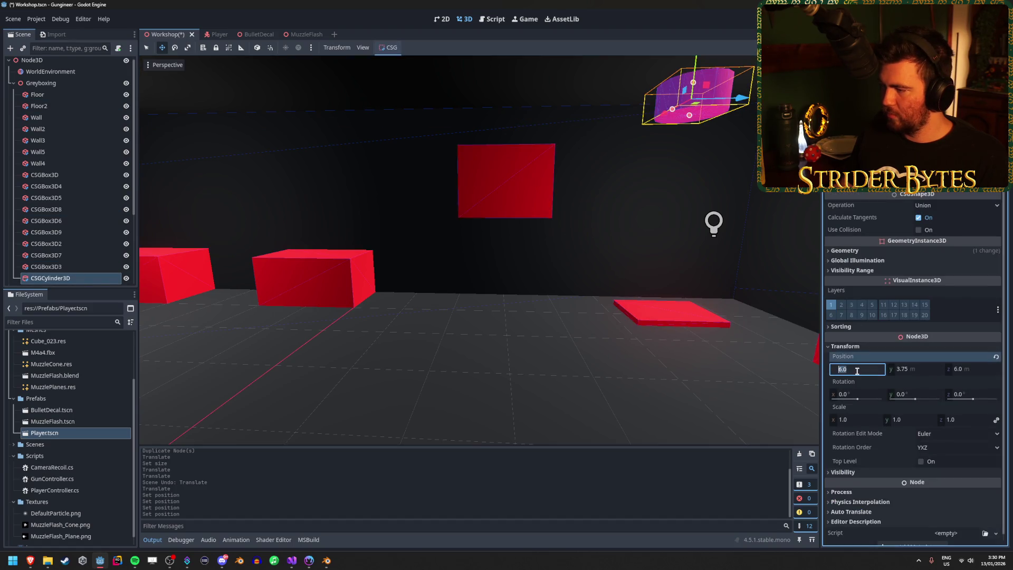
{"action": "type", "text": "5"}
{"action": "key", "text": "Return"}
{"action": "key", "text": "ctrl+z"}
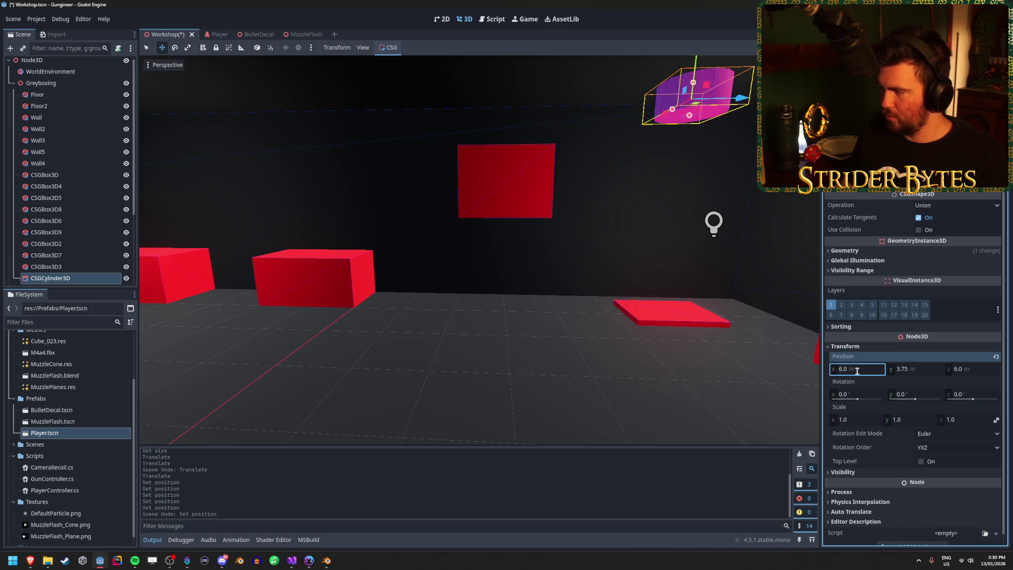
{"action": "type", "text": "5"}
{"action": "key", "text": "Return"}
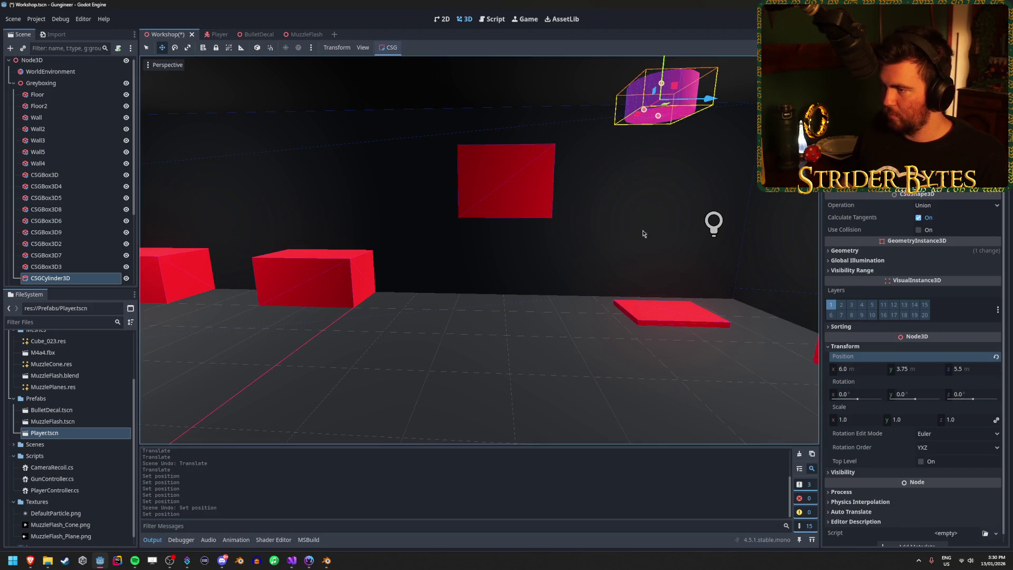
Step: Put the wall panel at Z 2 and the floor pad at Z 5.5, then save
{"action": "left_click", "coordinate": [505, 194]}
{"action": "left_click", "coordinate": [976, 330]}
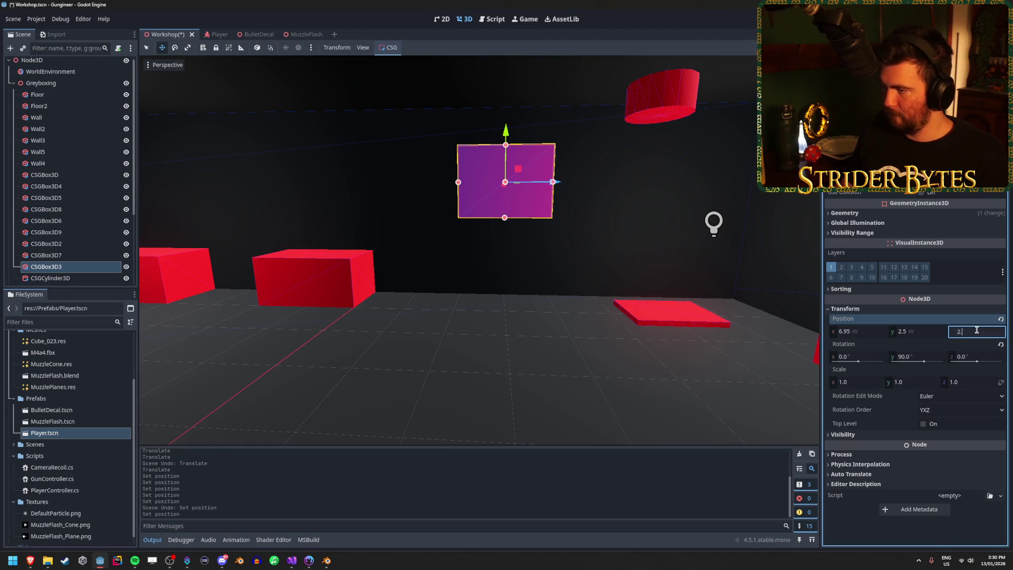
{"action": "key", "text": "Return"}
{"action": "left_click", "coordinate": [669, 314]}
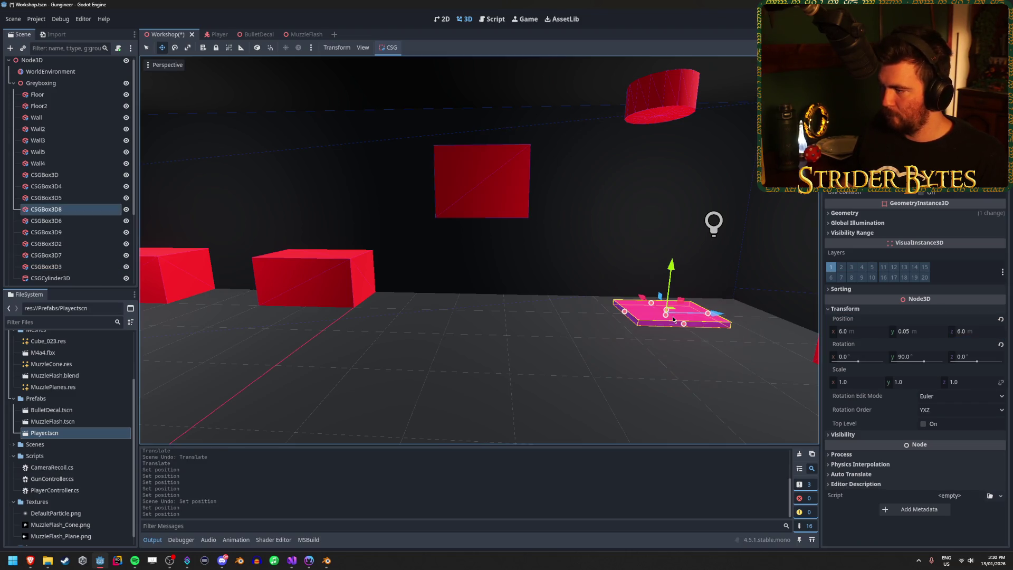
{"action": "left_click", "coordinate": [961, 331]}
{"action": "type", "text": "5.5"}
{"action": "key", "text": "Return"}
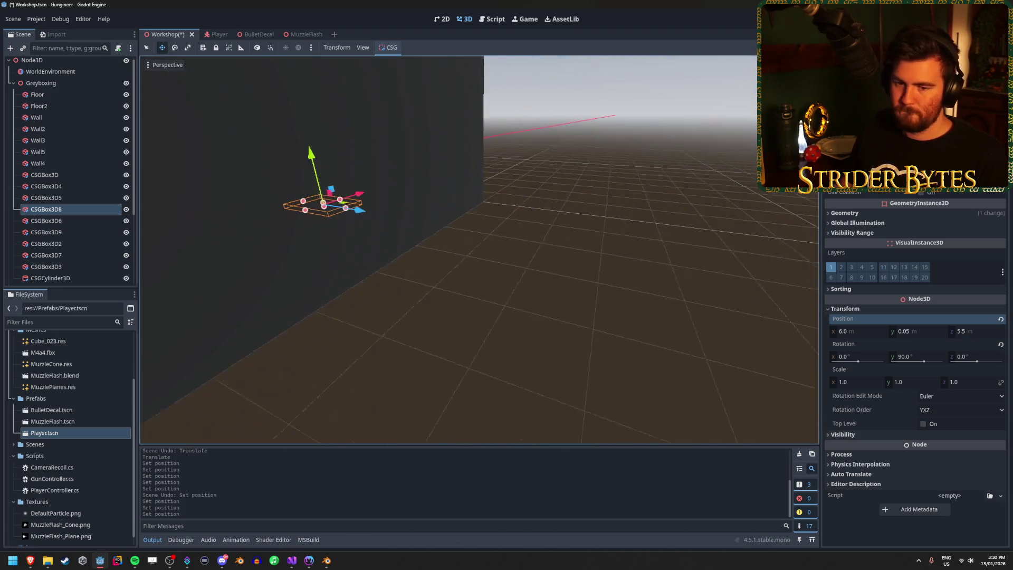
{"action": "left_click", "coordinate": [568, 242]}
{"action": "key", "text": "ctrl+s"}
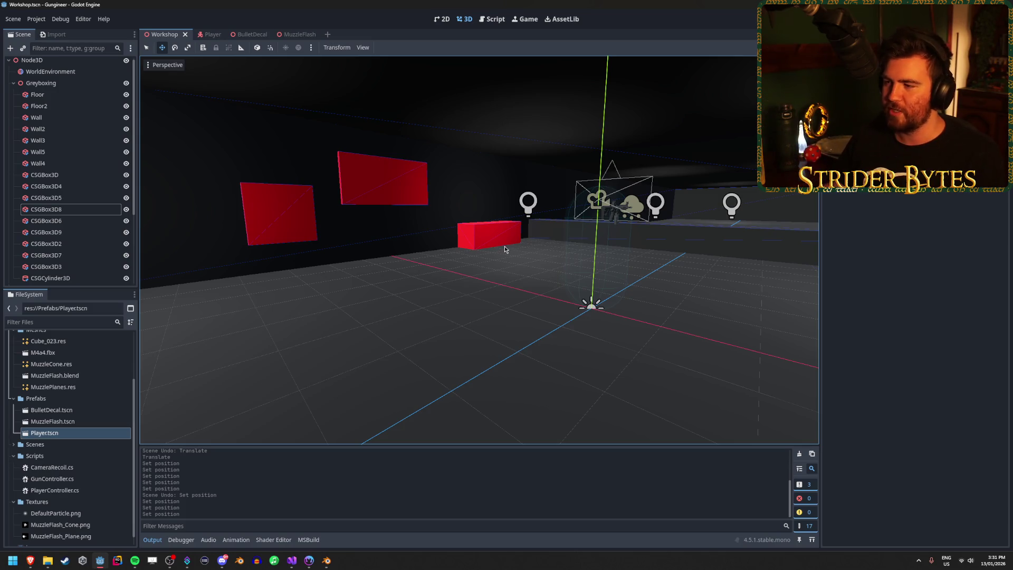
{"action": "left_click_drag", "start_coordinate": [505, 248], "coordinate": [477, 243]}
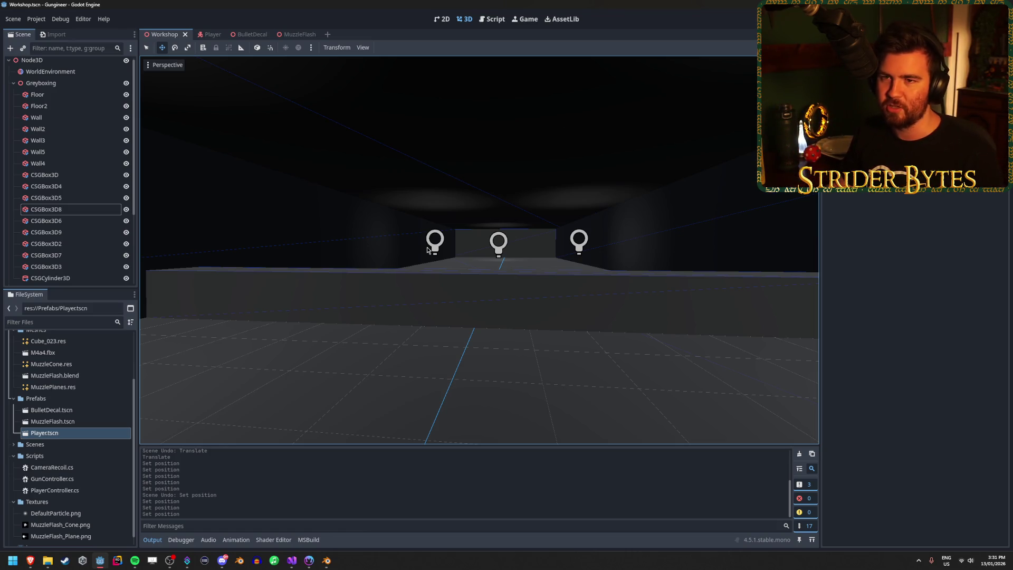
{"action": "scroll", "coordinate": [427, 249], "scroll_direction": "down", "scroll_amount": 3}
{"action": "mouse_move", "coordinate": [427, 249]}
{"action": "left_mouse_down"}
{"action": "mouse_move", "coordinate": [423, 298]}
{"action": "mouse_move", "coordinate": [537, 282]}
{"action": "mouse_move", "coordinate": [538, 264]}
{"action": "mouse_move", "coordinate": [580, 269]}
{"action": "mouse_move", "coordinate": [517, 274]}
{"action": "mouse_move", "coordinate": [598, 261]}
{"action": "mouse_move", "coordinate": [513, 288]}
{"action": "mouse_move", "coordinate": [522, 248]}
{"action": "mouse_move", "coordinate": [485, 206]}
{"action": "mouse_move", "coordinate": [522, 232]}
{"action": "mouse_move", "coordinate": [559, 237]}
{"action": "mouse_move", "coordinate": [477, 232]}
{"action": "mouse_move", "coordinate": [565, 280]}
{"action": "mouse_move", "coordinate": [559, 274]}
{"action": "mouse_move", "coordinate": [580, 274]}
{"action": "mouse_move", "coordinate": [382, 272]}
{"action": "left_mouse_up"}
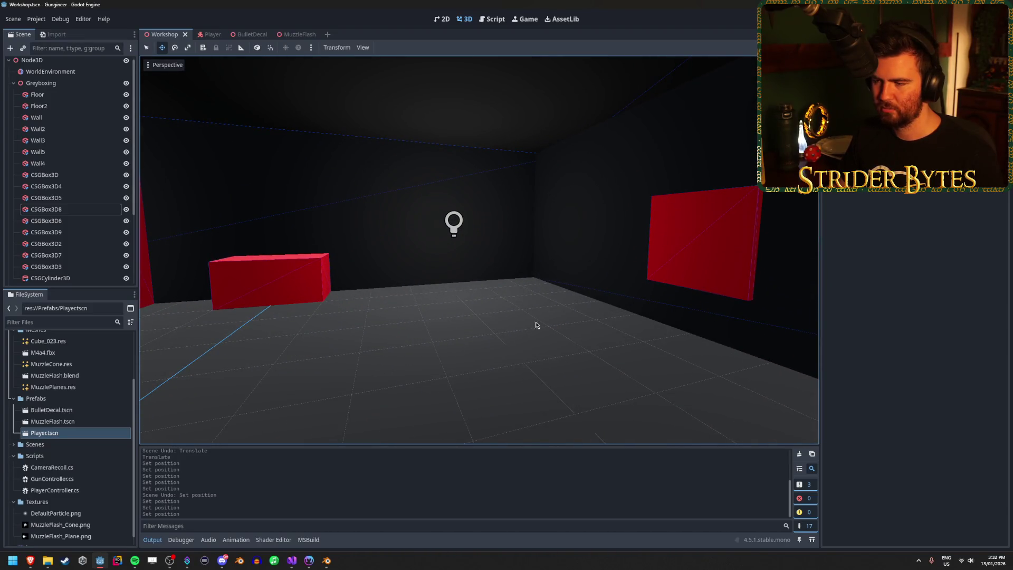
Step: Duplicate the small floor pad and place the copy to its right
{"action": "left_click_drag", "start_coordinate": [511, 257], "coordinate": [533, 302]}
{"action": "left_click", "coordinate": [440, 322]}
{"action": "mouse_move", "coordinate": [440, 323]}
{"action": "left_mouse_down"}
{"action": "mouse_move", "coordinate": [464, 300]}
{"action": "mouse_move", "coordinate": [486, 306]}
{"action": "mouse_move", "coordinate": [474, 285]}
{"action": "mouse_move", "coordinate": [439, 306]}
{"action": "left_mouse_up"}
{"action": "key", "text": "ctrl+d"}
{"action": "key", "text": "g"}
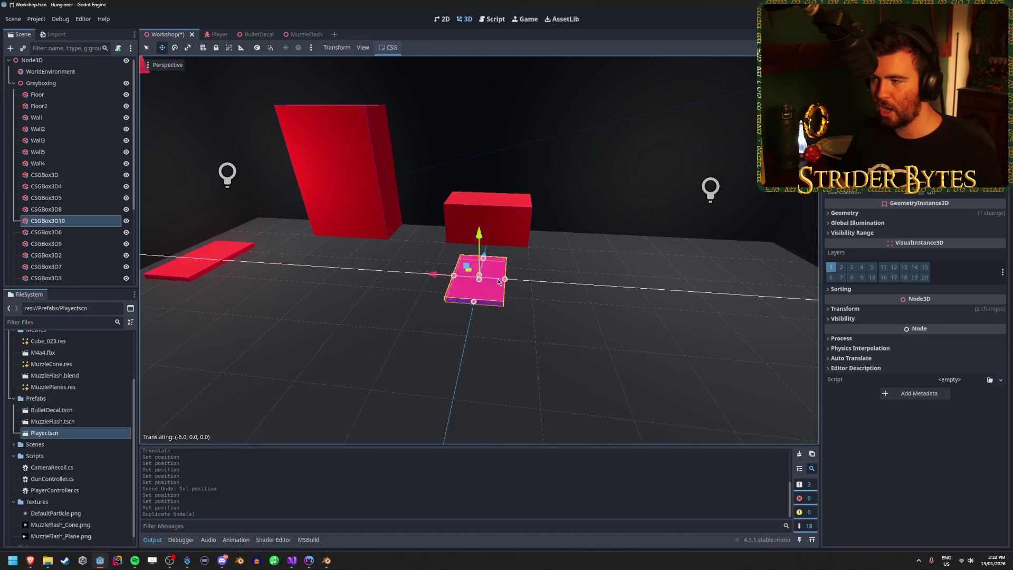
{"action": "left_click", "coordinate": [776, 303]}
{"action": "key", "text": "f"}
{"action": "left_click_drag", "start_coordinate": [654, 284], "coordinate": [649, 295]}
{"action": "left_click_drag", "start_coordinate": [744, 313], "coordinate": [707, 301]}
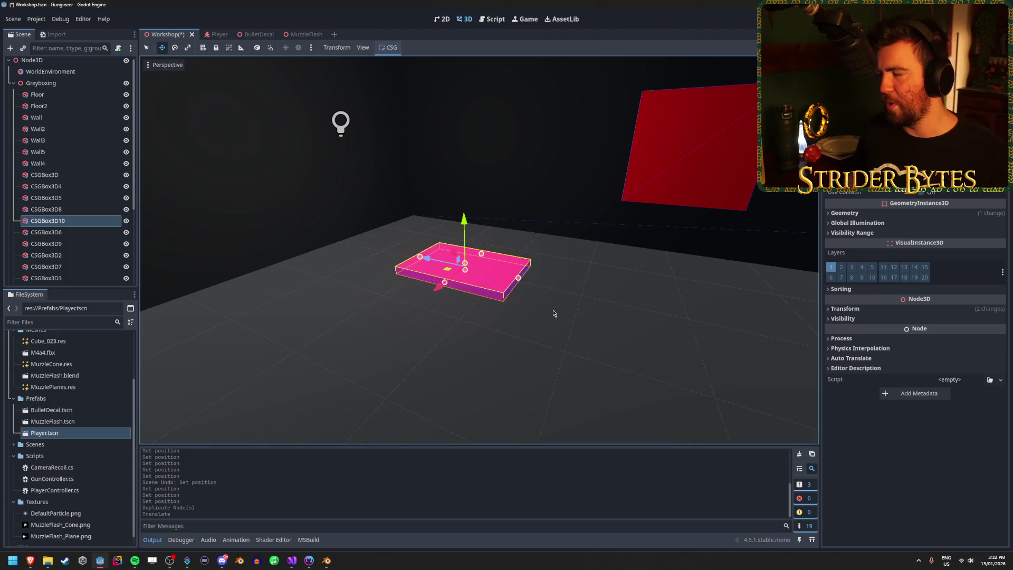
Step: Fly around the red boxes, save the Workshop scene and select the Floor
{"action": "left_click_drag", "start_coordinate": [553, 313], "coordinate": [514, 294]}
{"action": "left_click", "coordinate": [436, 268]}
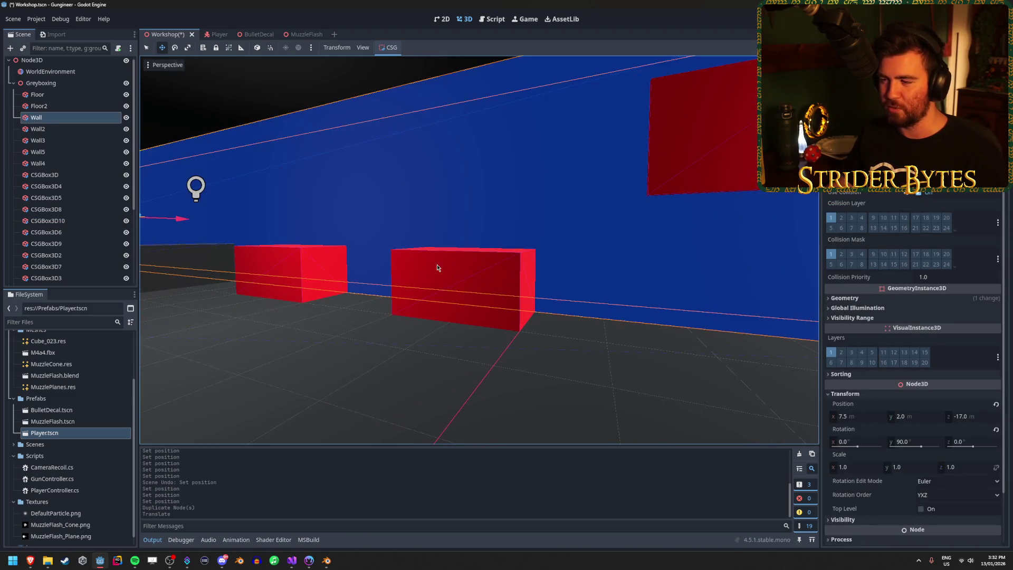
{"action": "left_click", "coordinate": [439, 268]}
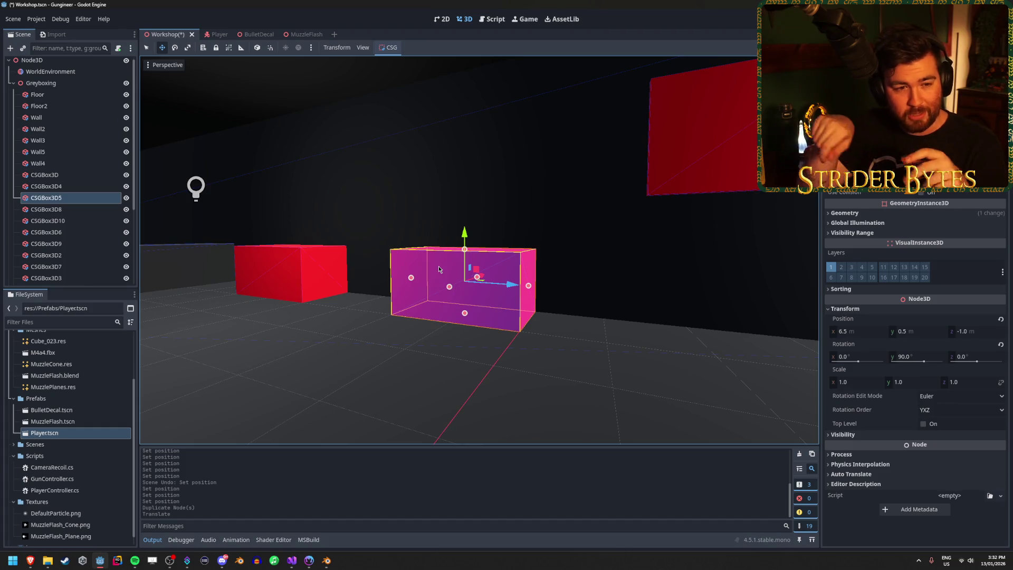
{"action": "left_click_drag", "start_coordinate": [438, 268], "coordinate": [570, 287]}
{"action": "left_click", "coordinate": [570, 286]}
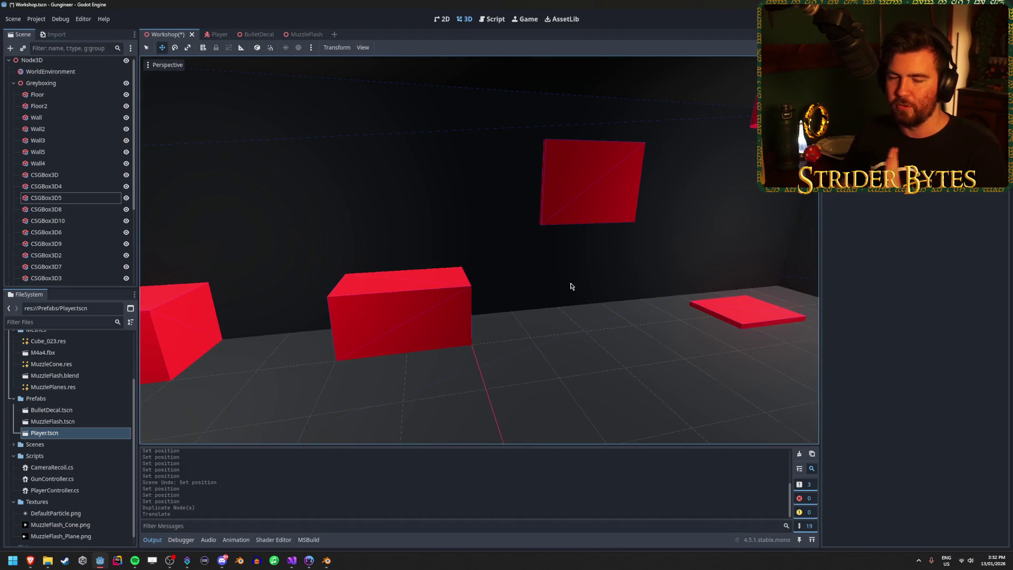
{"action": "left_click_drag", "start_coordinate": [498, 330], "coordinate": [497, 329]}
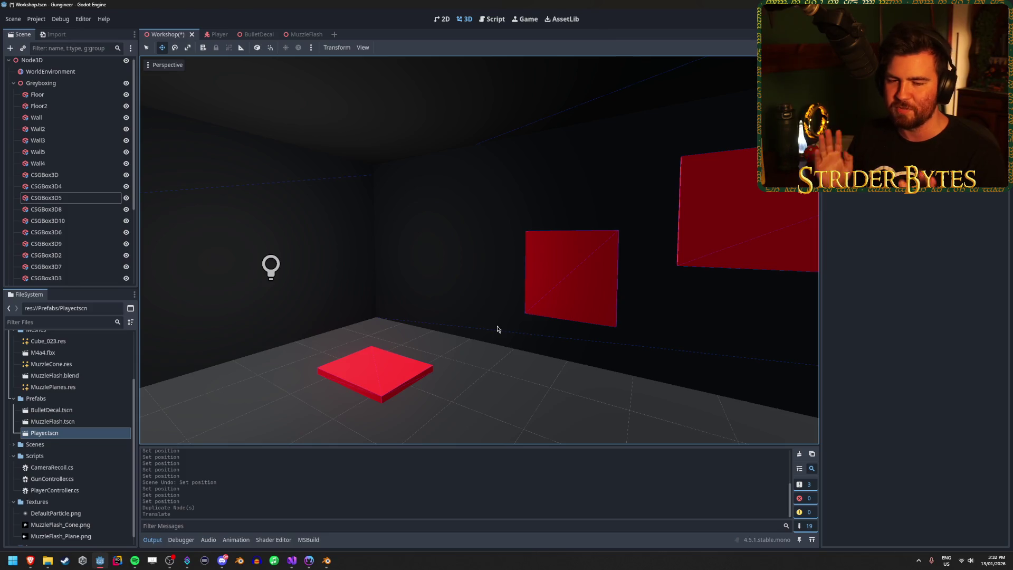
{"action": "key", "text": "ctrl+s"}
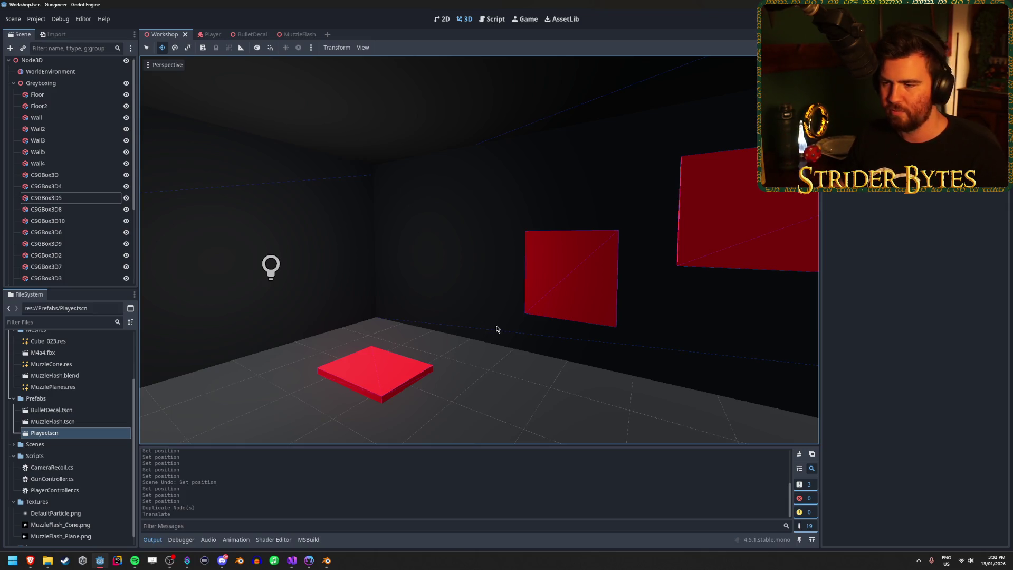
{"action": "left_click", "coordinate": [496, 329]}
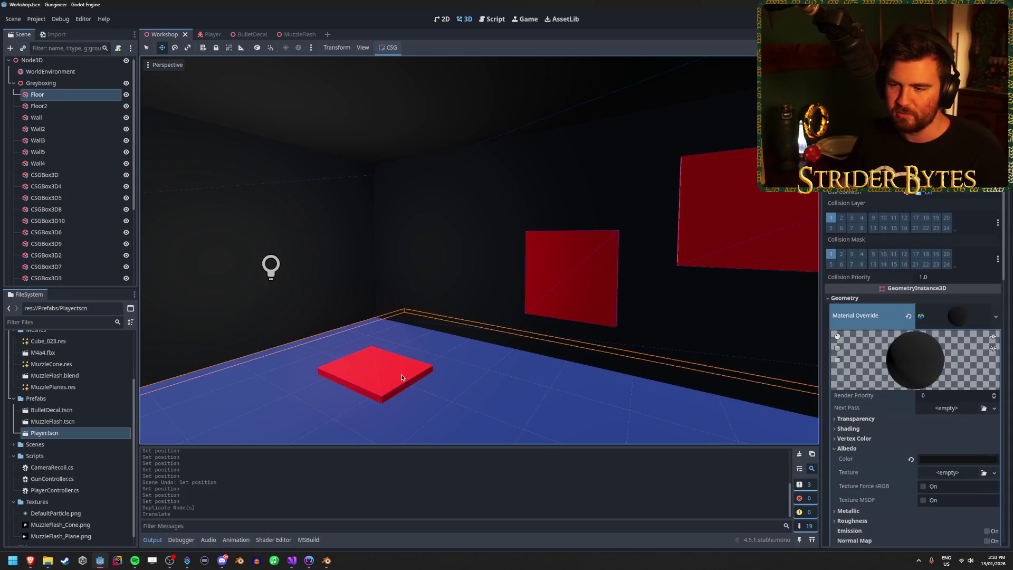
Step: Set floor tile CSGBox3D10's Z position to 6.0
{"action": "left_click", "coordinate": [401, 374]}
{"action": "key", "text": "w"}
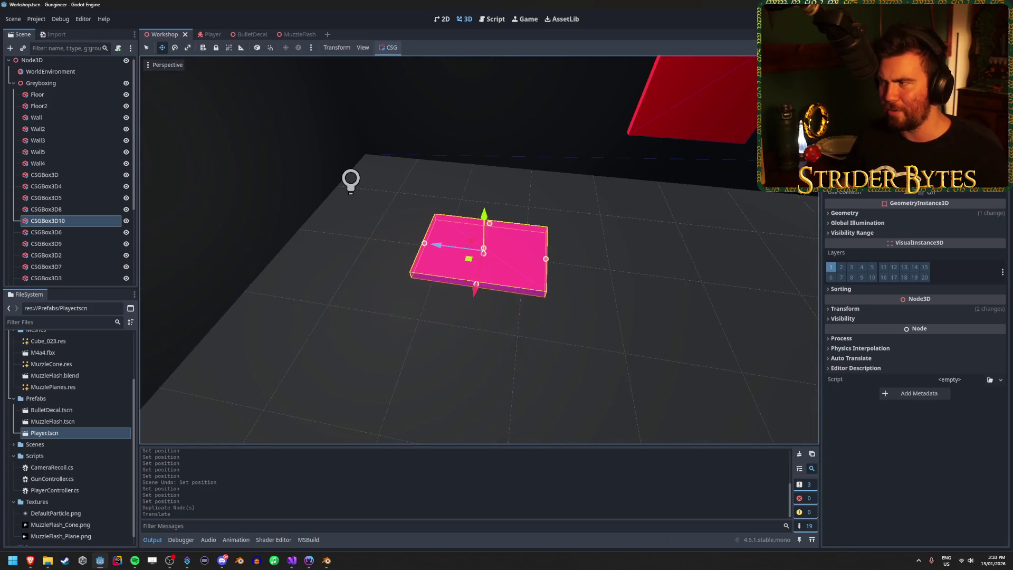
{"action": "left_click", "coordinate": [865, 309]}
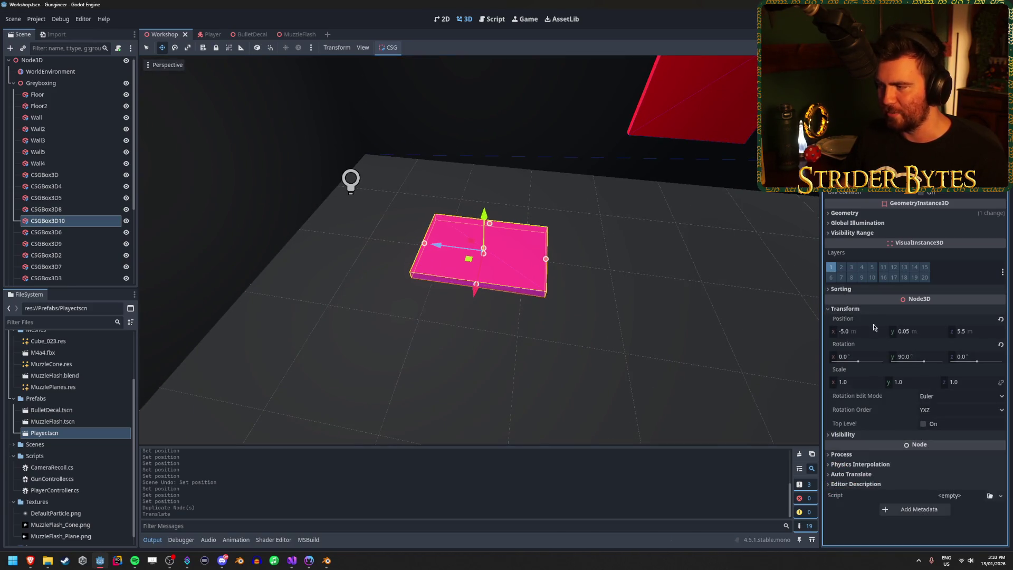
{"action": "left_click", "coordinate": [976, 331]}
{"action": "type", "text": "6"}
{"action": "key", "text": "Return"}
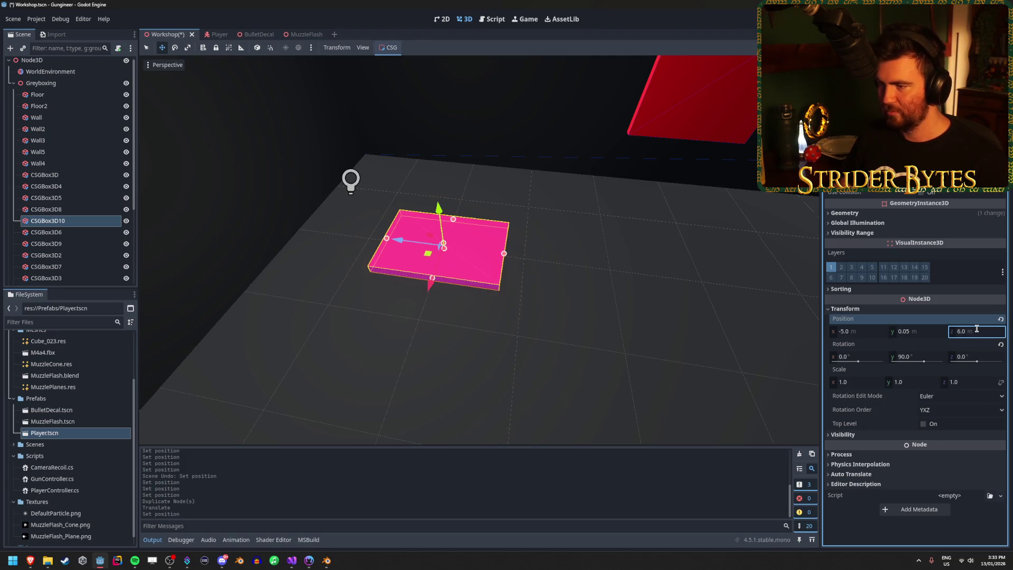
{"action": "key", "text": "Escape"}
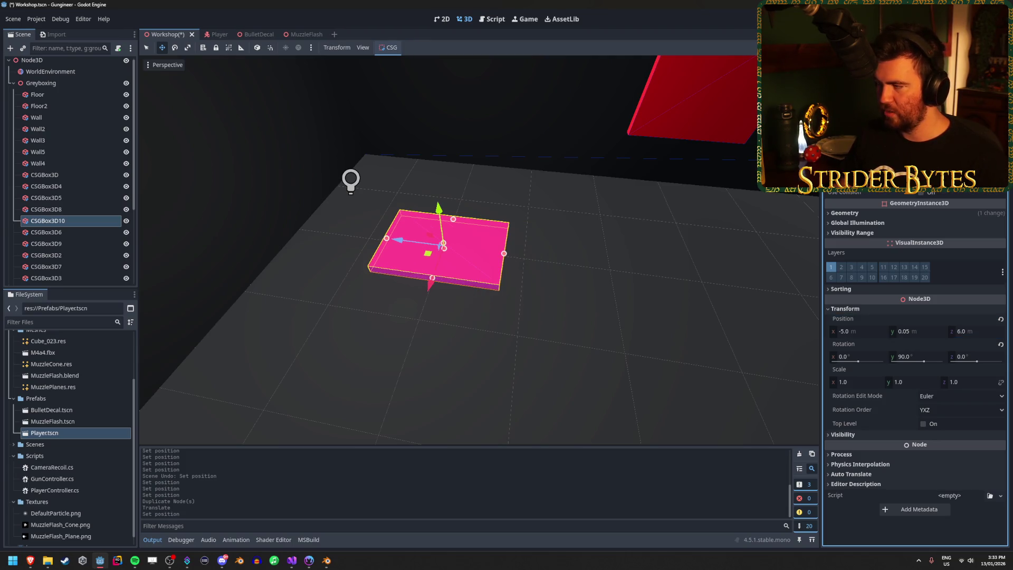
Step: Enlarge CSGBox3D10 and set its X position to -4.5
{"action": "key", "text": "Return"}
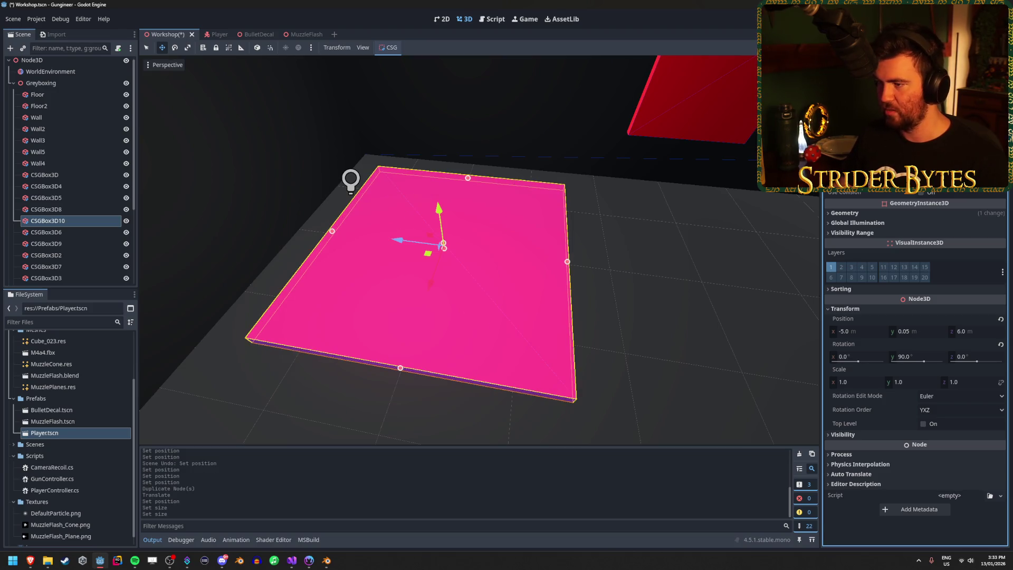
{"action": "key", "text": "w"}
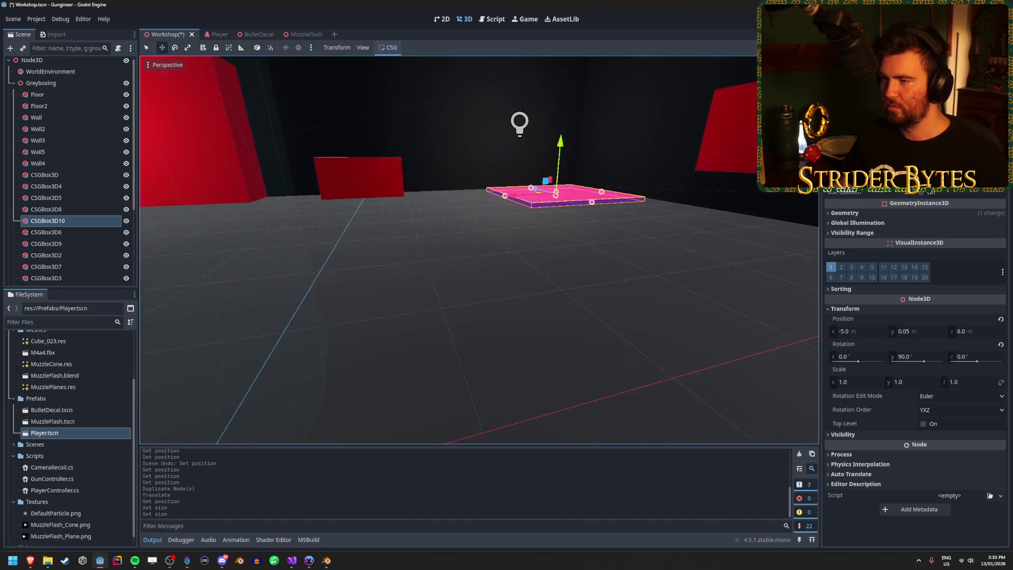
{"action": "key", "text": "w"}
{"action": "type", "text": "-4.5"}
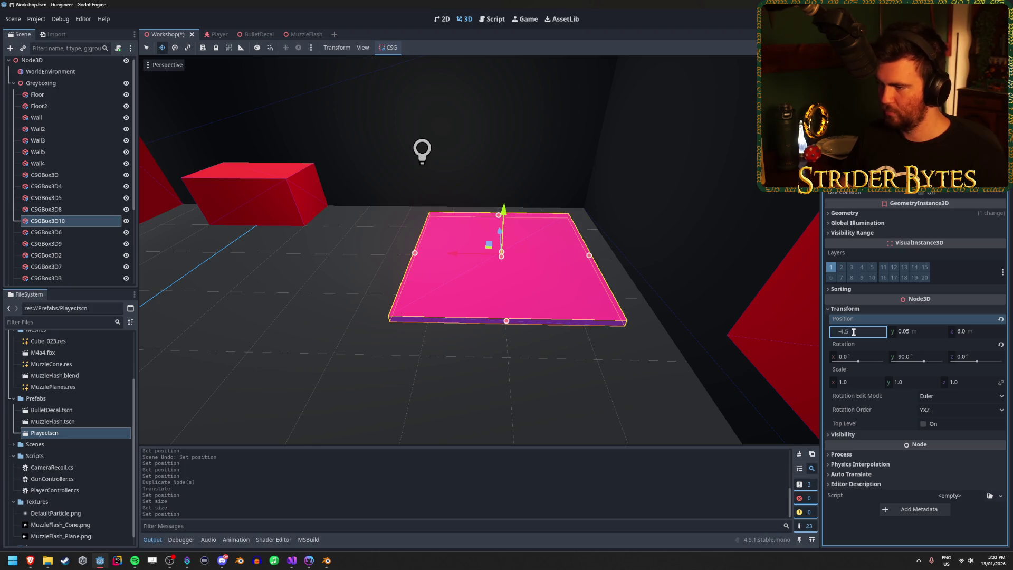
{"action": "key", "text": "Return"}
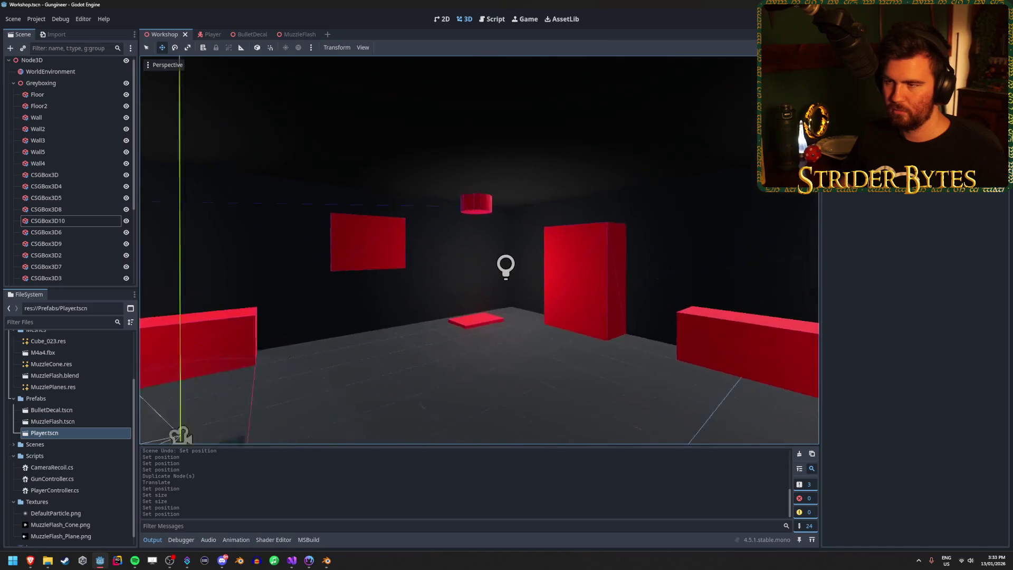
Step: Duplicate the small red ceiling cylinder into CSGCylinder3D2
{"action": "left_click", "coordinate": [488, 206]}
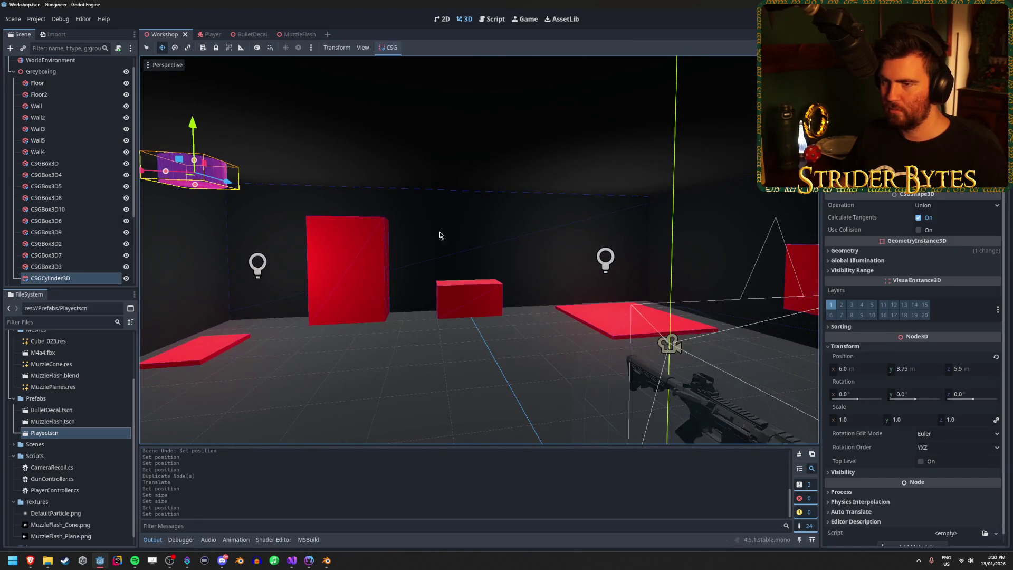
{"action": "key", "text": "ctrl+d"}
{"action": "left_click", "coordinate": [606, 206]}
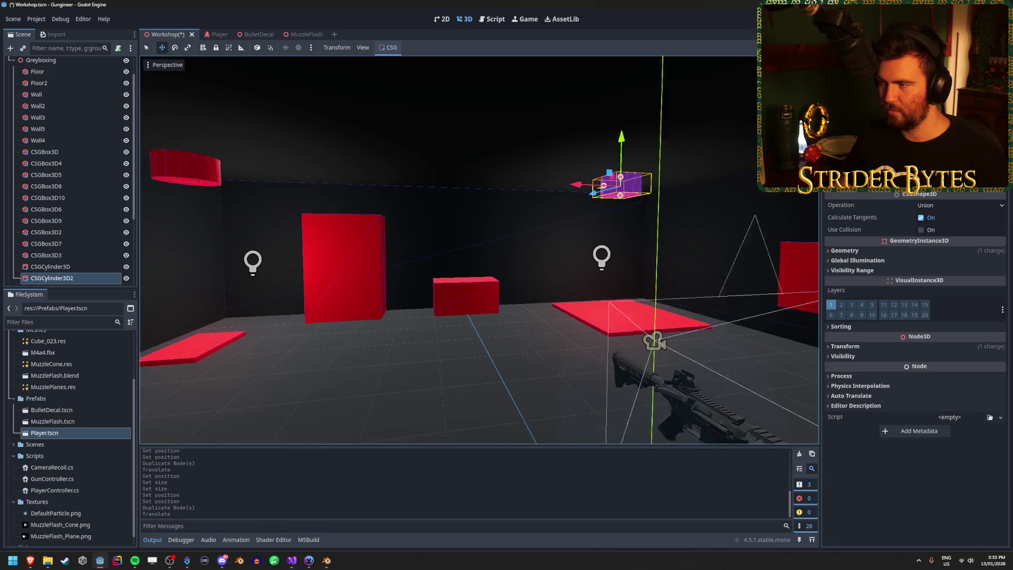
{"action": "key", "text": "w"}
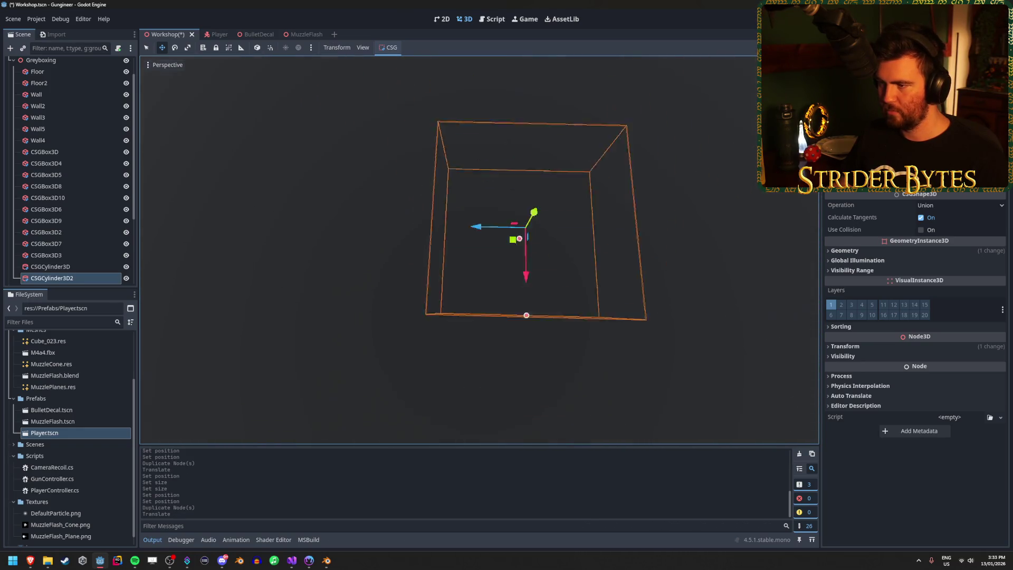
{"action": "scroll", "coordinate": [615, 245], "scroll_direction": "down", "scroll_amount": 5}
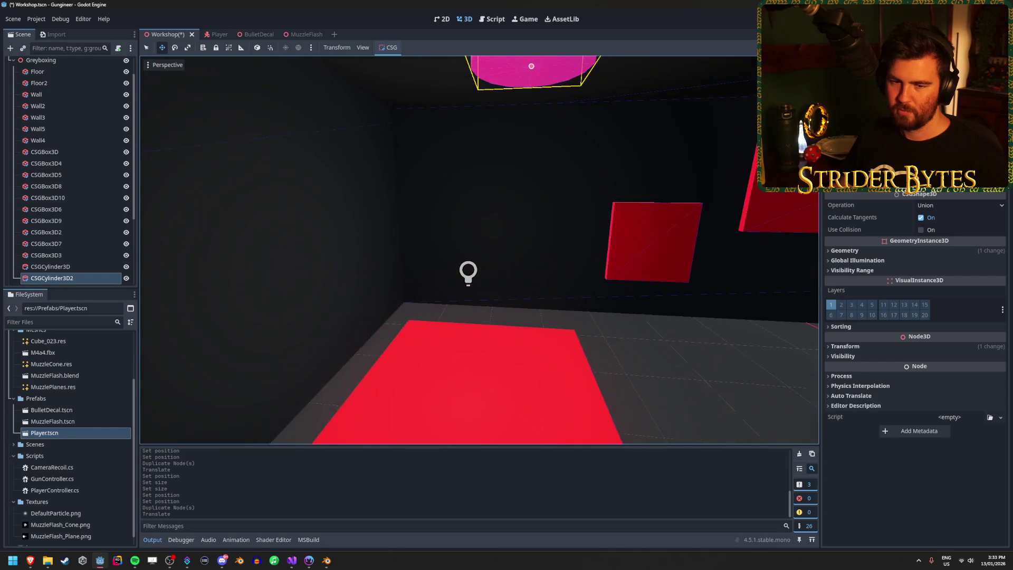
{"action": "scroll", "coordinate": [615, 244], "scroll_direction": "down", "scroll_amount": 5}
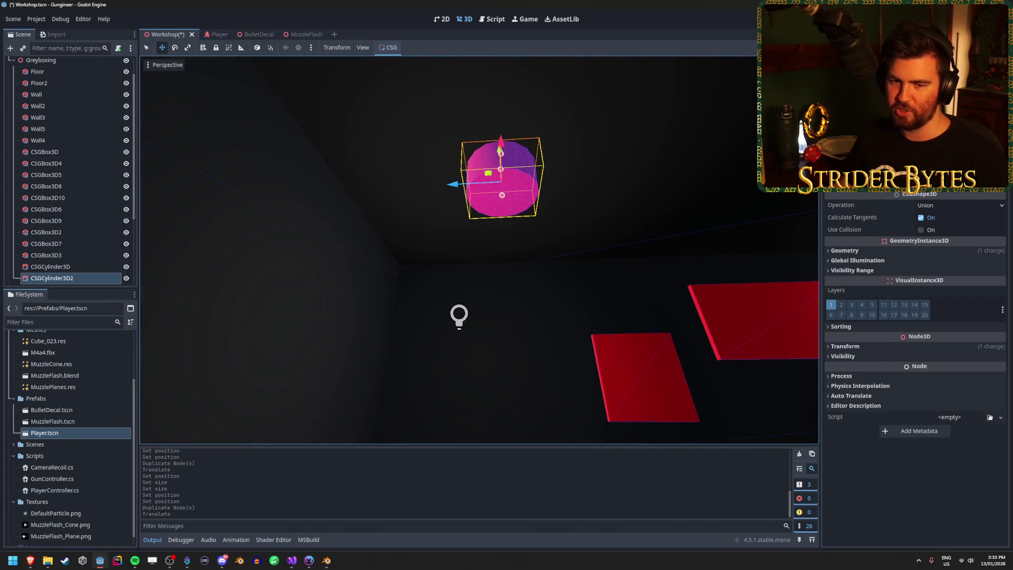
{"action": "scroll", "coordinate": [617, 253], "scroll_direction": "down", "scroll_amount": 5}
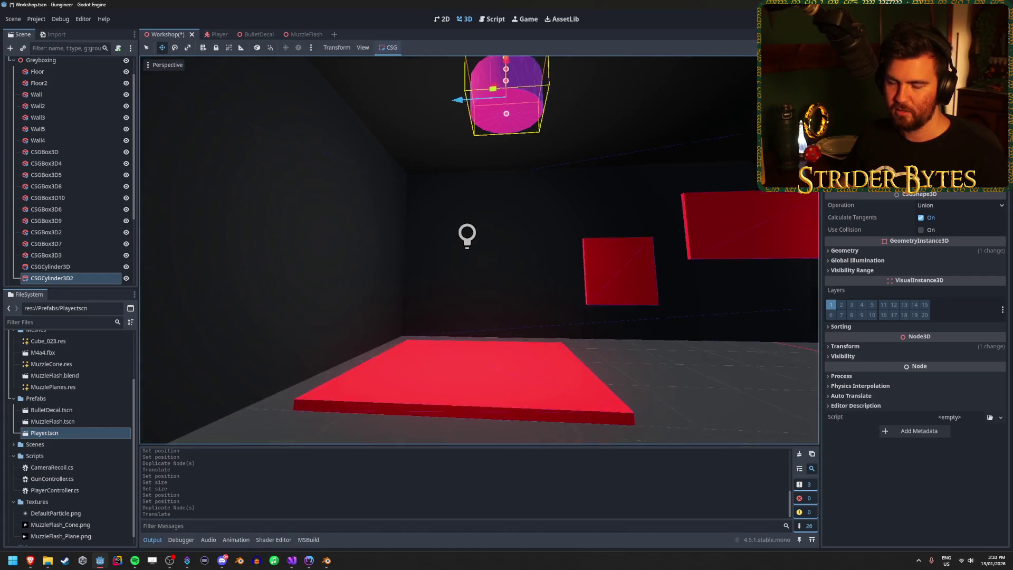
{"action": "scroll", "coordinate": [480, 250], "scroll_direction": "up", "scroll_amount": 3}
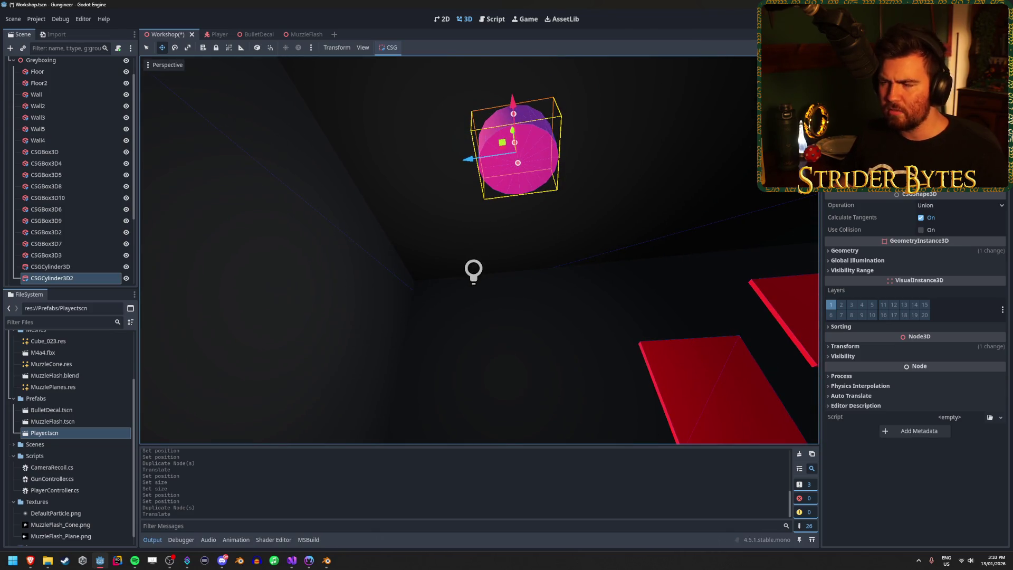
{"action": "left_click", "coordinate": [871, 251]}
{"action": "left_click", "coordinate": [870, 251]}
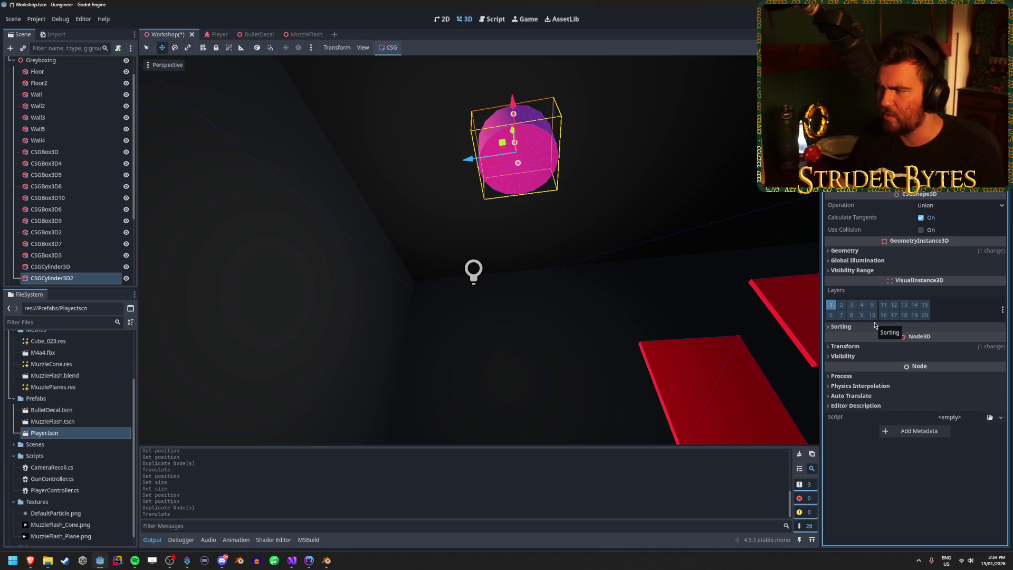
Step: Place CSGCylinder3D2 at X -4.5, Z 6.0 above the floor tile and save
{"action": "left_click", "coordinate": [847, 346]}
{"action": "type", "text": "-4"}
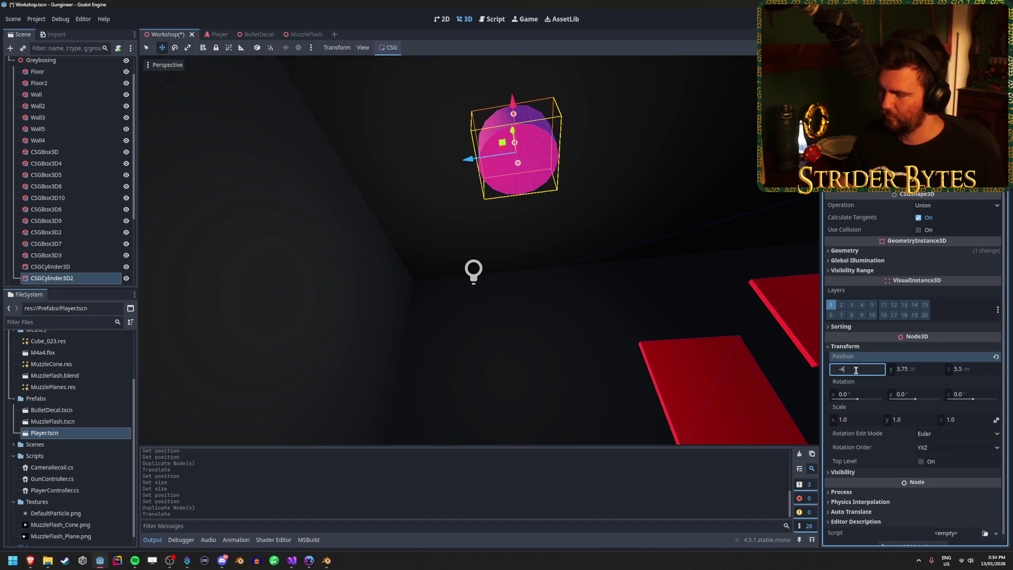
{"action": "type", "text": ".5"}
{"action": "key", "text": "Return"}
{"action": "mouse_move", "coordinate": [475, 263]}
{"action": "left_mouse_down"}
{"action": "mouse_move", "coordinate": [454, 248]}
{"action": "mouse_move", "coordinate": [438, 253]}
{"action": "mouse_move", "coordinate": [448, 264]}
{"action": "mouse_move", "coordinate": [433, 243]}
{"action": "mouse_move", "coordinate": [417, 253]}
{"action": "left_mouse_up"}
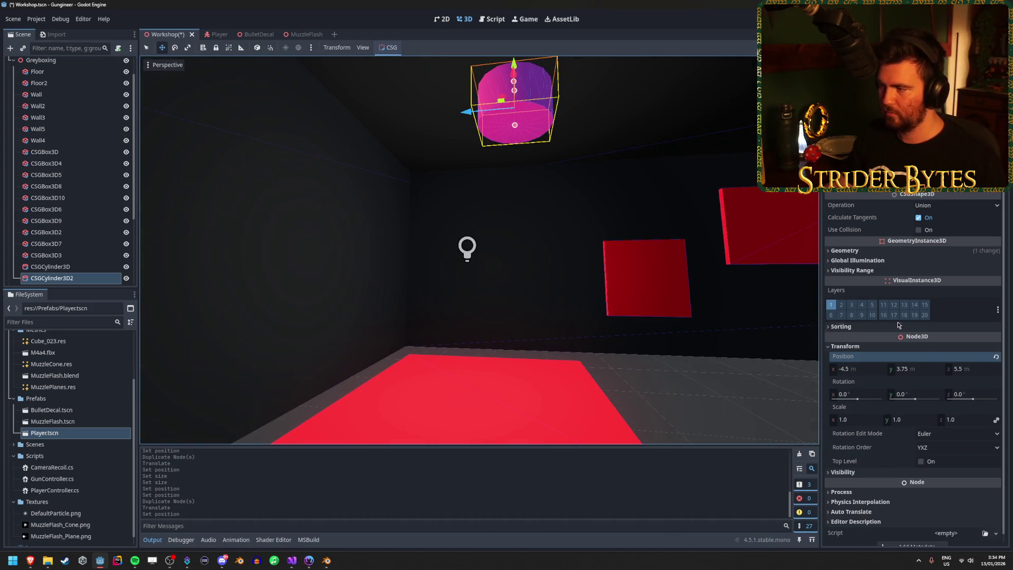
{"action": "type", "text": "6"}
{"action": "key", "text": "Return"}
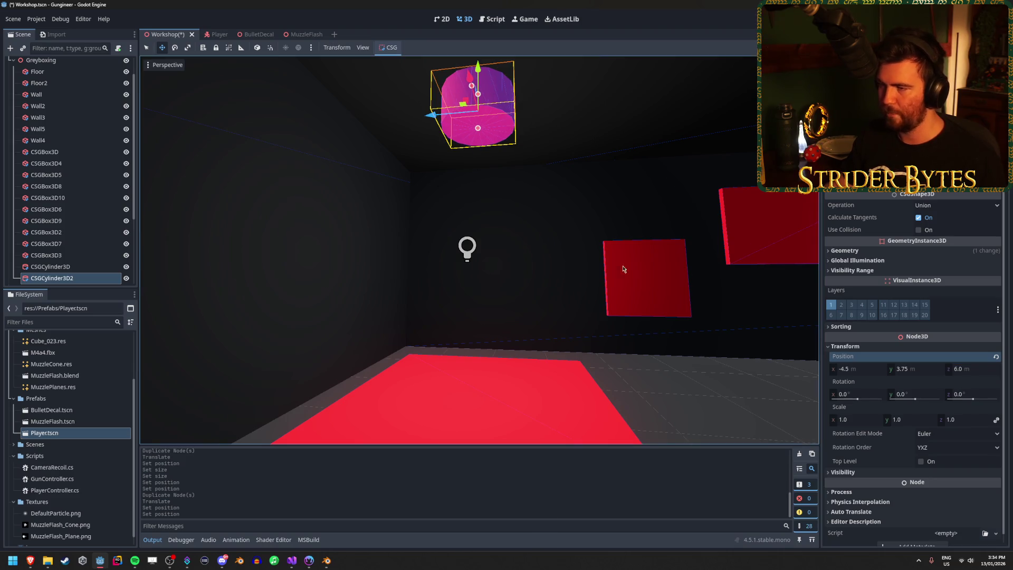
{"action": "mouse_move", "coordinate": [622, 269]}
{"action": "left_mouse_down"}
{"action": "mouse_move", "coordinate": [670, 266]}
{"action": "mouse_move", "coordinate": [683, 228]}
{"action": "left_mouse_up"}
{"action": "left_click", "coordinate": [674, 262]}
{"action": "key", "text": "ctrl+s"}
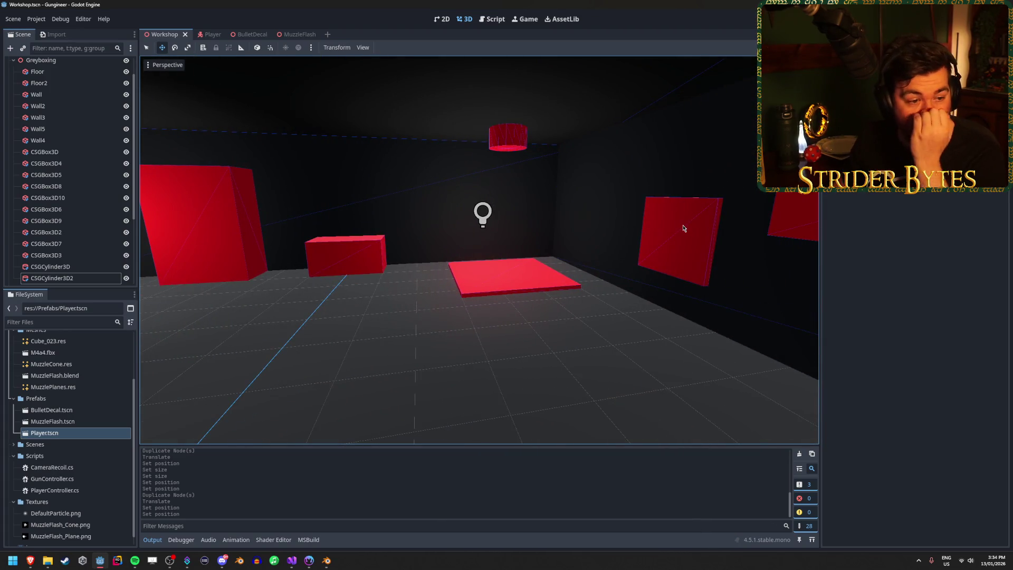
{"action": "left_click_drag", "start_coordinate": [542, 194], "coordinate": [422, 216]}
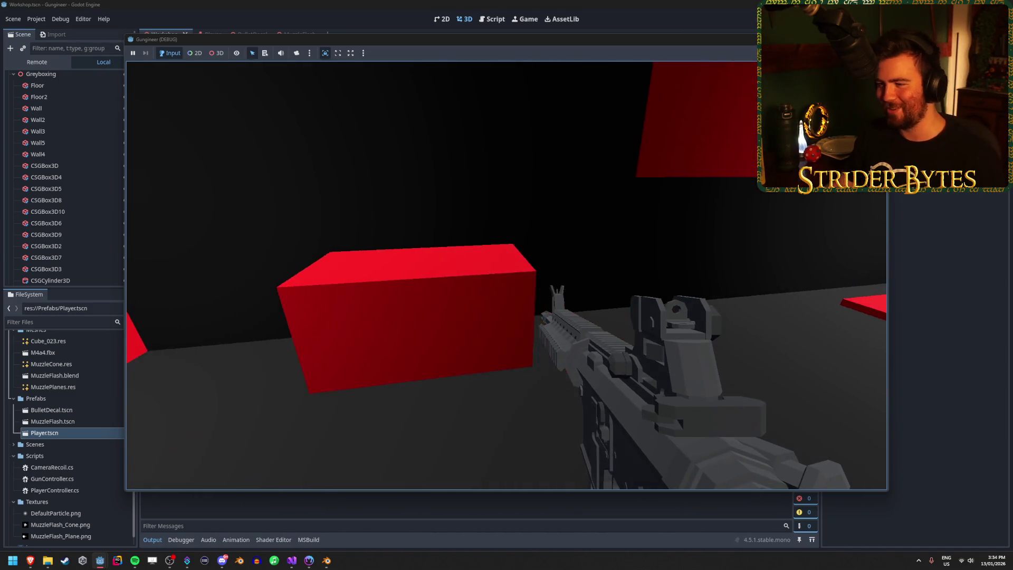
{"action": "right_click", "coordinate": [506, 275]}
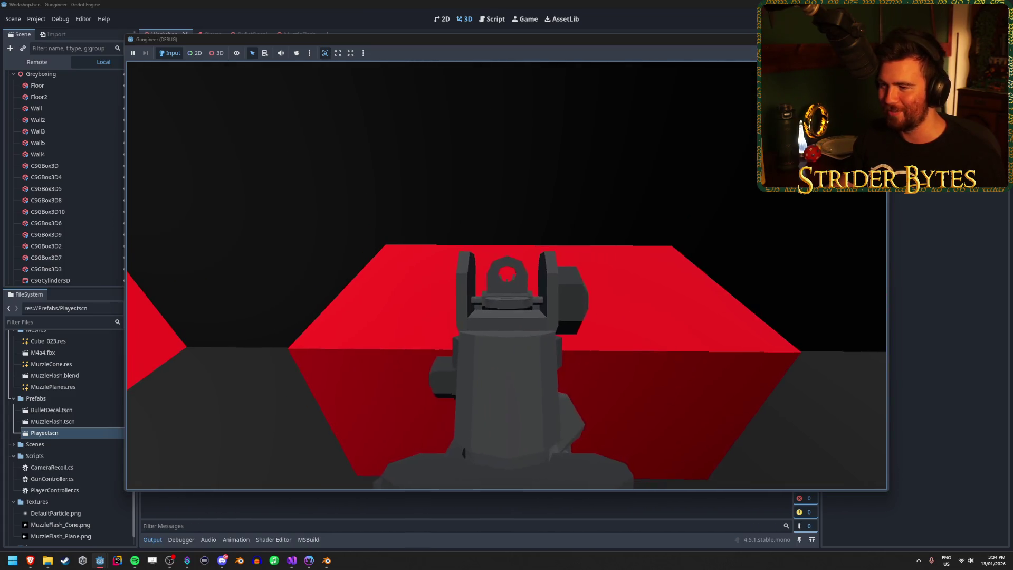
{"action": "right_click", "coordinate": [506, 275]}
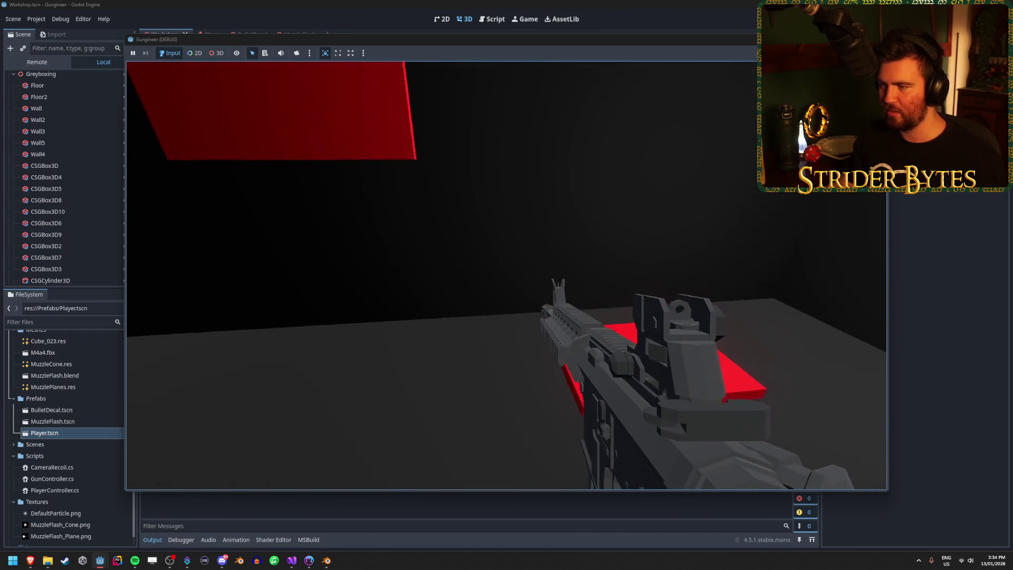
{"action": "key", "text": "F8"}
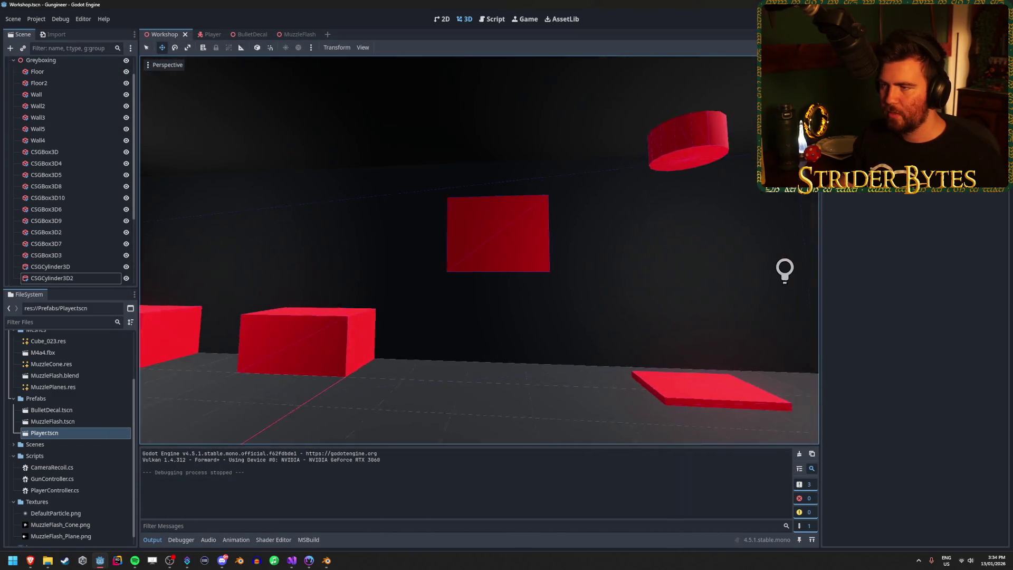
Step: Lower the floating red panel CSGBox3D3 by 1 m and save the scene
{"action": "left_click", "coordinate": [500, 248]}
{"action": "left_click", "coordinate": [467, 196]}
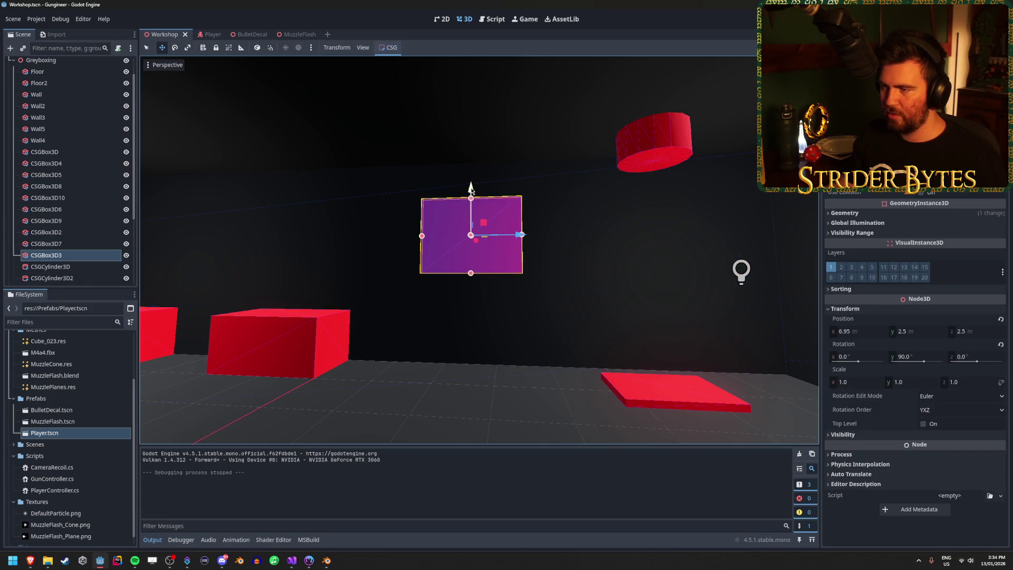
{"action": "left_click_drag", "start_coordinate": [470, 189], "coordinate": [469, 219]}
{"action": "key", "text": "ctrl+s"}
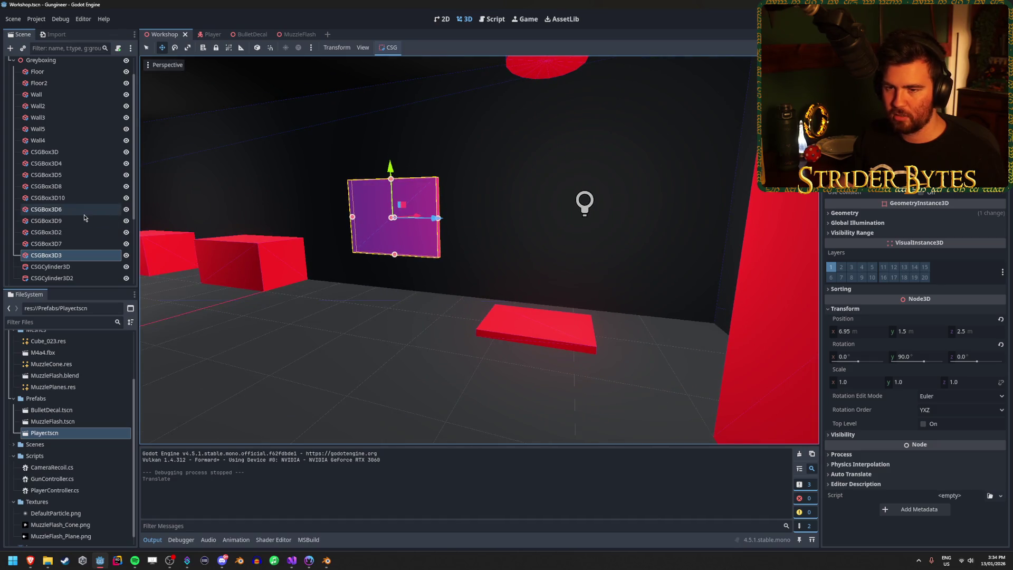
Step: Duplicate CSGCylinder3D and stretch the copy into a tall thin pole
{"action": "left_click", "coordinate": [71, 266]}
{"action": "key", "text": "ctrl+d"}
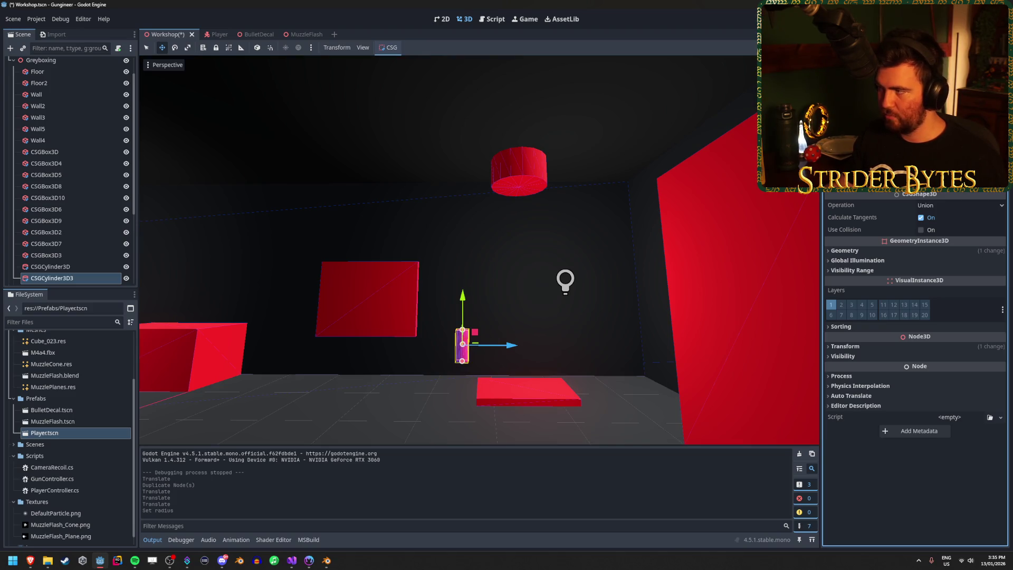
{"action": "key", "text": "w"}
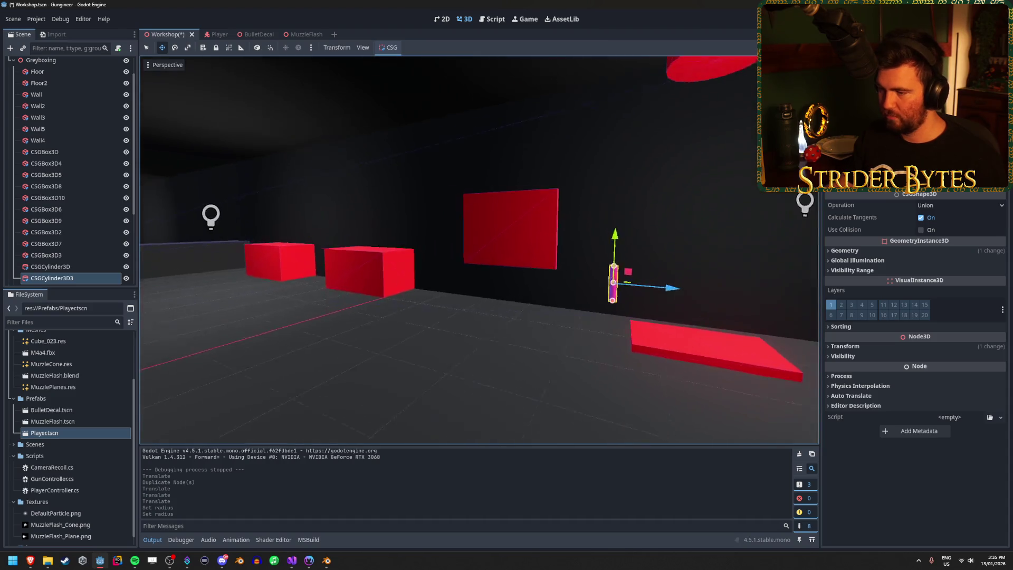
{"action": "key", "text": "d"}
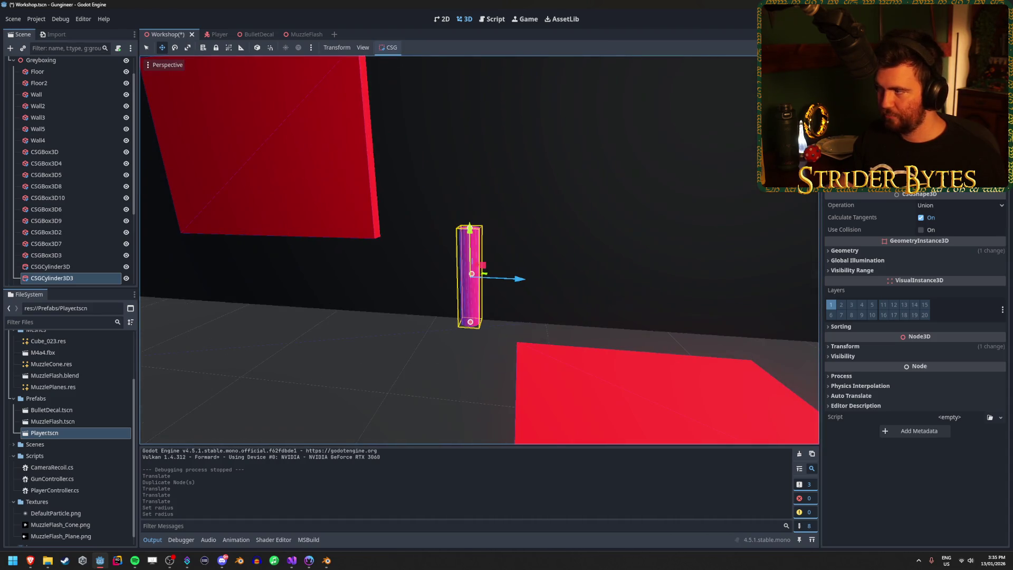
{"action": "left_click_drag", "start_coordinate": [470, 227], "coordinate": [470, 58]}
{"action": "key", "text": "s"}
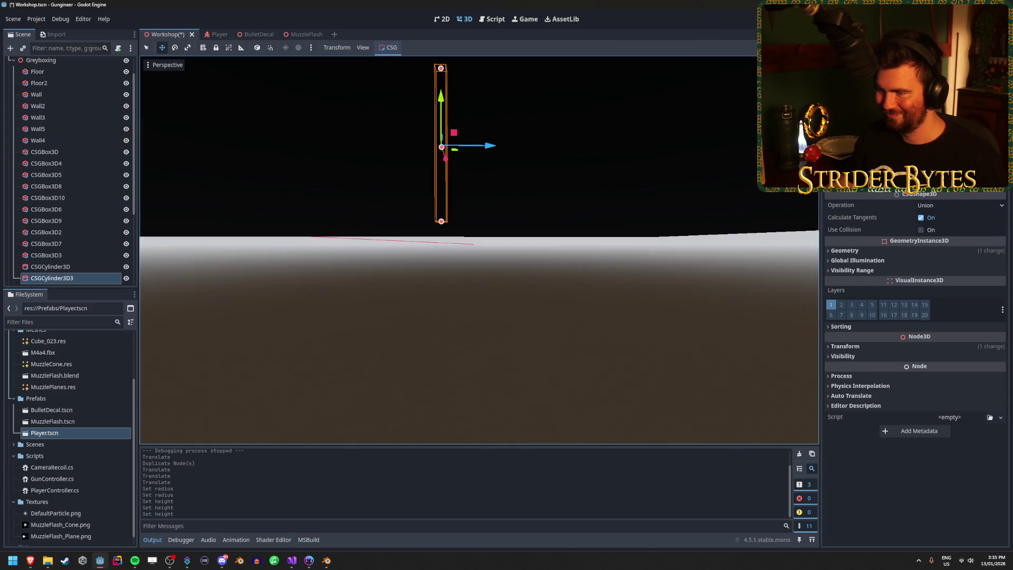
{"action": "key", "text": "F5"}
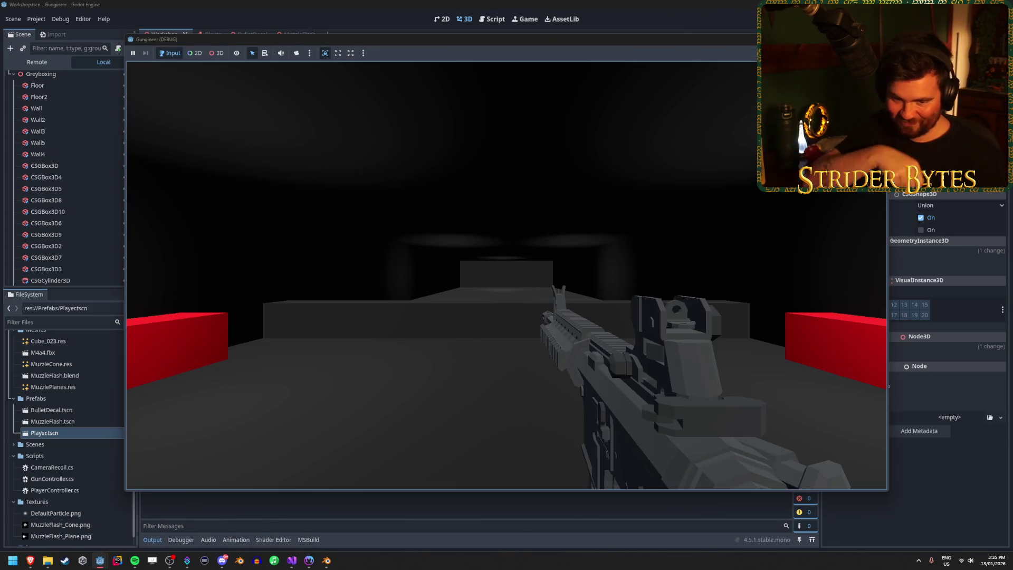
{"action": "mouse_move", "coordinate": [506, 274]}
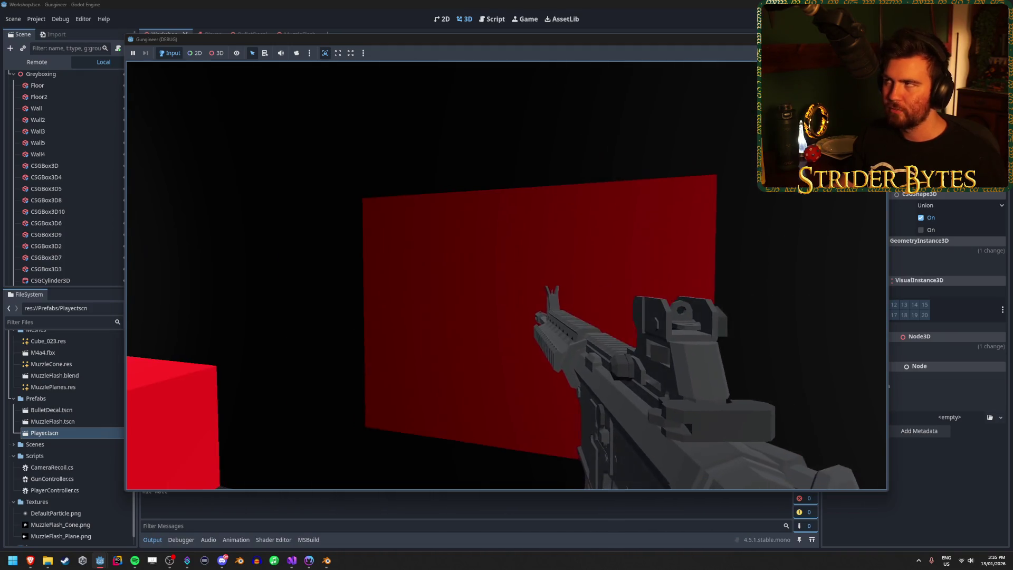
{"action": "left_click", "coordinate": [507, 275]}
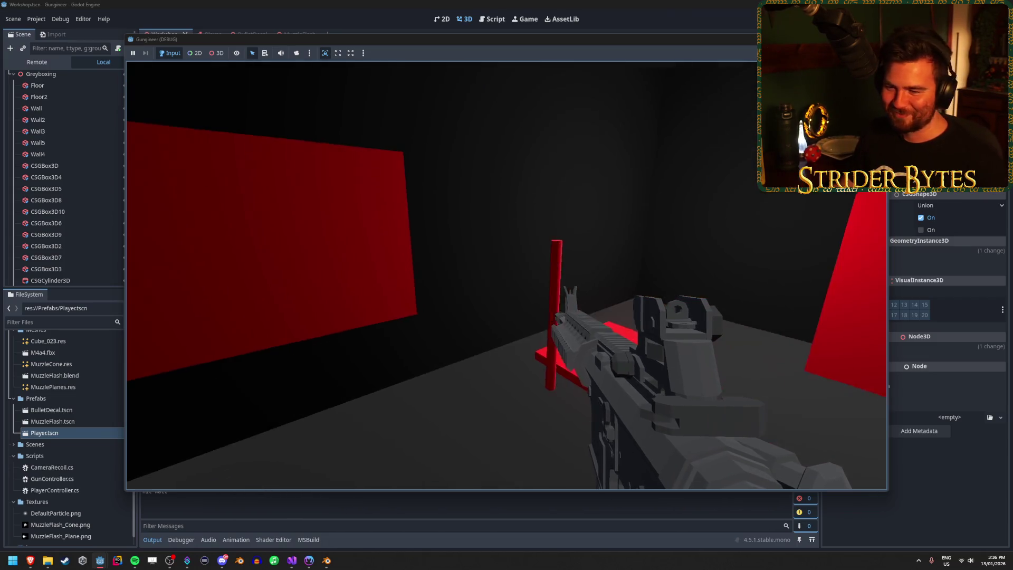
{"action": "key", "text": "w"}
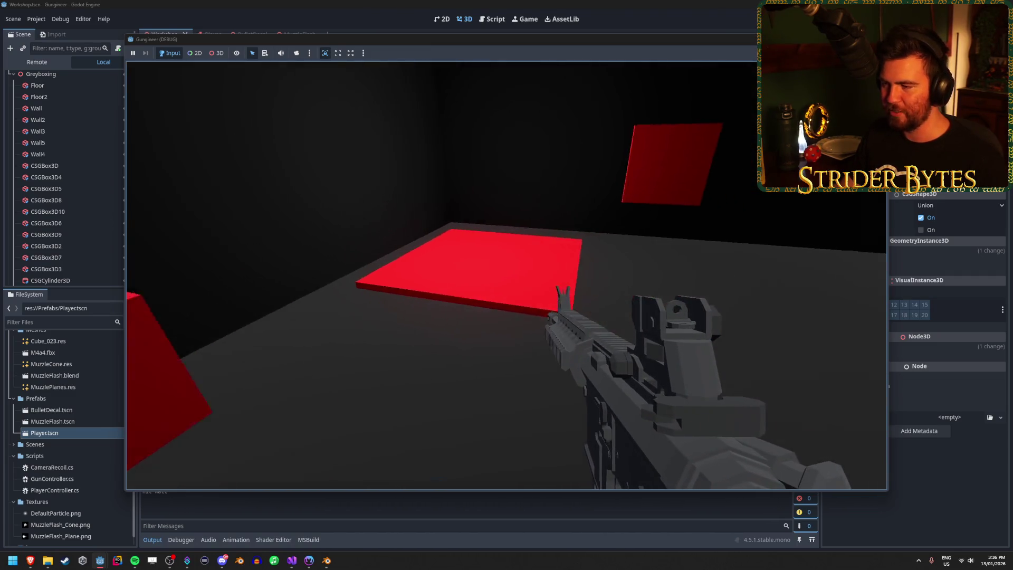
{"action": "key", "text": "w"}
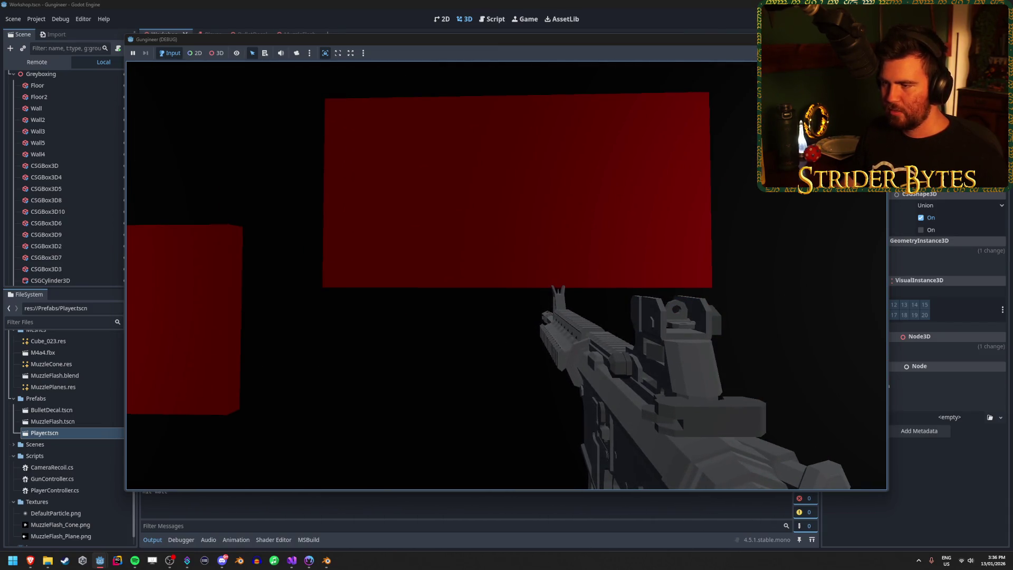
{"action": "key", "text": "F8"}
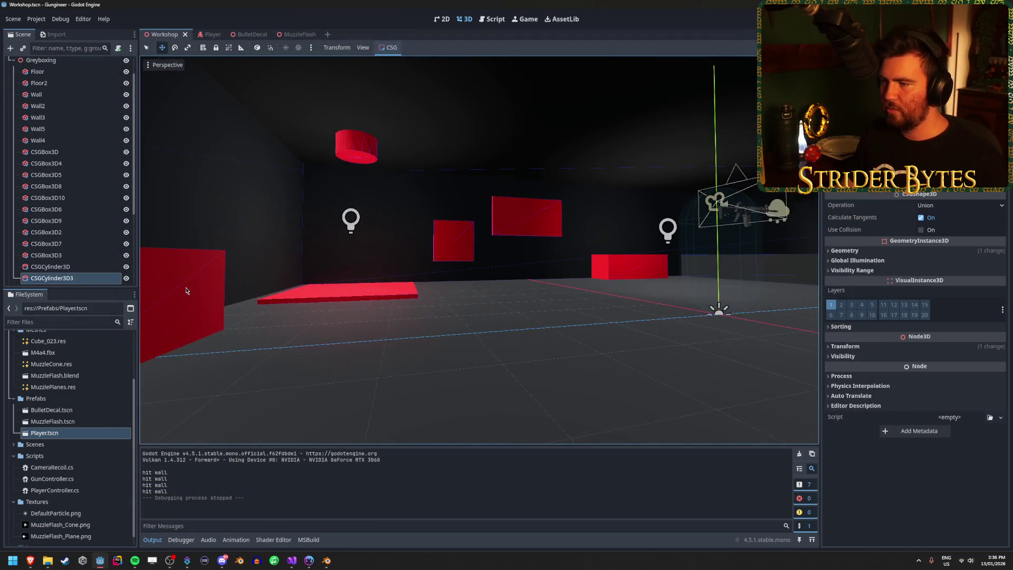
Step: Raise wall panel CSGBox3D2 to Y 2.0 and close the running game
{"action": "left_click", "coordinate": [357, 261]}
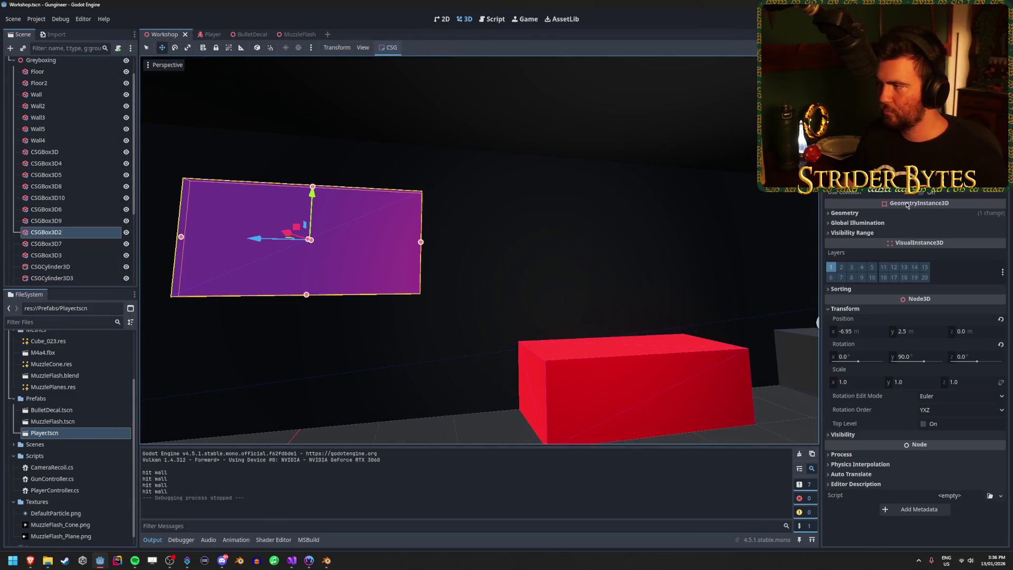
{"action": "type", "text": "2"}
{"action": "key", "text": "Return"}
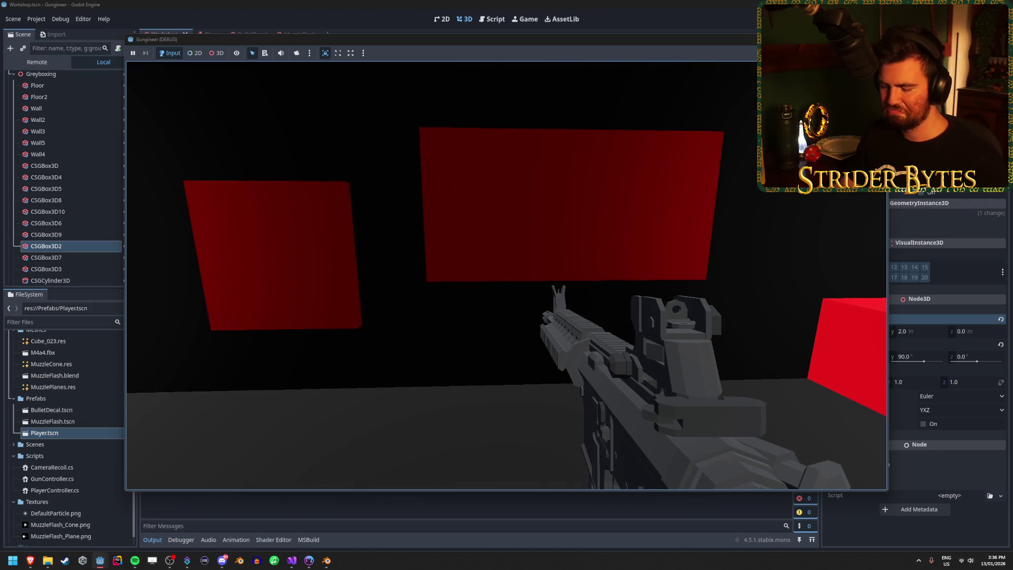
{"action": "key", "text": "Escape"}
Step: Set the small panel CSGBox3D7's Y position to 1.25
{"action": "key", "text": "s"}
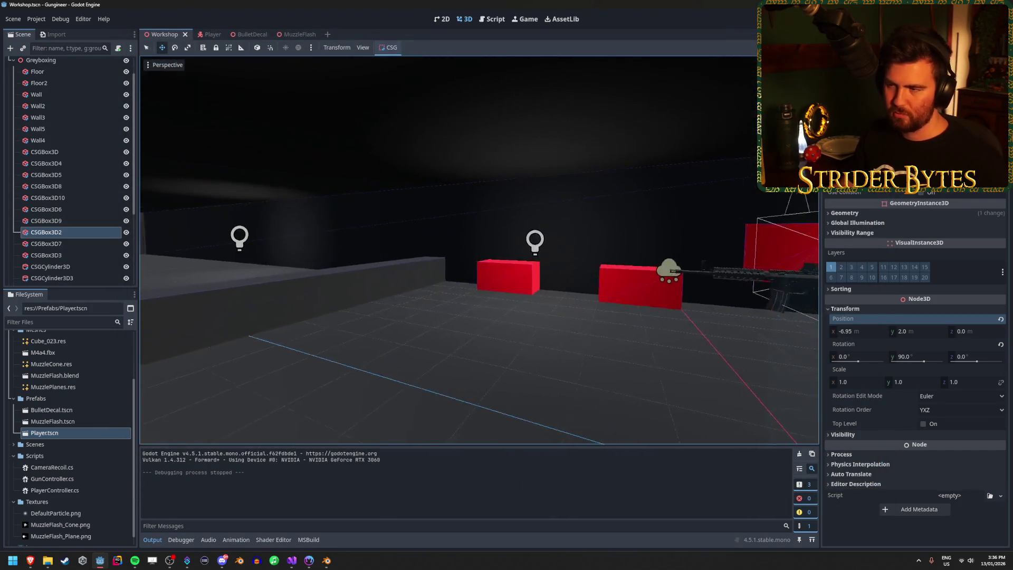
{"action": "key", "text": "w"}
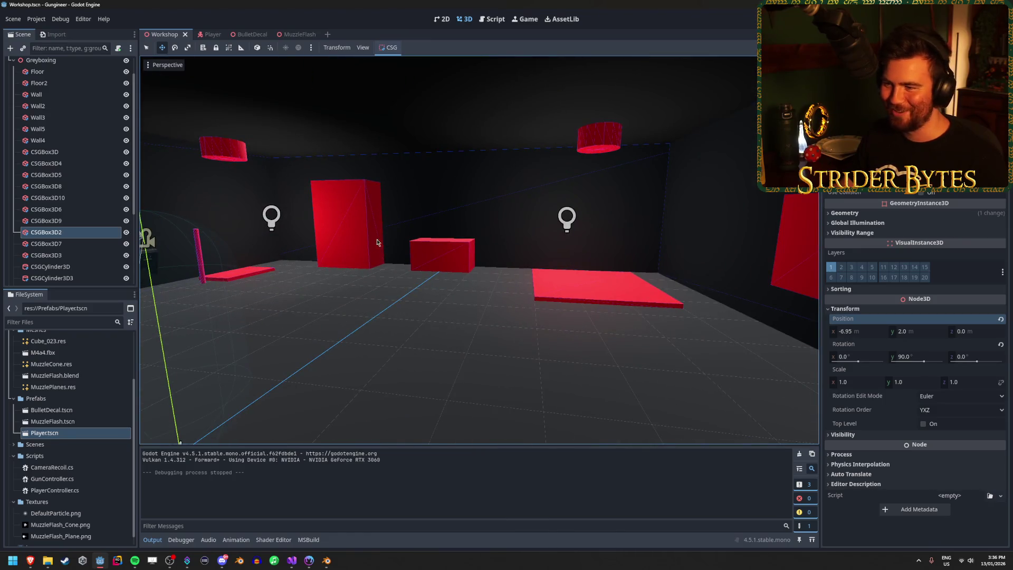
{"action": "left_click", "coordinate": [685, 211]}
{"action": "key", "text": "f"}
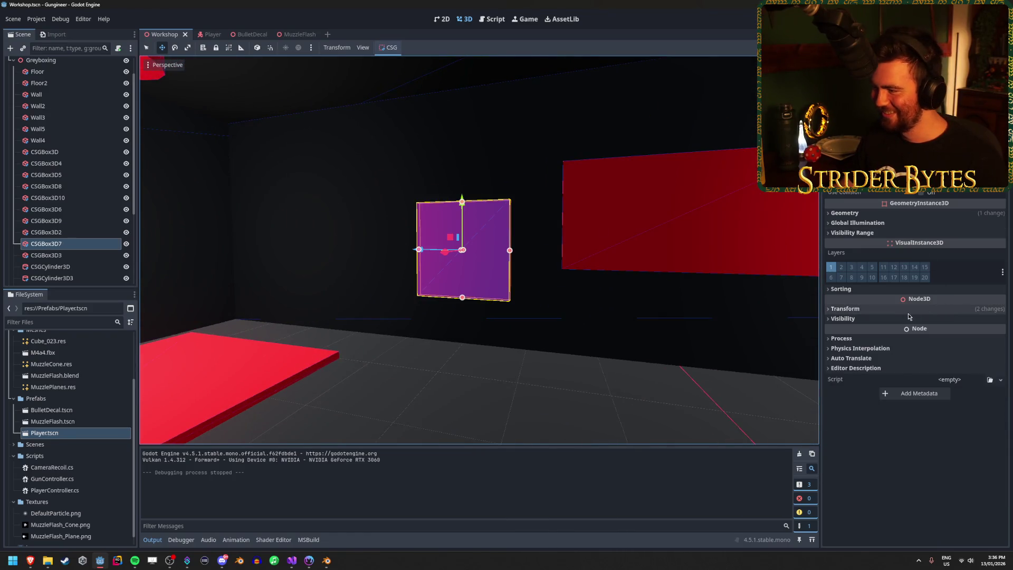
{"action": "left_click", "coordinate": [844, 309]}
{"action": "type", "text": "1.2"}
{"action": "key", "text": "Return"}
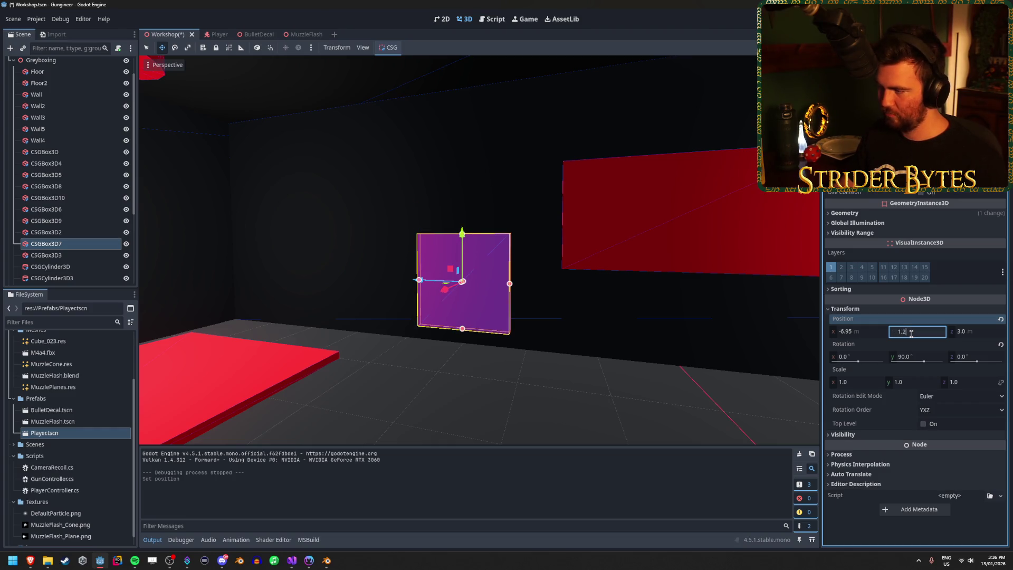
{"action": "type", "text": "5"}
{"action": "key", "text": "Return"}
{"action": "left_click_drag", "start_coordinate": [521, 340], "coordinate": [539, 339]}
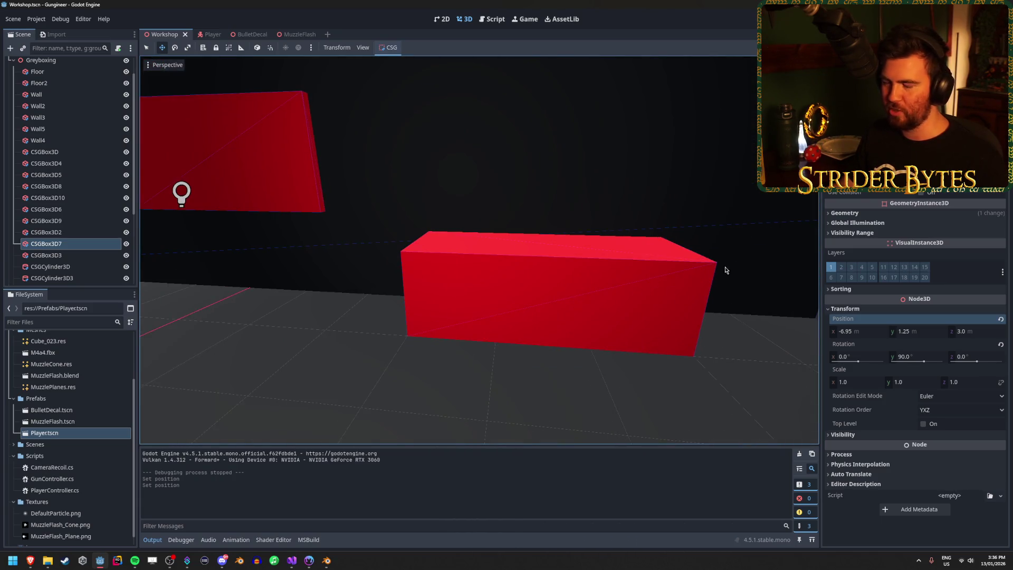
Step: Duplicate the long red box CSGBox3D, lift the copy and thin it into a flat wall
{"action": "left_click", "coordinate": [628, 247]}
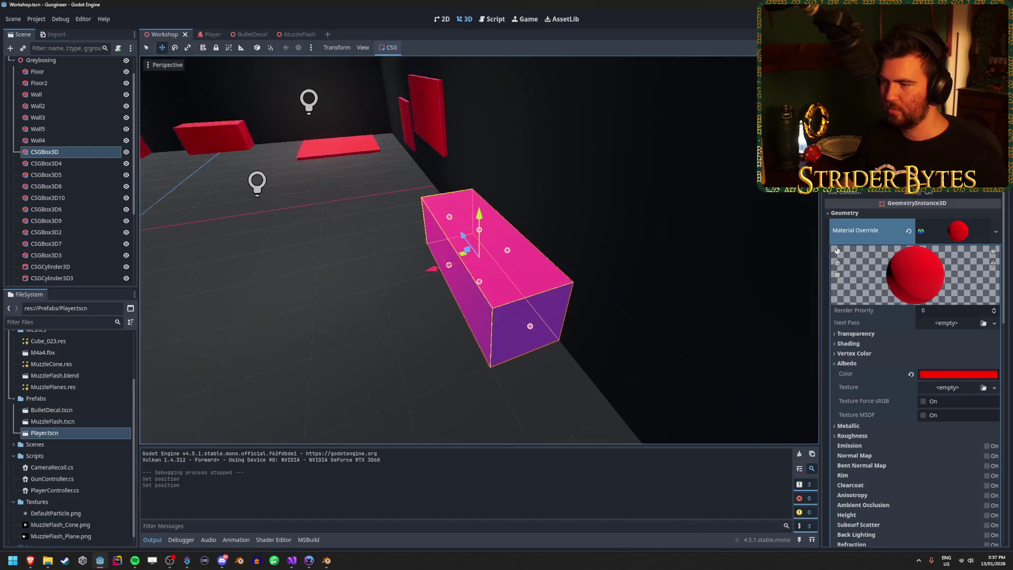
{"action": "key", "text": "ctrl+d"}
{"action": "left_click_drag", "start_coordinate": [486, 219], "coordinate": [476, 169]}
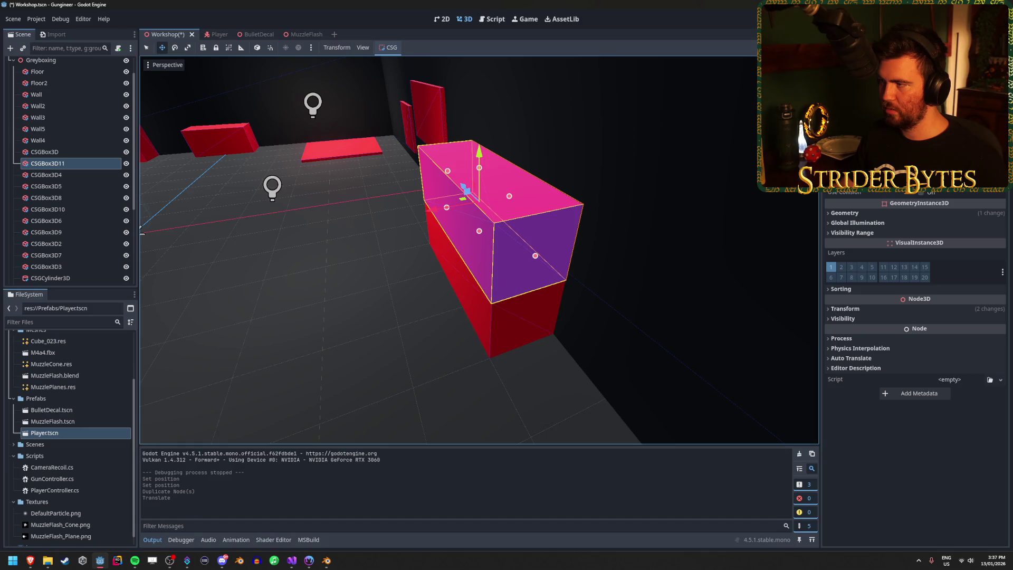
{"action": "left_click_drag", "start_coordinate": [509, 196], "coordinate": [481, 201]}
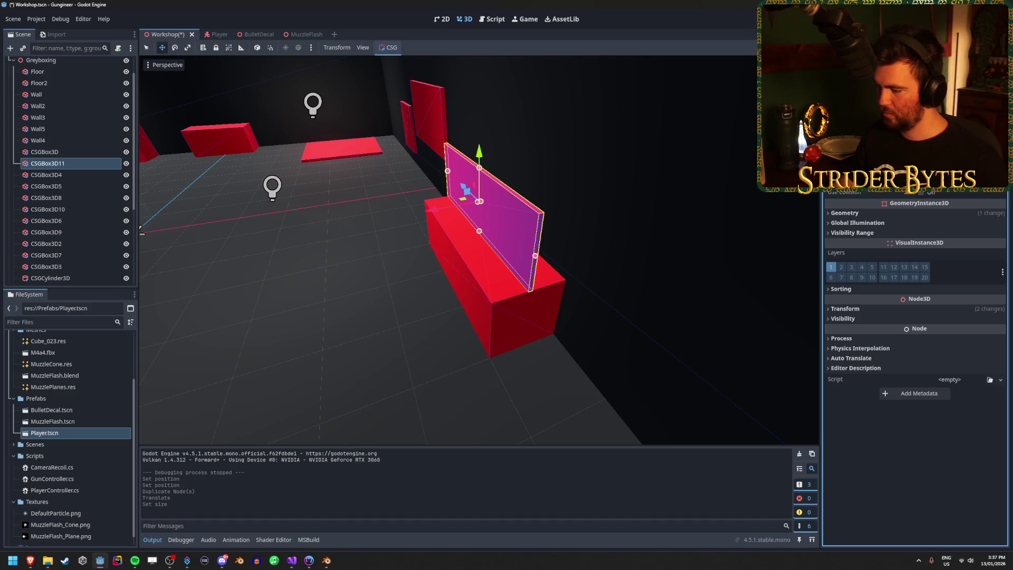
{"action": "left_click_drag", "start_coordinate": [479, 201], "coordinate": [482, 201]}
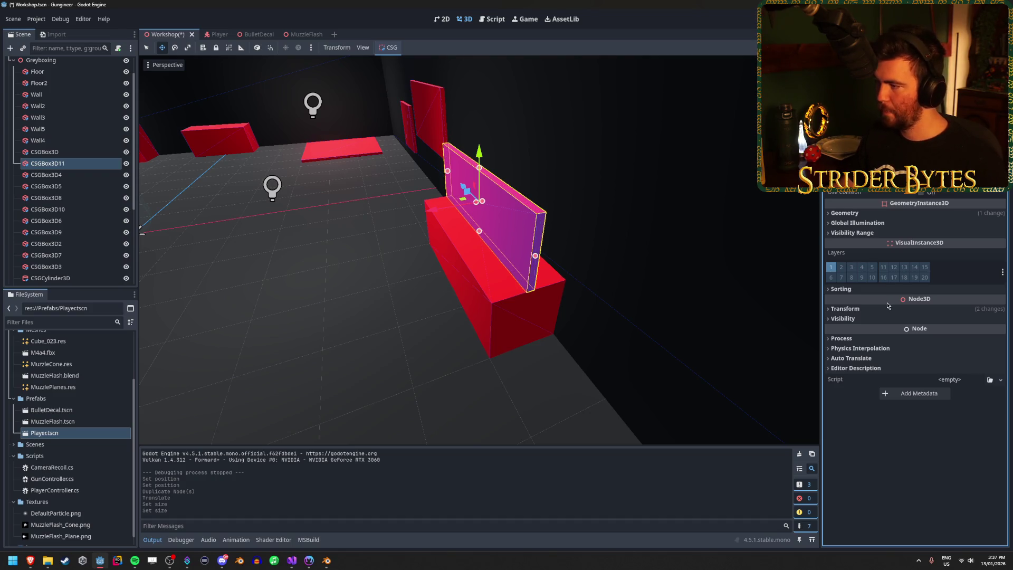
Step: Place the thin wall at X -6.95 along the box's back edge as a backrest
{"action": "left_click", "coordinate": [864, 309]}
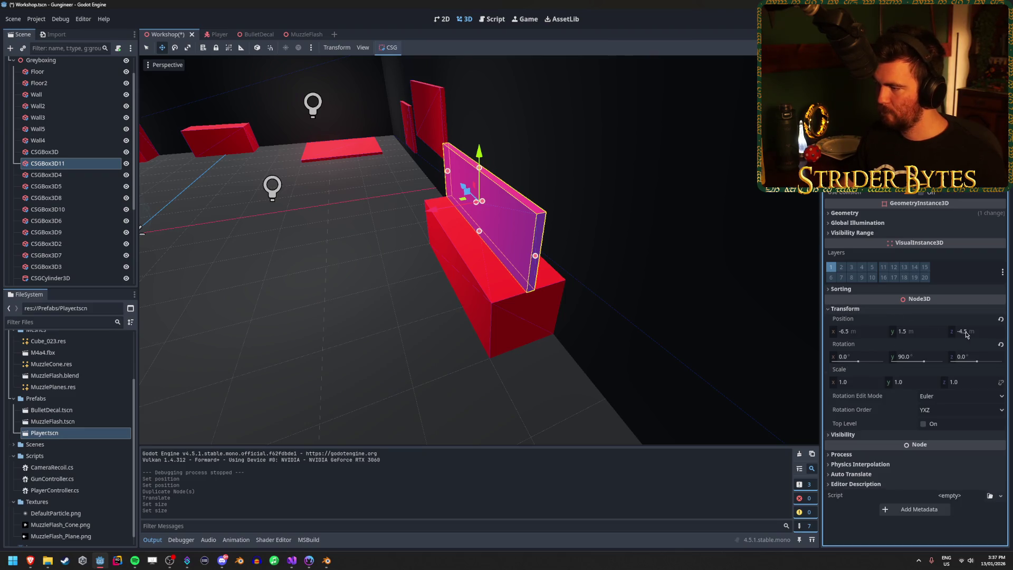
{"action": "left_click_drag", "start_coordinate": [966, 334], "coordinate": [971, 335]}
{"action": "key", "text": "ctrl+z"}
{"action": "left_click_drag", "start_coordinate": [865, 335], "coordinate": [839, 335]}
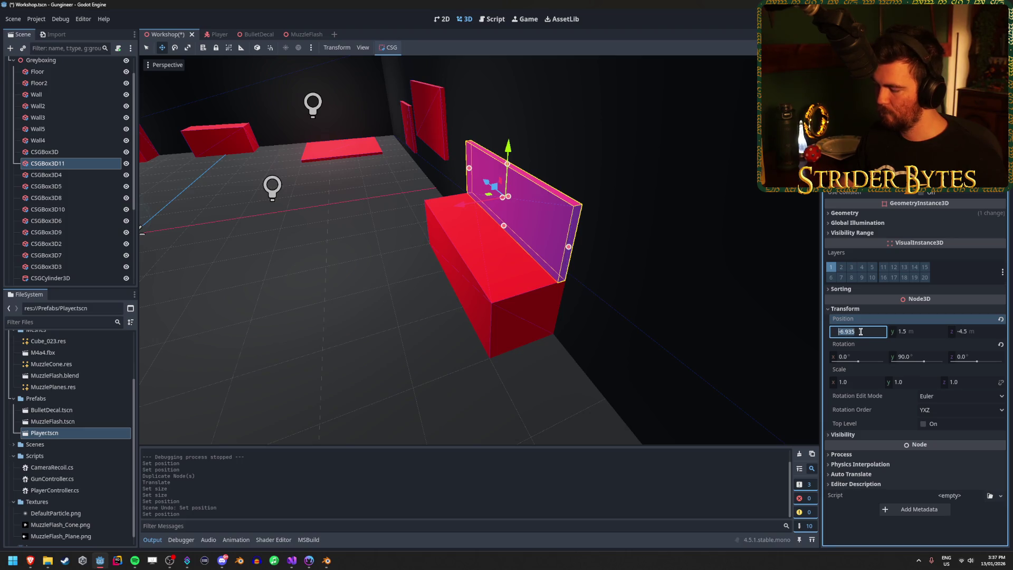
{"action": "key", "text": "Return"}
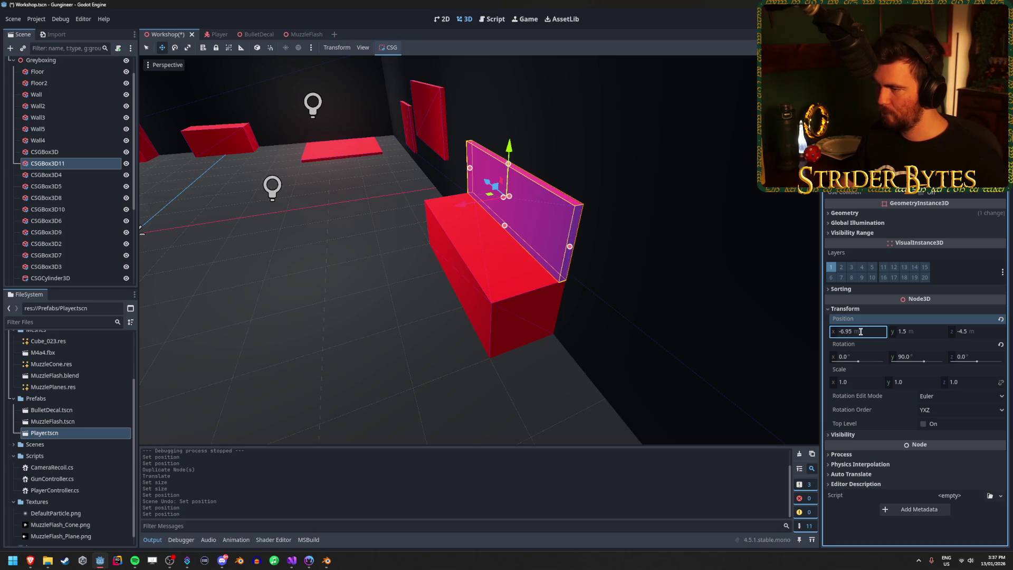
{"action": "key", "text": "s"}
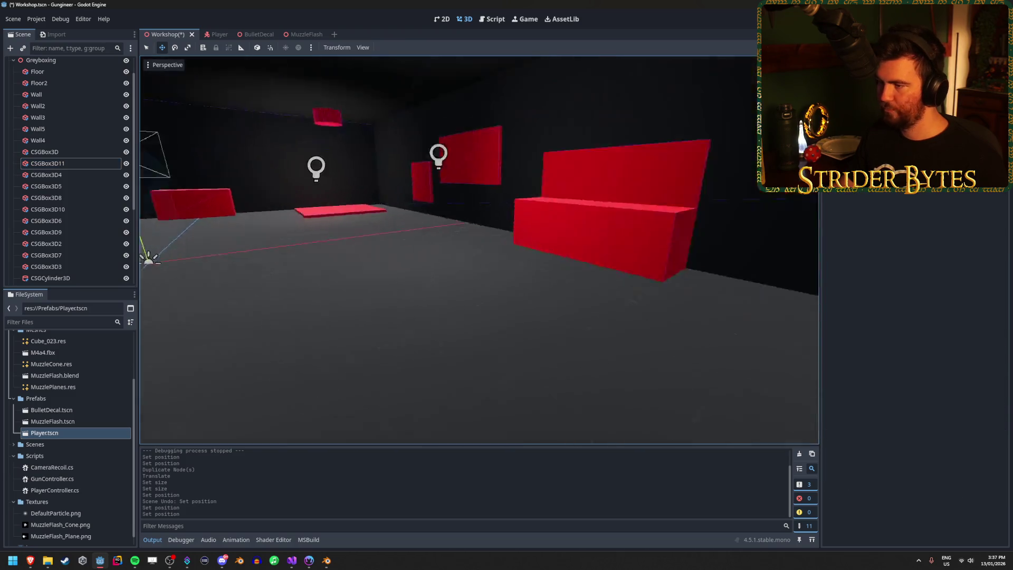
{"action": "key", "text": "w"}
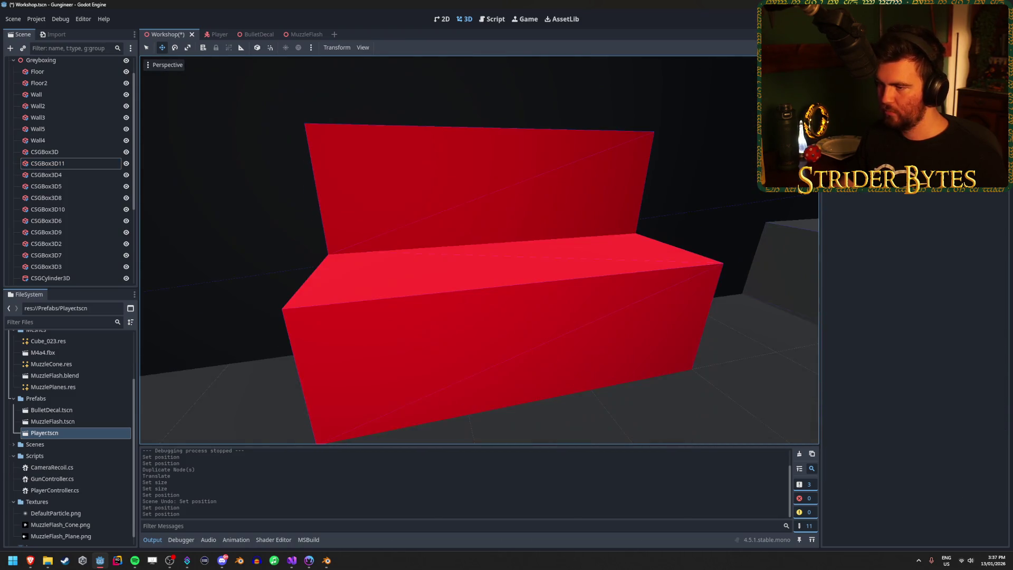
{"action": "key", "text": "s"}
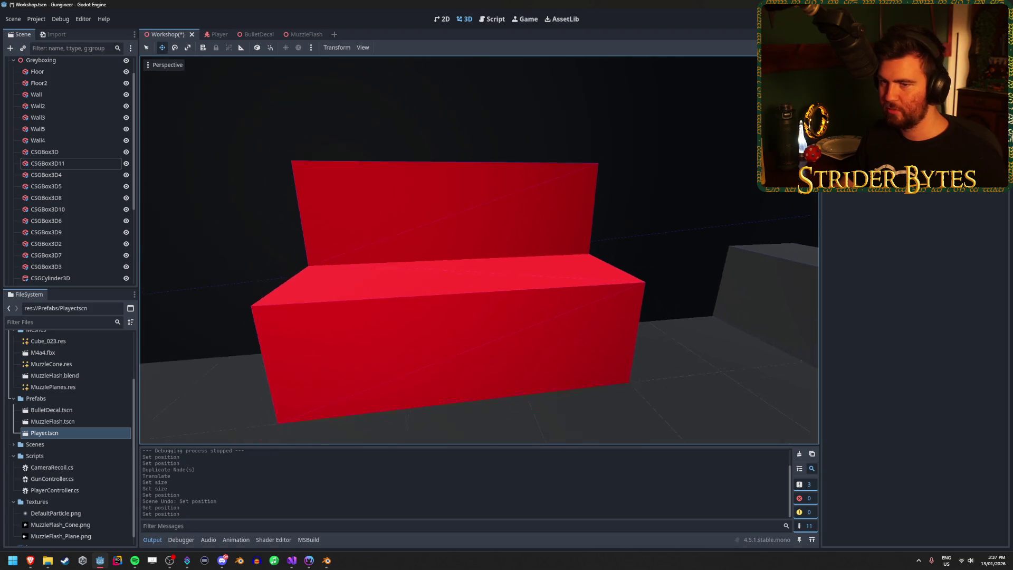
{"action": "scroll", "coordinate": [77, 170], "scroll_direction": "up", "scroll_amount": 1}
{"action": "left_click", "coordinate": [37, 86]}
Step: Drag the Cube_023 rifle mesh into the room and rest it sideways on the red block
{"action": "left_click", "coordinate": [13, 87]}
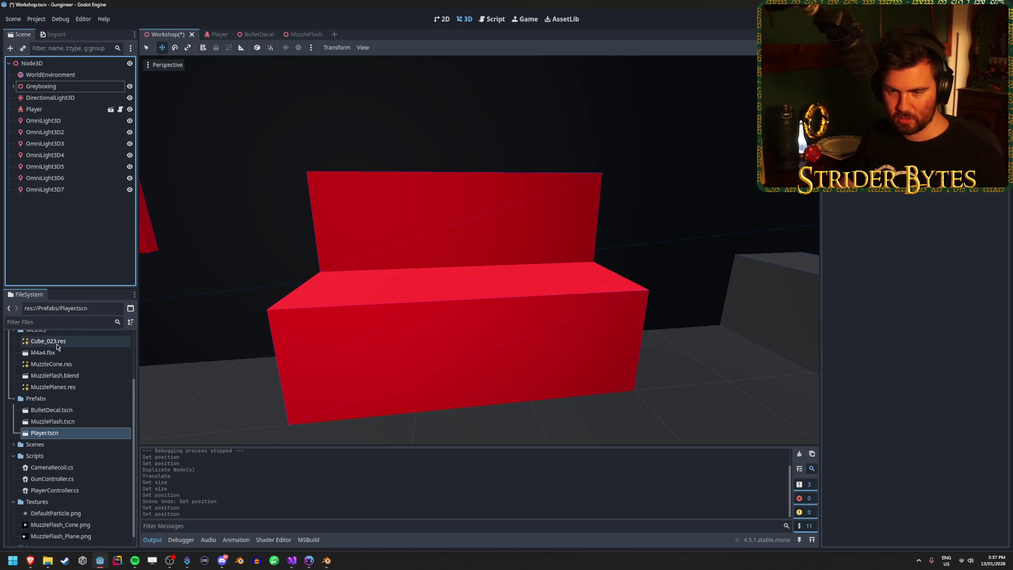
{"action": "left_click_drag", "start_coordinate": [56, 344], "coordinate": [404, 289]}
{"action": "mouse_move", "coordinate": [495, 349]}
{"action": "left_mouse_down"}
{"action": "mouse_move", "coordinate": [482, 338]}
{"action": "mouse_move", "coordinate": [487, 189]}
{"action": "mouse_move", "coordinate": [568, 266]}
{"action": "left_mouse_up"}
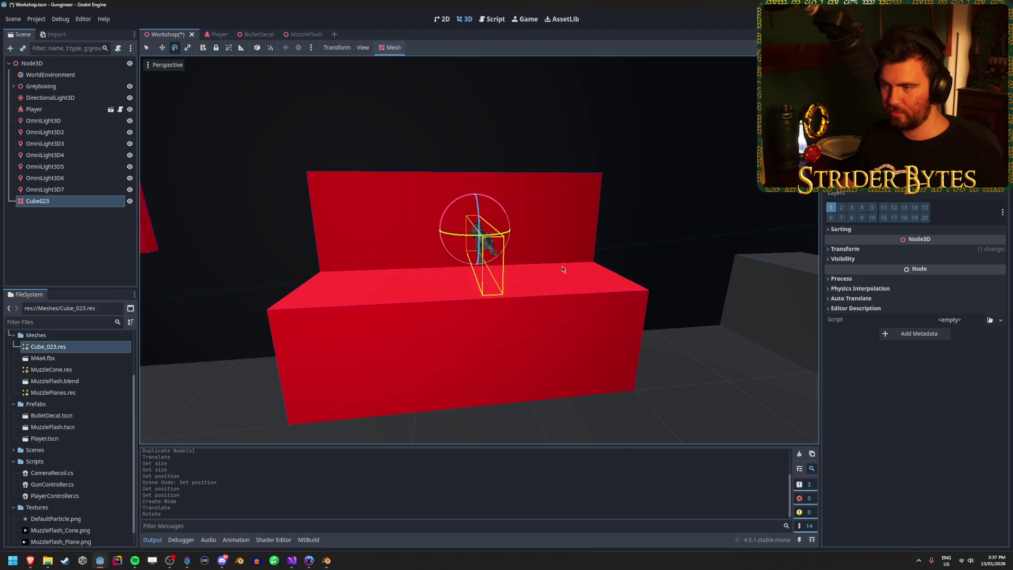
{"action": "left_click_drag", "start_coordinate": [436, 240], "coordinate": [471, 242]}
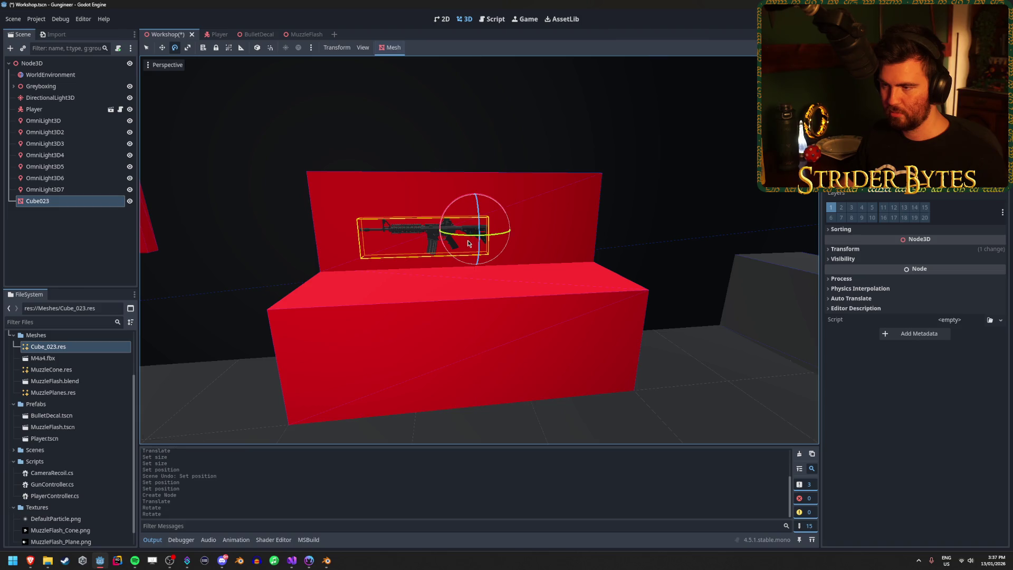
{"action": "key", "text": "w"}
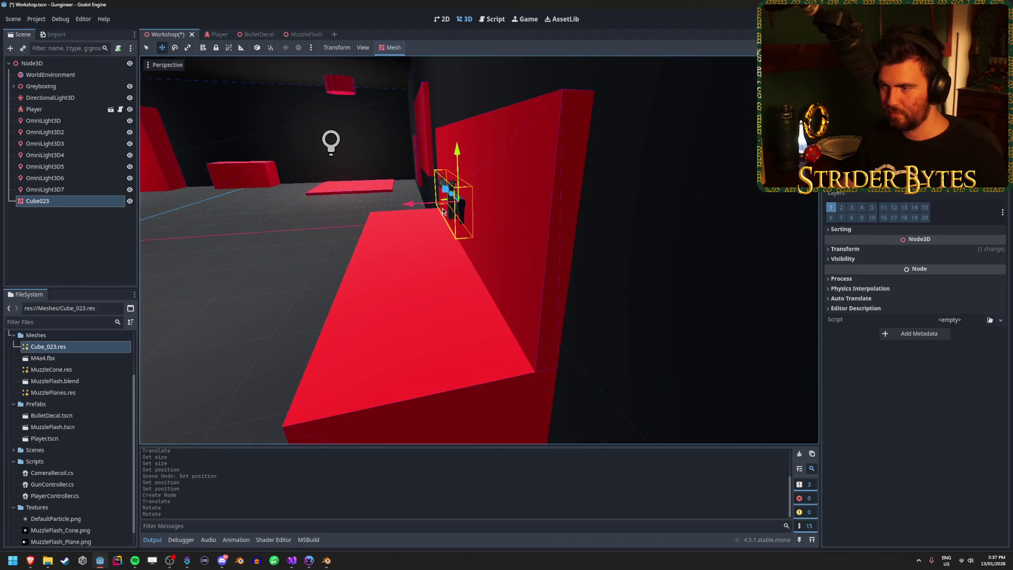
{"action": "scroll", "coordinate": [443, 211], "scroll_direction": "up", "scroll_amount": 3}
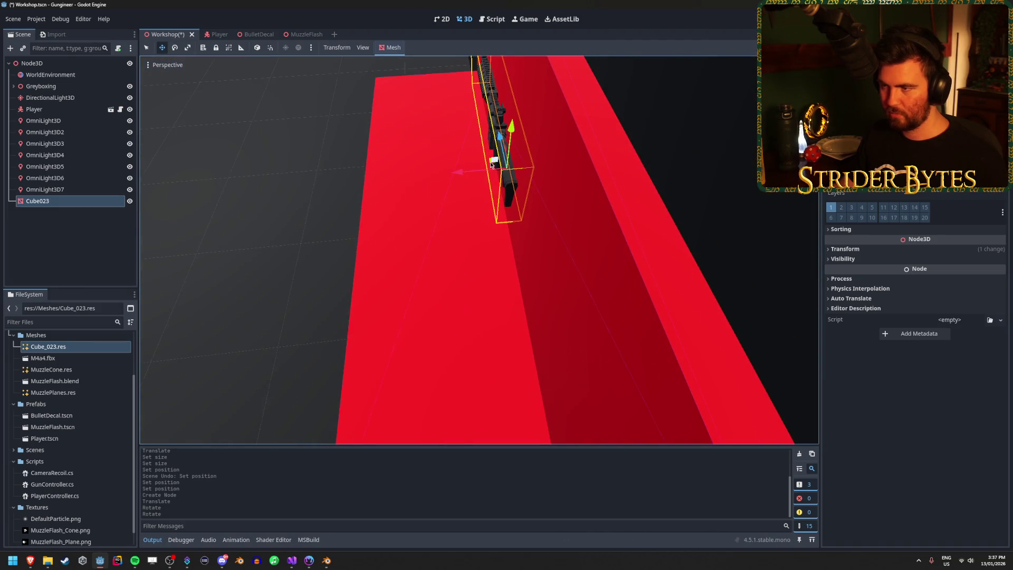
{"action": "left_click_drag", "start_coordinate": [490, 165], "coordinate": [429, 175]}
{"action": "mouse_move", "coordinate": [491, 179]}
{"action": "left_mouse_down"}
{"action": "mouse_move", "coordinate": [532, 208]}
{"action": "mouse_move", "coordinate": [427, 221]}
{"action": "mouse_move", "coordinate": [469, 224]}
{"action": "mouse_move", "coordinate": [428, 221]}
{"action": "mouse_move", "coordinate": [466, 215]}
{"action": "mouse_move", "coordinate": [471, 194]}
{"action": "left_mouse_up"}
Step: Save and run the game, walking up to the rifle on the red box and backing away
{"action": "key", "text": "F5"}
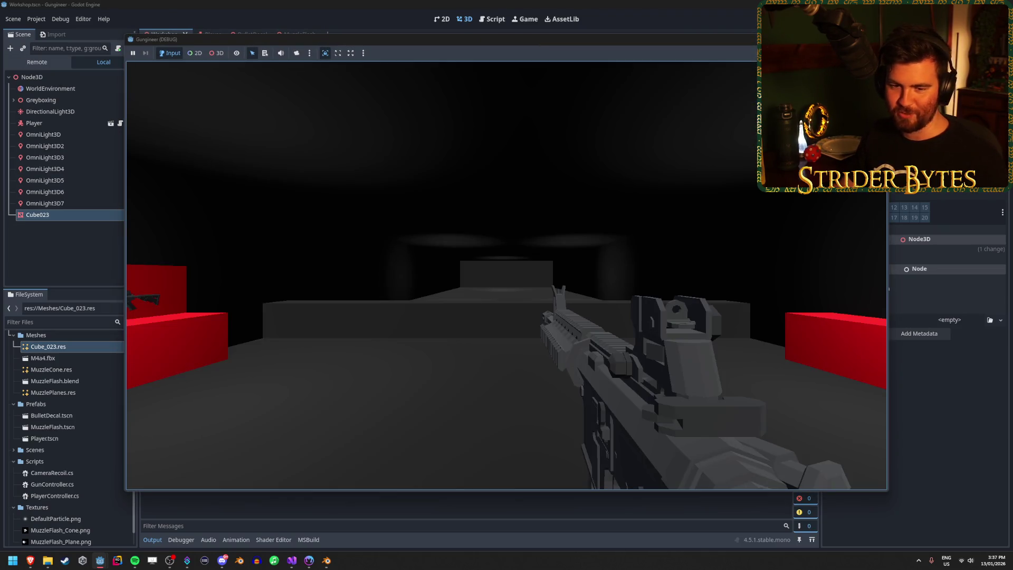
{"action": "key", "text": "w"}
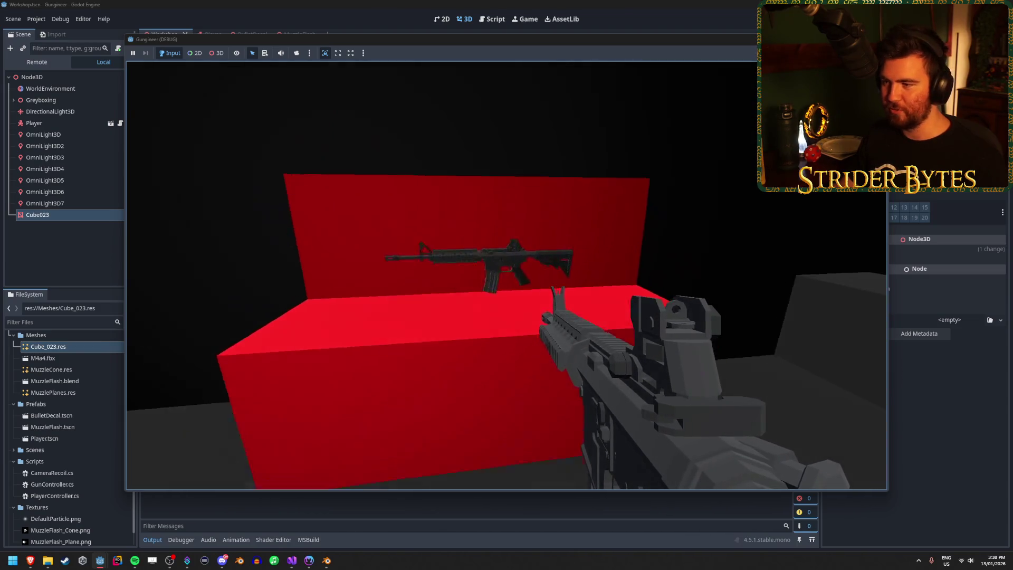
{"action": "key", "text": "s"}
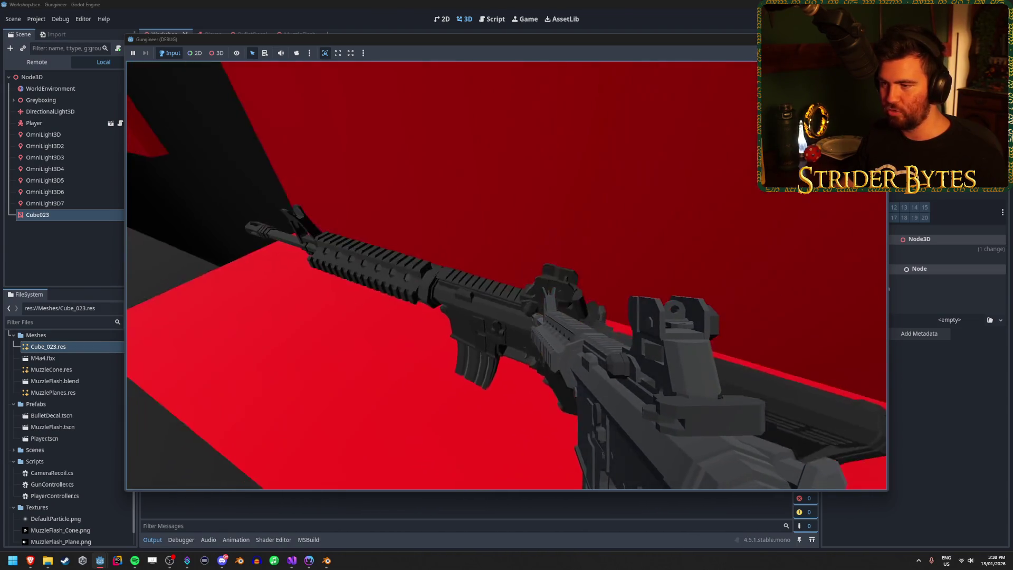
{"action": "key", "text": "s"}
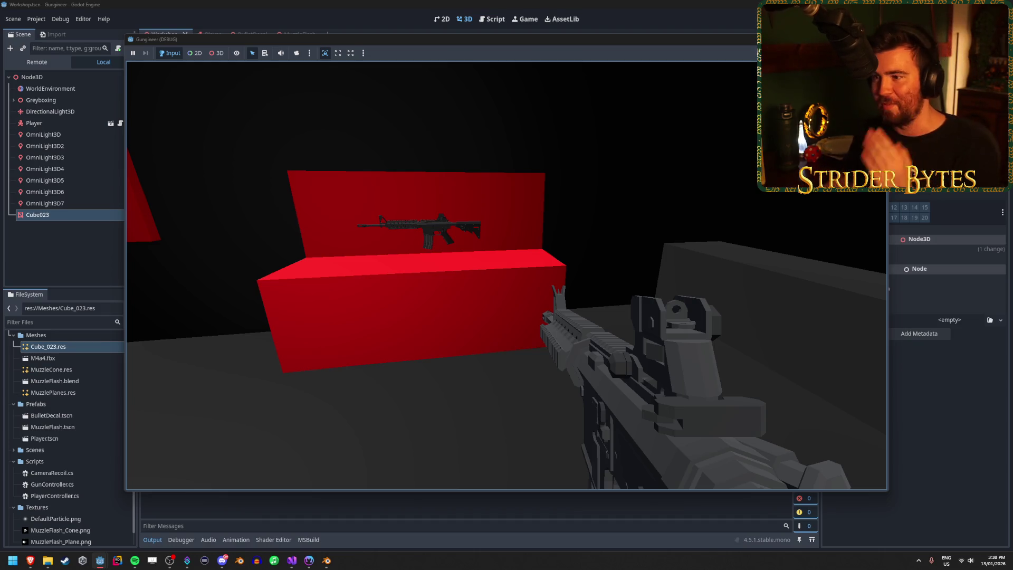
{"action": "key", "text": "w"}
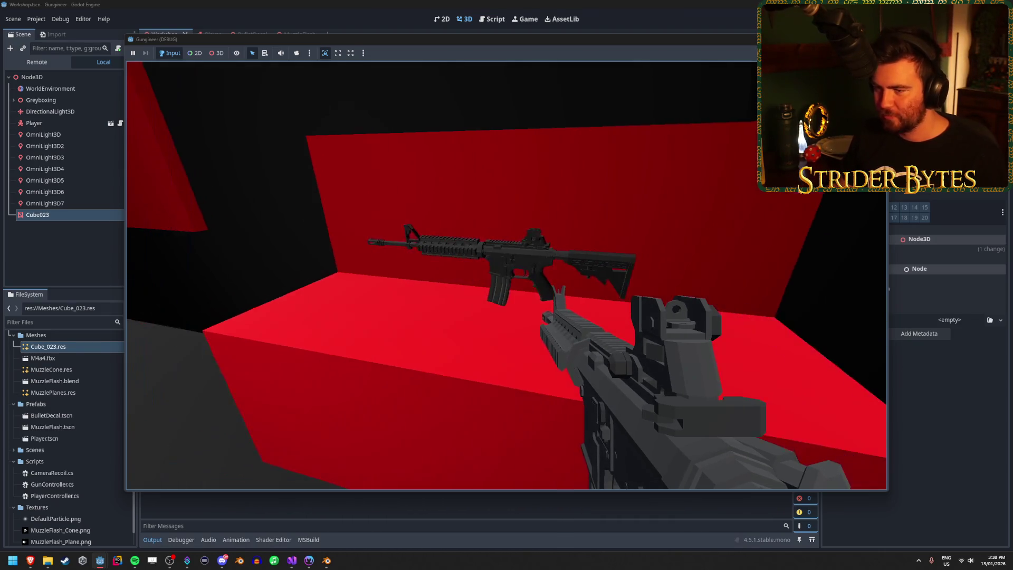
{"action": "key", "text": "a"}
{"action": "key", "text": "s"}
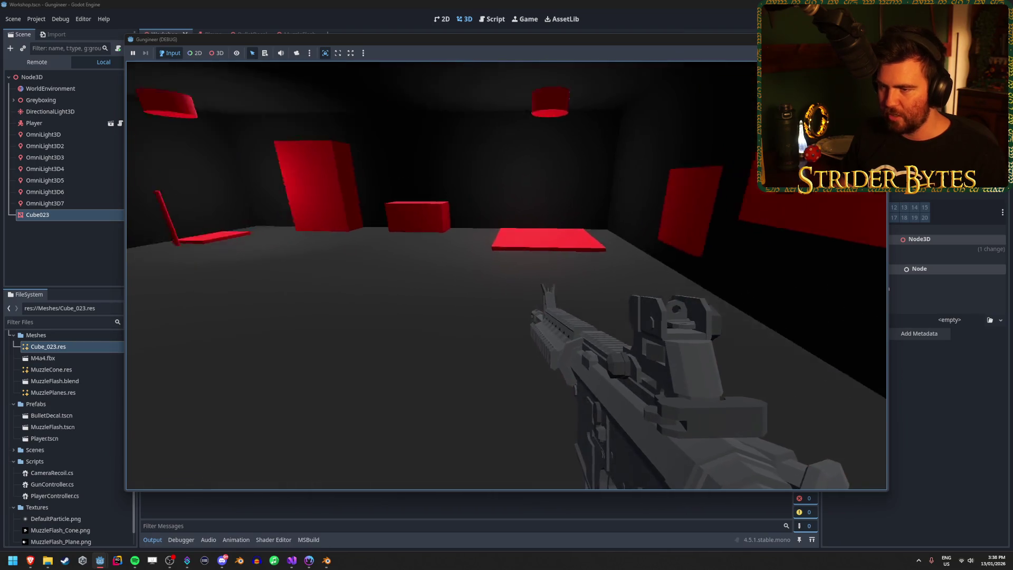
Step: Walk around the red display block, pad and pole, then stop the game with F8
{"action": "key", "text": "w"}
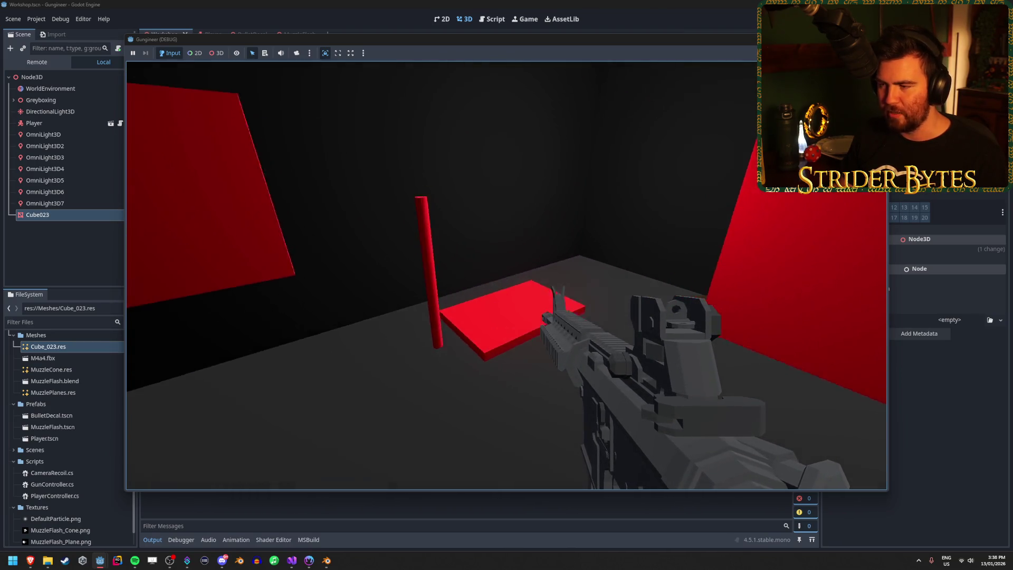
{"action": "key", "text": "s"}
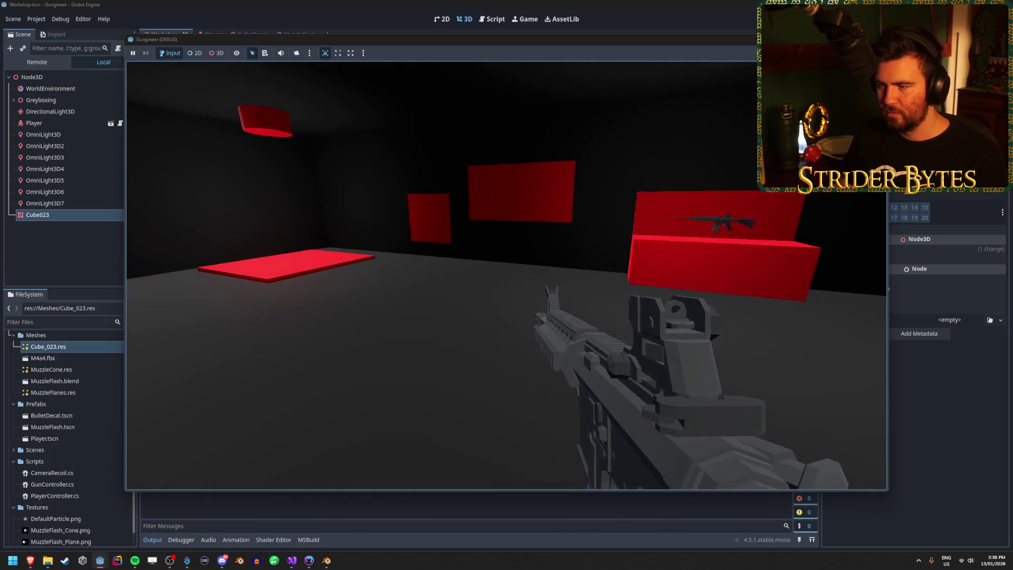
{"action": "key", "text": "s"}
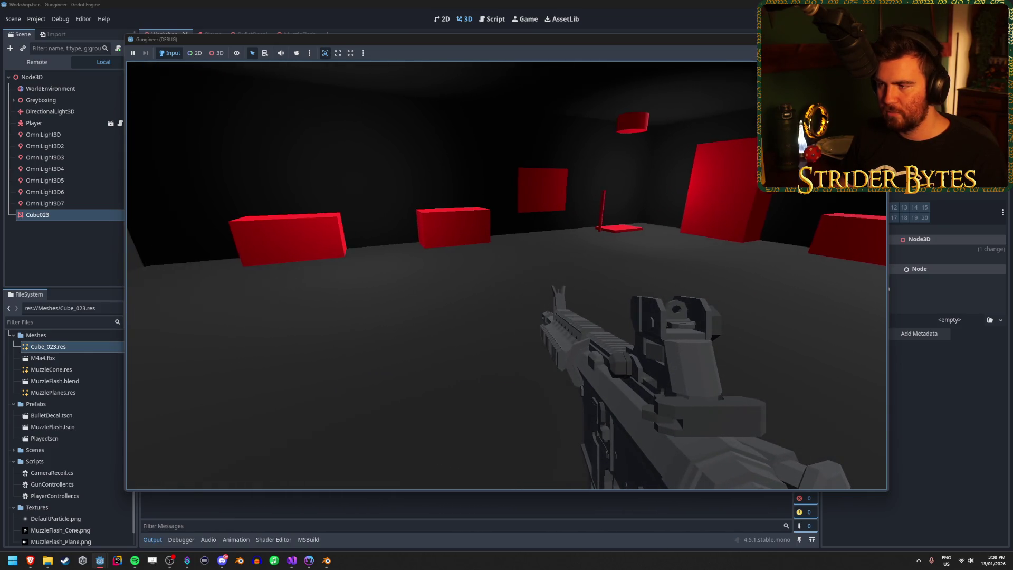
{"action": "key", "text": "w"}
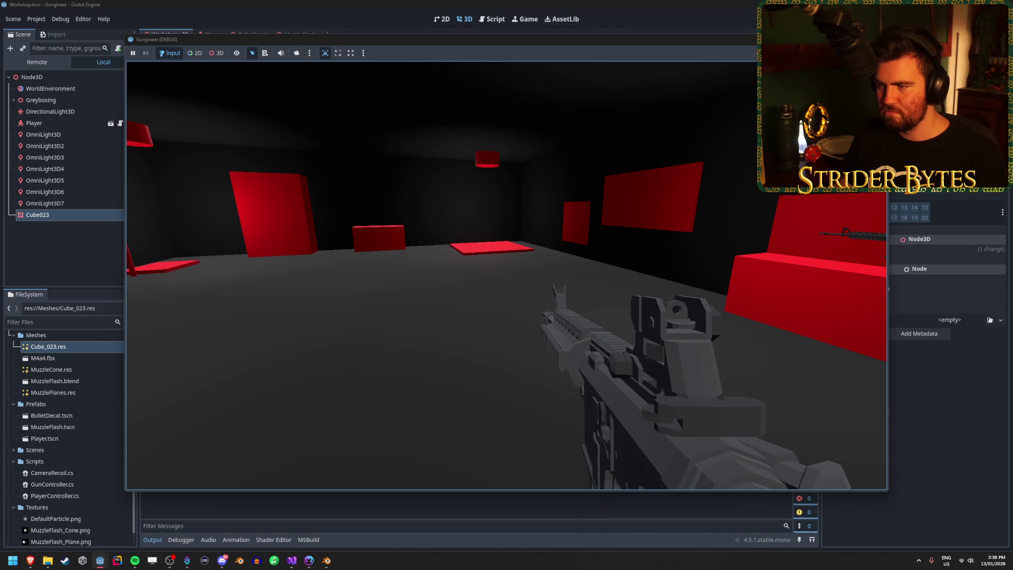
{"action": "key", "text": "w"}
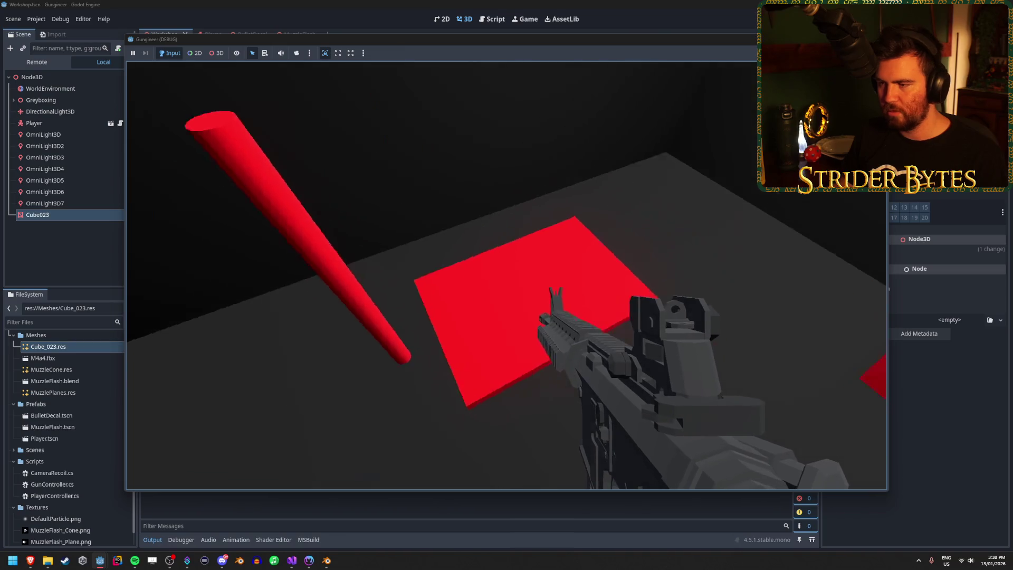
{"action": "mouse_move", "coordinate": [506, 274]}
{"action": "key", "text": "F8"}
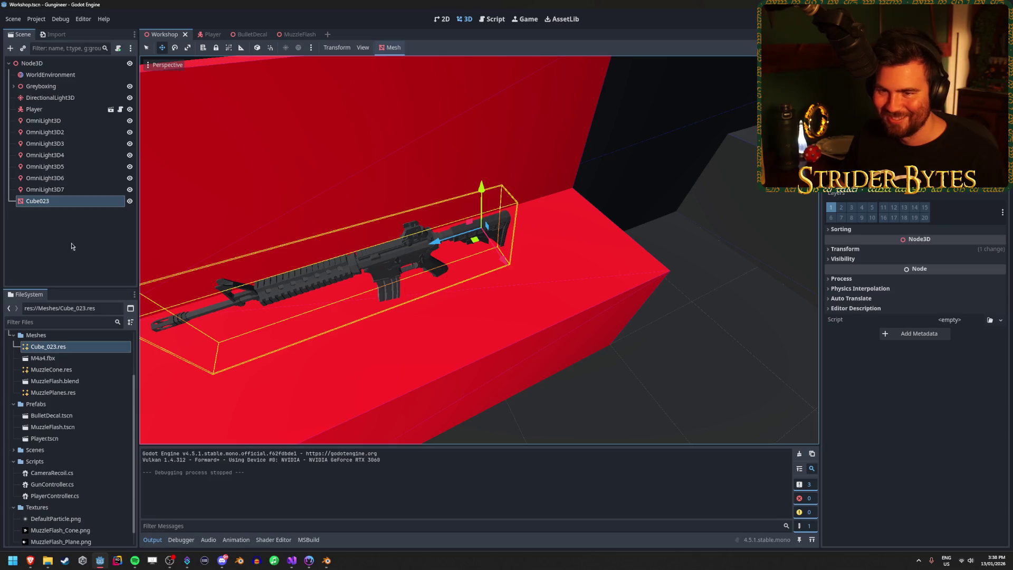
Step: Open the Player scene, select its Player root node, then return to the Workshop scene
{"action": "left_click", "coordinate": [214, 34]}
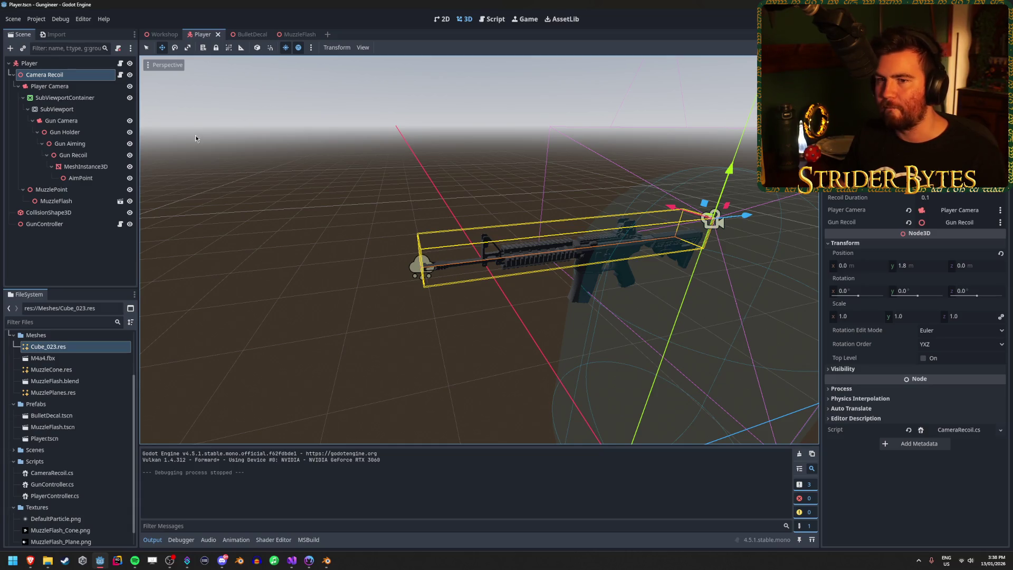
{"action": "left_click", "coordinate": [30, 64]}
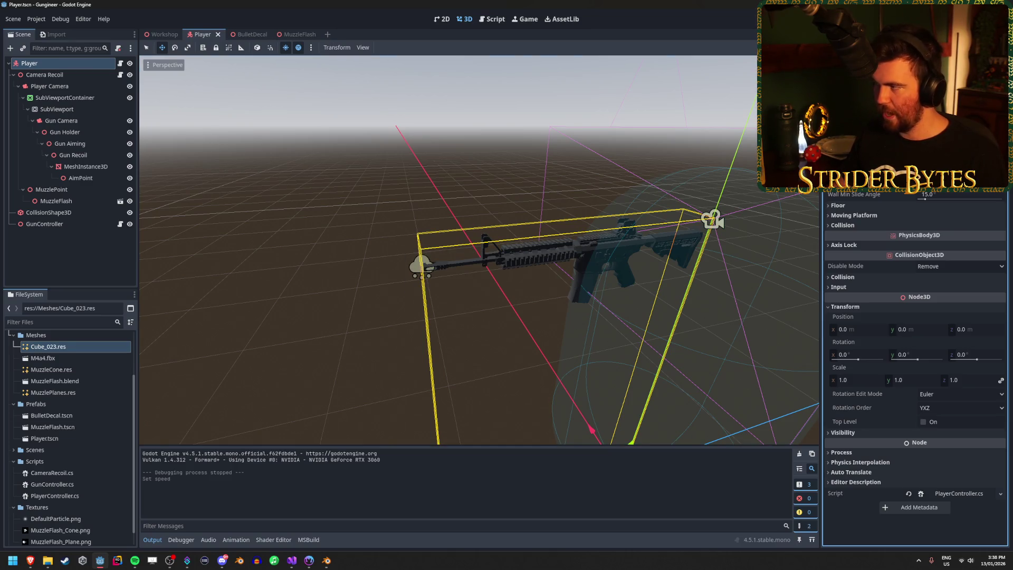
{"action": "left_click", "coordinate": [160, 34]}
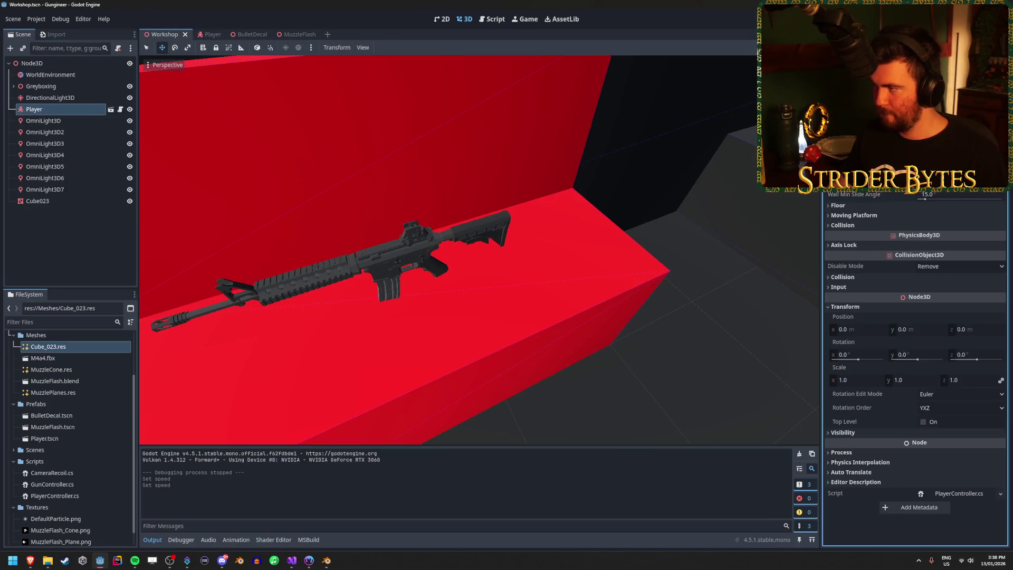
Step: Run the game, jump onto the grey ledge and walk through the red blocks to the rifle block
{"action": "key", "text": "F5"}
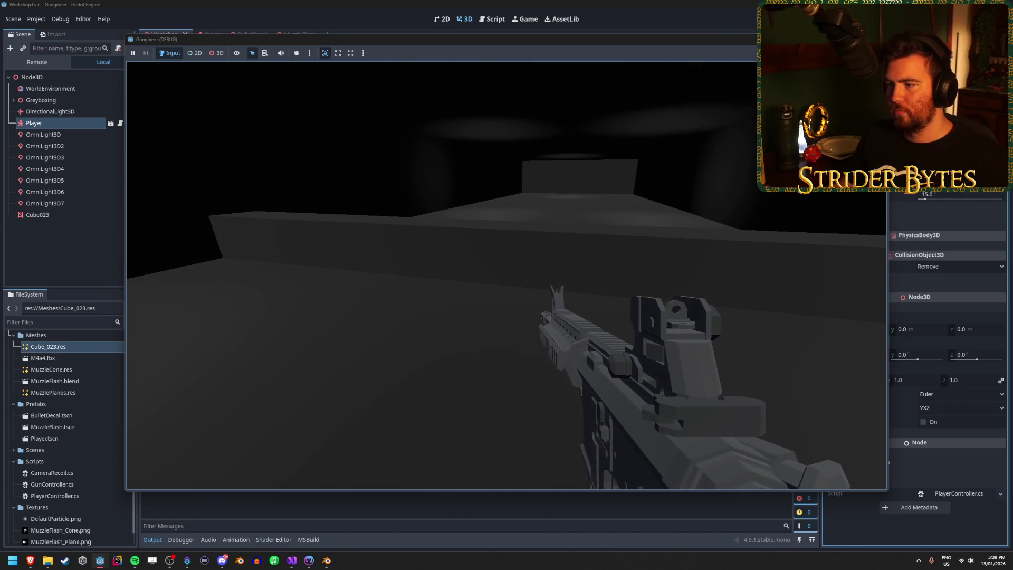
{"action": "key", "text": "w"}
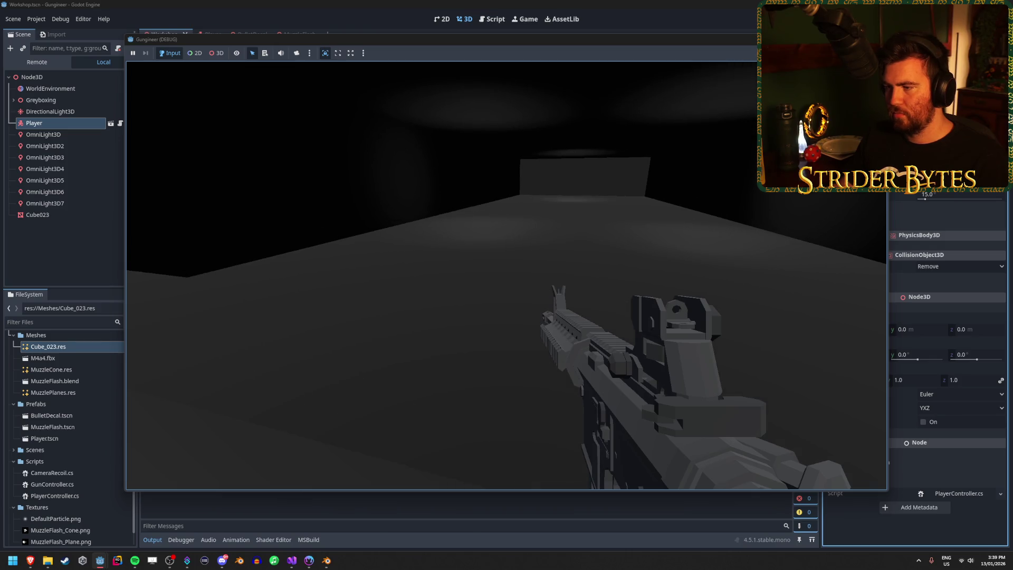
{"action": "key", "text": "space"}
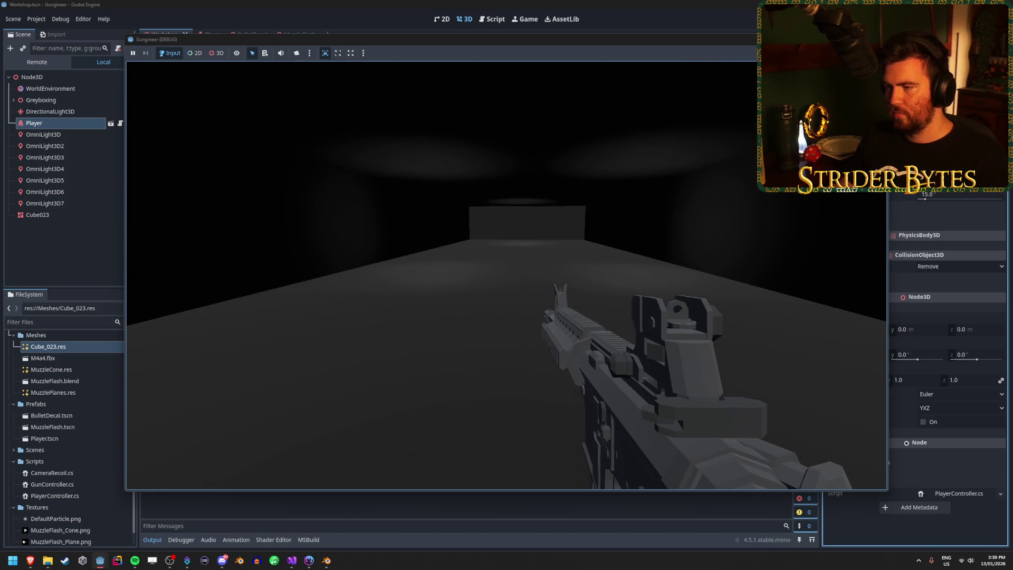
{"action": "key", "text": "w"}
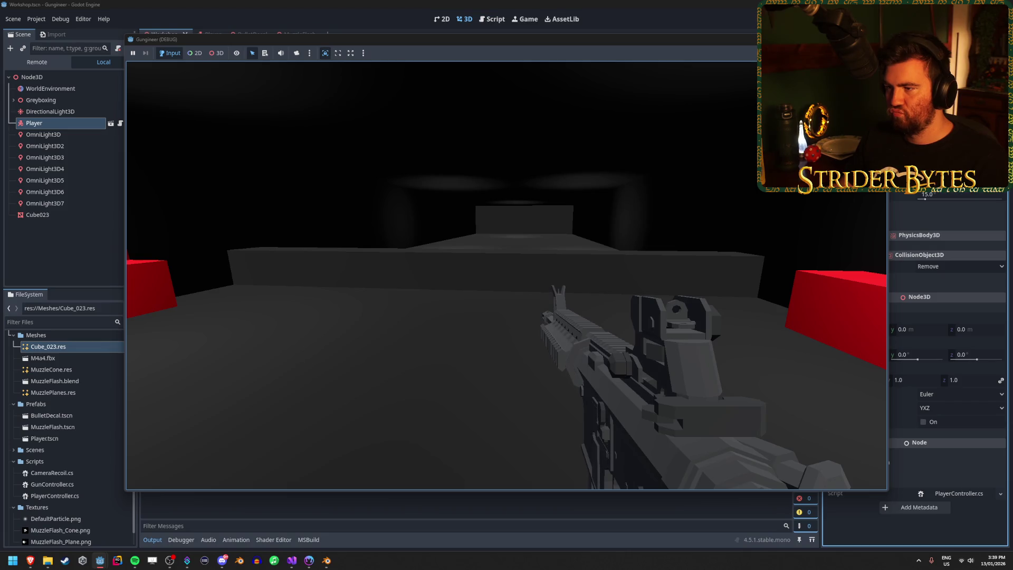
{"action": "key", "text": "w"}
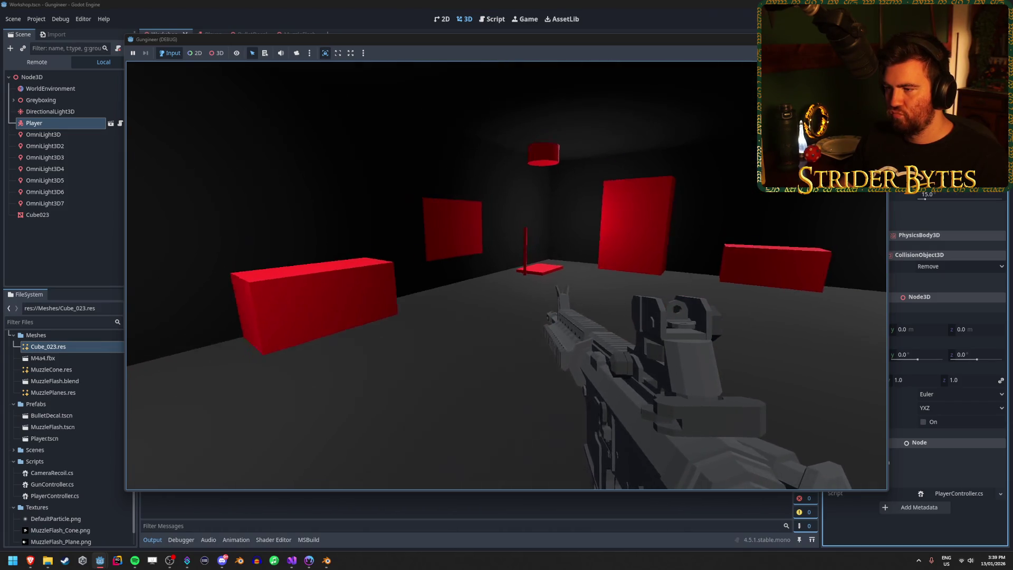
{"action": "key", "text": "w"}
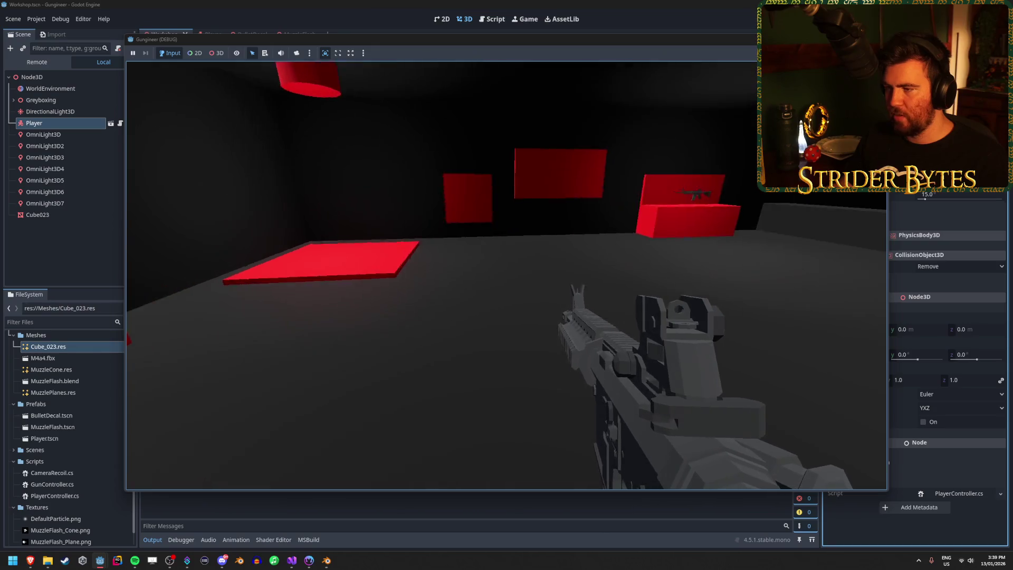
{"action": "key", "text": "w"}
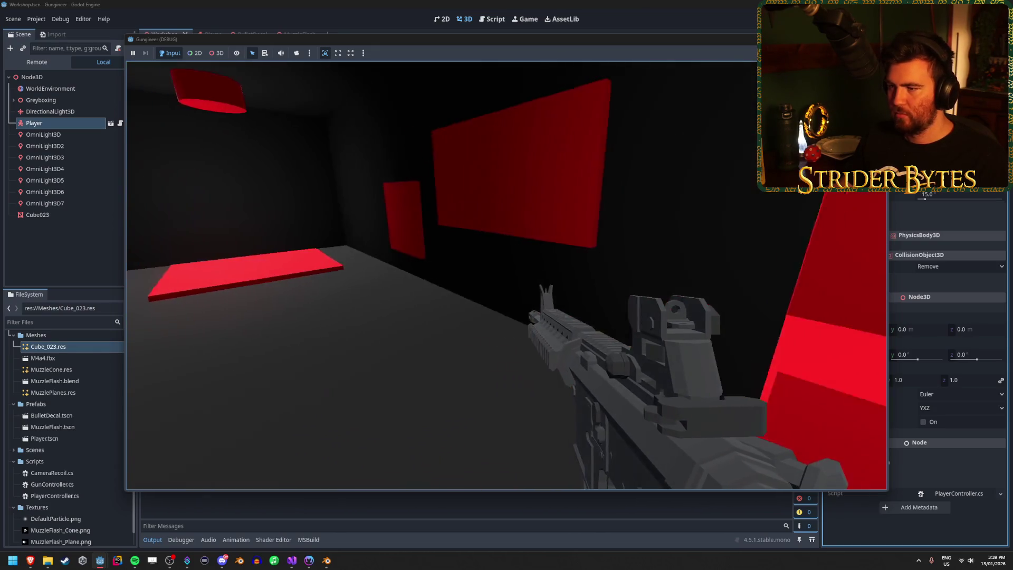
{"action": "key", "text": "w"}
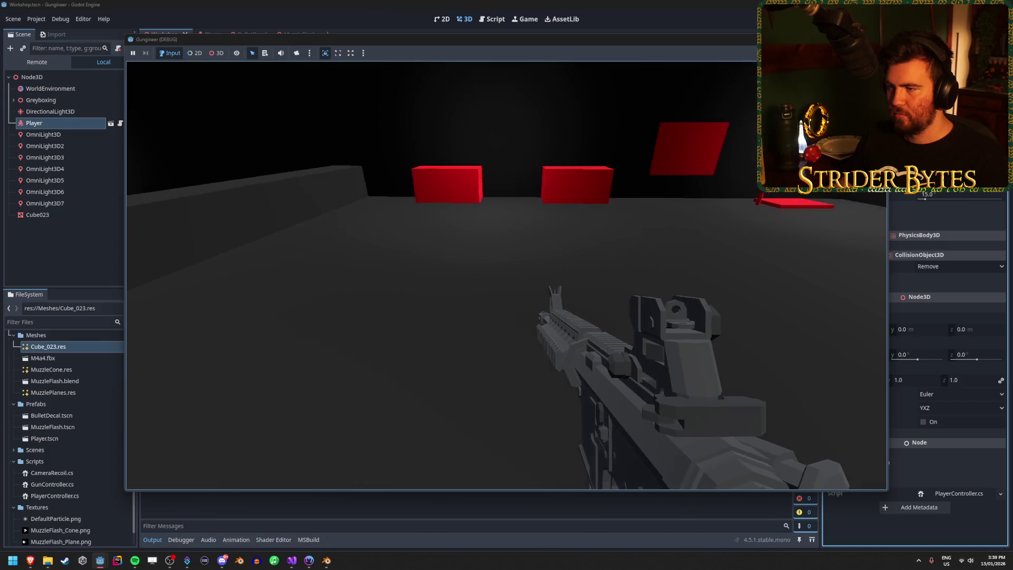
{"action": "key", "text": "w"}
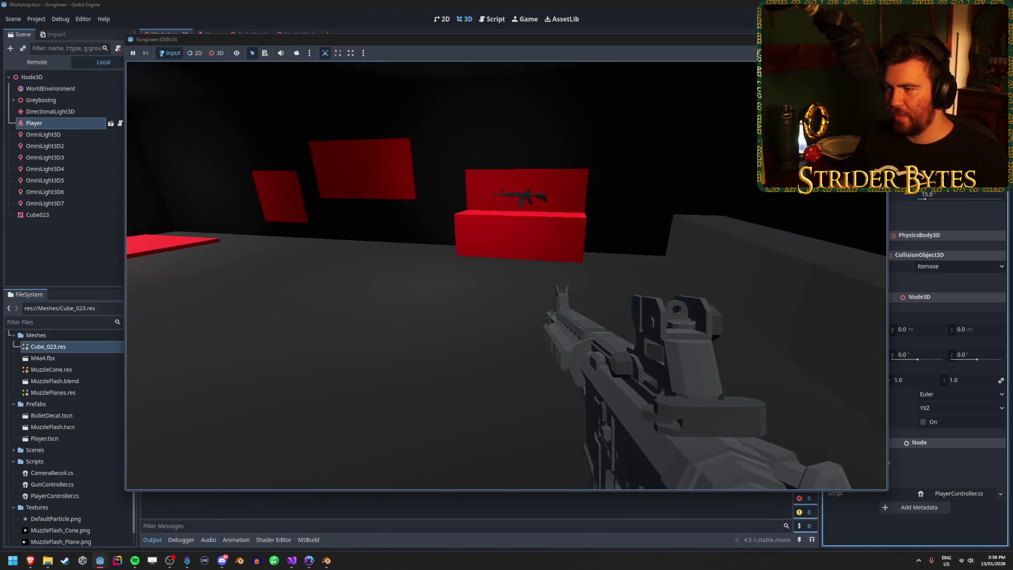
{"action": "key", "text": "w"}
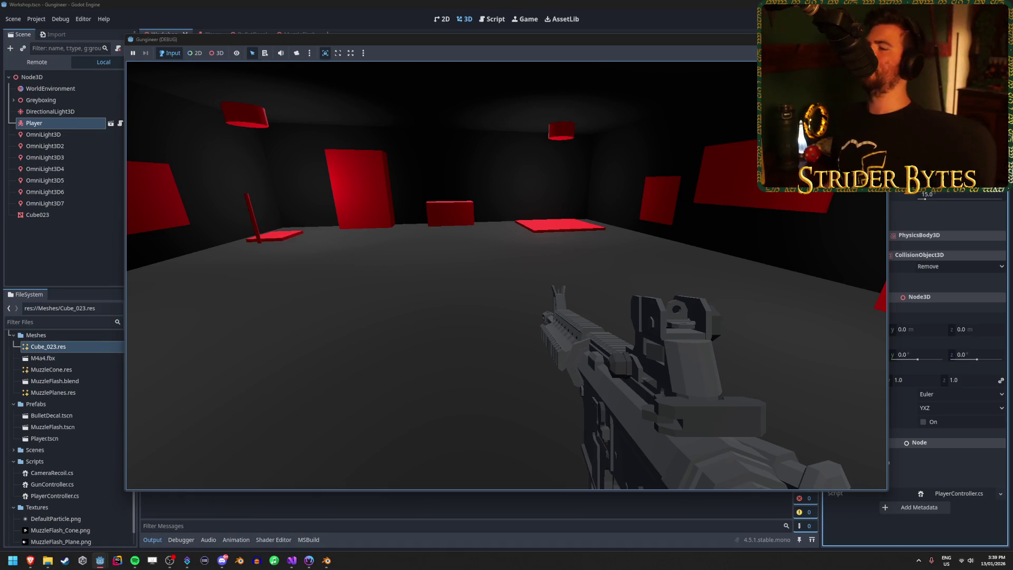
Step: Walk and strafe around the red blocks and rifle block, then fire the rifle at the wall
{"action": "key", "text": "w"}
{"action": "key", "text": "w"}
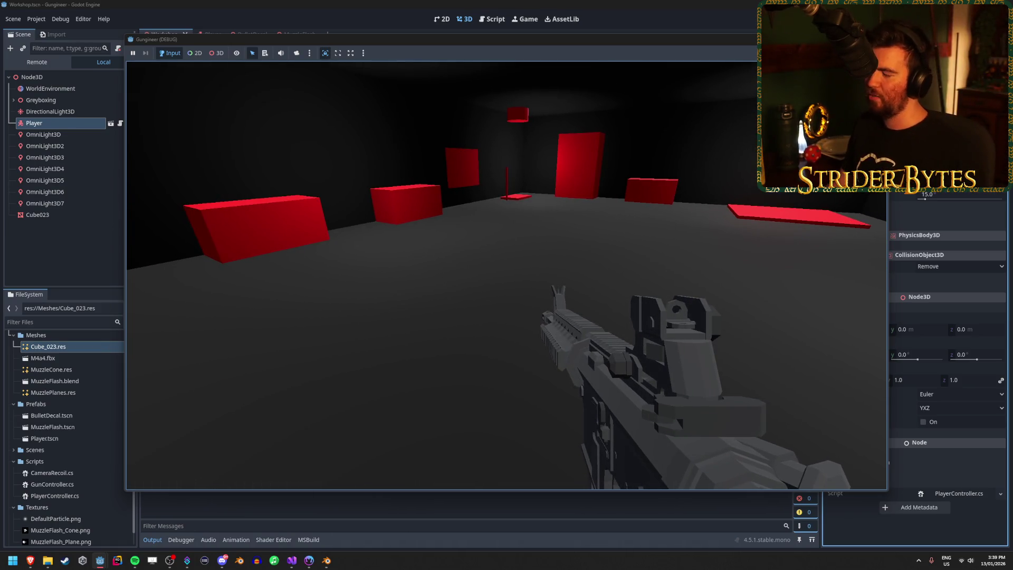
{"action": "key", "text": "w"}
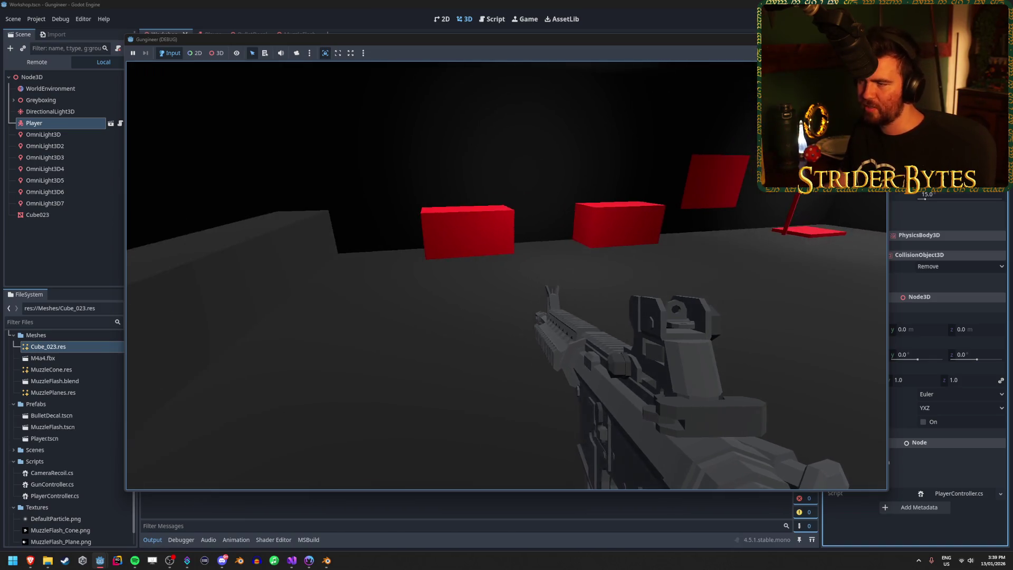
{"action": "key", "text": "w"}
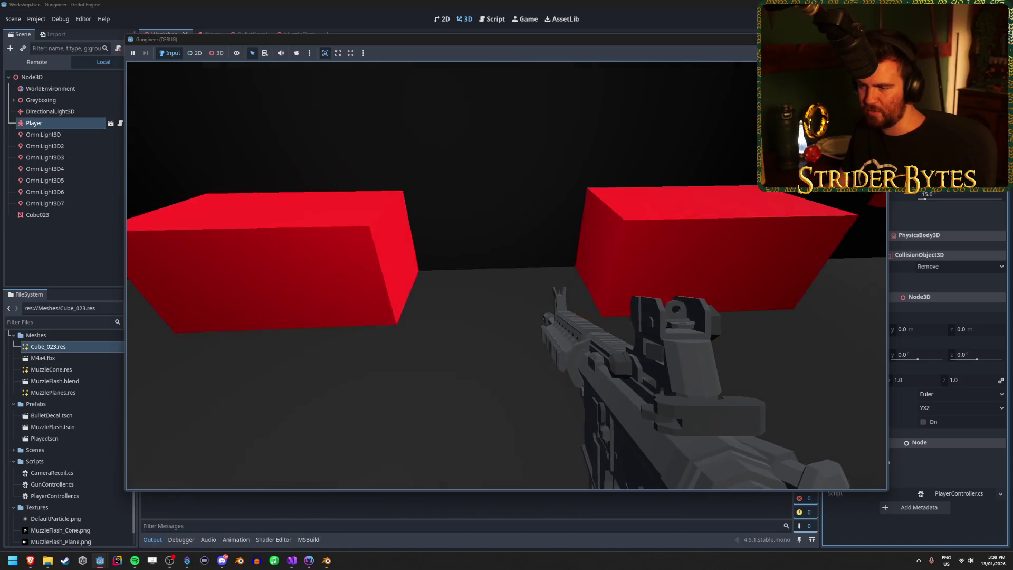
{"action": "key", "text": "d"}
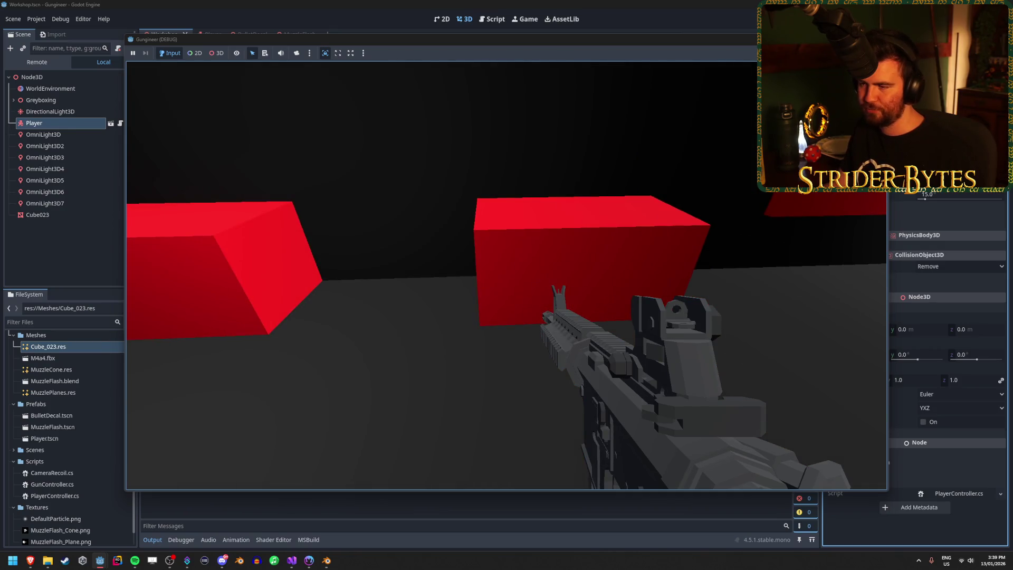
{"action": "key", "text": "s"}
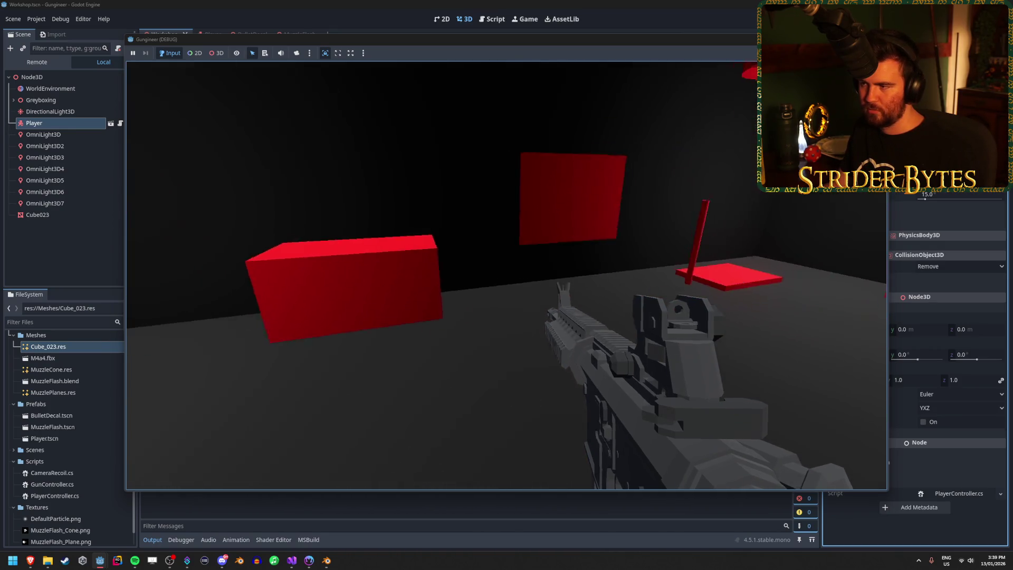
{"action": "key", "text": "s"}
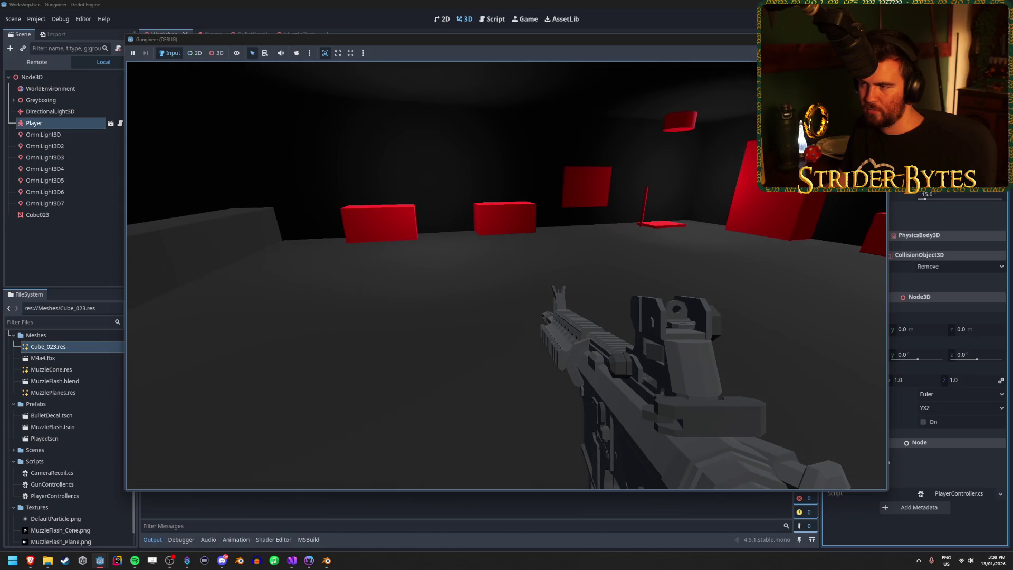
{"action": "key", "text": "w"}
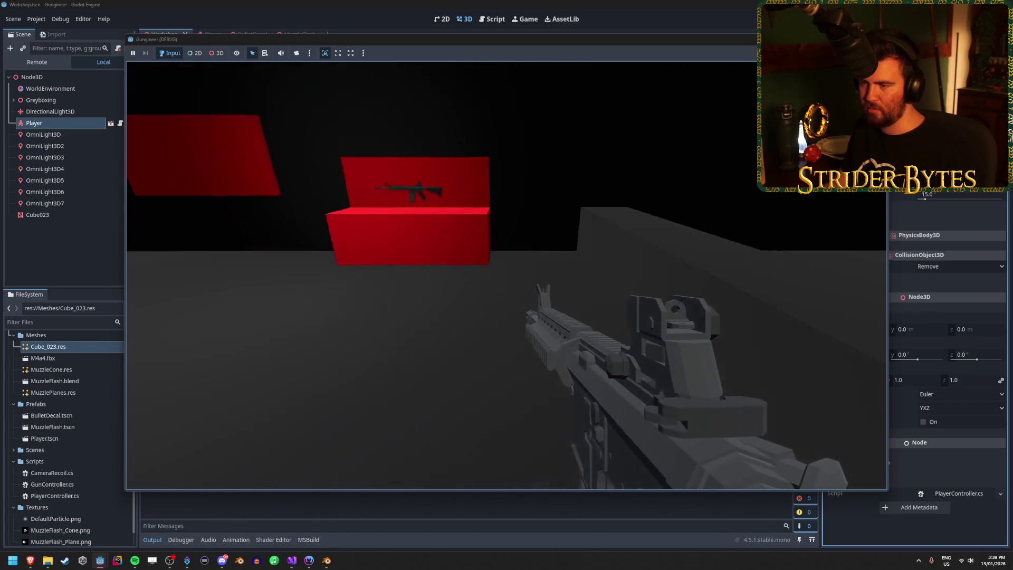
{"action": "key", "text": "s"}
{"action": "key", "text": "a"}
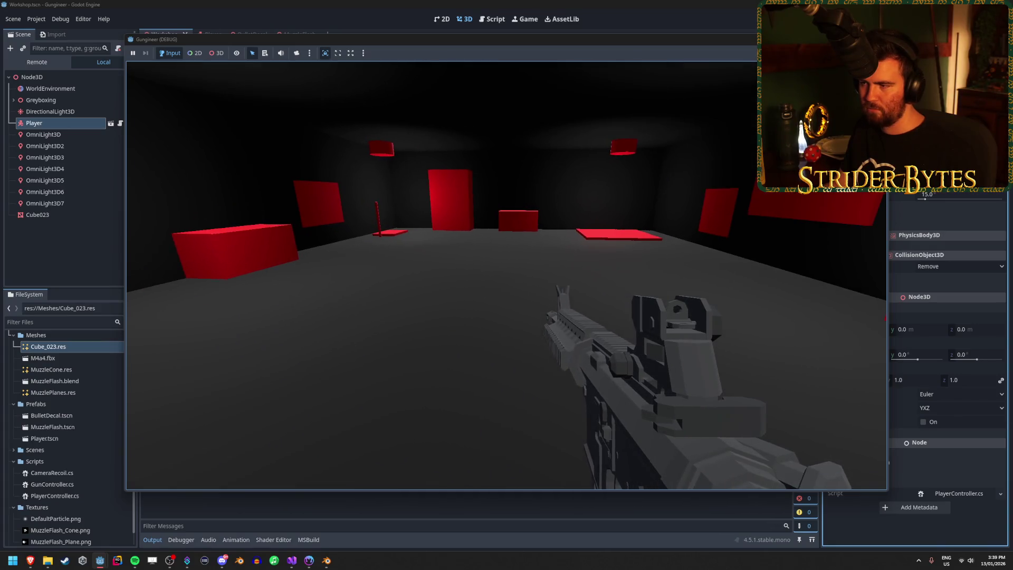
{"action": "left_click", "coordinate": [506, 275]}
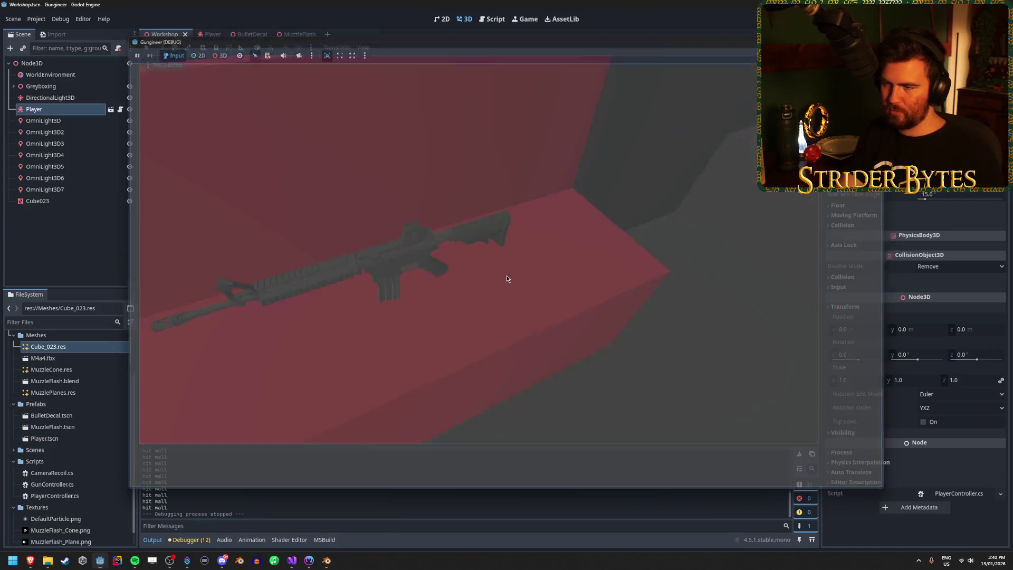
Step: Stop the game and box-select Wall3 together with the nearby red CSG boxes
{"action": "key", "text": "Escape"}
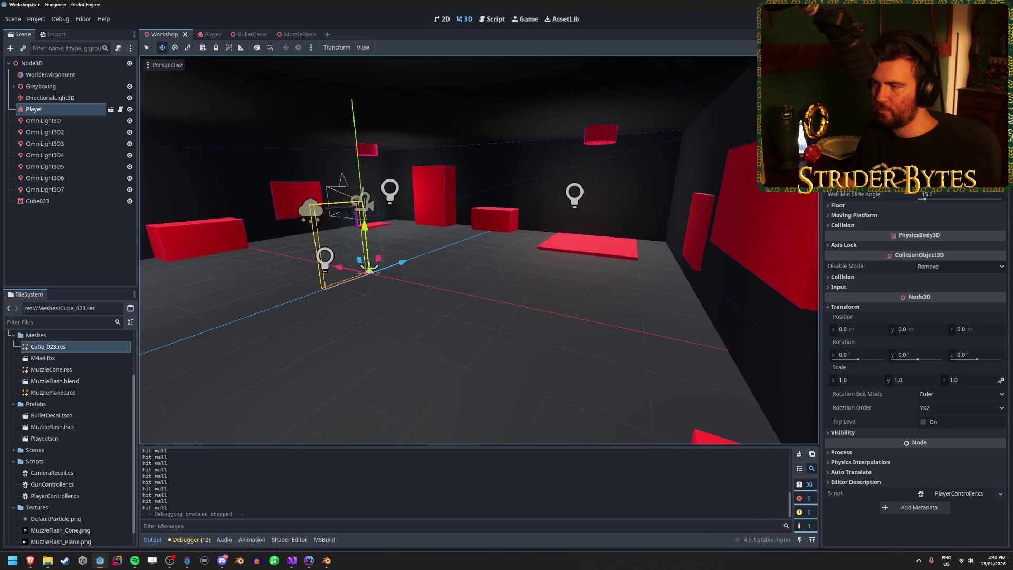
{"action": "key", "text": "f"}
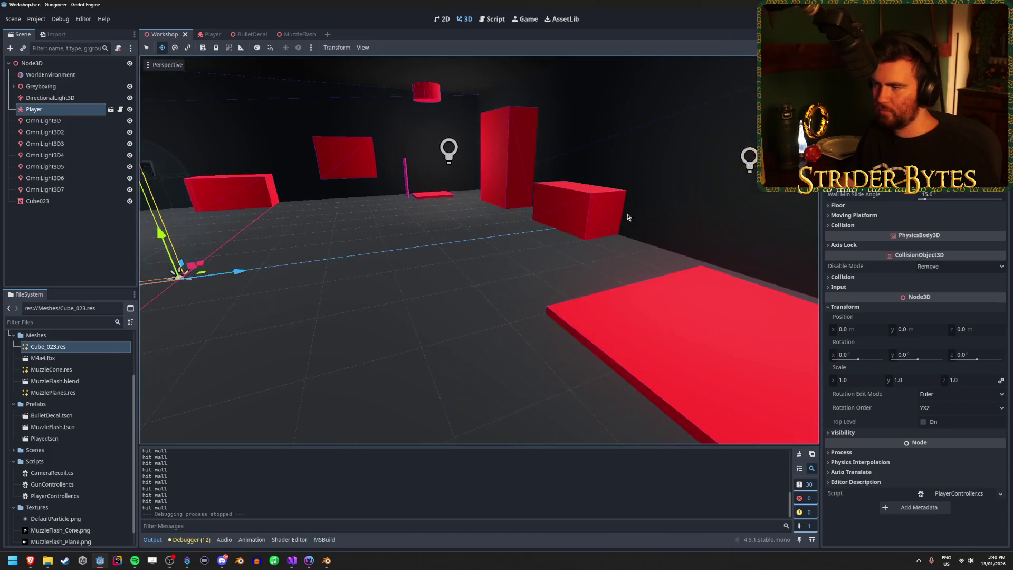
{"action": "left_click", "coordinate": [693, 185]}
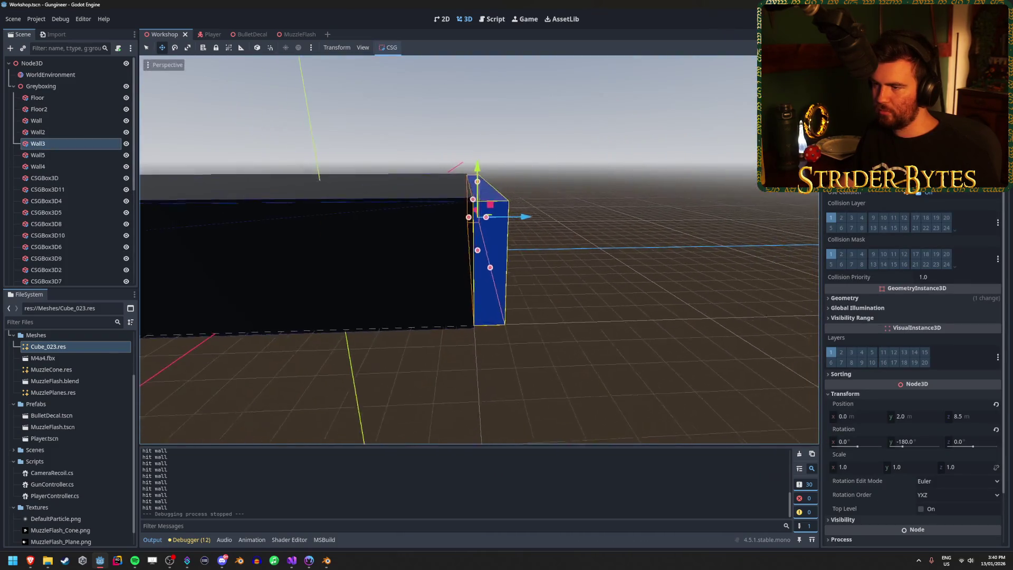
{"action": "left_click_drag", "start_coordinate": [569, 96], "coordinate": [407, 344]}
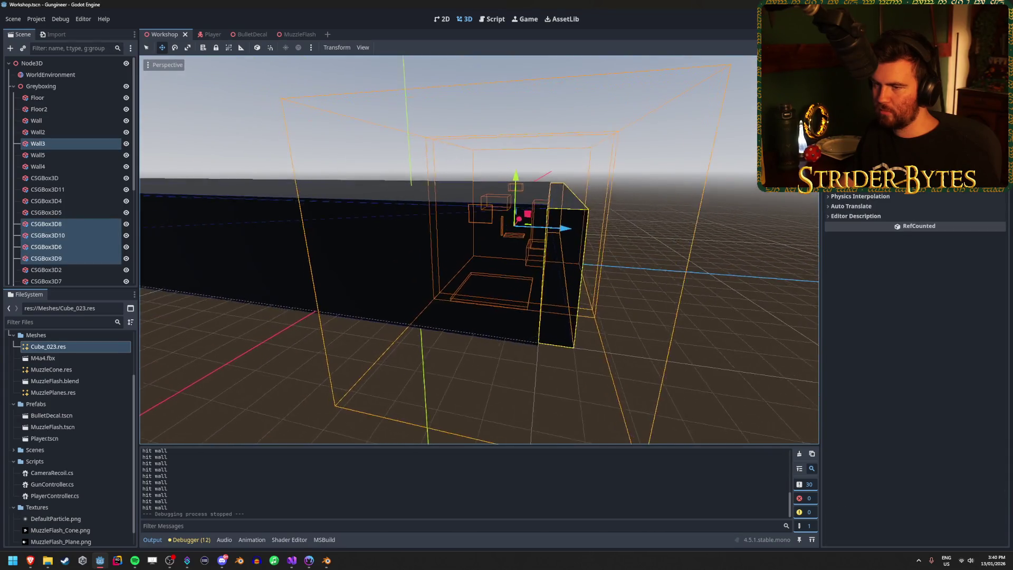
Step: Fly through the room and undo the last move of the selected wall and boxes
{"action": "key", "text": "w"}
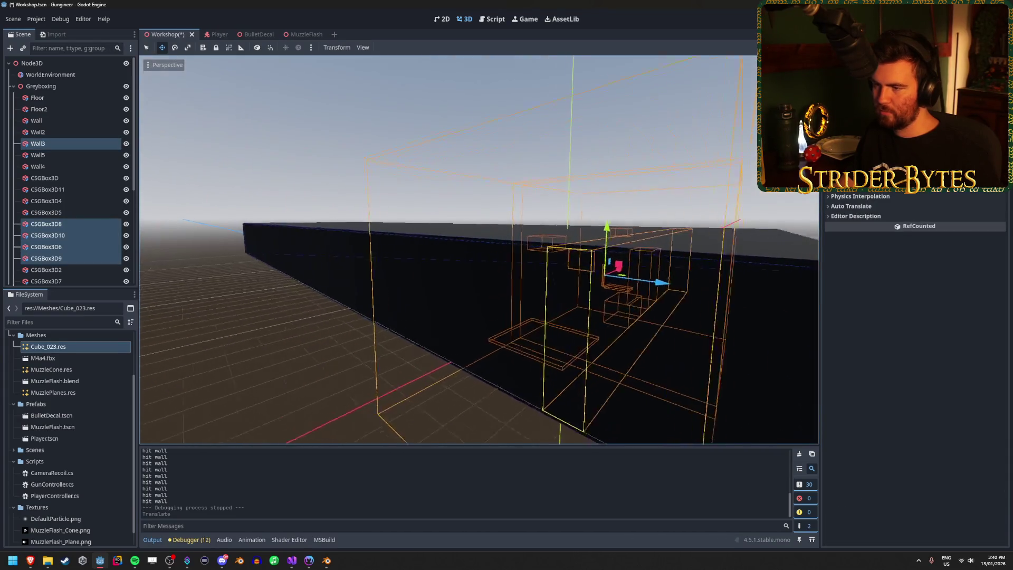
{"action": "key", "text": "s"}
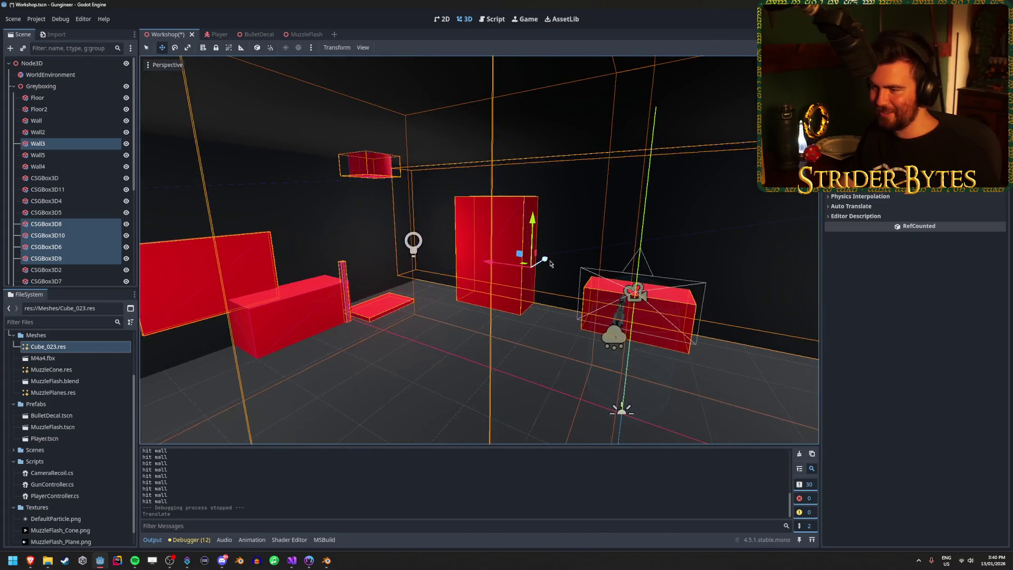
{"action": "key", "text": "ctrl+z"}
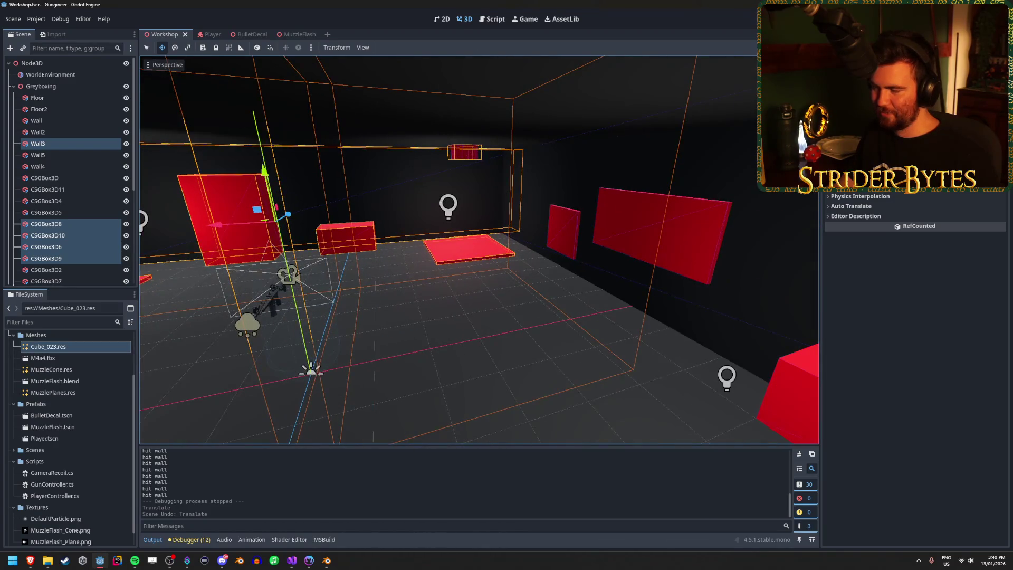
{"action": "key", "text": "s"}
{"action": "key", "text": "s"}
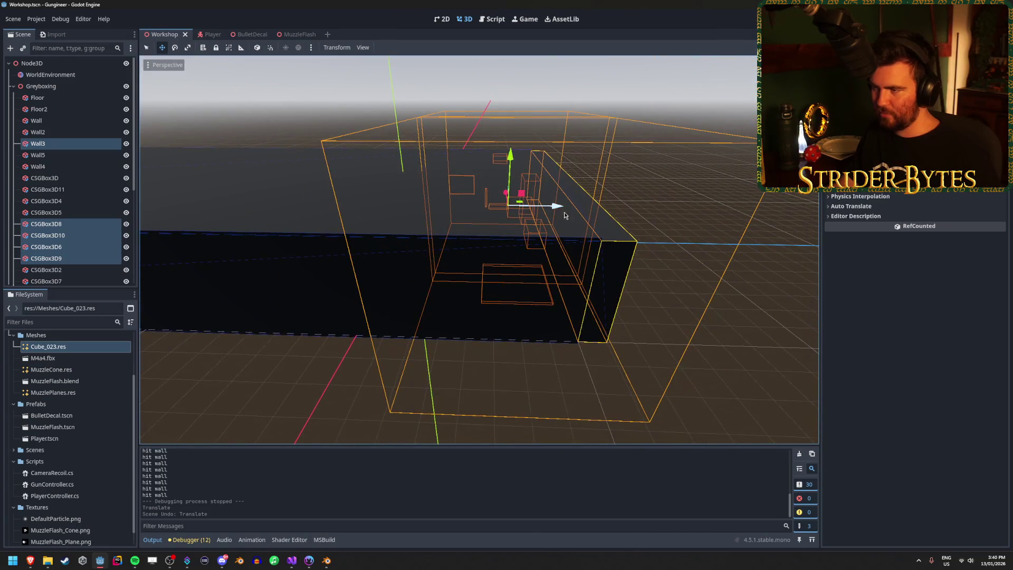
{"action": "key", "text": "w"}
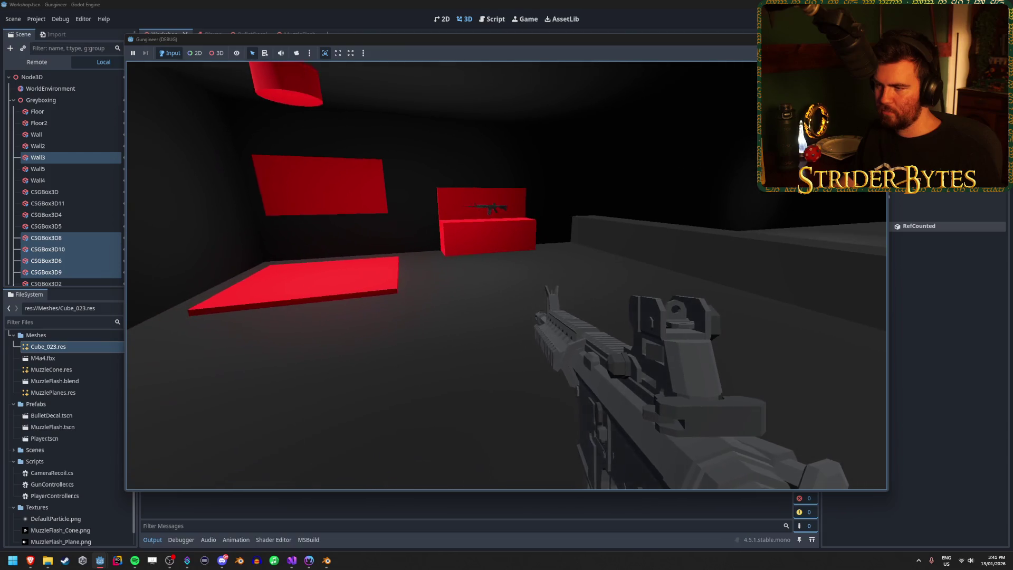
Step: Stop the game and undo the red boxes' moves along the depth axis
{"action": "key", "text": "Escape"}
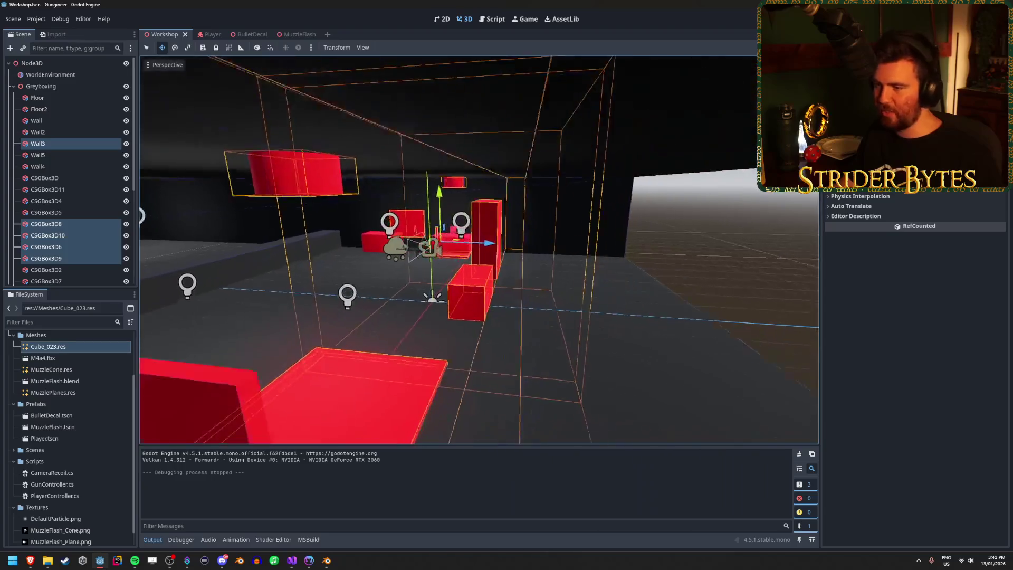
{"action": "key", "text": "ctrl+z"}
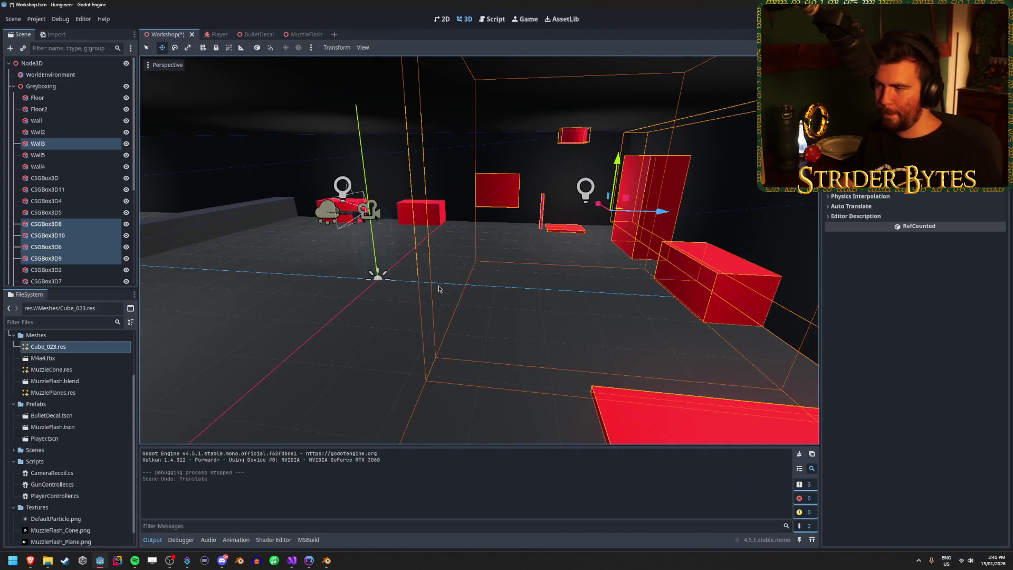
{"action": "left_click_drag", "start_coordinate": [663, 210], "coordinate": [431, 223]}
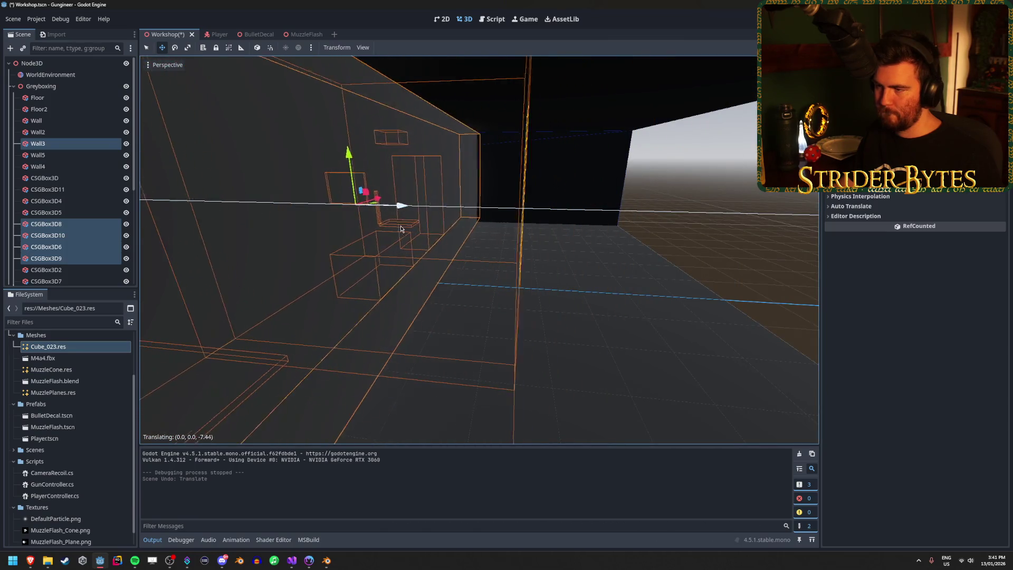
{"action": "key", "text": "ctrl+z"}
{"action": "mouse_move", "coordinate": [643, 238]}
{"action": "left_mouse_down"}
{"action": "mouse_move", "coordinate": [580, 240]}
{"action": "mouse_move", "coordinate": [633, 237]}
{"action": "mouse_move", "coordinate": [499, 288]}
{"action": "left_mouse_up"}
Step: Move the red box CSGBox3D5 from z -1.0 to -3.0
{"action": "left_click", "coordinate": [587, 251]}
{"action": "key", "text": "f"}
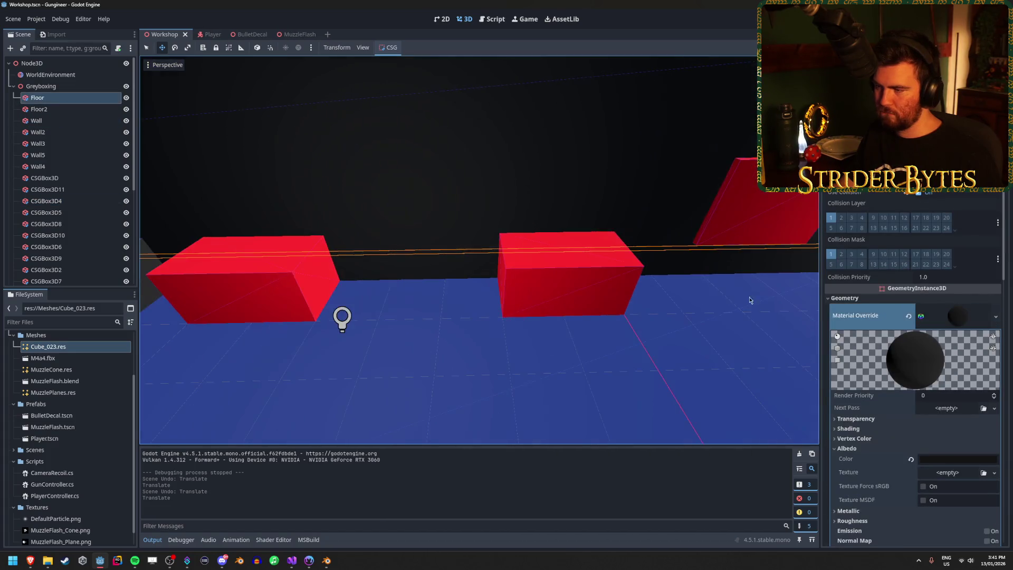
{"action": "left_click", "coordinate": [593, 289]}
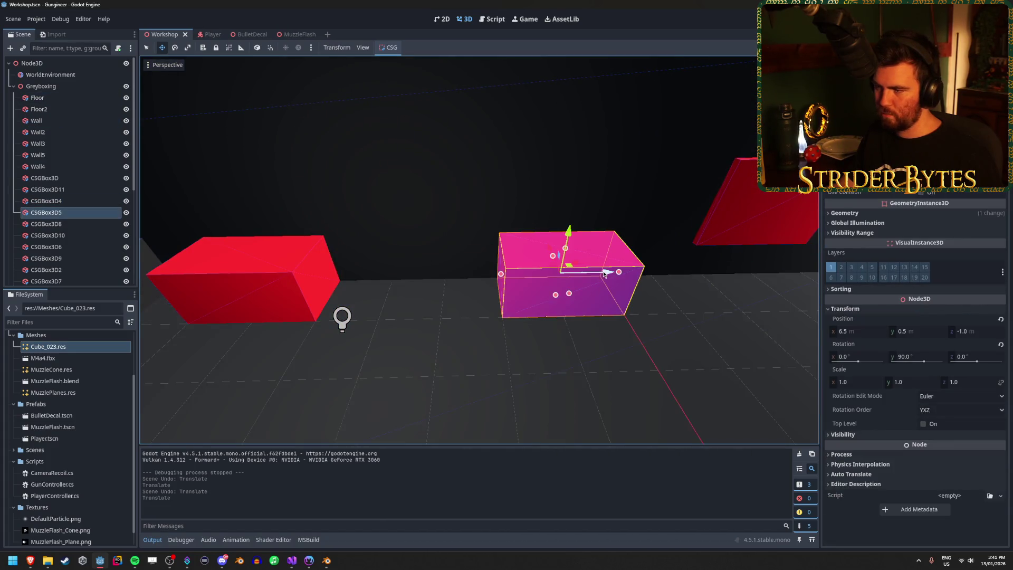
{"action": "left_click_drag", "start_coordinate": [604, 272], "coordinate": [483, 274]}
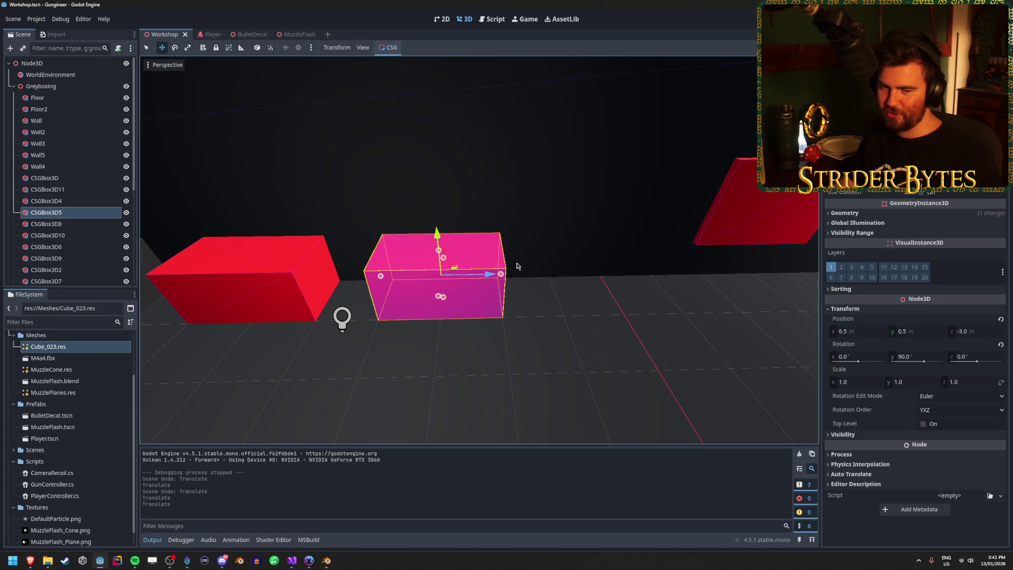
Step: Move the flat floor panel, thin cylinder and wall panel together by 2 units
{"action": "left_click", "coordinate": [531, 215]}
{"action": "left_click", "coordinate": [540, 214]}
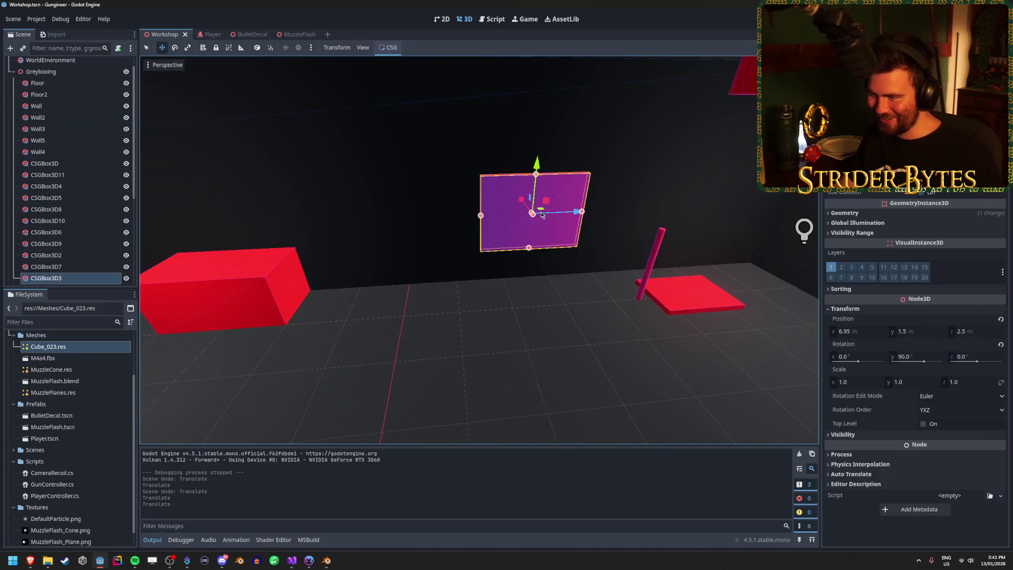
{"action": "left_click", "coordinate": [651, 262]}
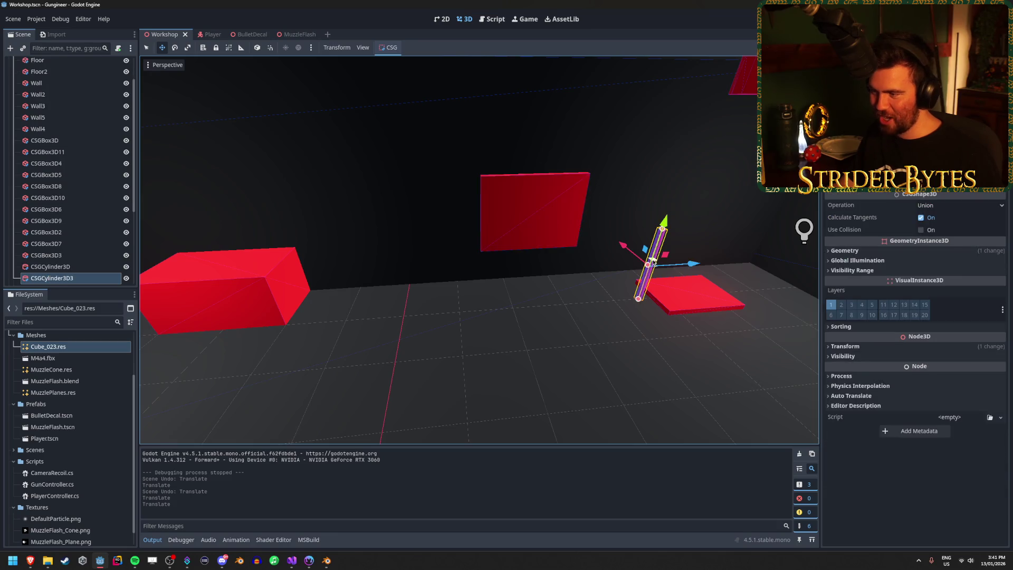
{"action": "left_click", "coordinate": [685, 296], "text": "shift"}
{"action": "left_click", "coordinate": [663, 294]}
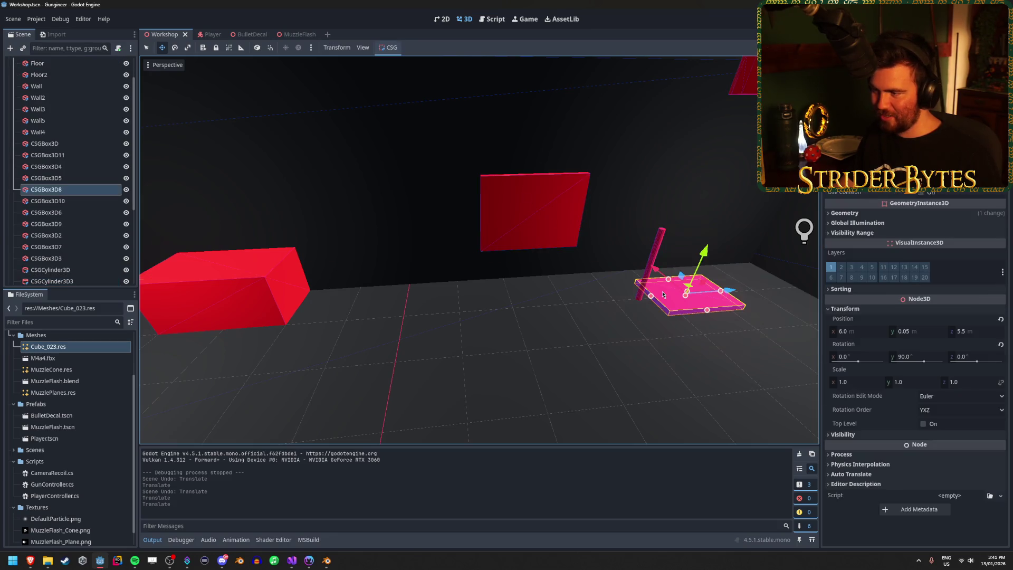
{"action": "left_click", "coordinate": [657, 253], "text": "shift"}
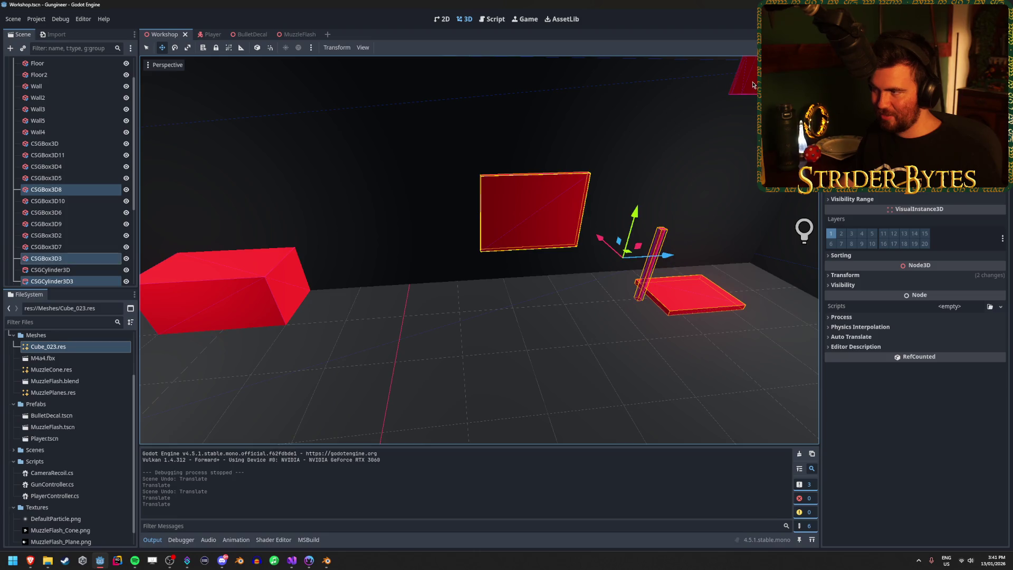
{"action": "left_click_drag", "start_coordinate": [698, 223], "coordinate": [575, 228]}
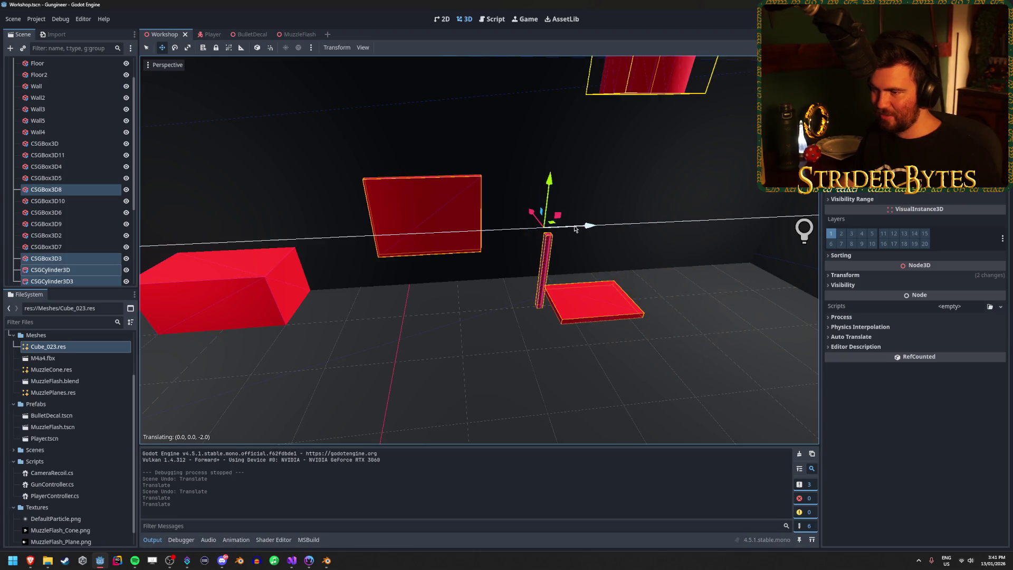
Step: Shift the small box and tall red box together along the depth axis
{"action": "left_click", "coordinate": [491, 253]}
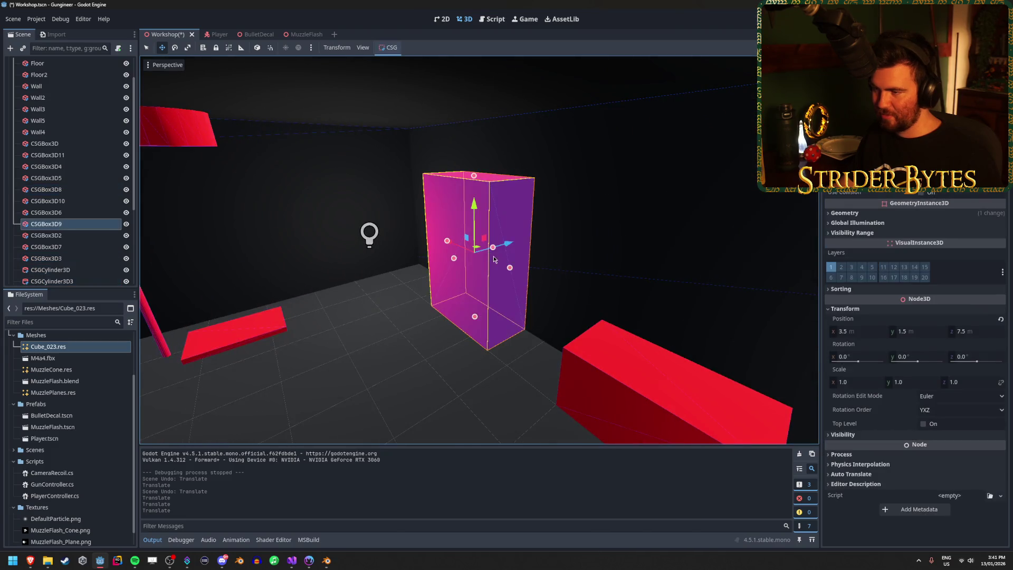
{"action": "left_click", "coordinate": [640, 248], "text": "shift"}
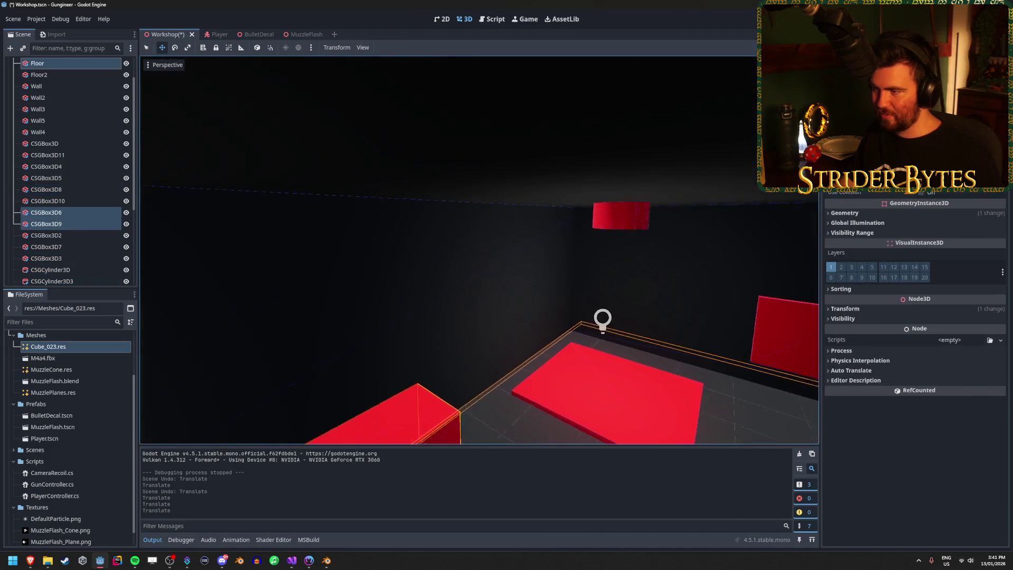
{"action": "left_click", "coordinate": [620, 238]}
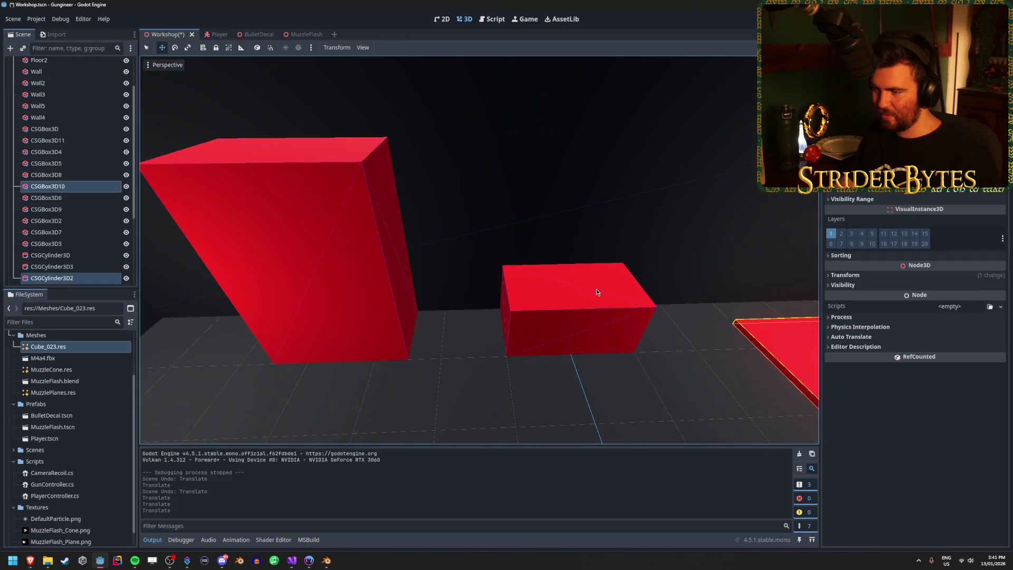
{"action": "left_click", "coordinate": [596, 289]}
{"action": "left_click", "coordinate": [372, 279], "text": "shift"}
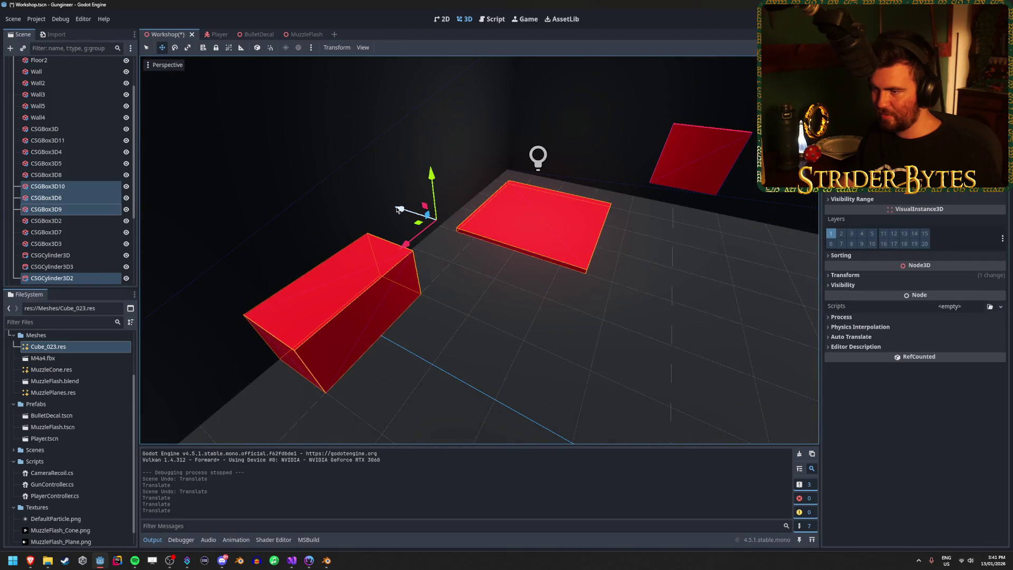
{"action": "left_click_drag", "start_coordinate": [415, 216], "coordinate": [471, 246]}
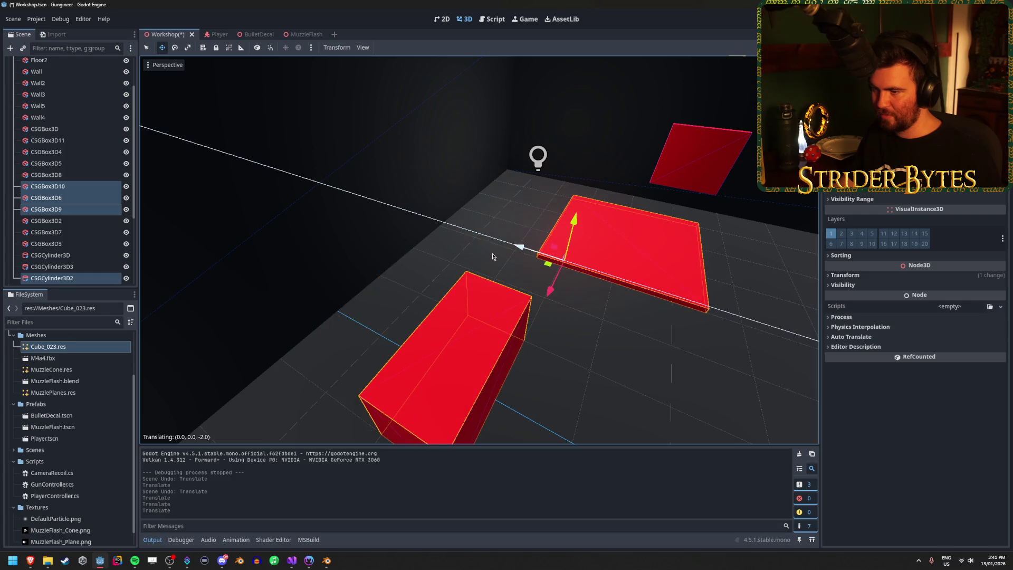
{"action": "key", "text": "w"}
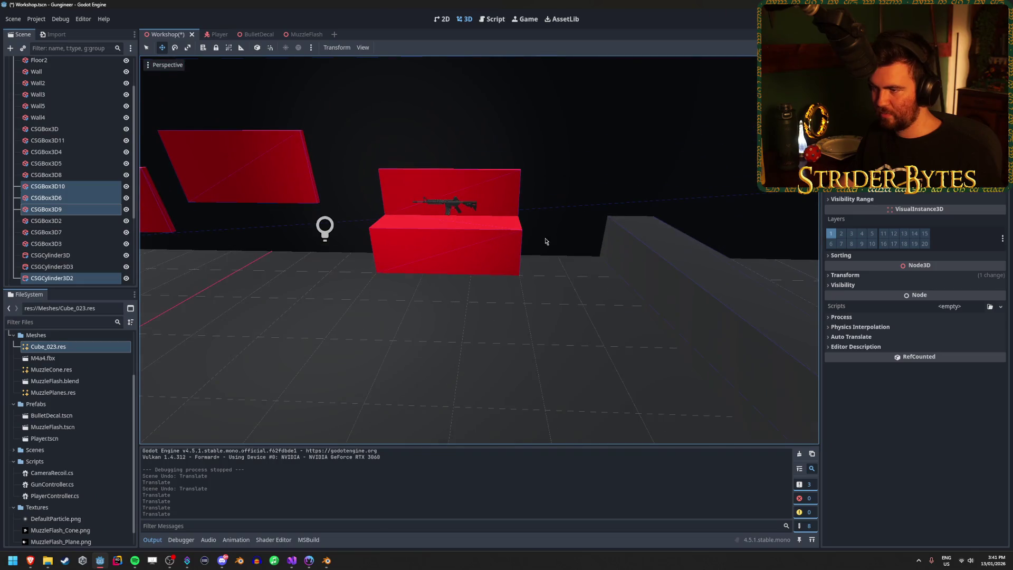
Step: Select the rifle's display shelf boxes, then the wall panels CSGBox3D2 and CSGBox3D7
{"action": "left_click", "coordinate": [494, 246]}
{"action": "left_click", "coordinate": [457, 205], "text": "shift"}
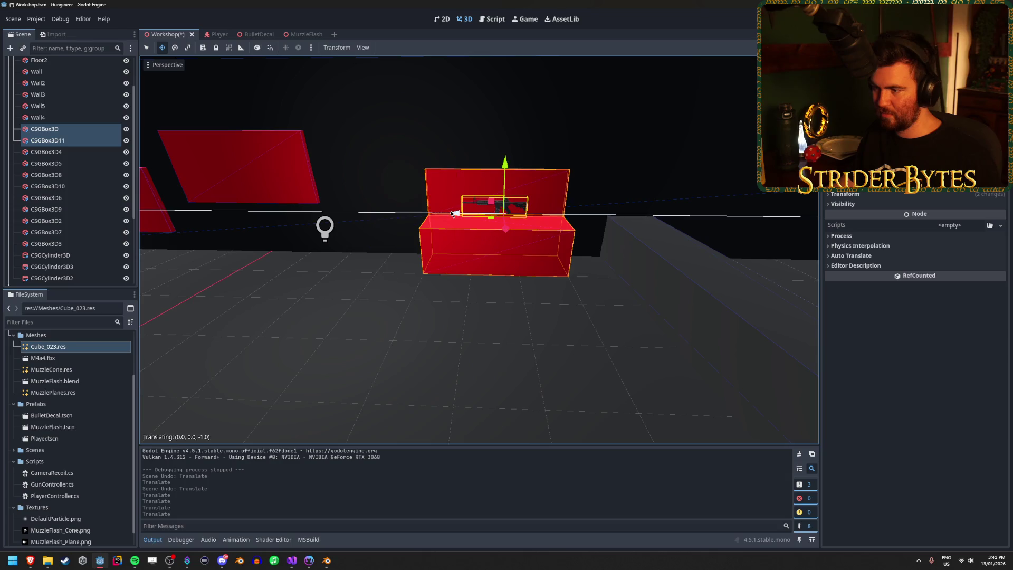
{"action": "left_click", "coordinate": [273, 173]}
{"action": "key", "text": "f"}
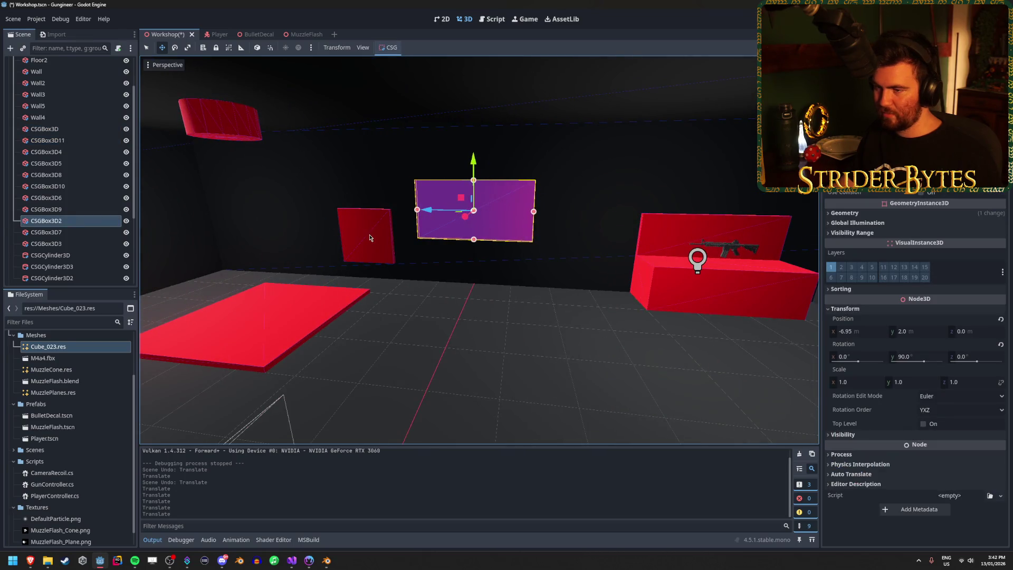
{"action": "left_click", "coordinate": [370, 237], "text": "shift"}
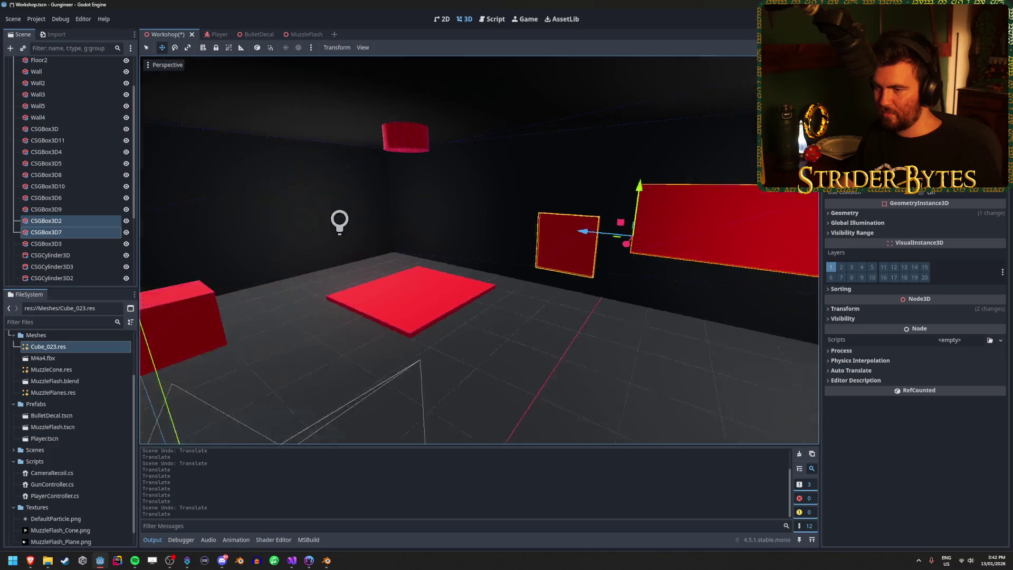
Step: Move Wall3 inward to z 6.5
{"action": "left_click", "coordinate": [531, 226]}
{"action": "key", "text": "f"}
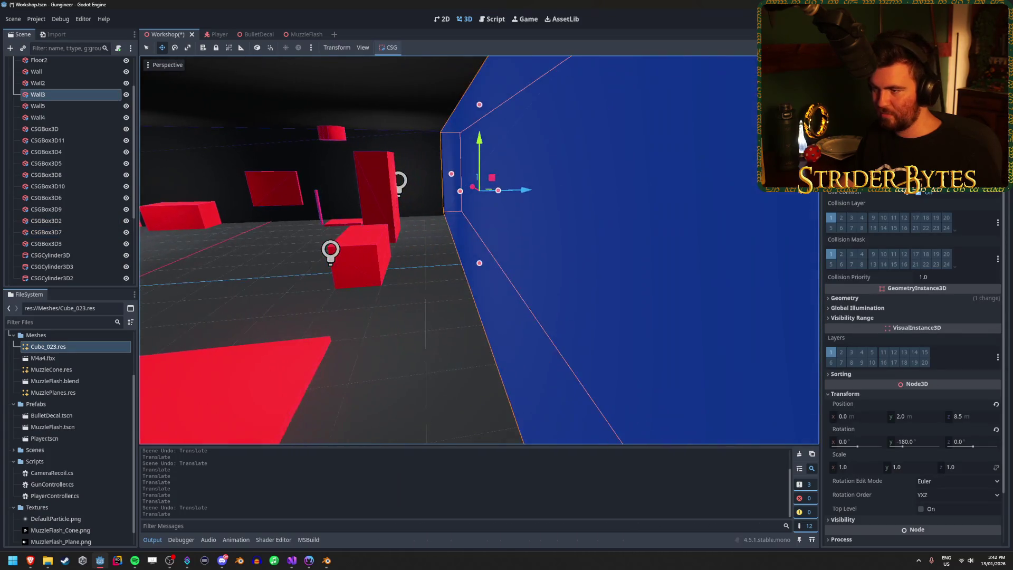
{"action": "left_click_drag", "start_coordinate": [533, 193], "coordinate": [463, 194]}
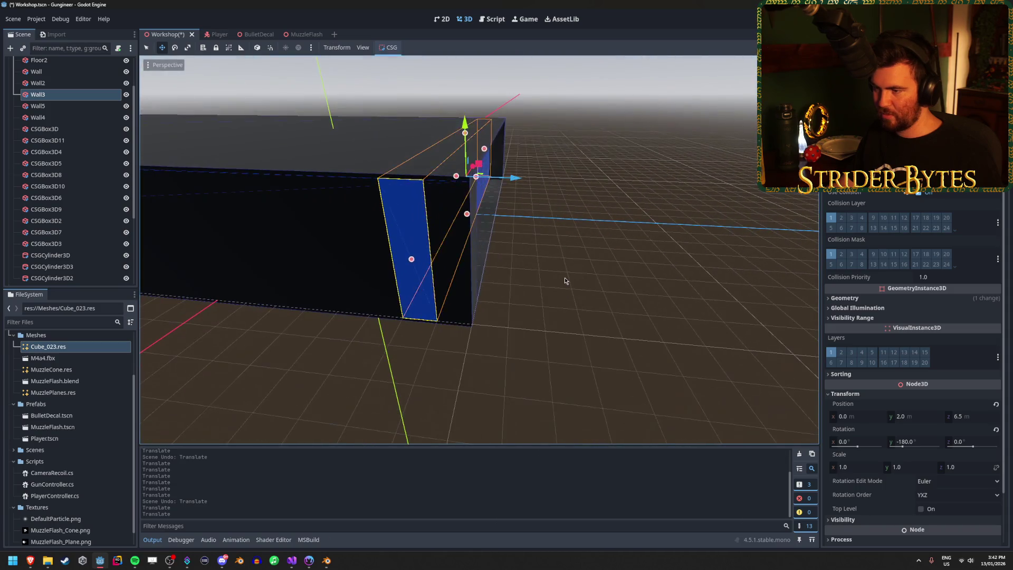
{"action": "left_click", "coordinate": [569, 283]}
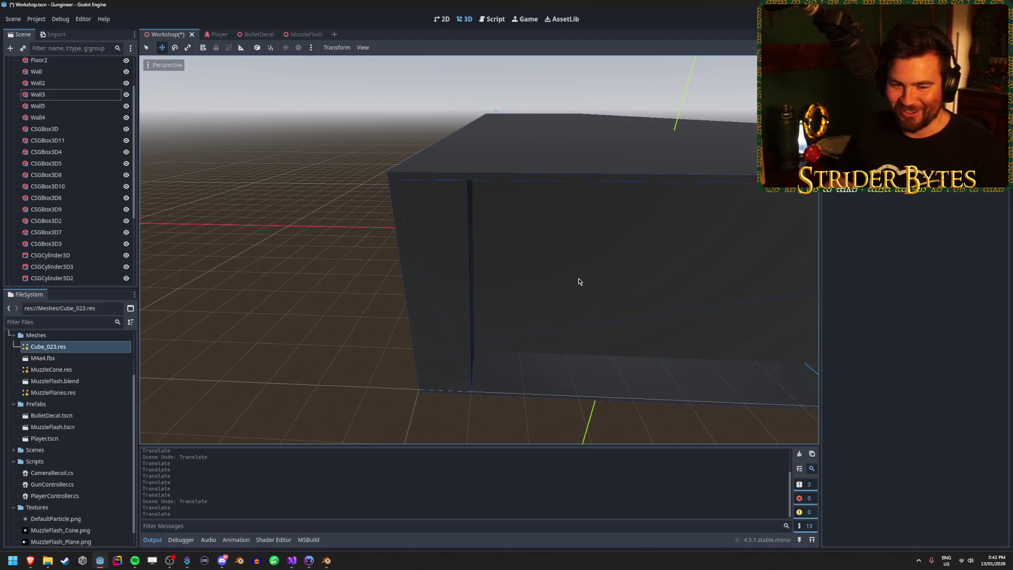
Step: Resize Wall2 and Wall to 48 units long with their size handles
{"action": "left_click", "coordinate": [458, 282]}
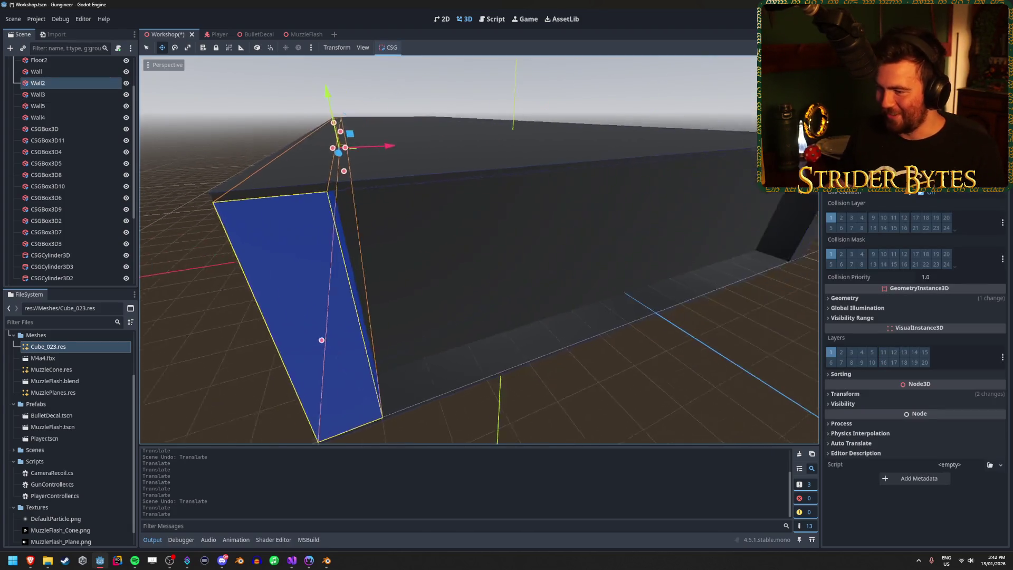
{"action": "left_click", "coordinate": [703, 210], "text": "shift"}
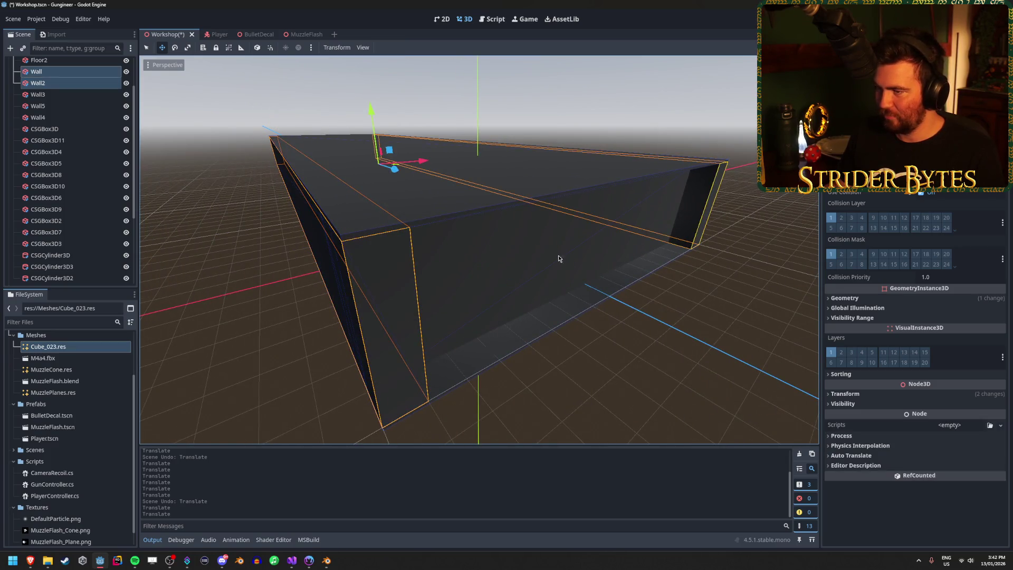
{"action": "left_click", "coordinate": [468, 384]}
{"action": "left_click", "coordinate": [396, 347]}
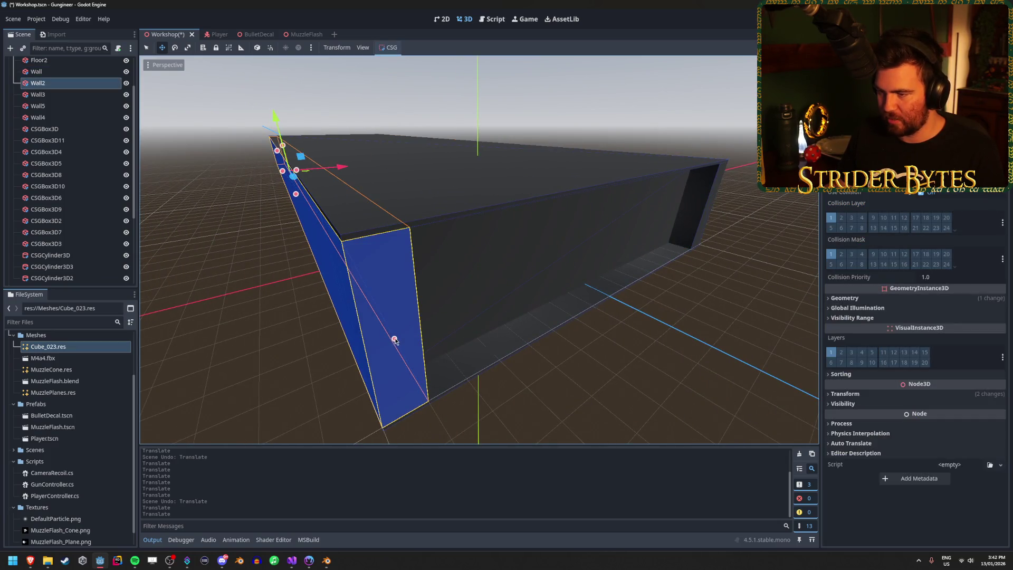
{"action": "left_click_drag", "start_coordinate": [395, 340], "coordinate": [332, 300]}
{"action": "scroll", "coordinate": [332, 301], "scroll_direction": "up", "scroll_amount": 8}
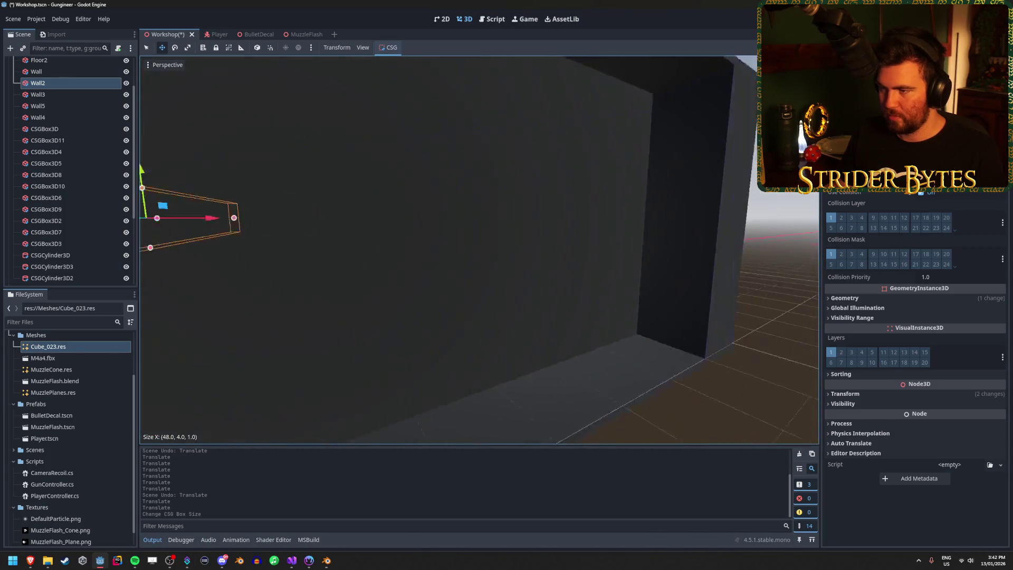
{"action": "left_click", "coordinate": [419, 248]}
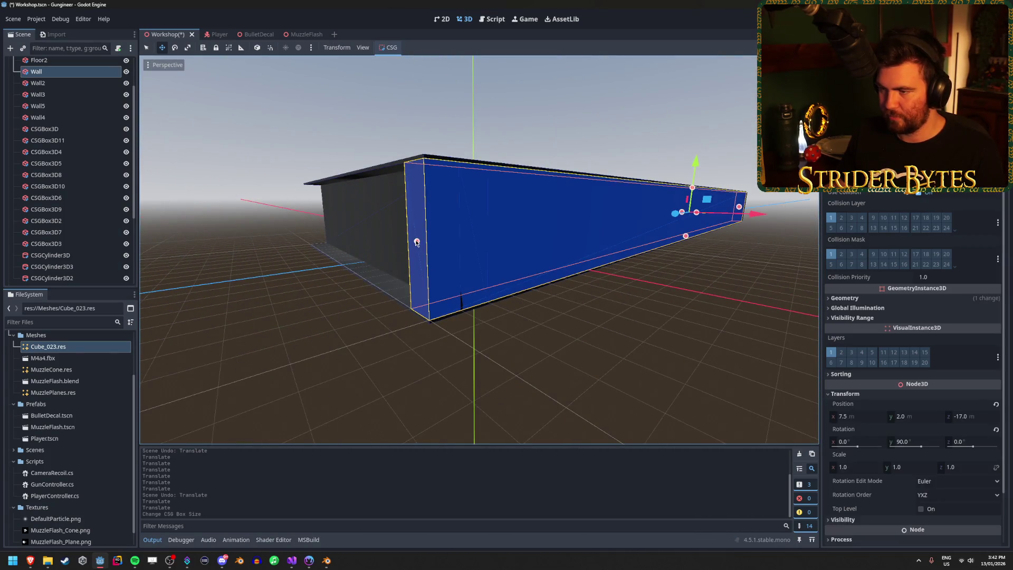
{"action": "left_click_drag", "start_coordinate": [465, 242], "coordinate": [464, 242]}
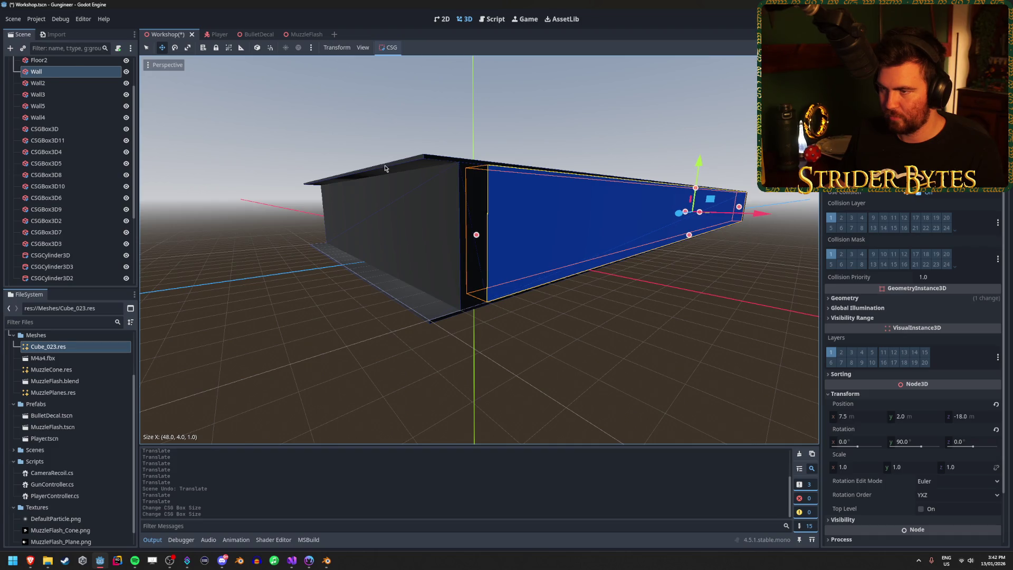
Step: Select the 49-unit roof slab Floor2, then select and deselect Floor
{"action": "left_click", "coordinate": [339, 175]}
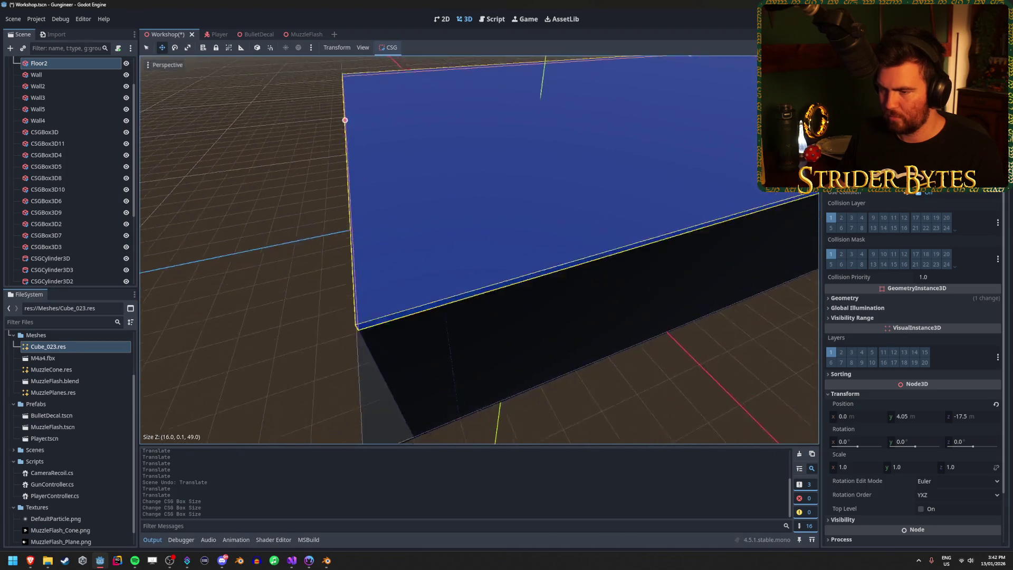
{"action": "left_click", "coordinate": [428, 216]}
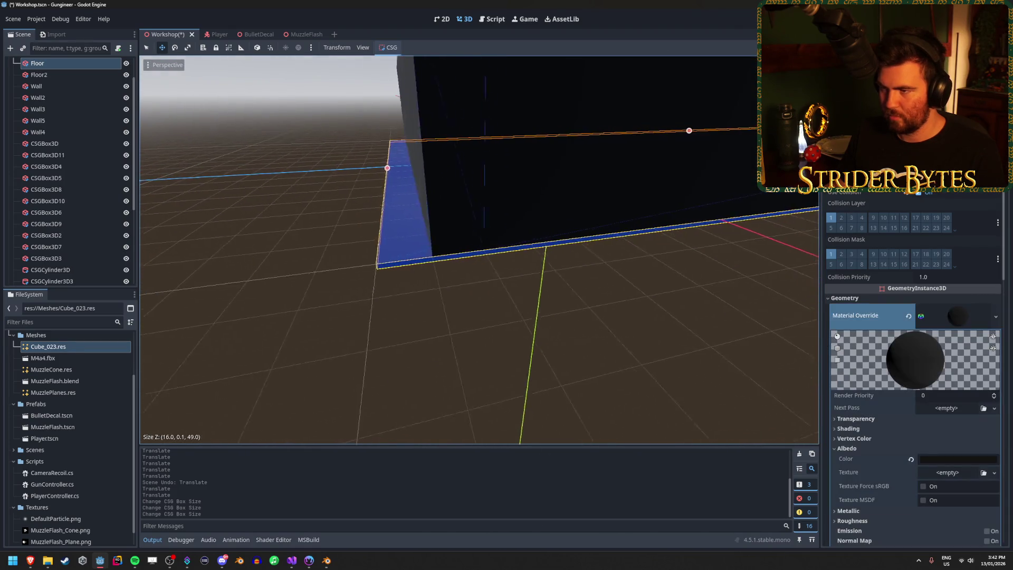
{"action": "left_click", "coordinate": [600, 305]}
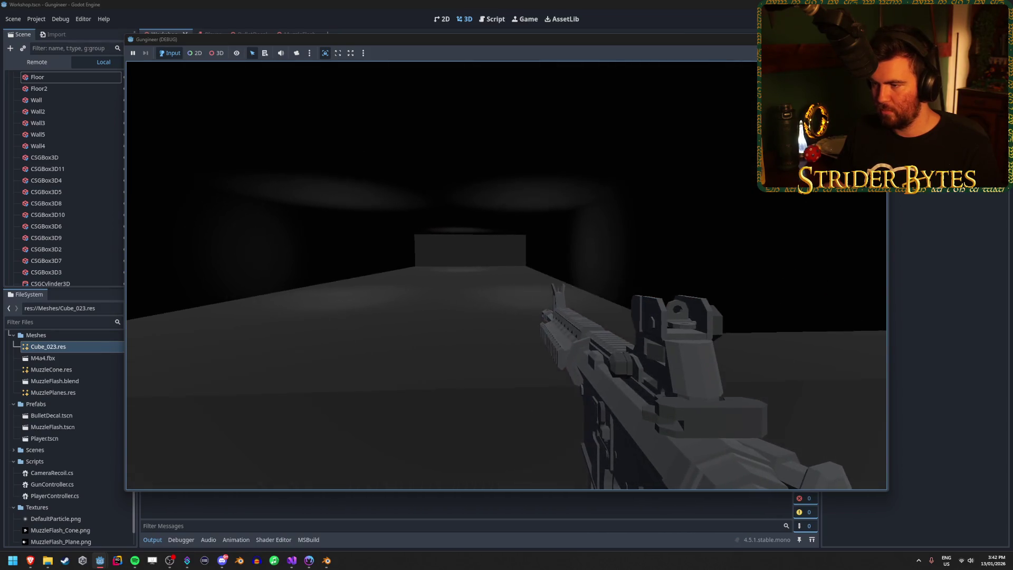
{"action": "right_click", "coordinate": [507, 275]}
{"action": "left_click", "coordinate": [506, 275]}
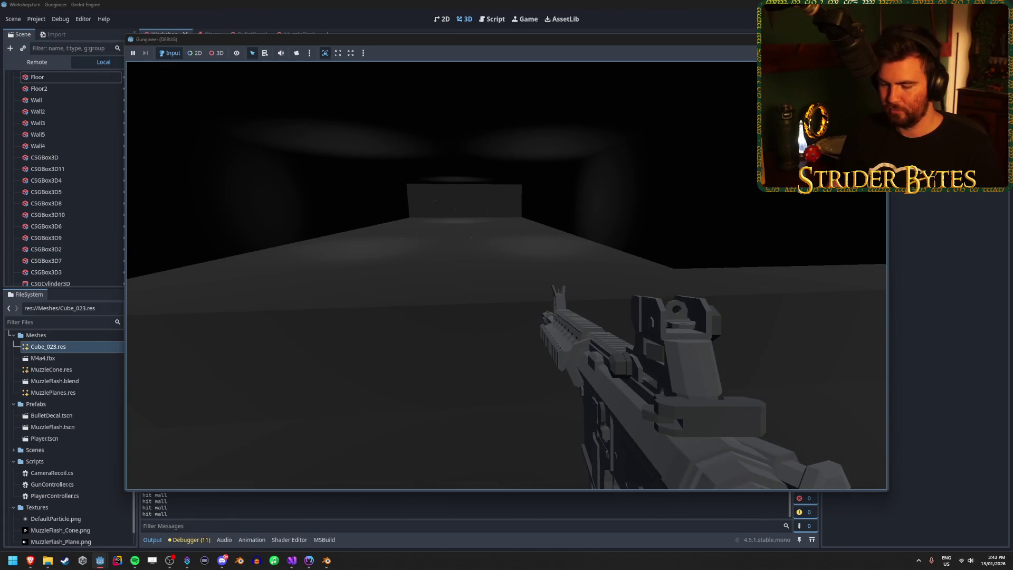
{"action": "key", "text": "Escape"}
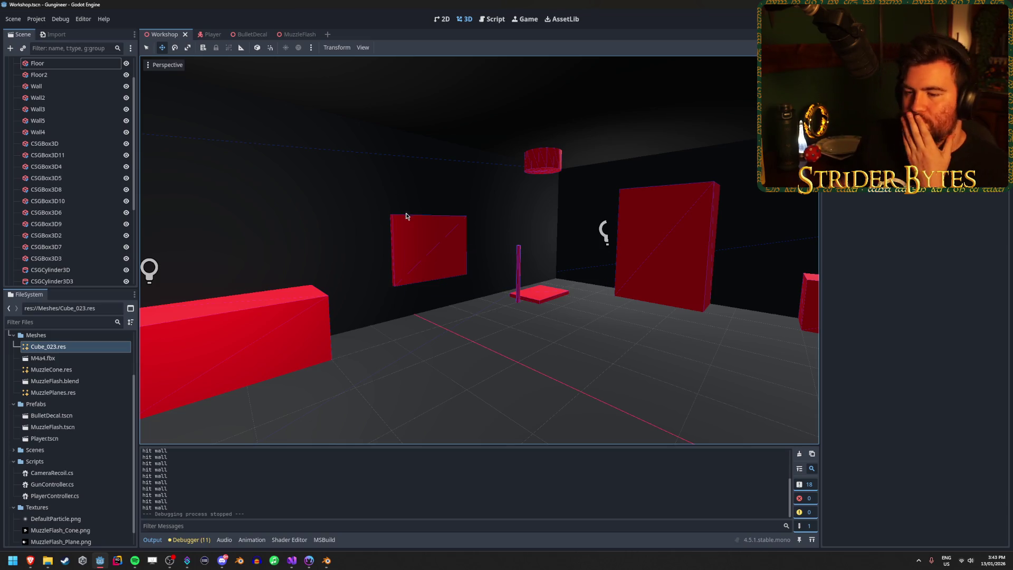
Step: Select an item in the right-hand panel and orbit the viewport to show the Player
{"action": "left_click", "coordinate": [940, 220]}
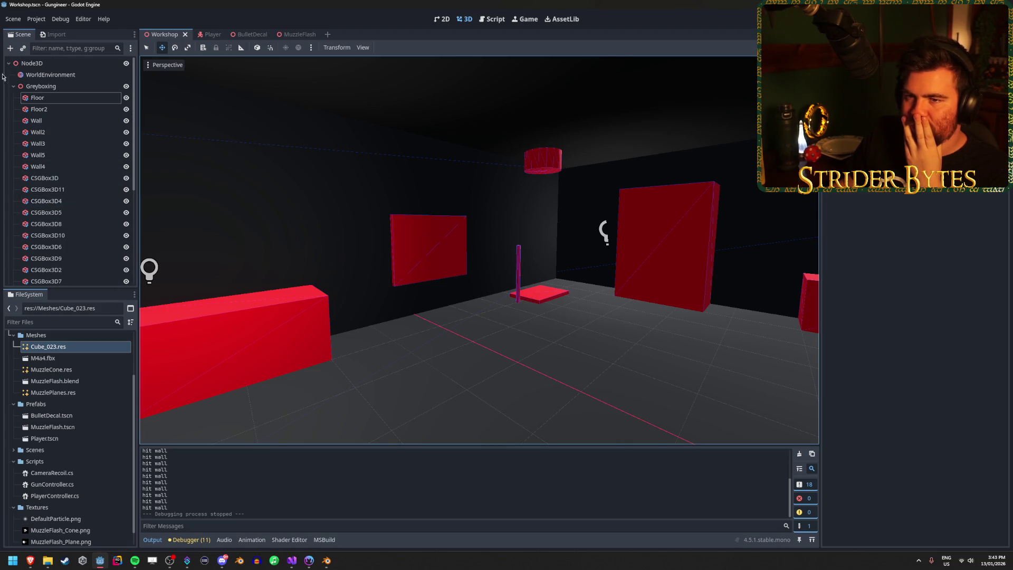
{"action": "left_click_drag", "start_coordinate": [342, 242], "coordinate": [364, 240]}
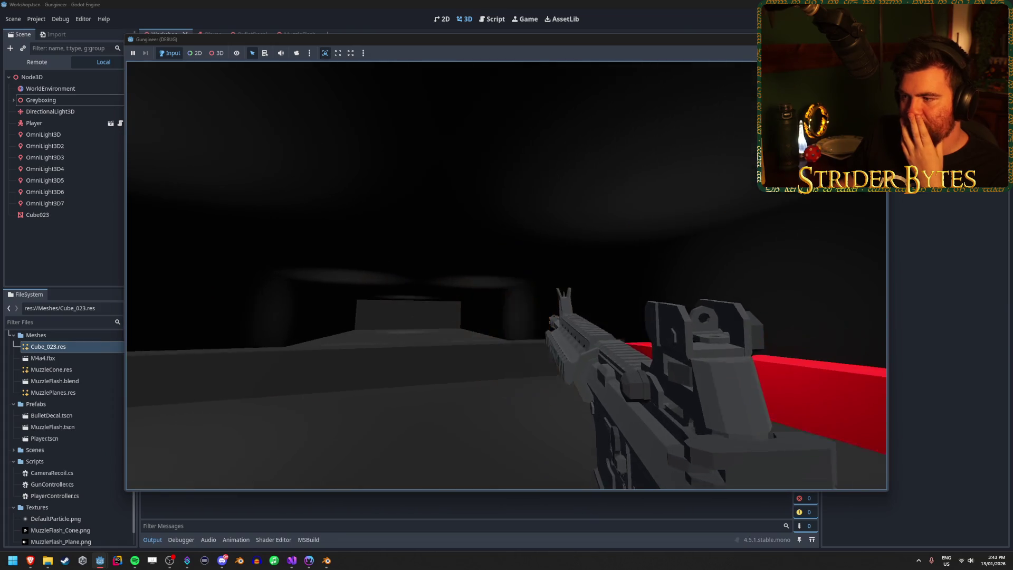
Step: Fire rifle bursts toward the arena and far wall to test the recoil
{"action": "left_click", "coordinate": [506, 275]}
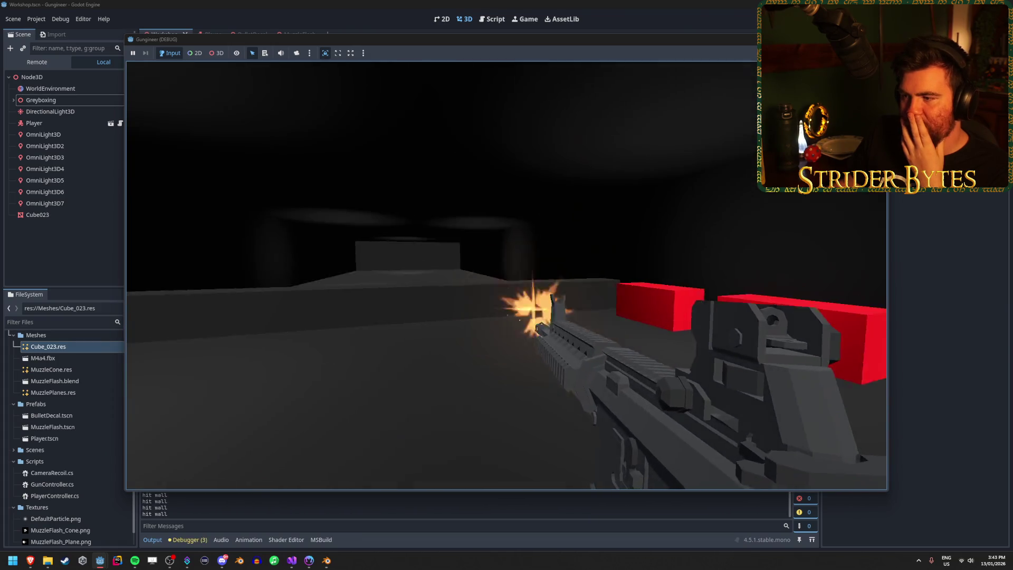
{"action": "left_click", "coordinate": [507, 275]}
{"action": "left_click", "coordinate": [506, 275]}
{"action": "left_click", "coordinate": [506, 275]}
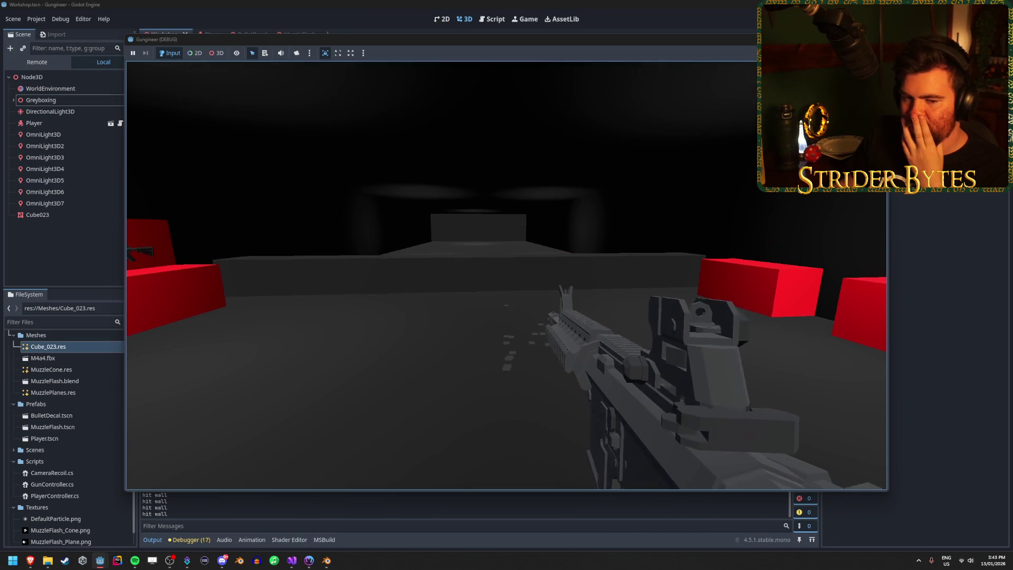
{"action": "left_click", "coordinate": [506, 275]}
{"action": "left_click", "coordinate": [506, 275]}
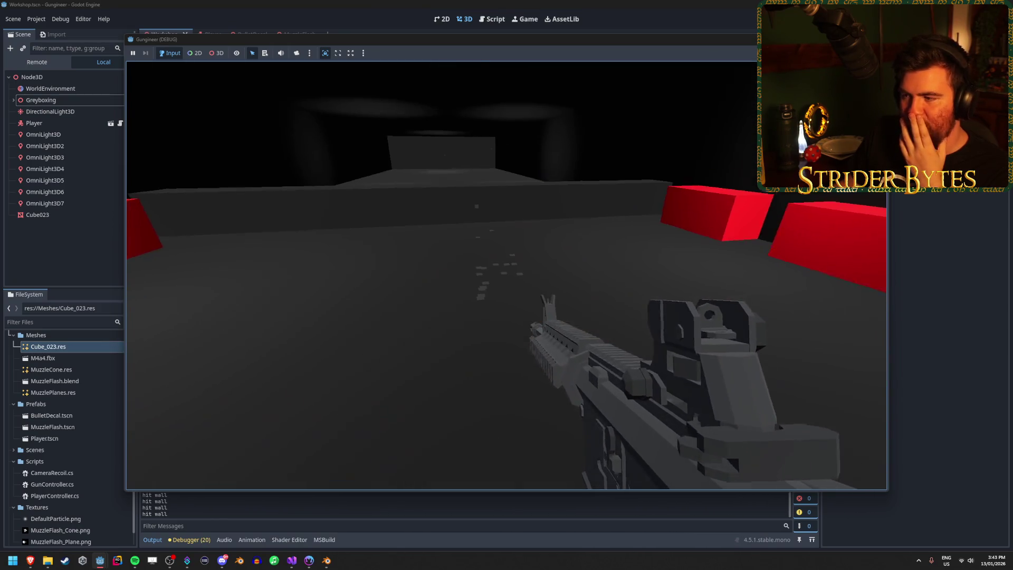
{"action": "left_click", "coordinate": [506, 276]}
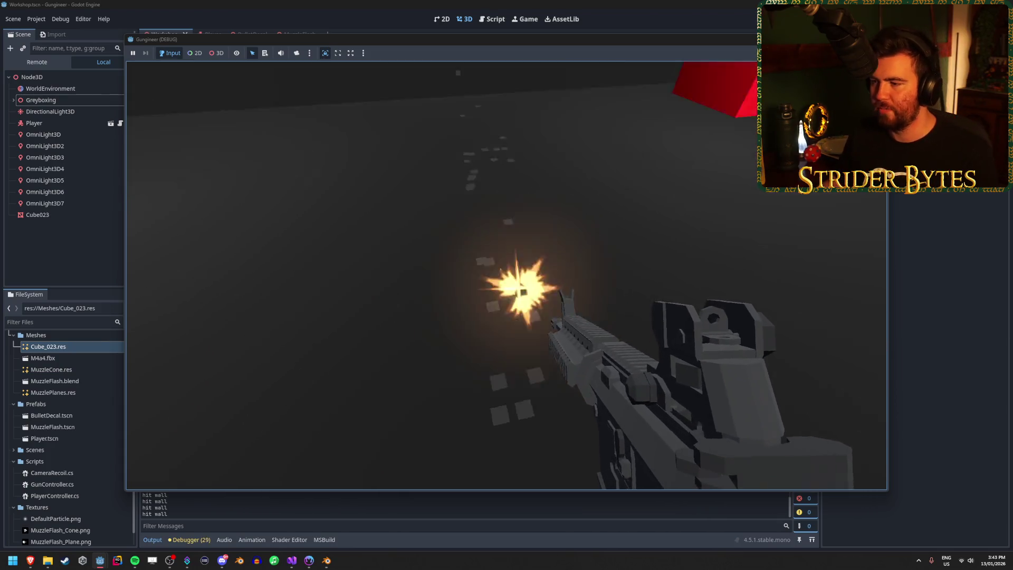
Step: Shoot at the red gun shelf and grey wall, walk toward the red box, and stop the game
{"action": "left_click", "coordinate": [507, 276]}
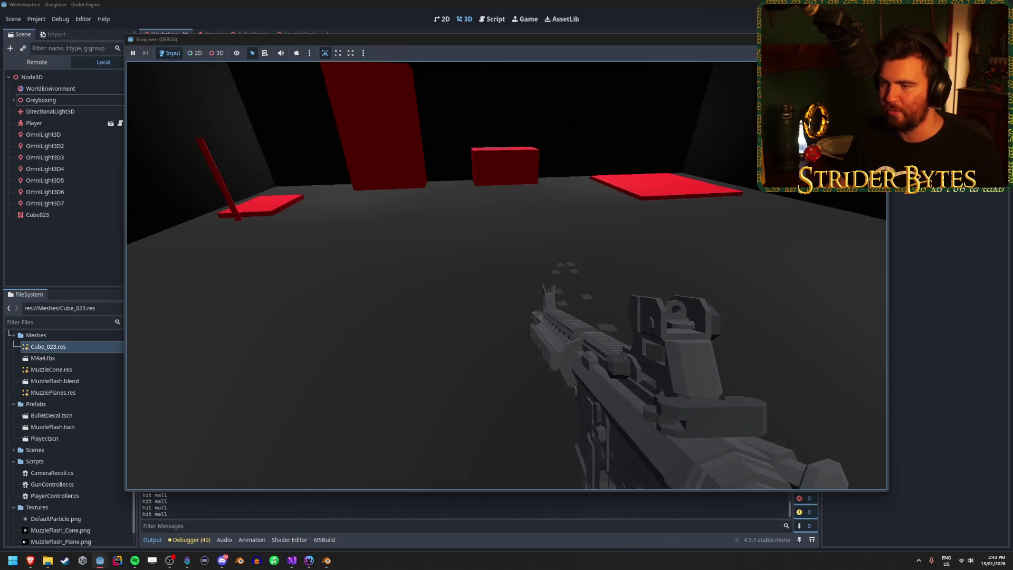
{"action": "left_click", "coordinate": [506, 275]}
{"action": "left_click", "coordinate": [506, 275]}
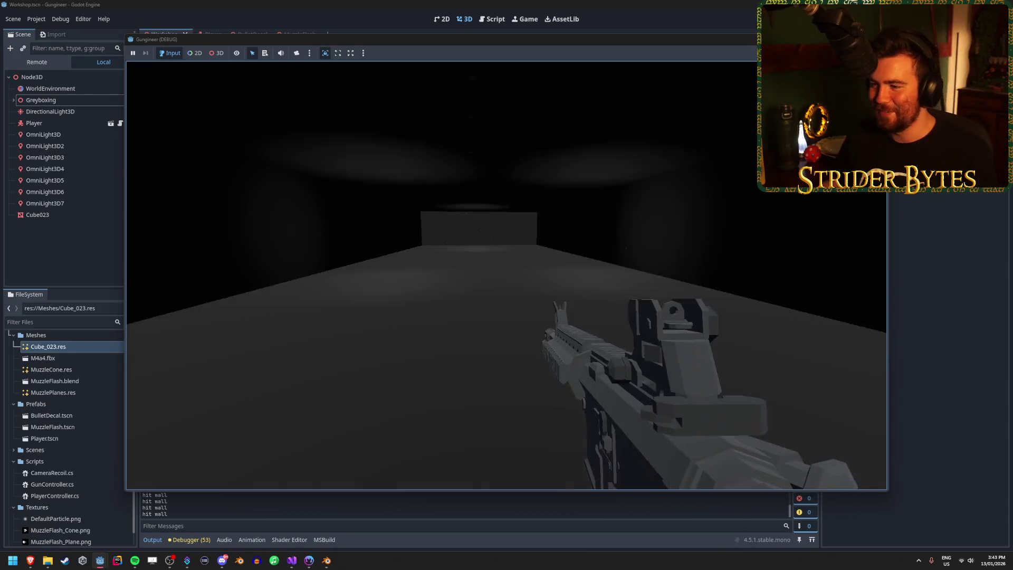
{"action": "left_click", "coordinate": [506, 276]}
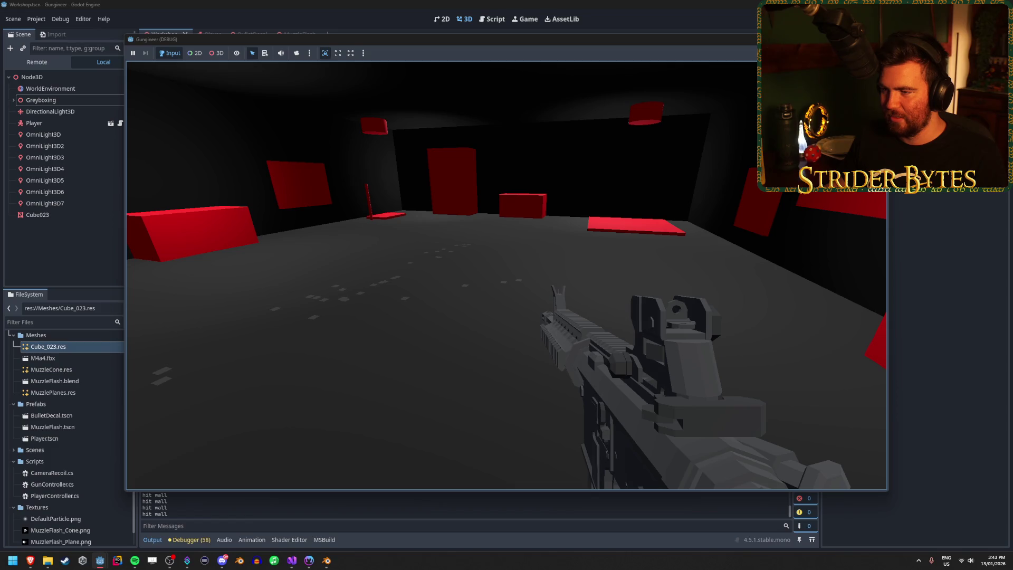
{"action": "key", "text": "w"}
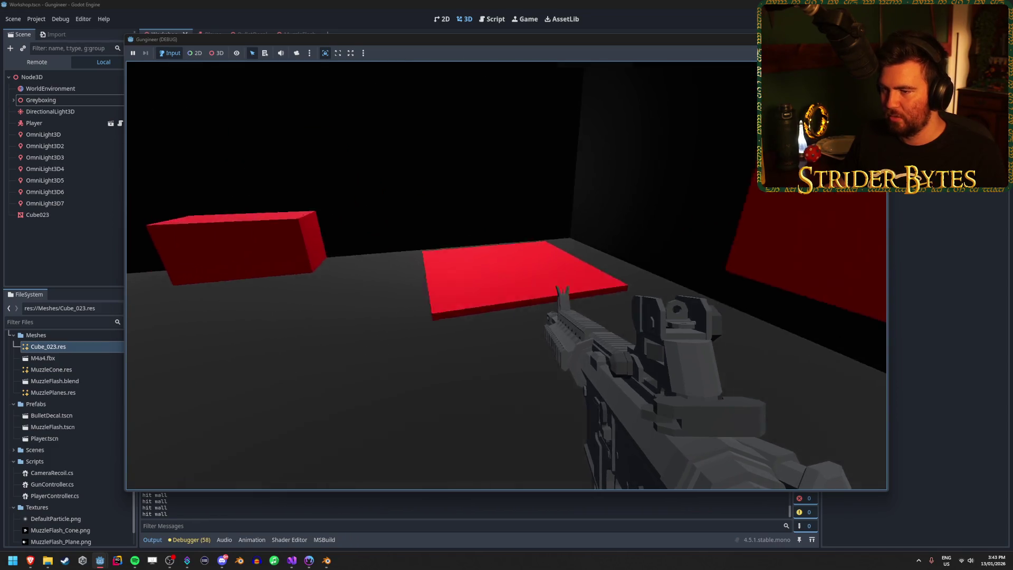
{"action": "left_click", "coordinate": [507, 275]}
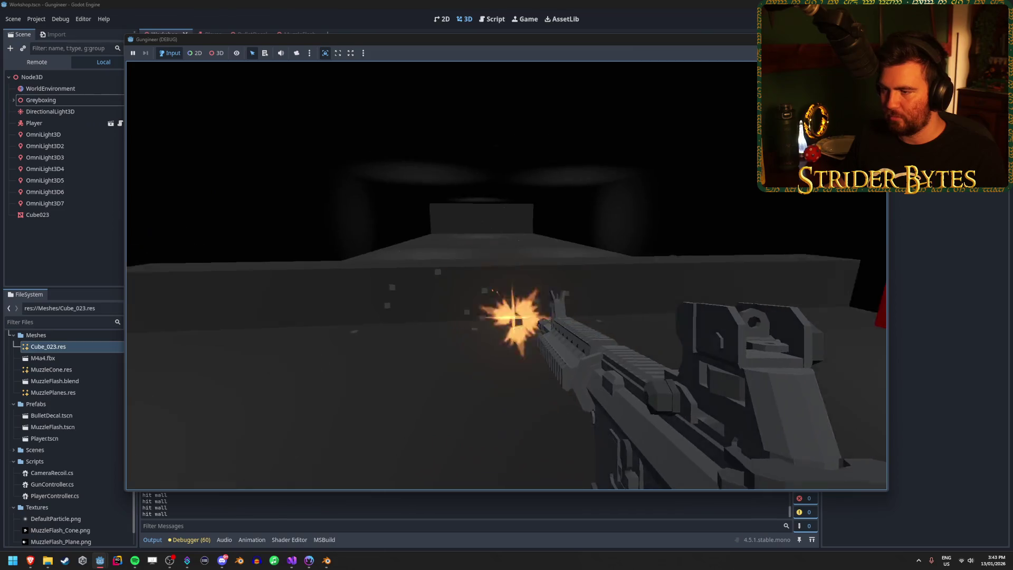
{"action": "key", "text": "F8"}
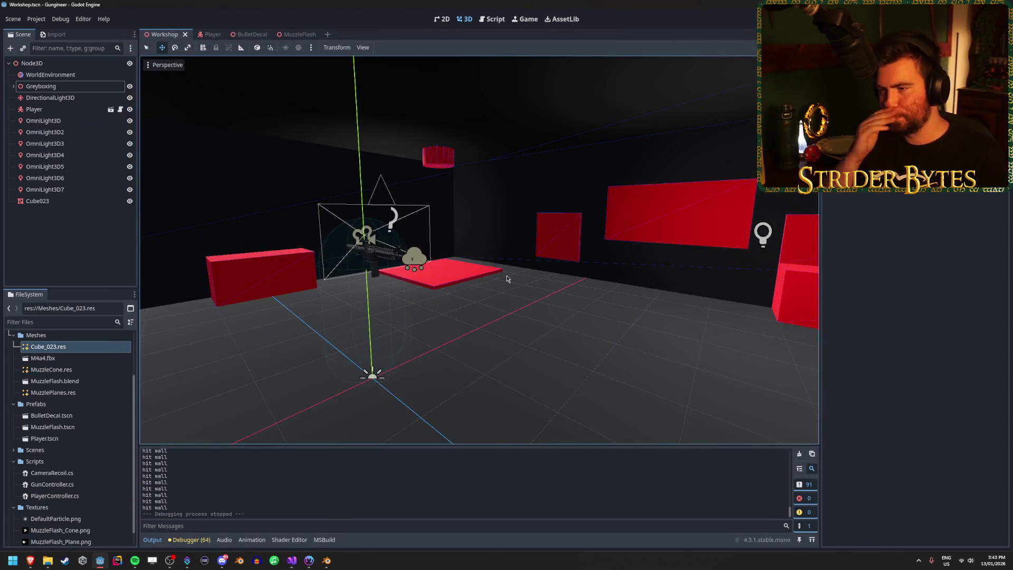
Step: Open the MuzzleFlash scene and select MuzzlePlanes, MuzzleCone and Sparks together
{"action": "key", "text": "w"}
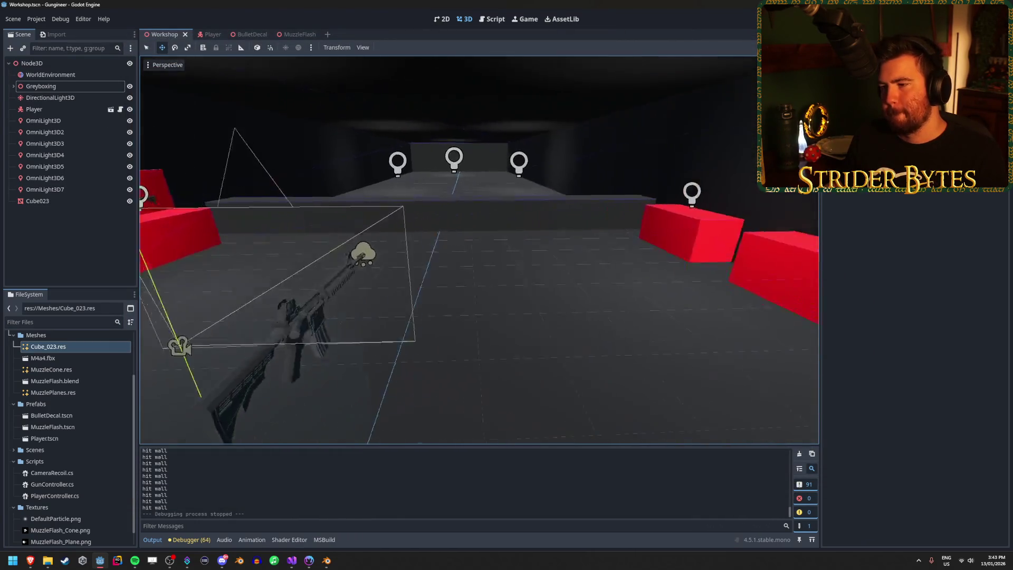
{"action": "key", "text": "a"}
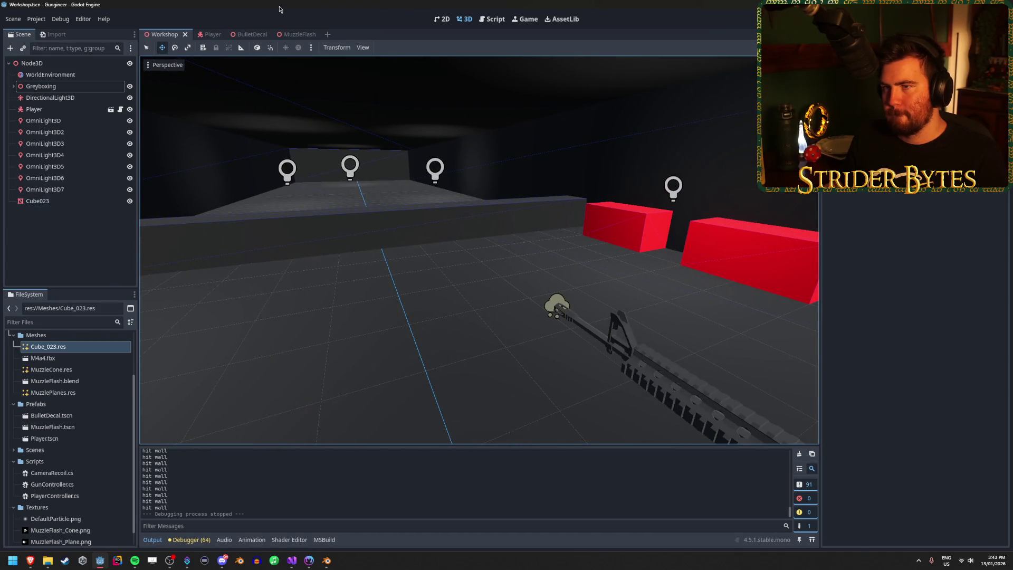
{"action": "left_click", "coordinate": [292, 35]}
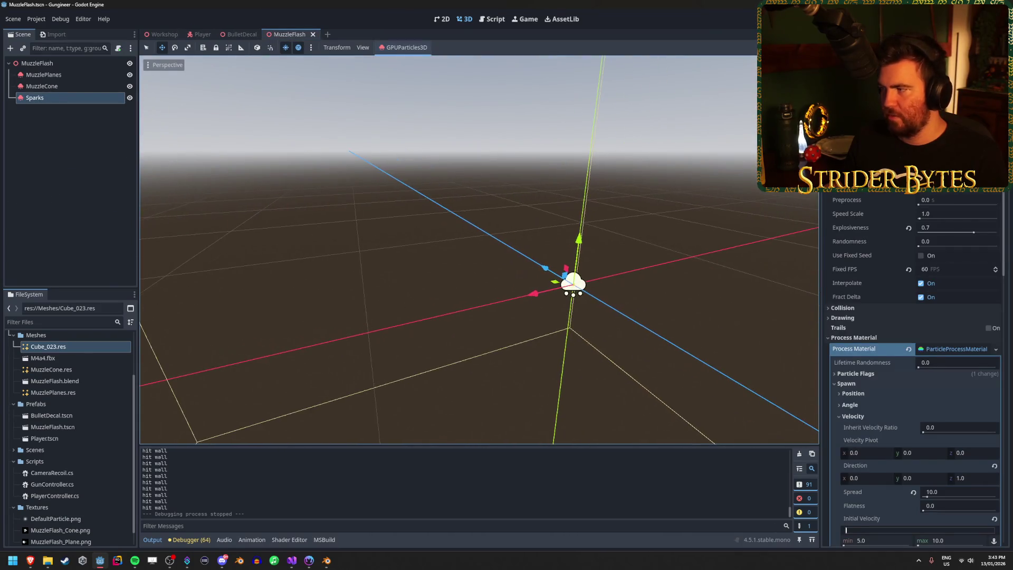
{"action": "left_click", "coordinate": [82, 78], "text": "shift"}
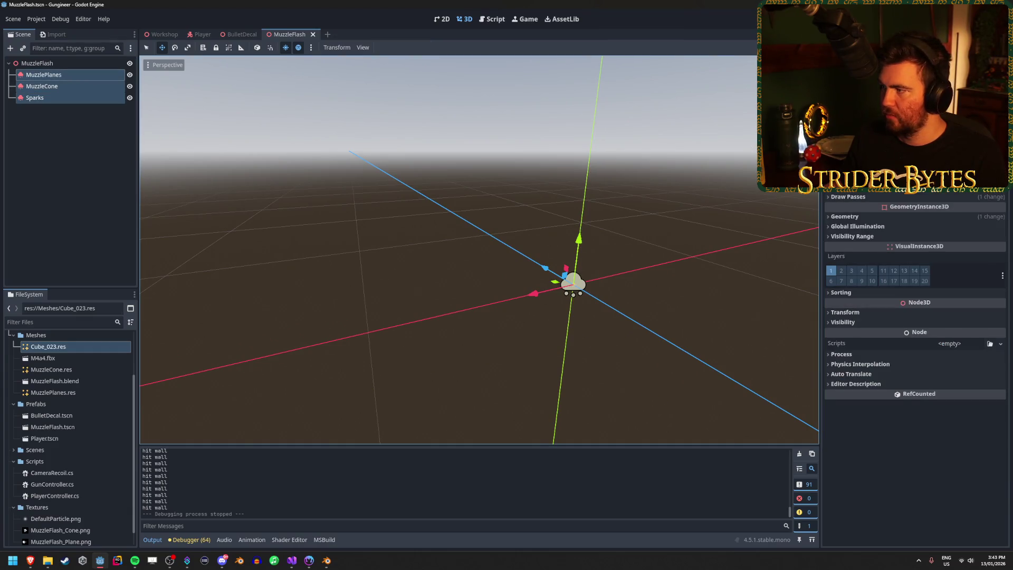
{"action": "scroll", "coordinate": [912, 369], "scroll_direction": "up", "scroll_amount": 3}
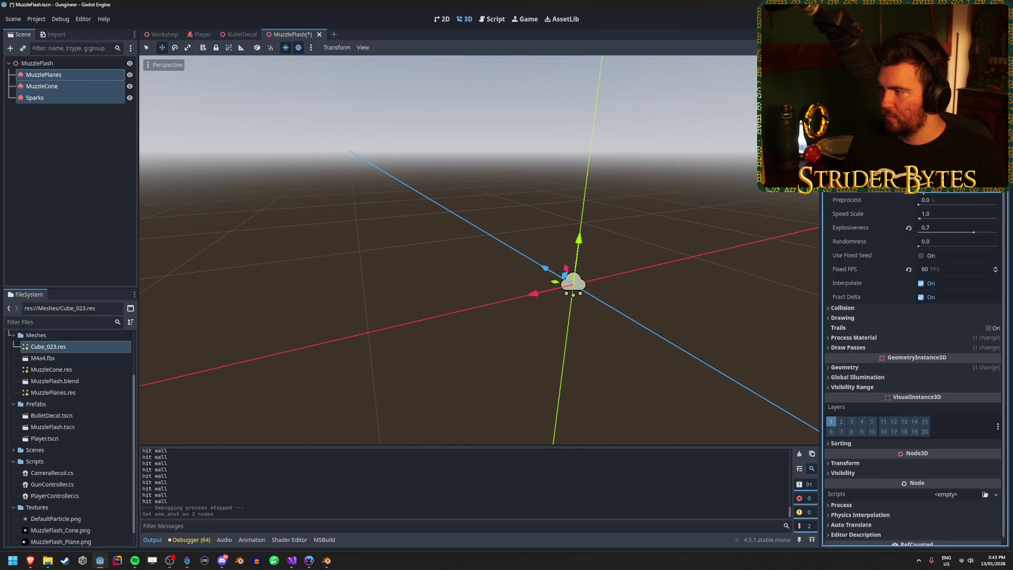
Step: Orbit around the emitting muzzle flash and sparks, then select only the Sparks node
{"action": "mouse_move", "coordinate": [475, 263]}
{"action": "left_mouse_down"}
{"action": "mouse_move", "coordinate": [543, 274]}
{"action": "mouse_move", "coordinate": [582, 266]}
{"action": "left_mouse_up"}
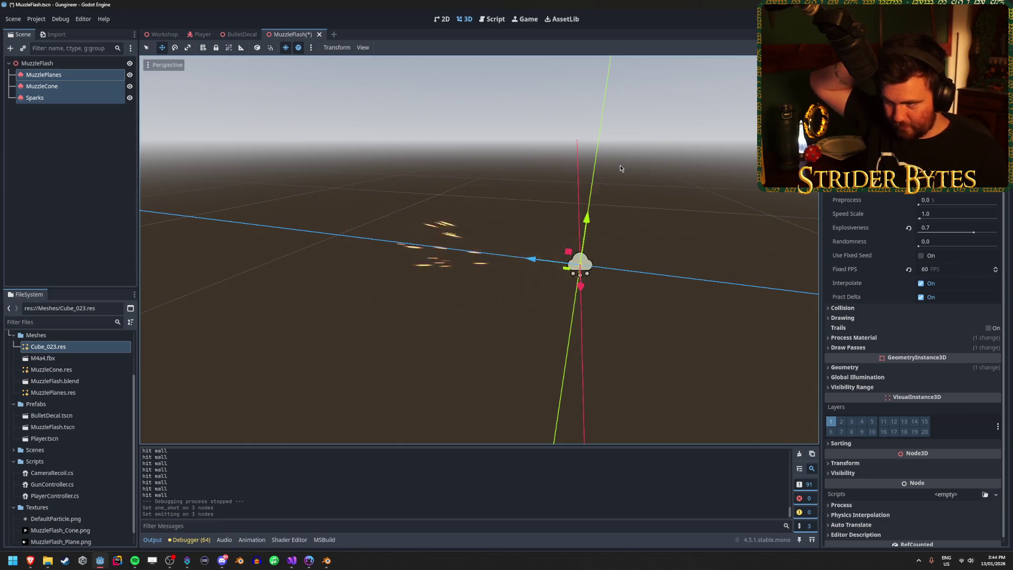
{"action": "left_click_drag", "start_coordinate": [638, 190], "coordinate": [569, 196]}
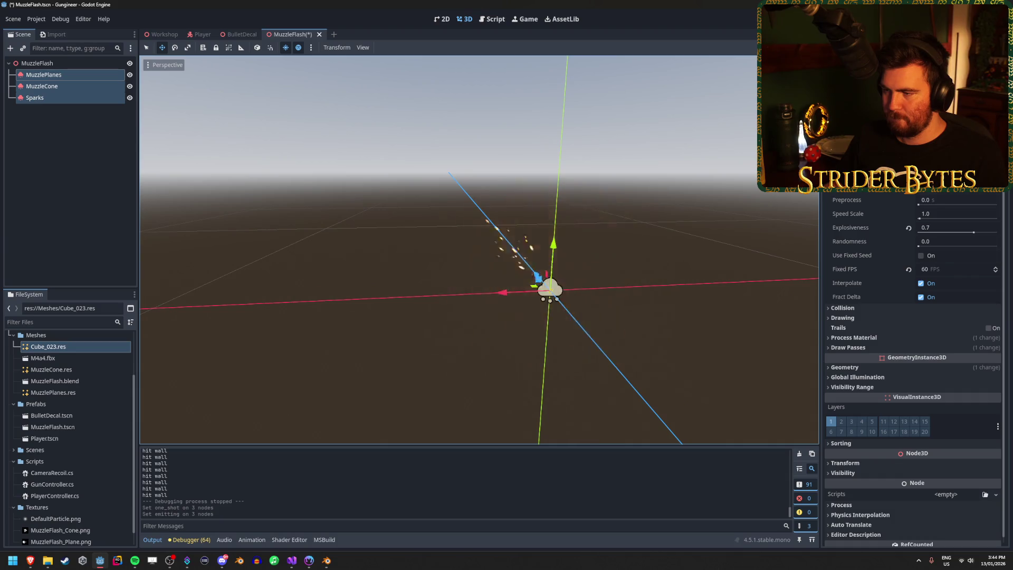
{"action": "left_click_drag", "start_coordinate": [570, 196], "coordinate": [636, 188]}
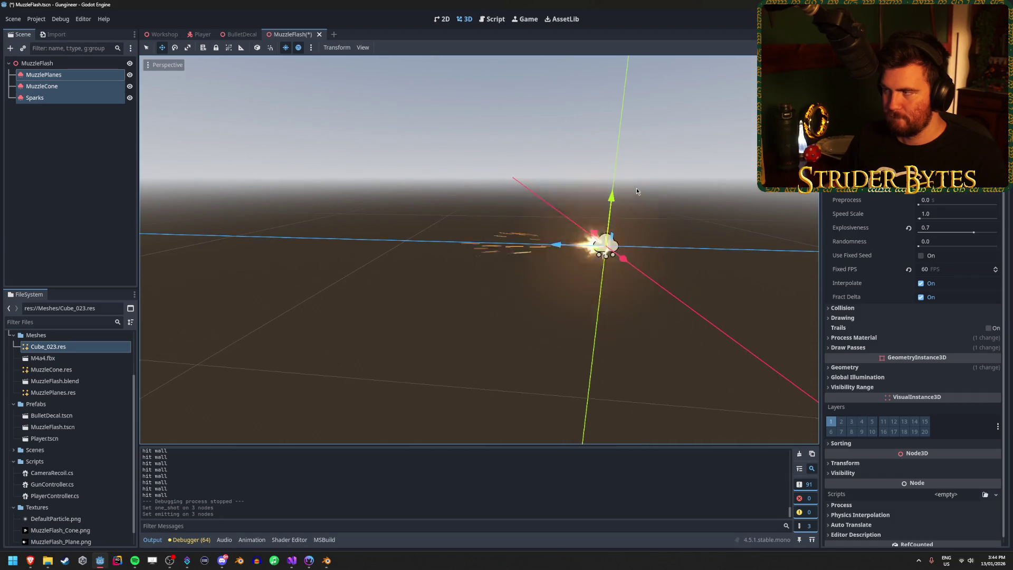
{"action": "left_click", "coordinate": [34, 97]}
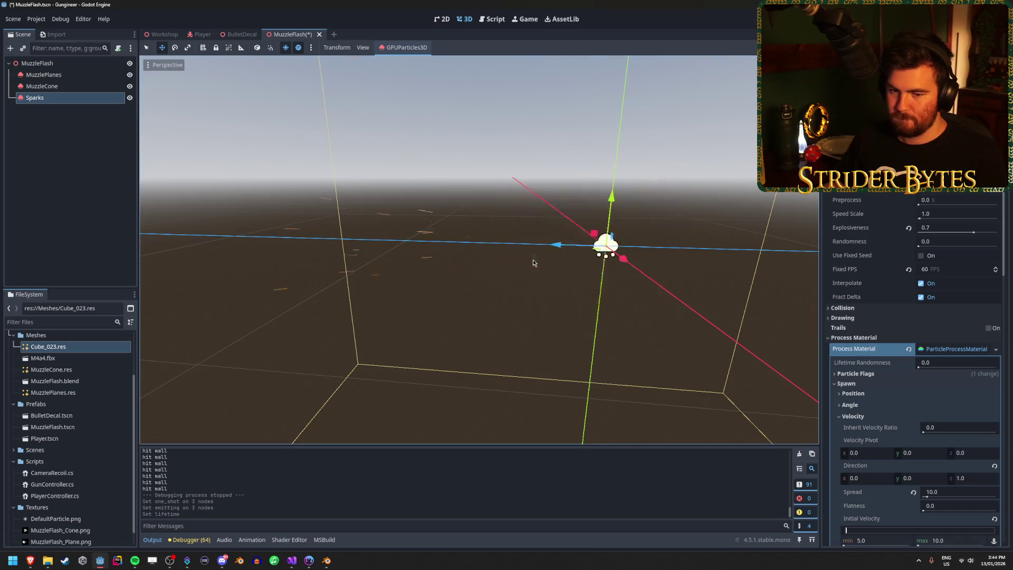
Step: Save MuzzleFlash.tscn and orbit the viewport to inspect the looping flash with Sparks deselected
{"action": "key", "text": "ctrl+s"}
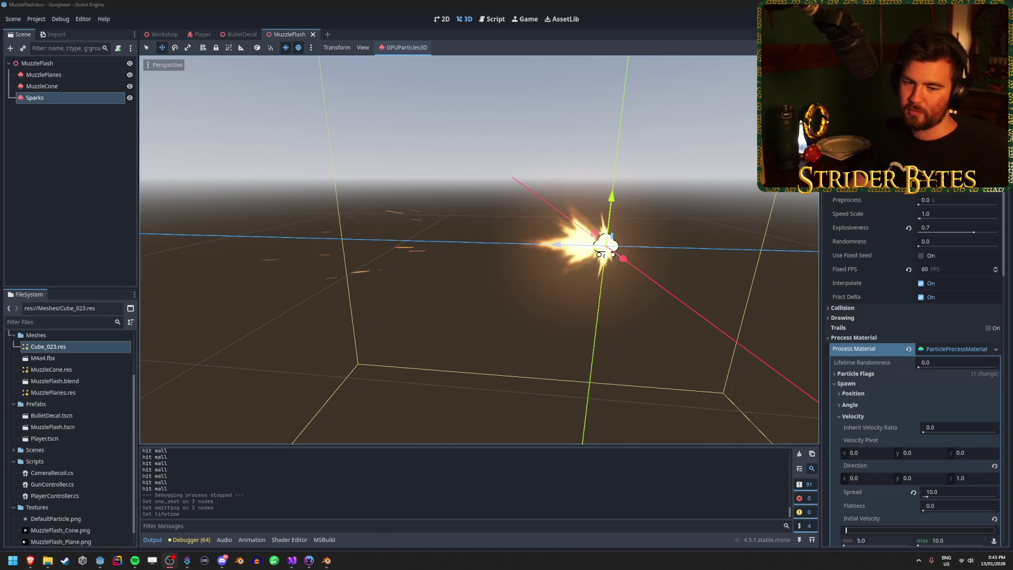
{"action": "left_click", "coordinate": [277, 3]}
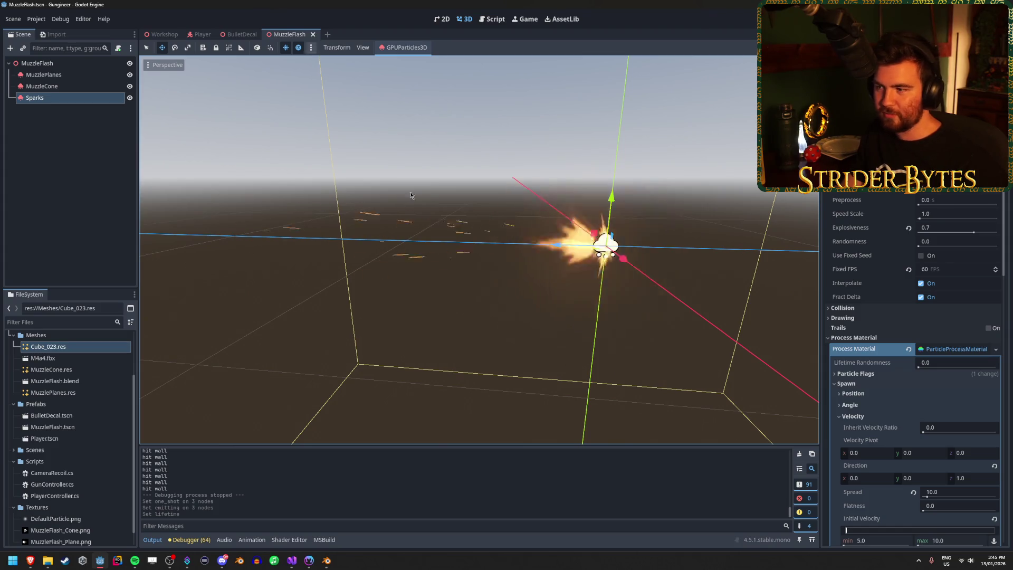
{"action": "mouse_move", "coordinate": [628, 287]}
{"action": "left_mouse_down"}
{"action": "mouse_move", "coordinate": [596, 289]}
{"action": "mouse_move", "coordinate": [628, 284]}
{"action": "left_mouse_up"}
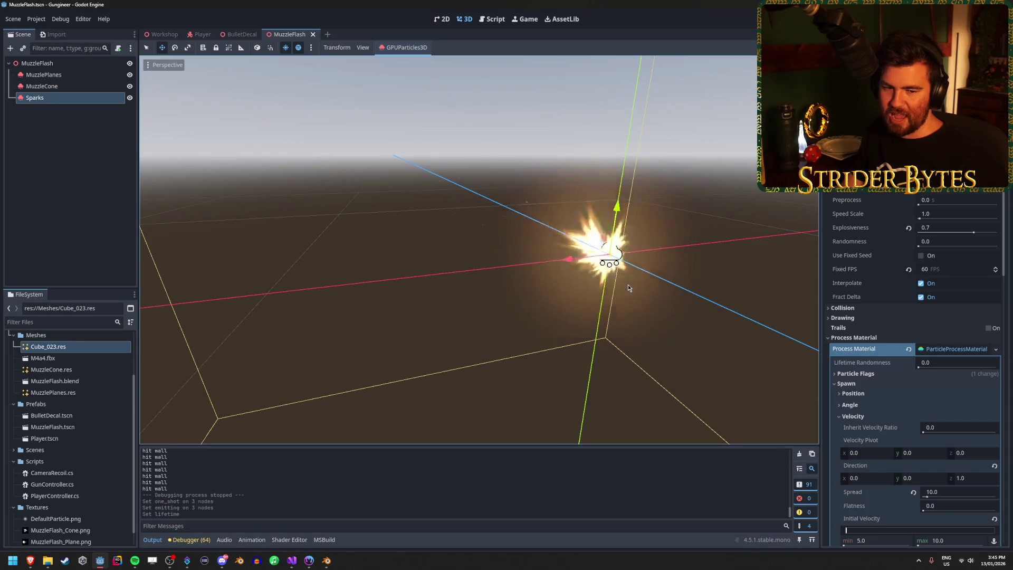
{"action": "left_click", "coordinate": [79, 195]}
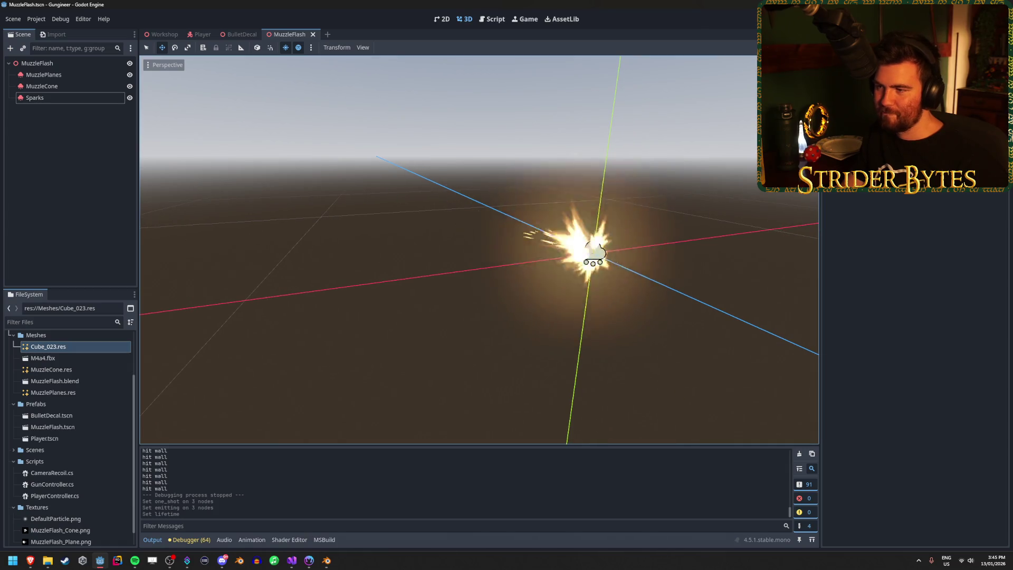
{"action": "left_click_drag", "start_coordinate": [622, 121], "coordinate": [675, 98]}
Step: Run the game and fire the rifle once to test the muzzle flash
{"action": "key", "text": "F5"}
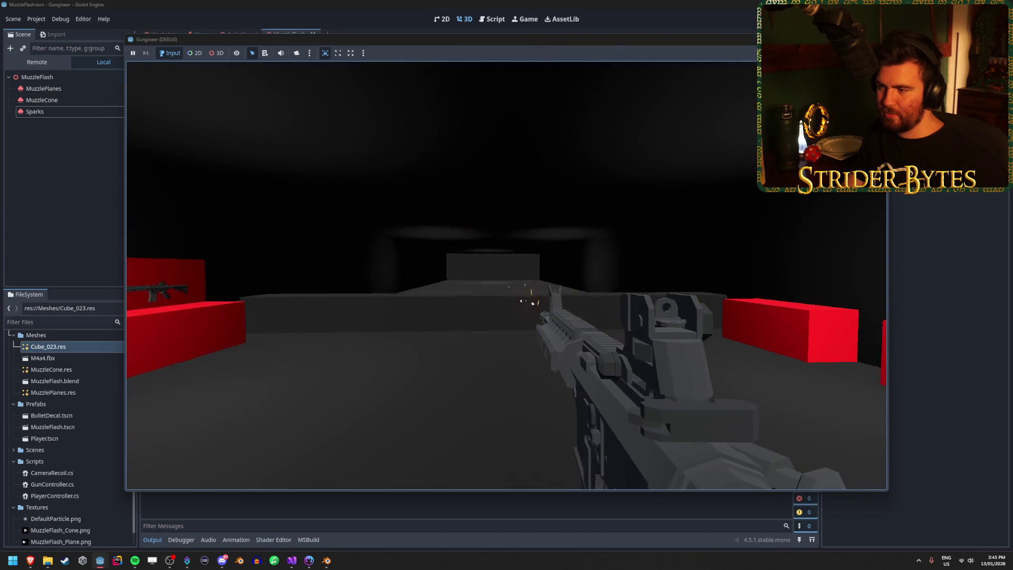
{"action": "left_click", "coordinate": [507, 275]}
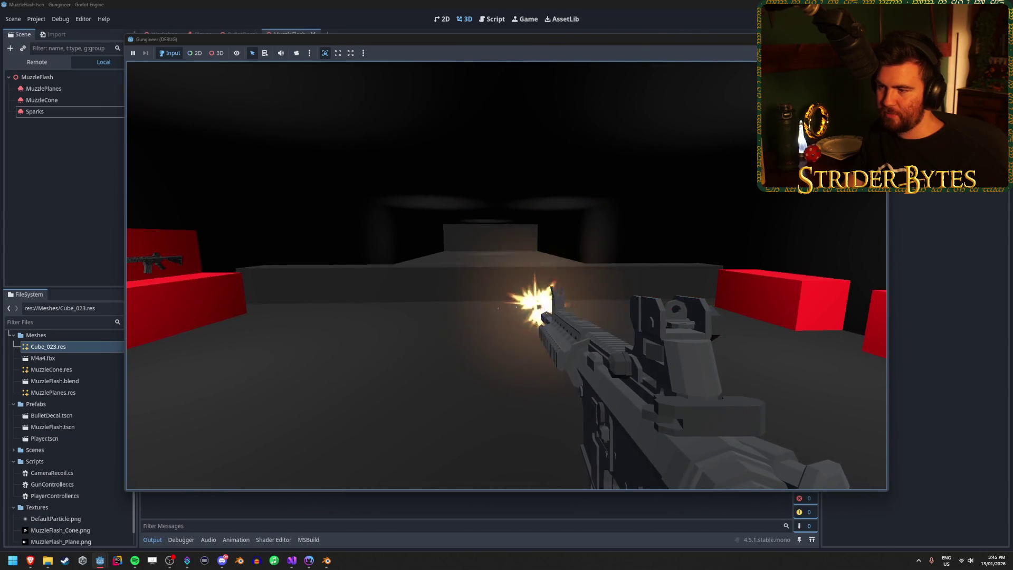
{"action": "key", "text": "Escape"}
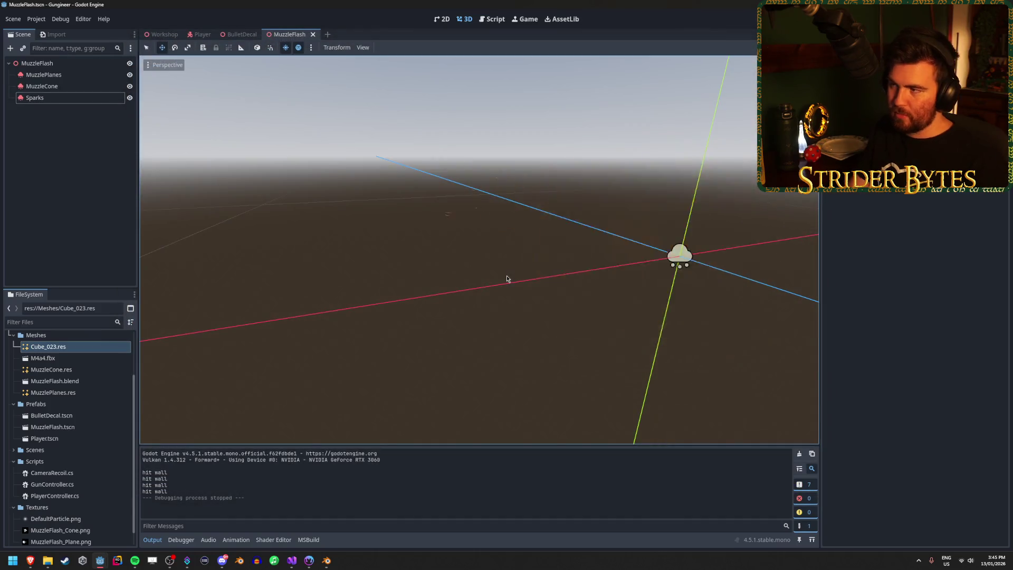
Step: Set all three muzzle flash particle nodes to One Shot so they fire only once
{"action": "left_click", "coordinate": [43, 74]}
{"action": "left_click", "coordinate": [35, 98], "text": "shift"}
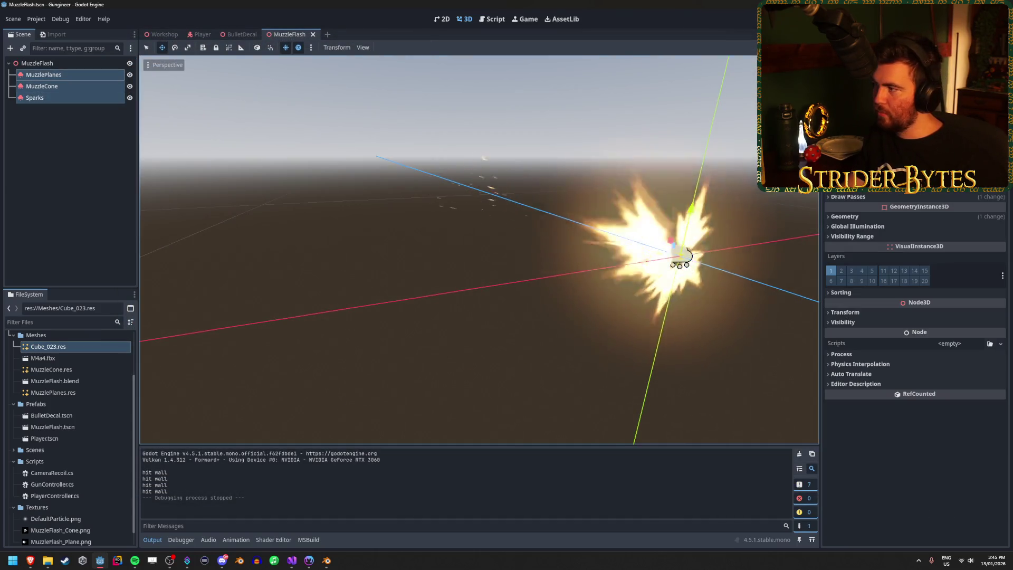
{"action": "scroll", "coordinate": [913, 316], "scroll_direction": "up", "scroll_amount": 5}
{"action": "left_click", "coordinate": [920, 186]}
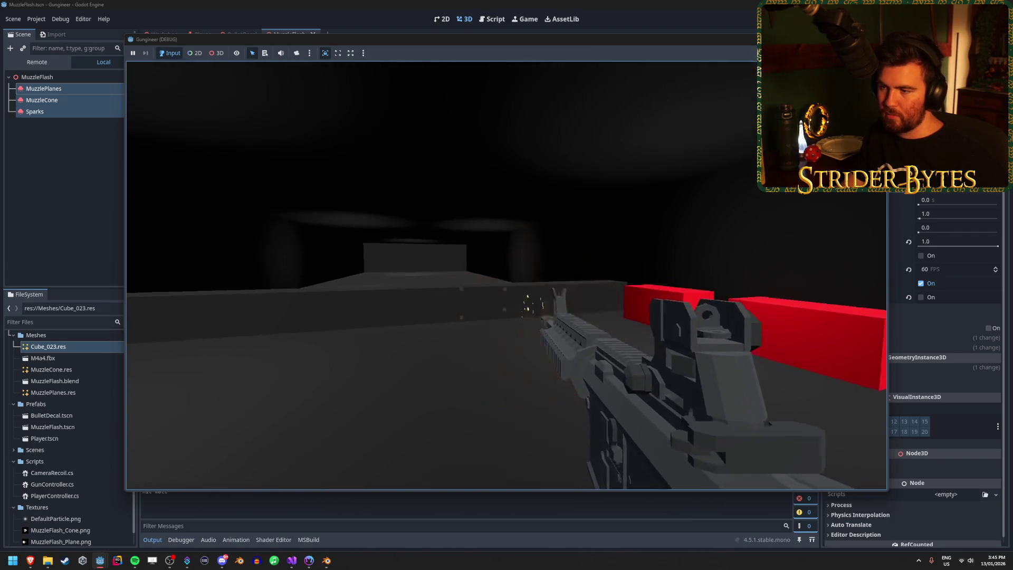
Step: Fire the rifle repeatedly at the walls, floor and red blocks to watch the muzzle flash
{"action": "left_click", "coordinate": [506, 276]}
{"action": "left_click", "coordinate": [506, 275]}
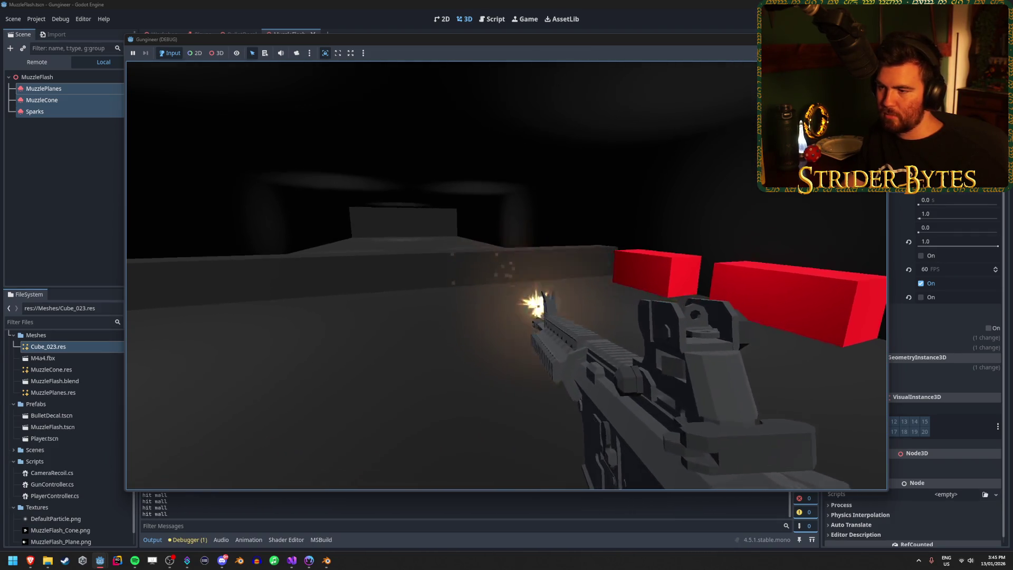
{"action": "left_click", "coordinate": [506, 275]}
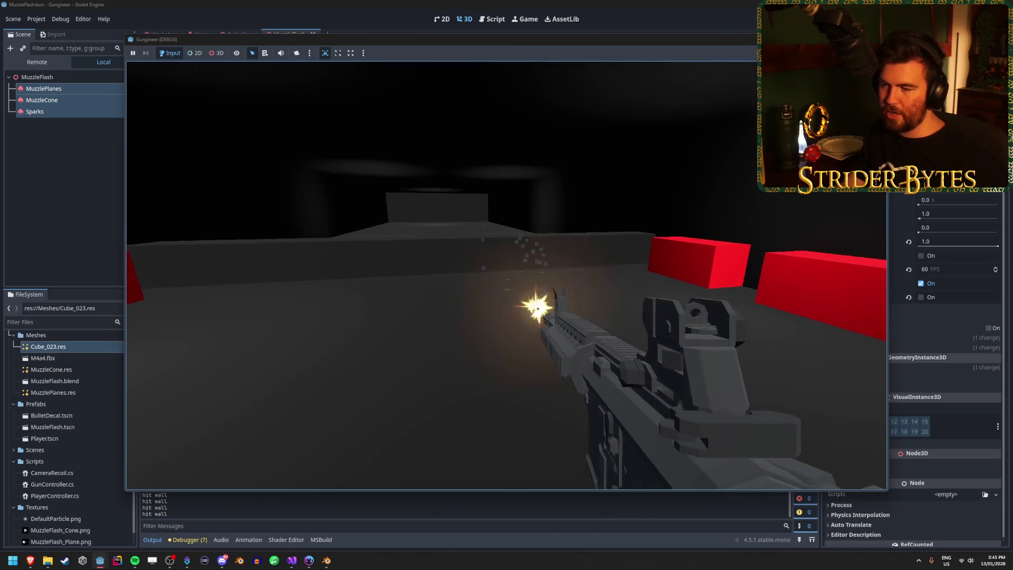
{"action": "left_click", "coordinate": [506, 276]}
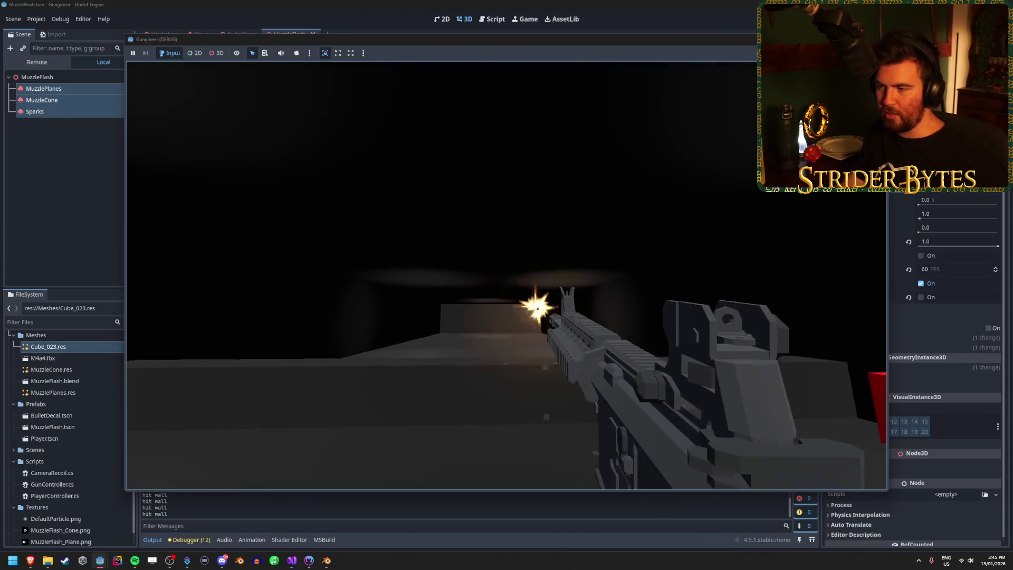
{"action": "left_click", "coordinate": [506, 276]}
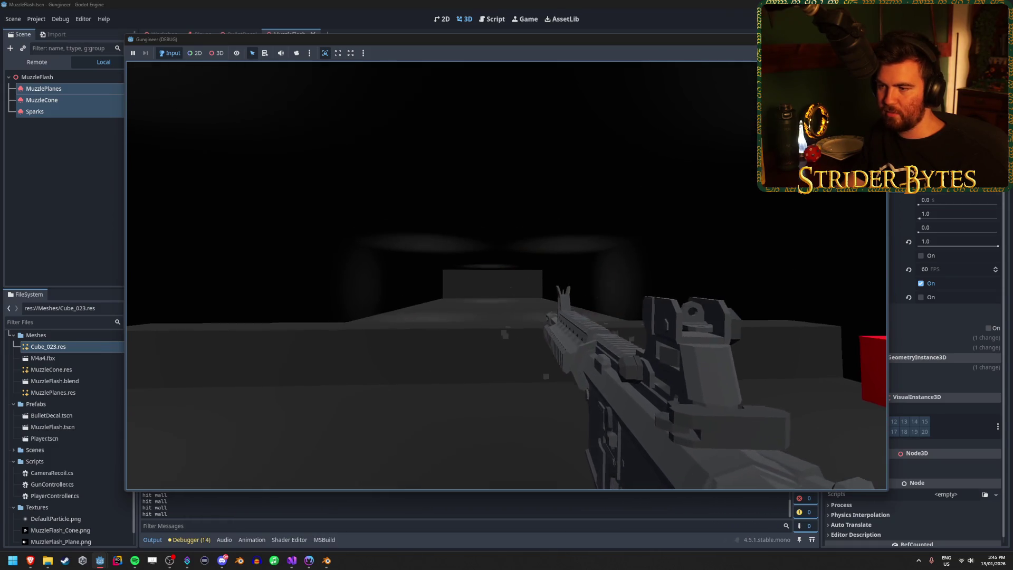
{"action": "left_click", "coordinate": [506, 275]}
{"action": "left_click", "coordinate": [506, 275]}
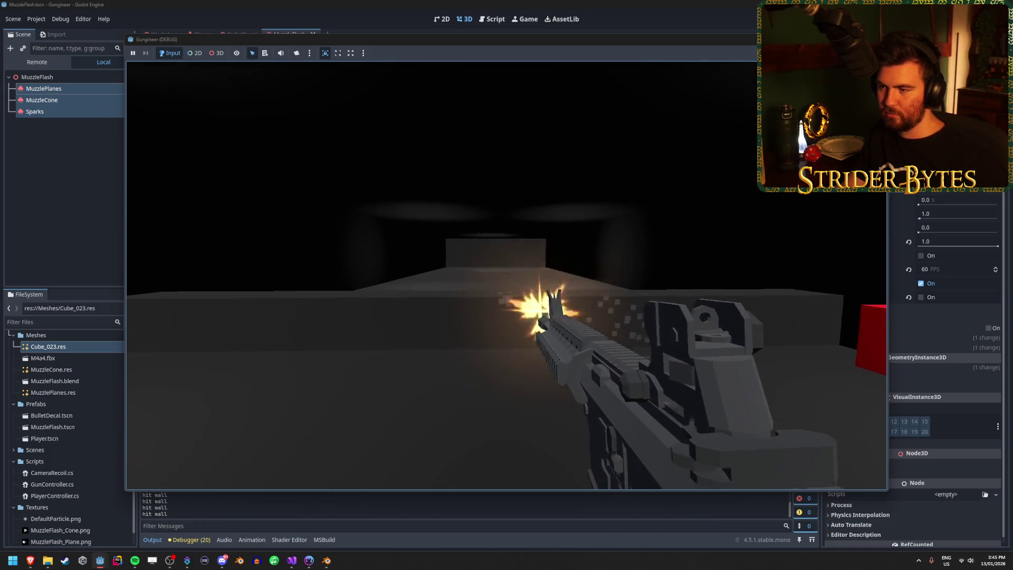
{"action": "left_click", "coordinate": [507, 275]}
{"action": "left_click", "coordinate": [506, 276]}
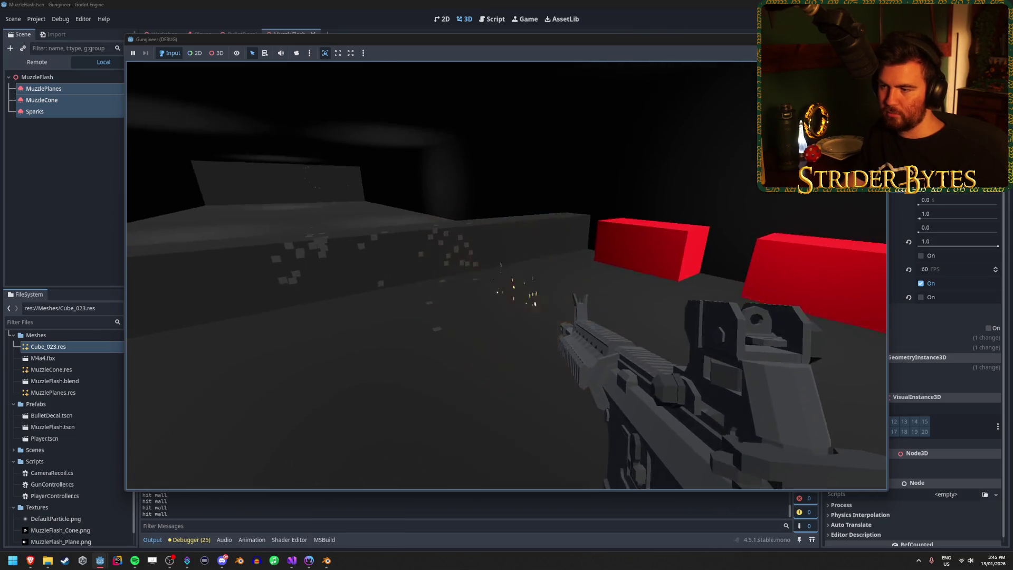
{"action": "left_click", "coordinate": [507, 275]}
{"action": "left_click", "coordinate": [507, 275]}
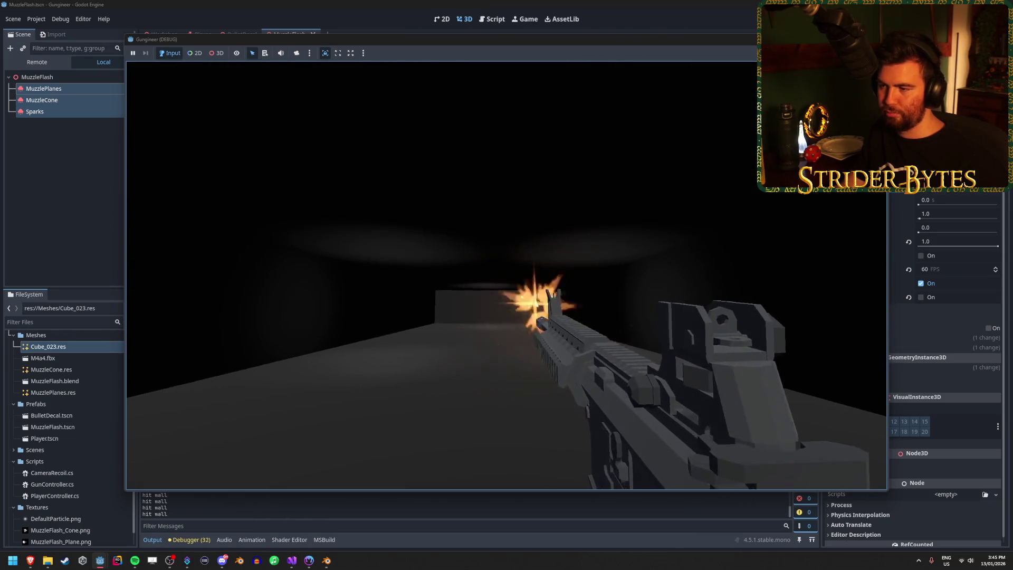
{"action": "left_click", "coordinate": [506, 275]}
{"action": "left_click", "coordinate": [506, 276]}
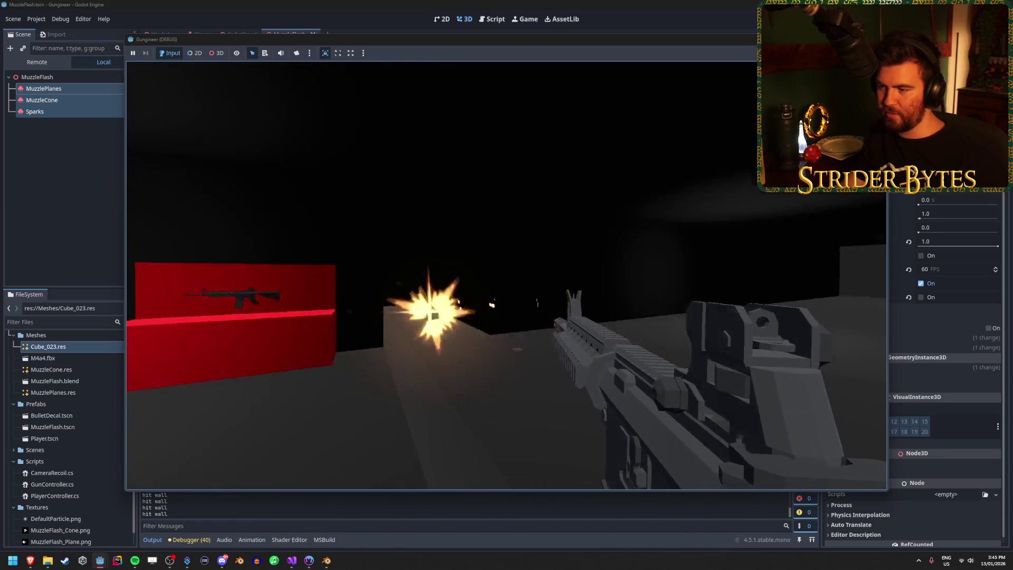
{"action": "left_click", "coordinate": [506, 275]}
{"action": "left_click", "coordinate": [506, 276]}
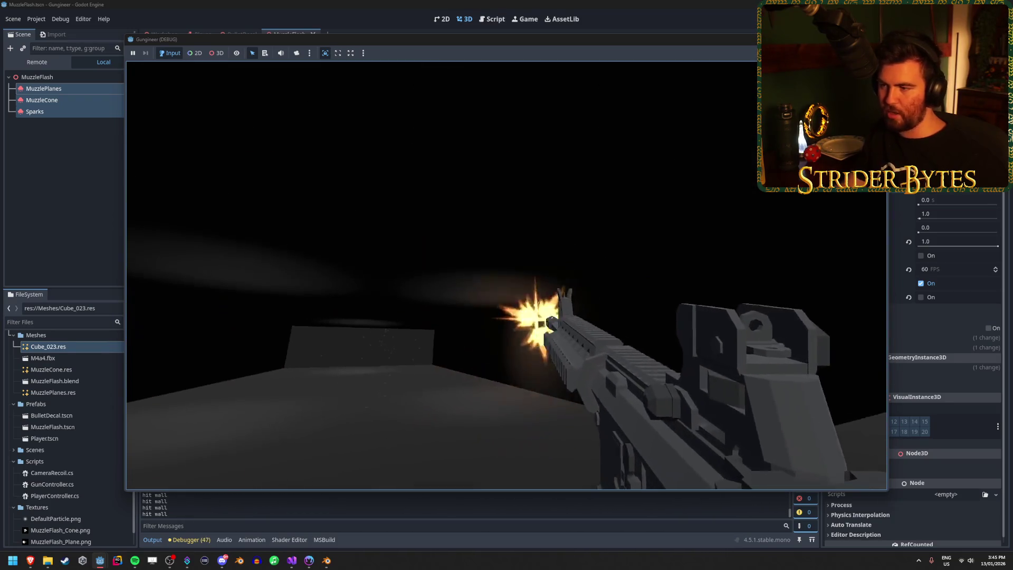
{"action": "left_click", "coordinate": [506, 275]}
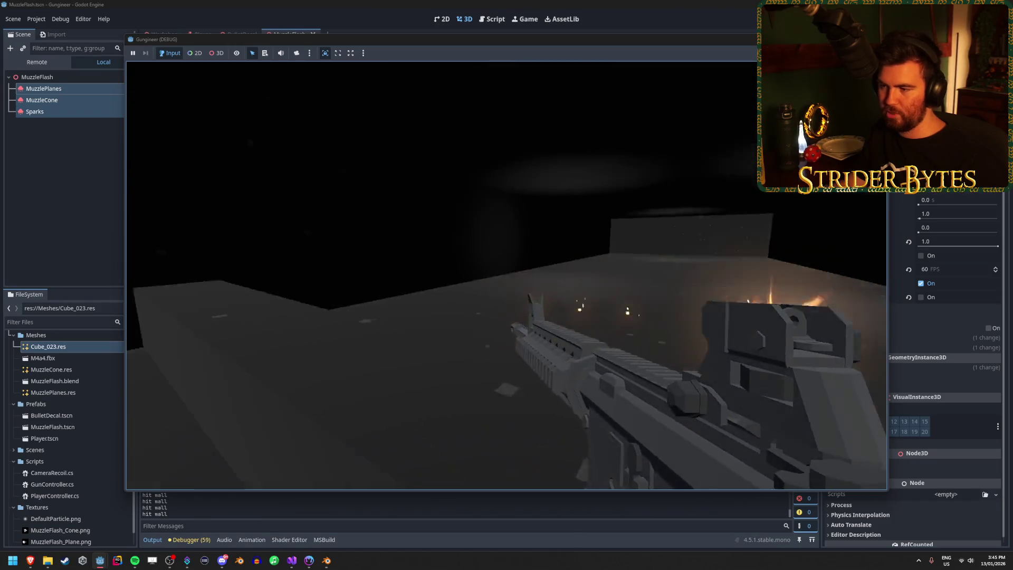
{"action": "left_click", "coordinate": [507, 275]}
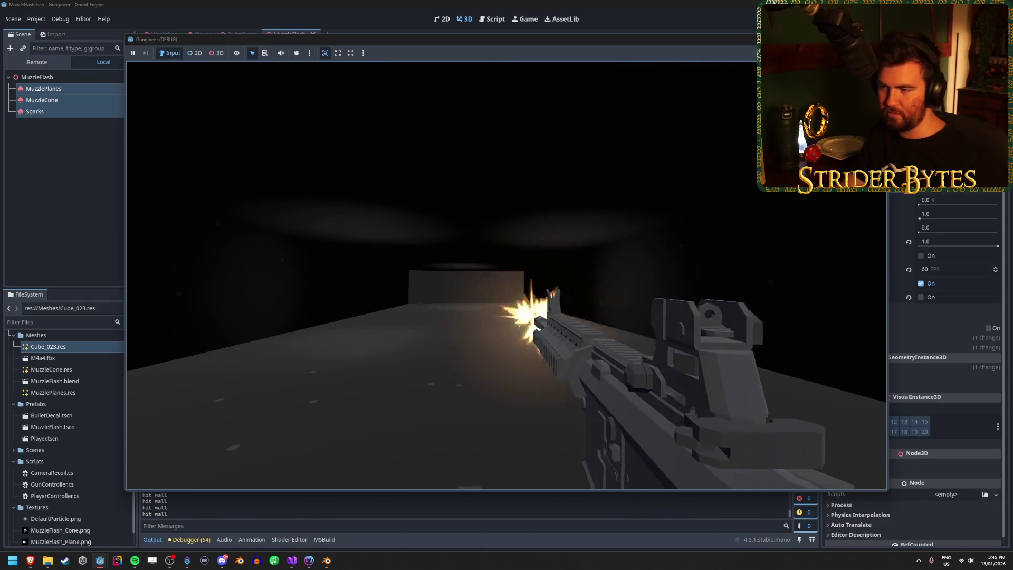
{"action": "left_click", "coordinate": [507, 276]}
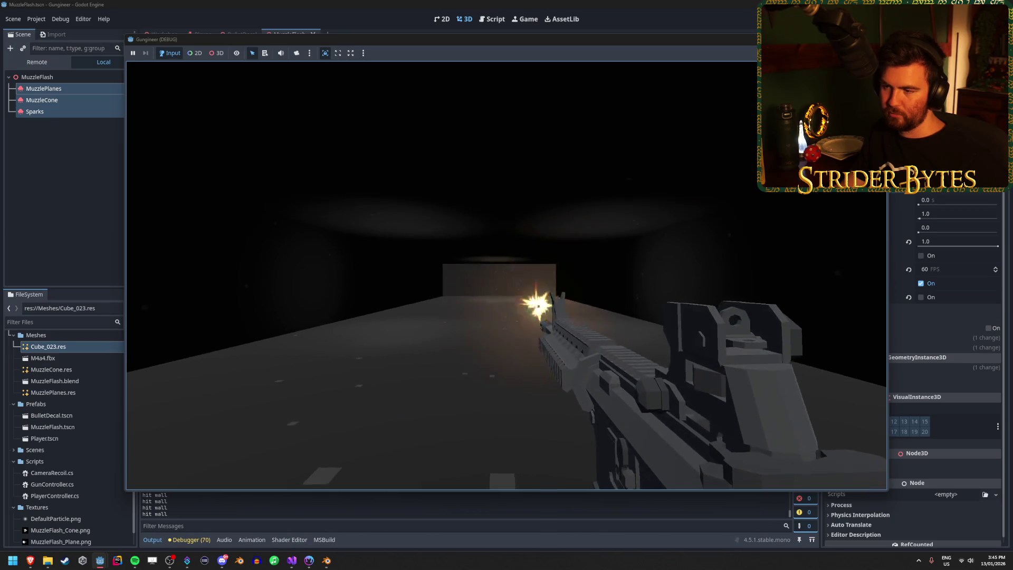
{"action": "left_click", "coordinate": [506, 276]}
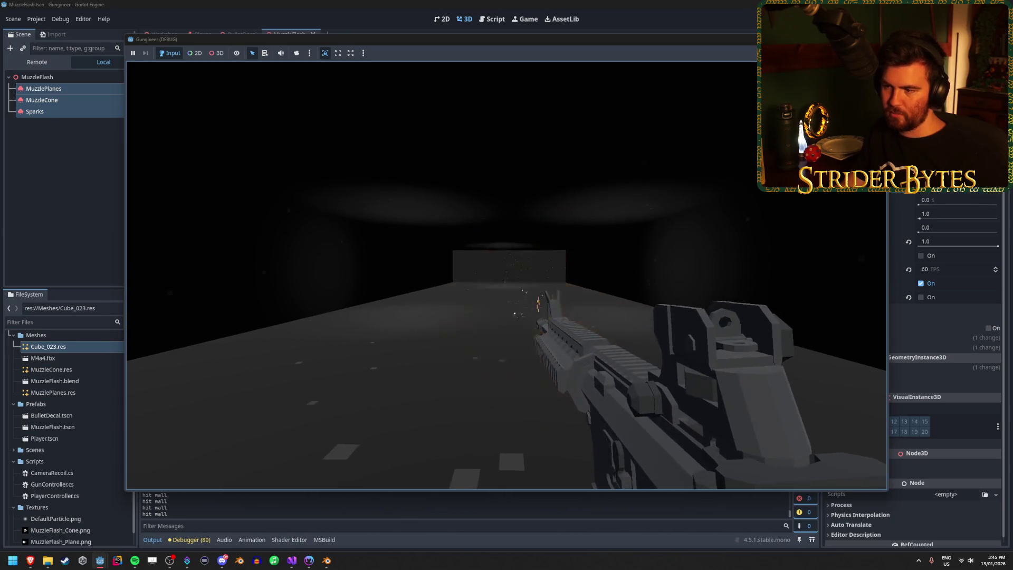
{"action": "left_click", "coordinate": [507, 275]}
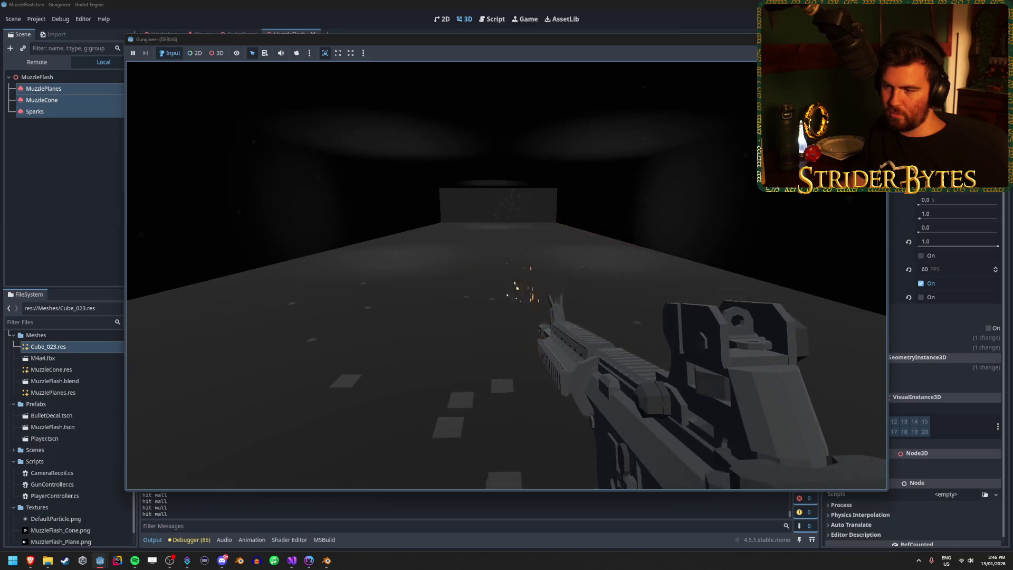
{"action": "left_click", "coordinate": [506, 275]}
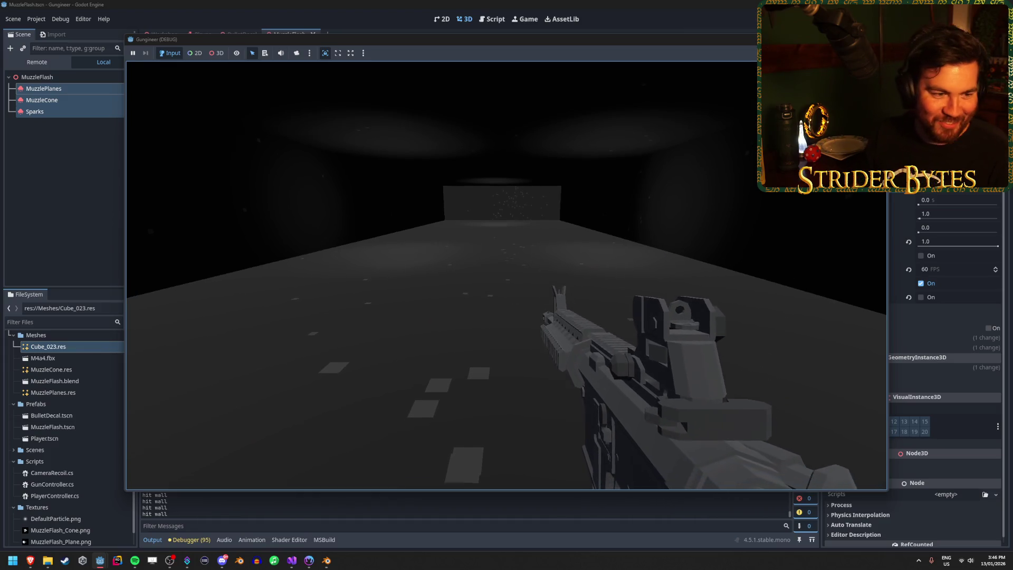
Step: Aim down the rifle's sights, fire once, then stop the game
{"action": "right_click", "coordinate": [506, 275]}
{"action": "left_click", "coordinate": [506, 275]}
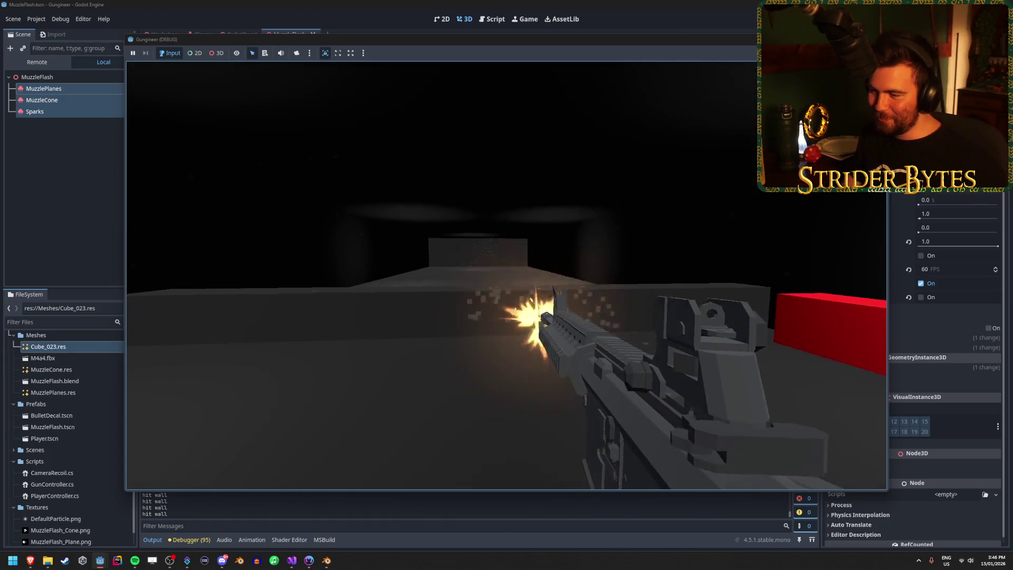
{"action": "key", "text": "F8"}
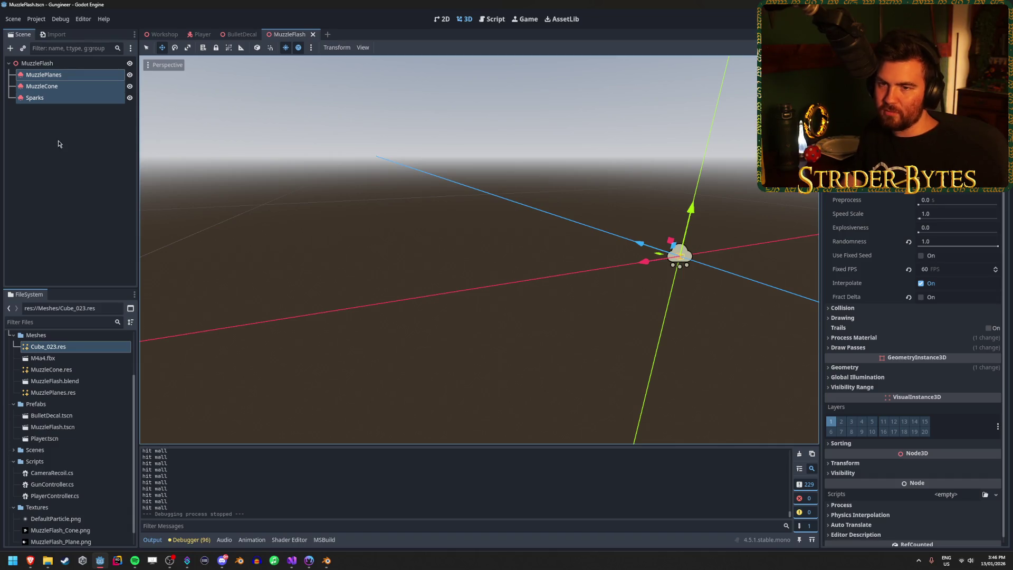
Step: Save the MuzzleFlash scene and select the MuzzlePlanes particle node
{"action": "left_click", "coordinate": [31, 144]}
{"action": "key", "text": "ctrl+s"}
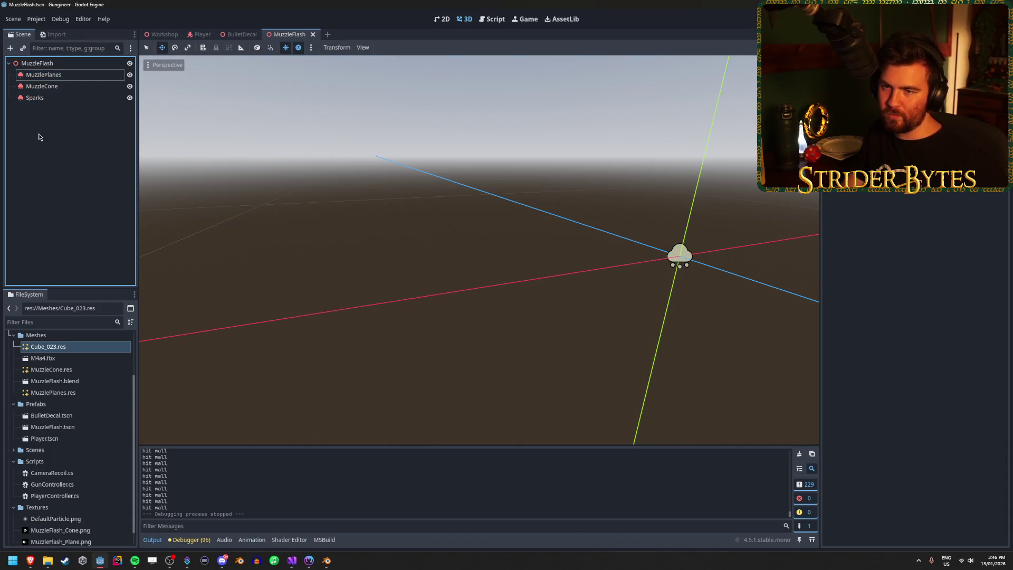
{"action": "left_click", "coordinate": [90, 100]}
{"action": "left_click", "coordinate": [86, 75]}
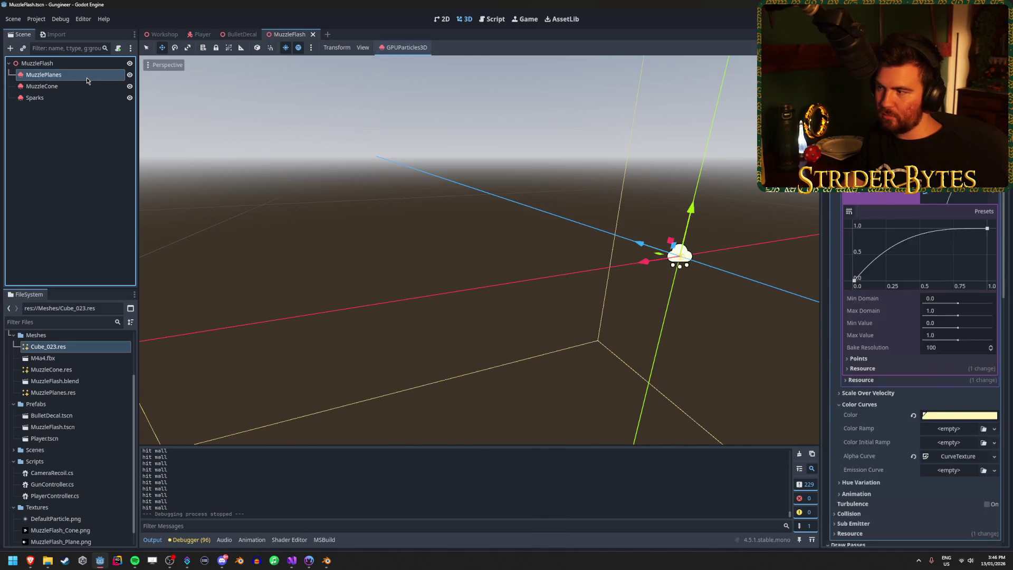
Step: Browse MuzzlePlanes' process material, sub emitter, scale, resource, collision and animation sections
{"action": "left_click", "coordinate": [868, 337]}
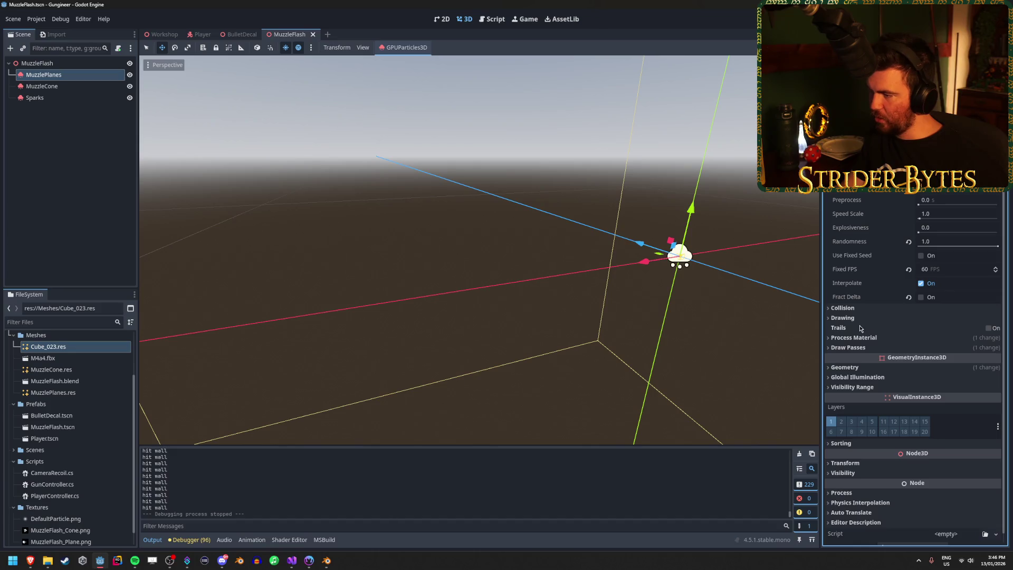
{"action": "left_click", "coordinate": [861, 337]}
{"action": "scroll", "coordinate": [861, 330], "scroll_direction": "down", "scroll_amount": 10}
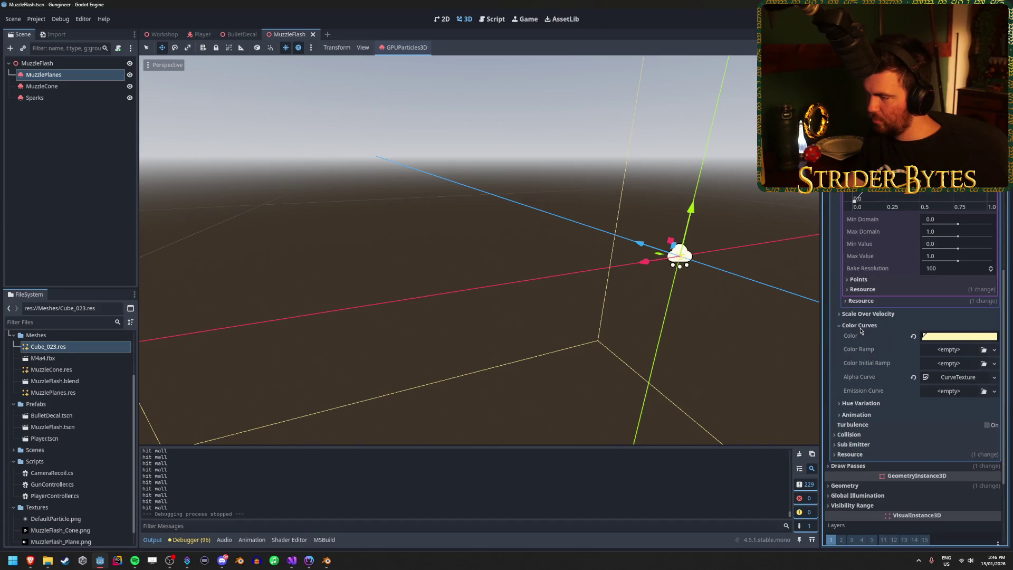
{"action": "left_click", "coordinate": [859, 445]}
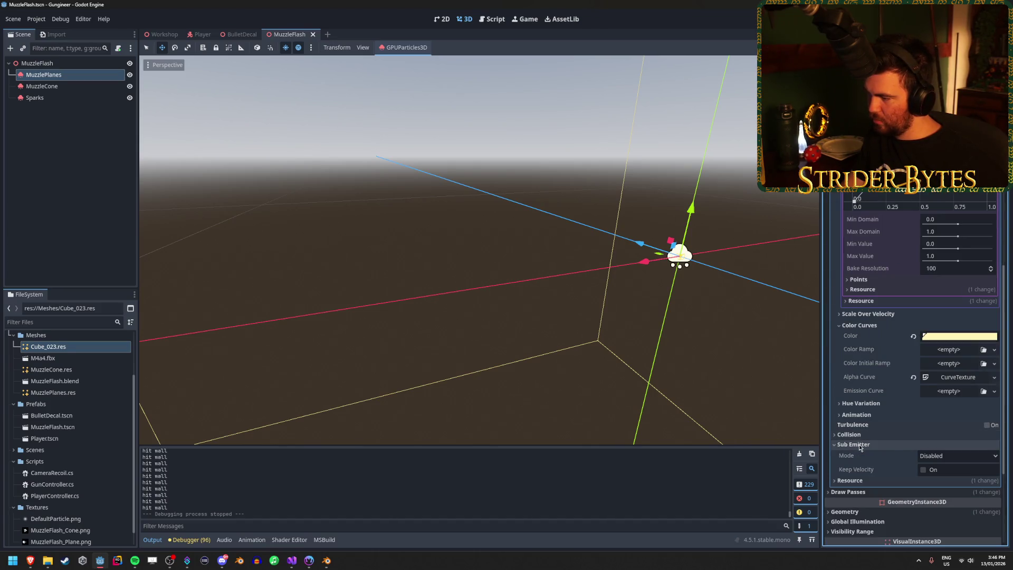
{"action": "left_click", "coordinate": [860, 445]}
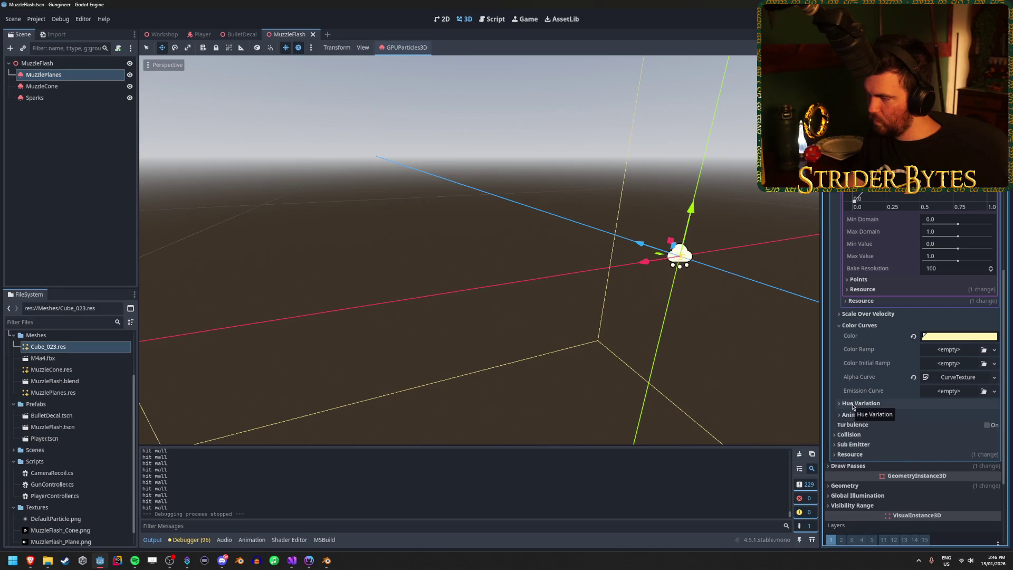
{"action": "scroll", "coordinate": [901, 367], "scroll_direction": "up", "scroll_amount": 5}
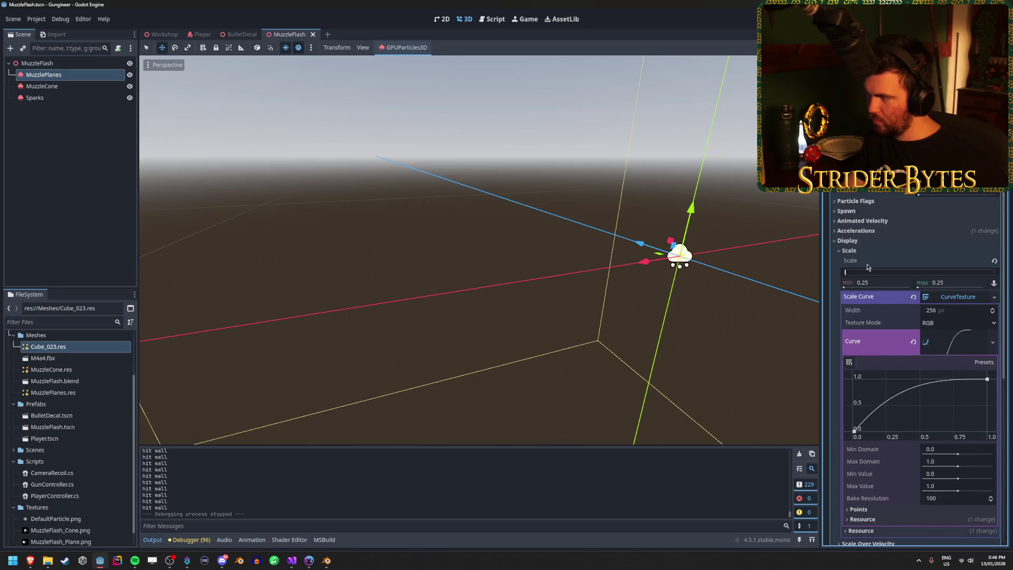
{"action": "left_click", "coordinate": [865, 253]}
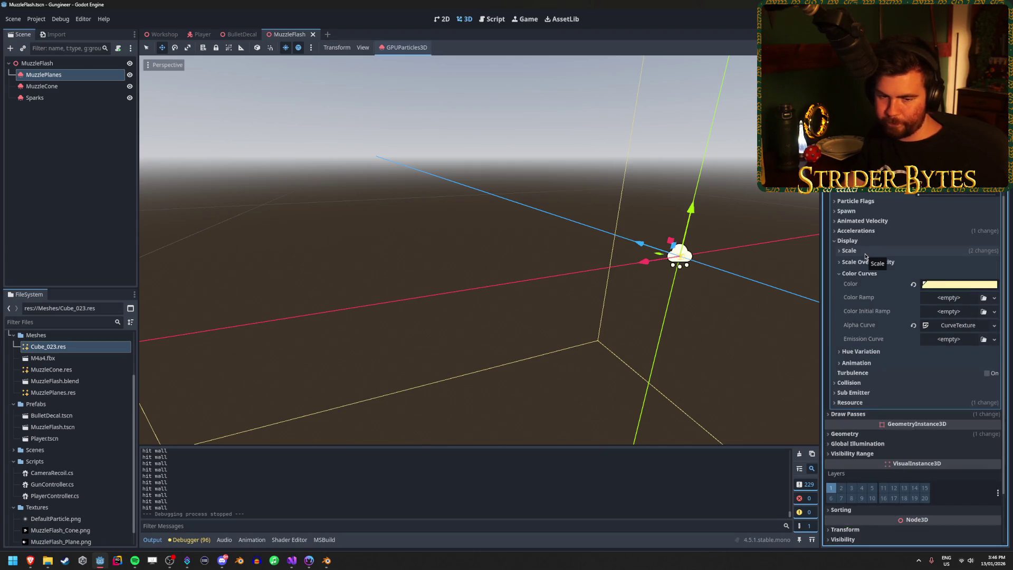
{"action": "left_click", "coordinate": [848, 404]}
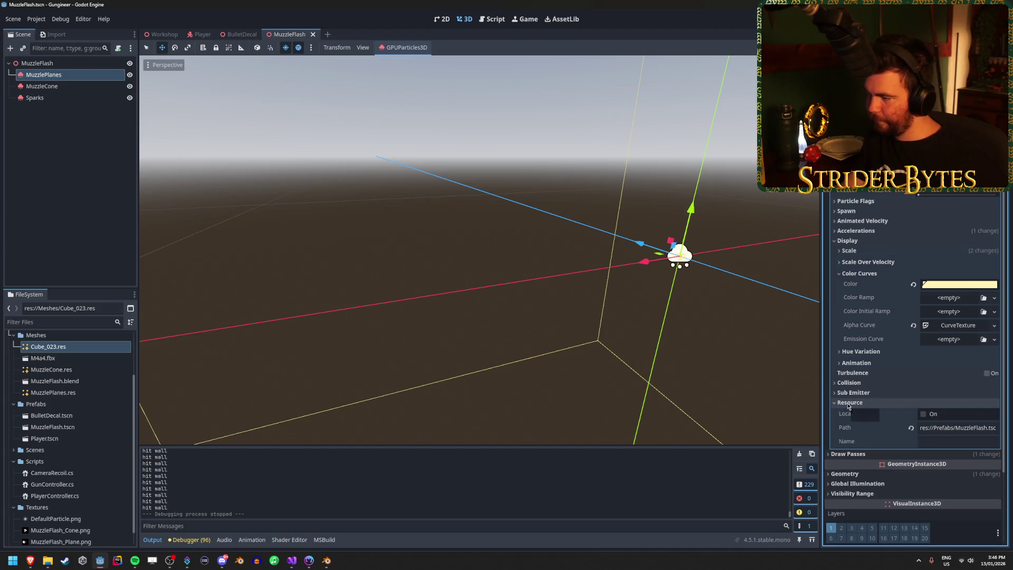
{"action": "left_click", "coordinate": [847, 403]}
{"action": "left_click", "coordinate": [860, 383]}
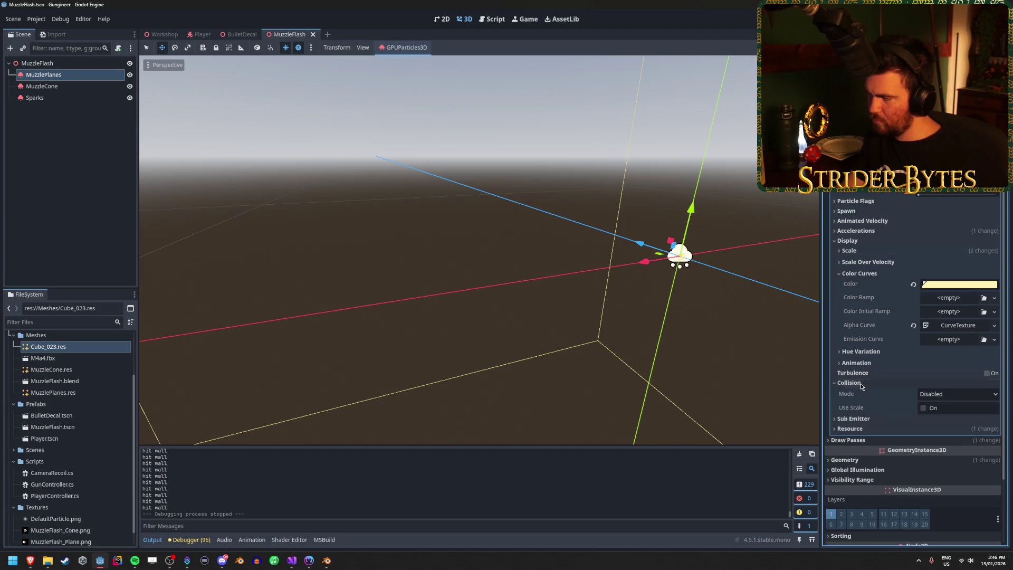
{"action": "left_click", "coordinate": [860, 383]}
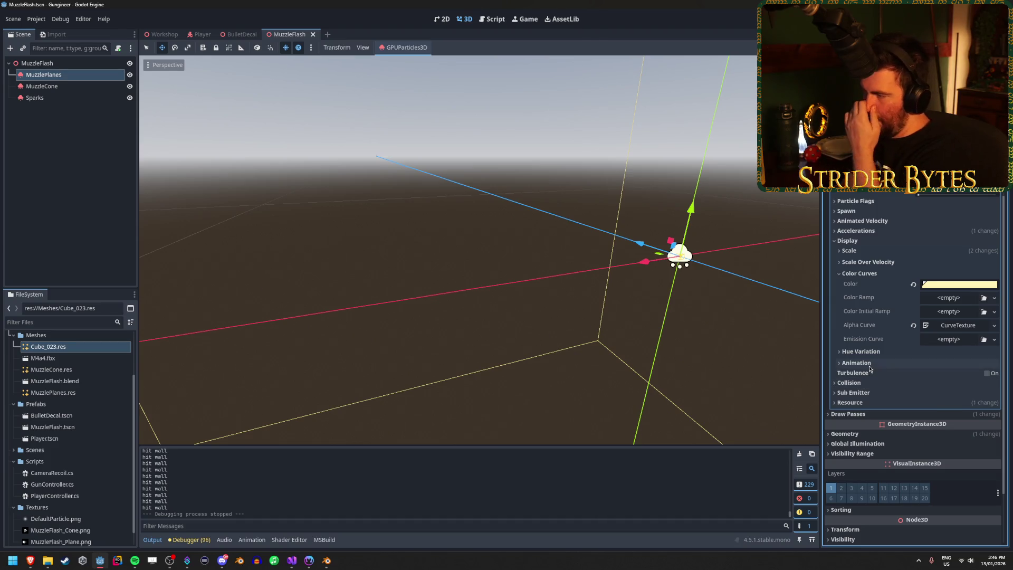
{"action": "left_click", "coordinate": [869, 364]}
{"action": "left_click", "coordinate": [871, 363]}
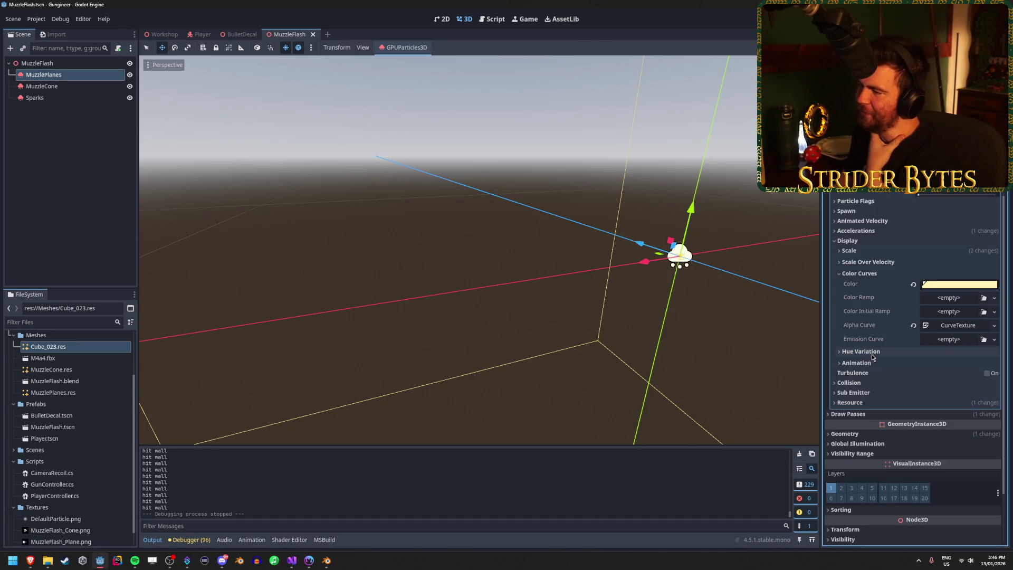
Step: Look through the color curves, display and particle flags sections of the material
{"action": "scroll", "coordinate": [872, 357], "scroll_direction": "up", "scroll_amount": 2}
{"action": "left_click", "coordinate": [862, 331]}
{"action": "left_click", "coordinate": [849, 298]}
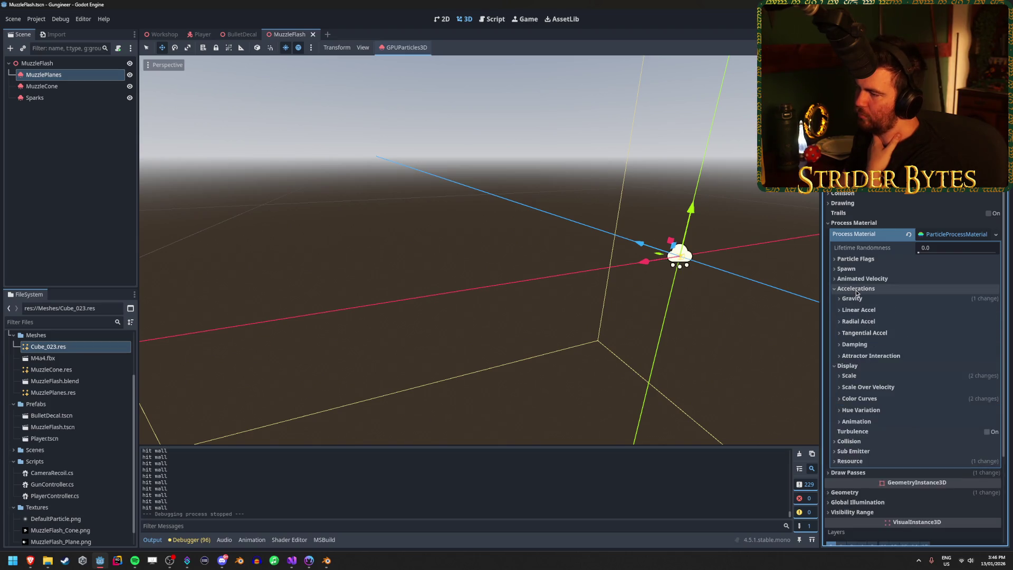
{"action": "left_click", "coordinate": [849, 298]}
{"action": "left_click", "coordinate": [849, 298]}
{"action": "left_click", "coordinate": [850, 269]}
{"action": "left_click", "coordinate": [850, 269]}
{"action": "left_click", "coordinate": [857, 259]}
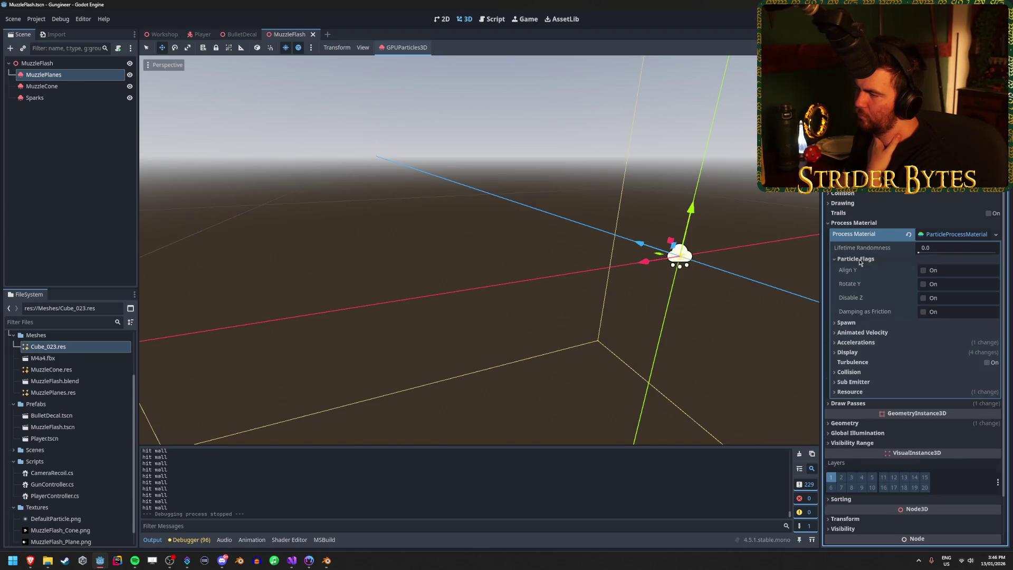
{"action": "left_click", "coordinate": [858, 260]}
{"action": "scroll", "coordinate": [899, 318], "scroll_direction": "up", "scroll_amount": 4}
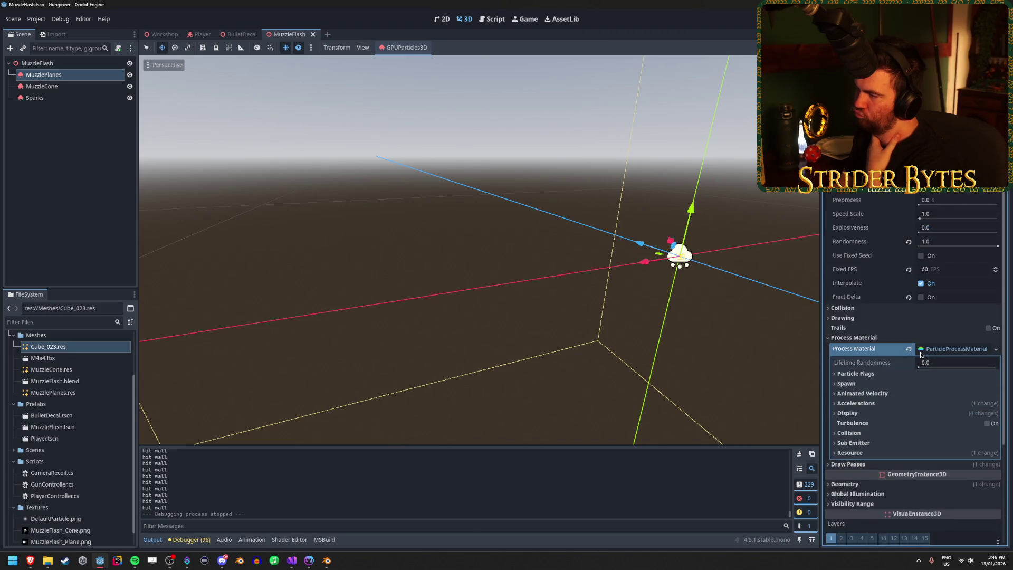
{"action": "scroll", "coordinate": [879, 362], "scroll_direction": "down", "scroll_amount": 4}
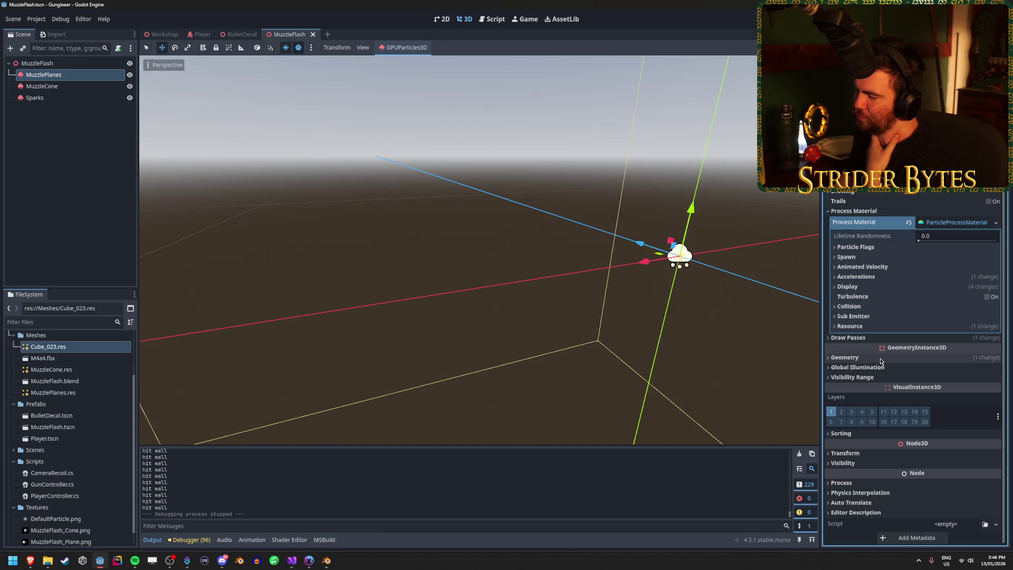
{"action": "scroll", "coordinate": [879, 361], "scroll_direction": "up", "scroll_amount": 4}
Step: Check the Debugger's Errors list, then switch over to the Player scene
{"action": "left_click", "coordinate": [80, 151]}
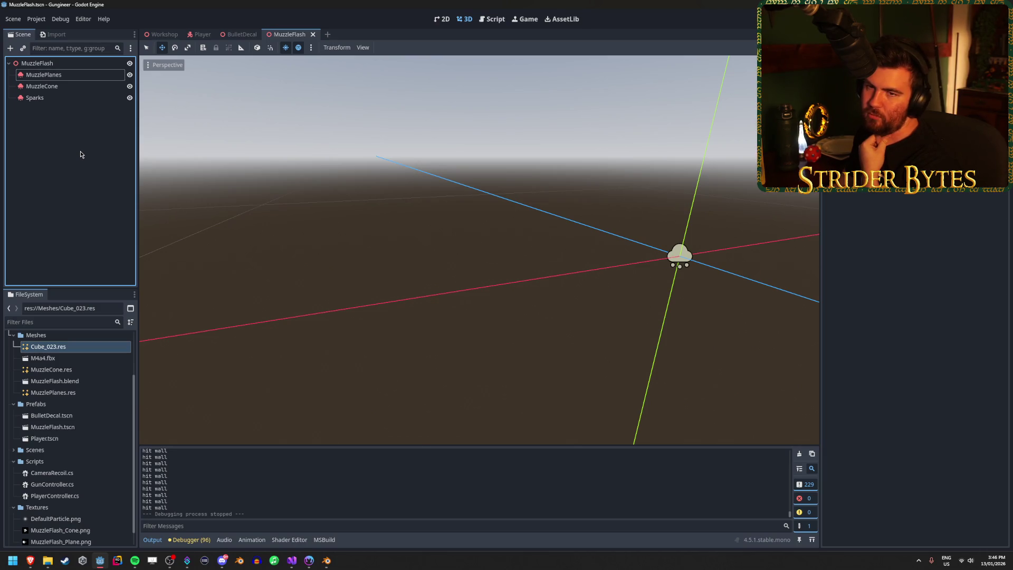
{"action": "left_click", "coordinate": [191, 540]}
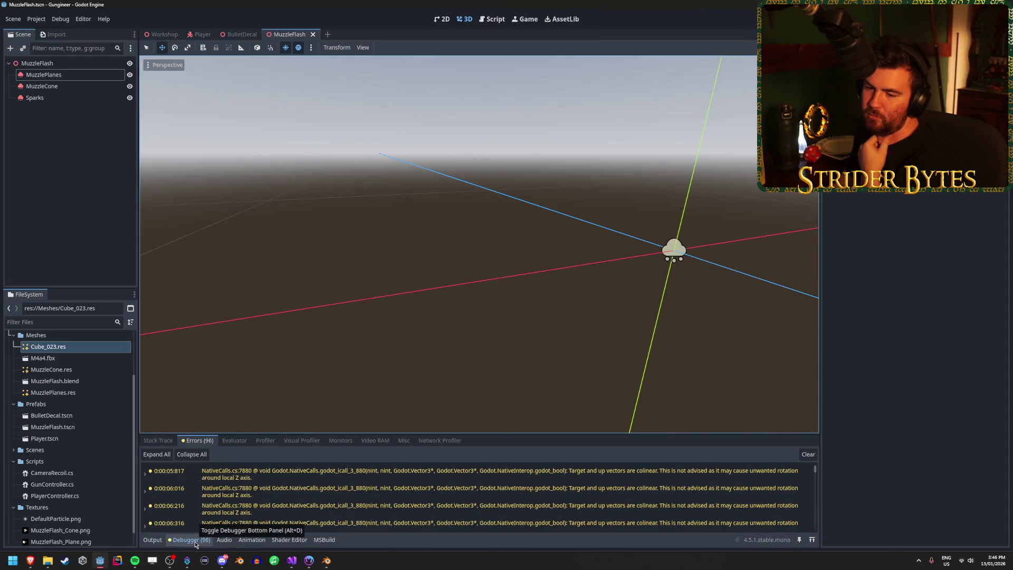
{"action": "left_click", "coordinate": [152, 540]}
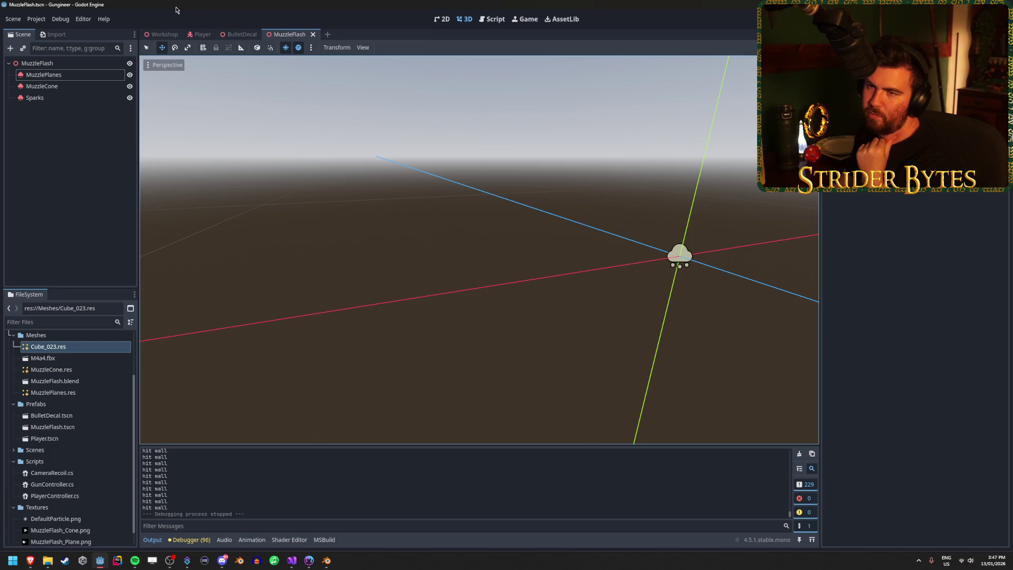
{"action": "left_click", "coordinate": [202, 34]}
{"action": "left_click", "coordinate": [58, 272]}
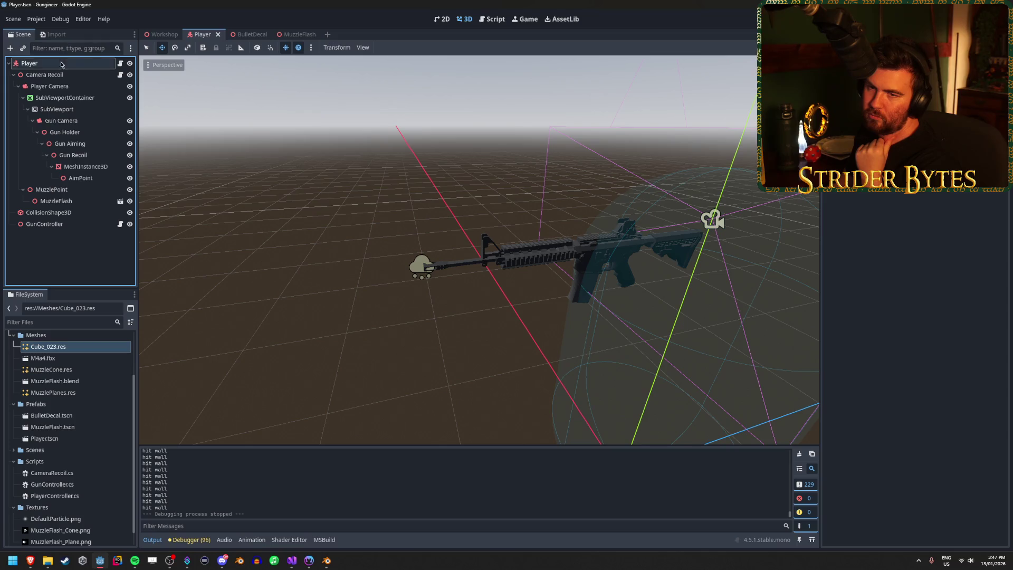
{"action": "left_click", "coordinate": [61, 98]}
{"action": "left_click_drag", "start_coordinate": [61, 120], "coordinate": [62, 88]}
{"action": "left_click", "coordinate": [61, 97]}
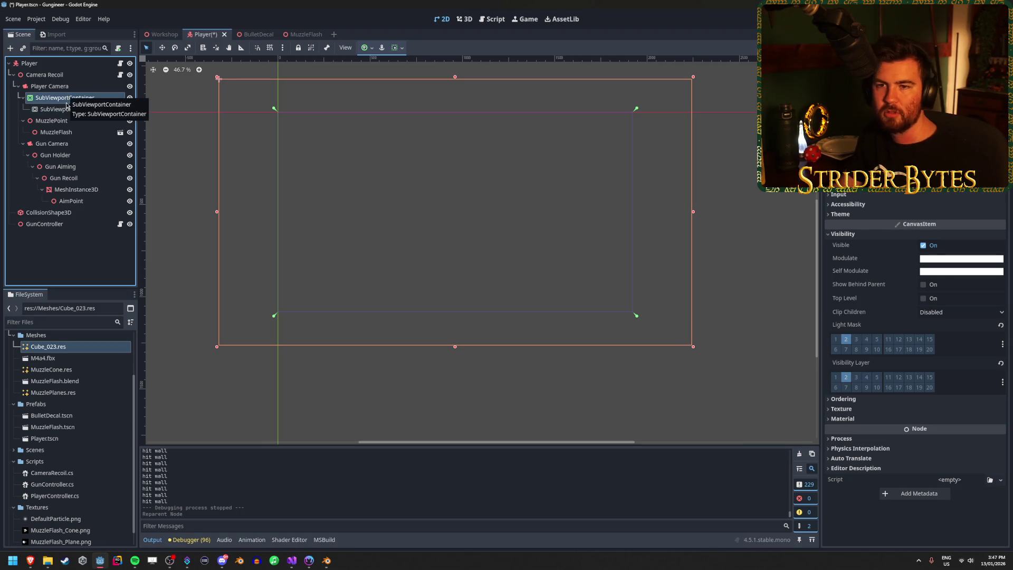
{"action": "left_click", "coordinate": [64, 109]}
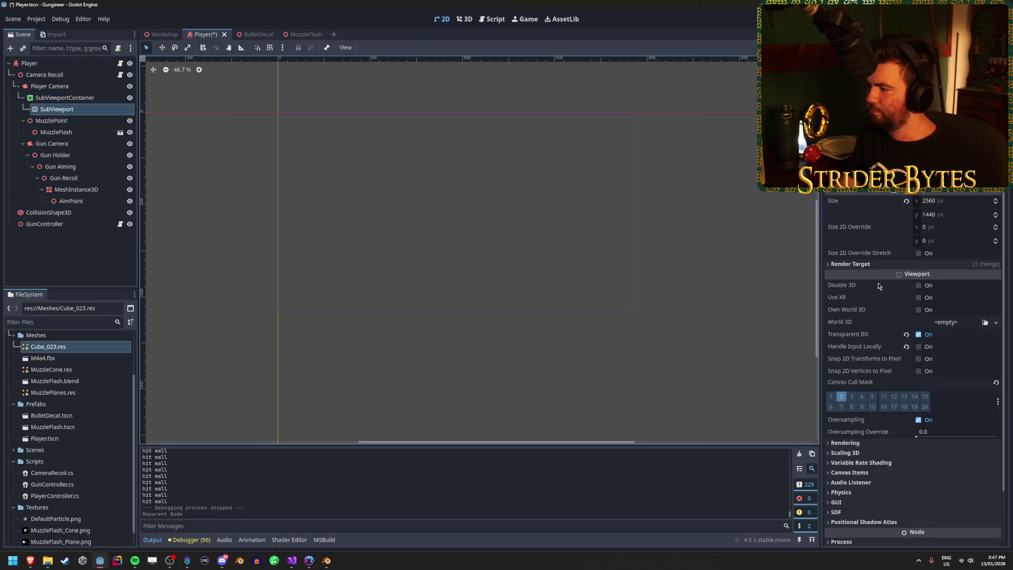
{"action": "left_click", "coordinate": [87, 146]}
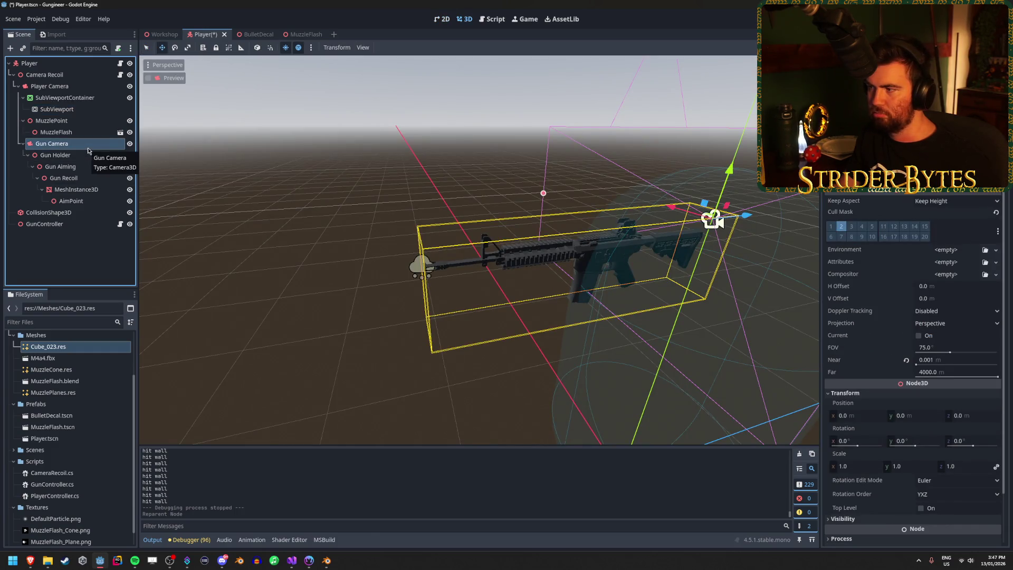
{"action": "key", "text": "F5"}
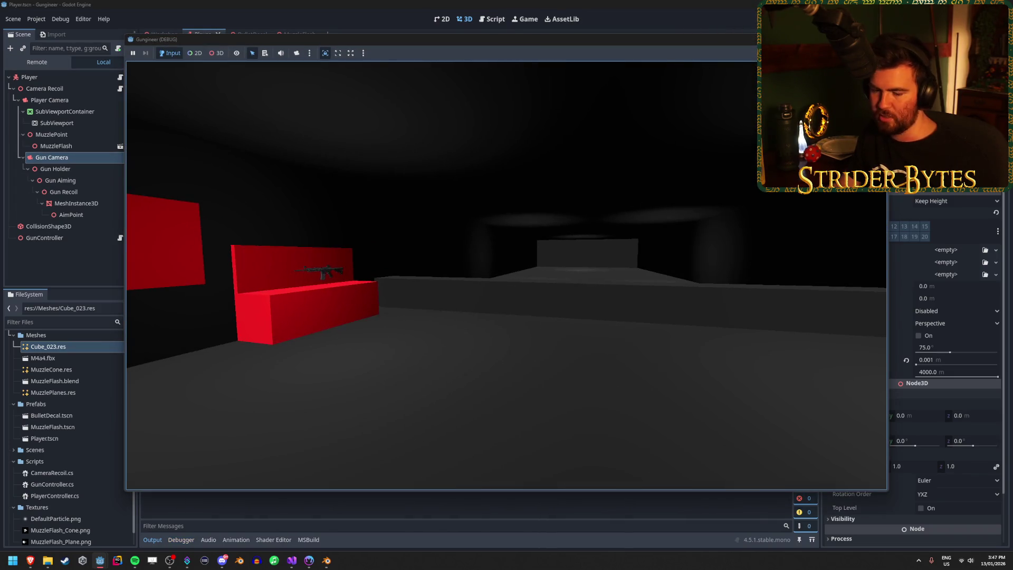
{"action": "key", "text": "F8"}
{"action": "key", "text": "ctrl+z"}
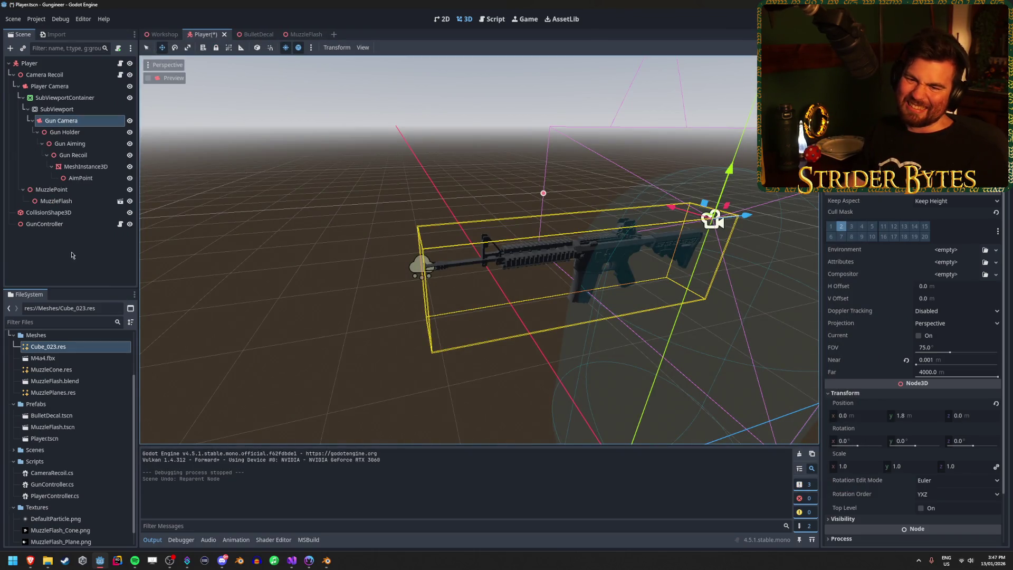
{"action": "left_click", "coordinate": [63, 245]}
{"action": "key", "text": "ctrl+s"}
{"action": "left_click", "coordinate": [57, 108]}
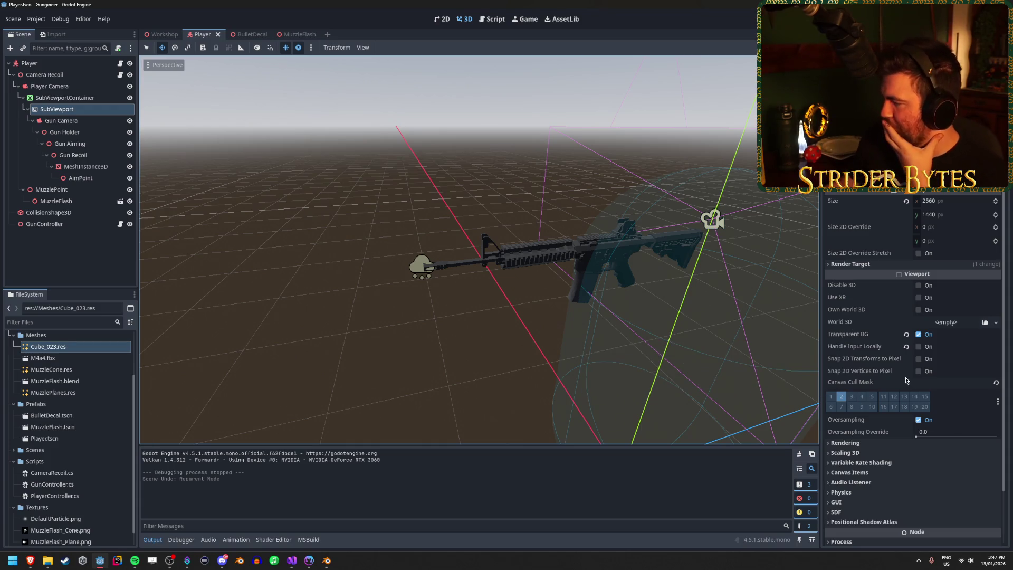
Step: Inspect the SubViewport's Process and World 3D properties, including Own World 3D
{"action": "scroll", "coordinate": [857, 340], "scroll_direction": "down", "scroll_amount": 2}
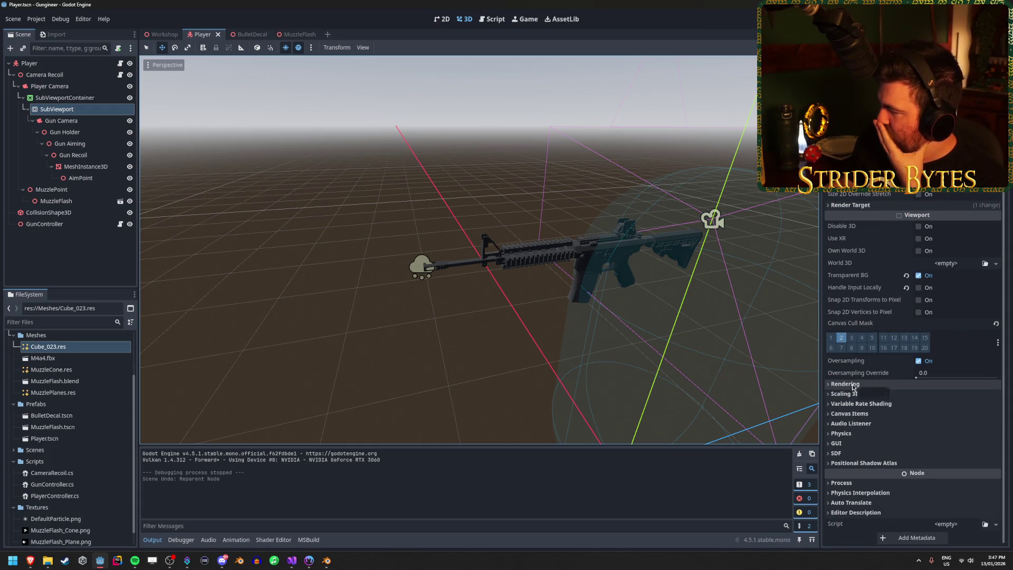
{"action": "left_click", "coordinate": [860, 483]}
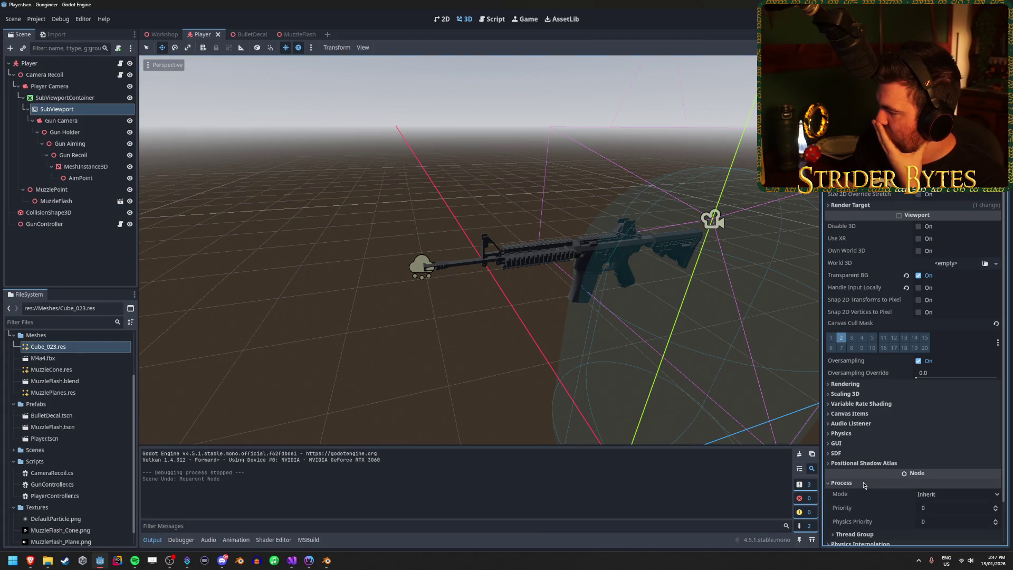
{"action": "scroll", "coordinate": [863, 485], "scroll_direction": "down", "scroll_amount": 2}
{"action": "scroll", "coordinate": [864, 485], "scroll_direction": "up", "scroll_amount": 4}
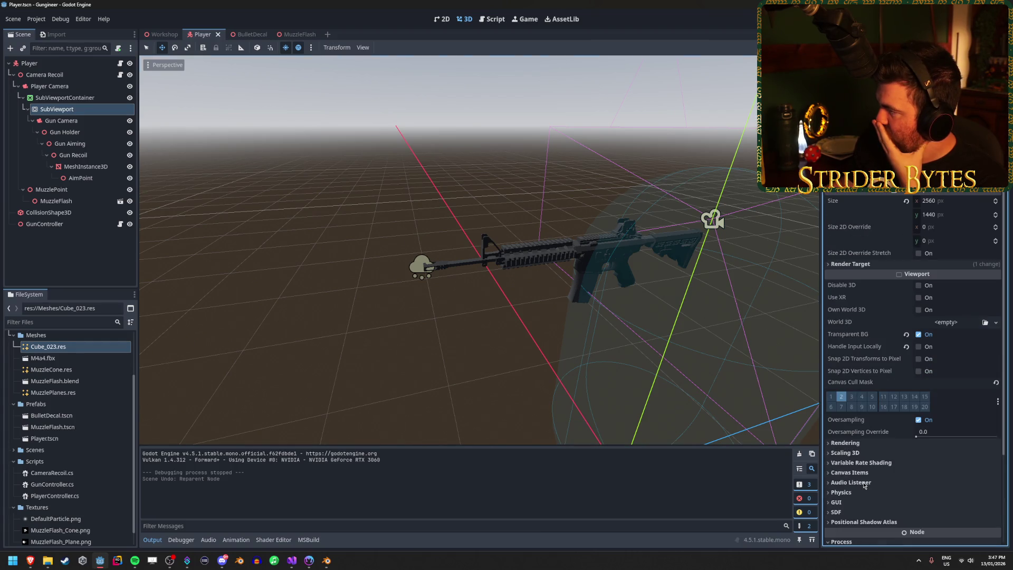
{"action": "scroll", "coordinate": [864, 486], "scroll_direction": "down", "scroll_amount": 4}
{"action": "scroll", "coordinate": [866, 432], "scroll_direction": "up", "scroll_amount": 4}
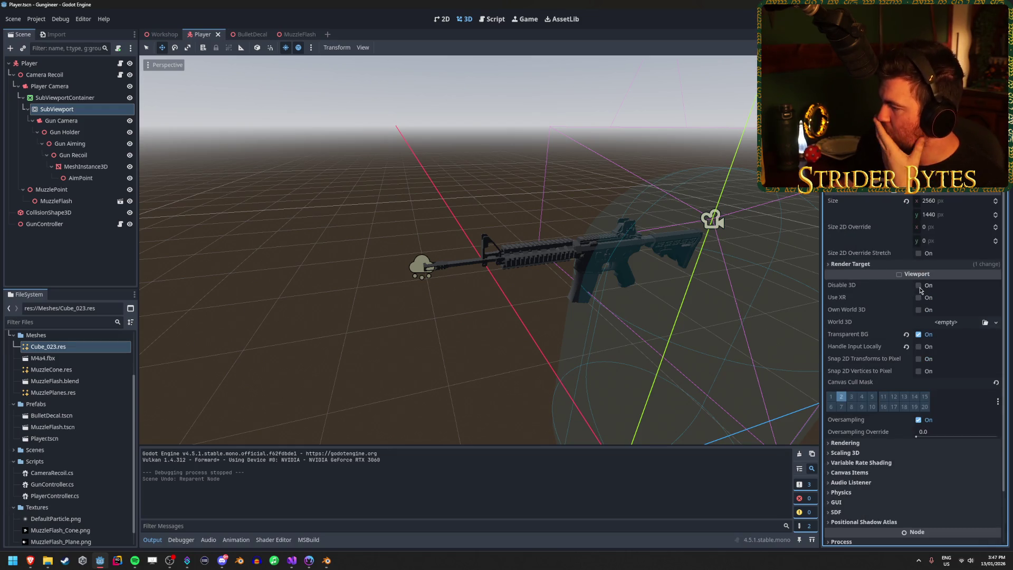
{"action": "left_click", "coordinate": [861, 325]}
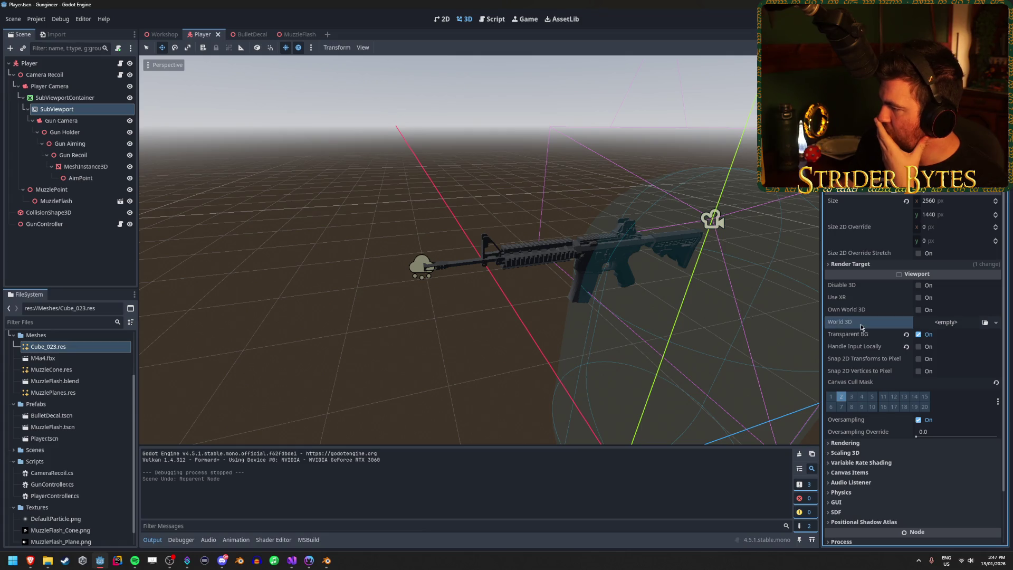
{"action": "left_click", "coordinate": [860, 310]}
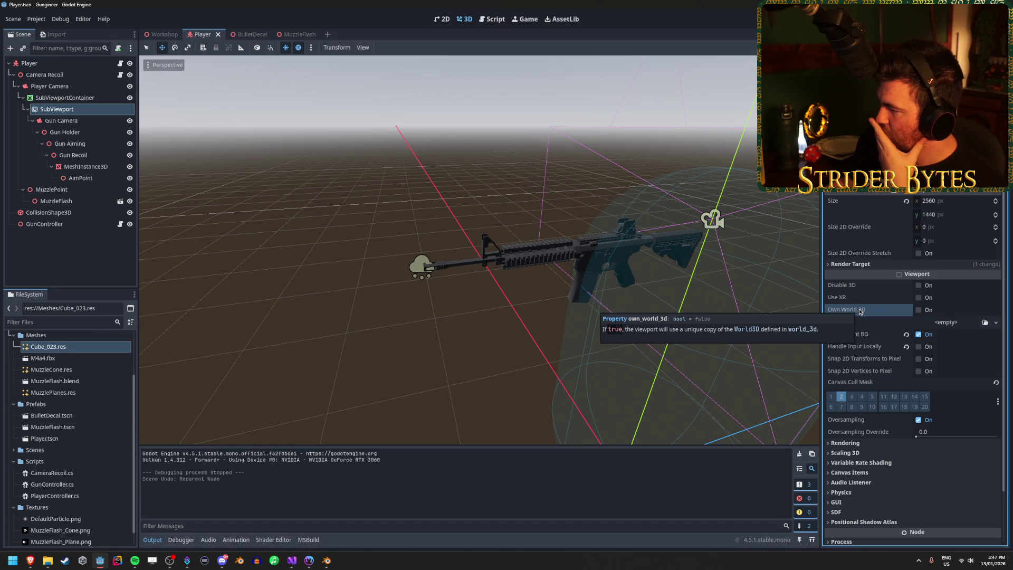
Step: Toggle Own World 3D on and off, leaving the SubViewport sharing the main world
{"action": "left_click", "coordinate": [918, 310]}
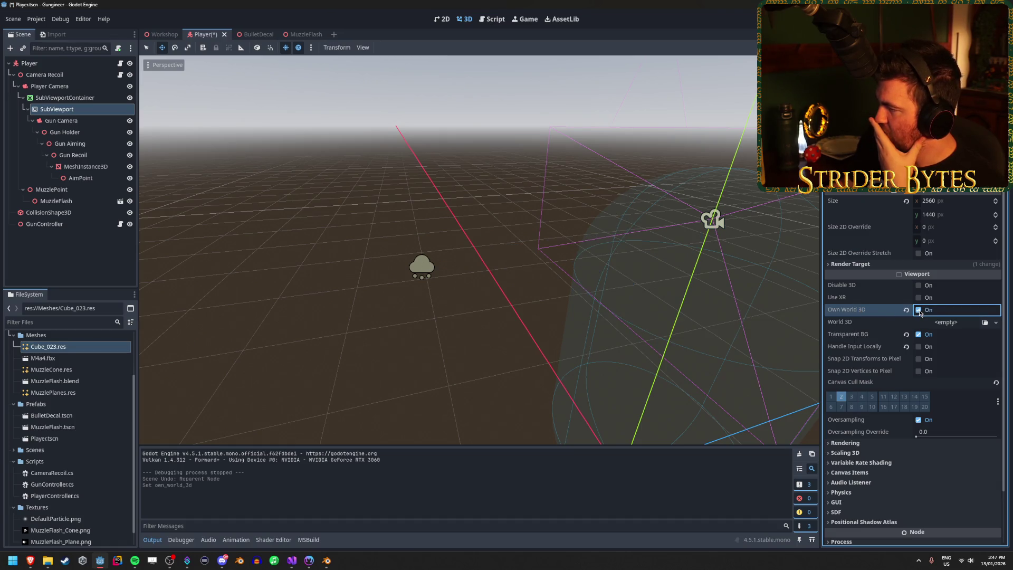
{"action": "left_click", "coordinate": [918, 310]}
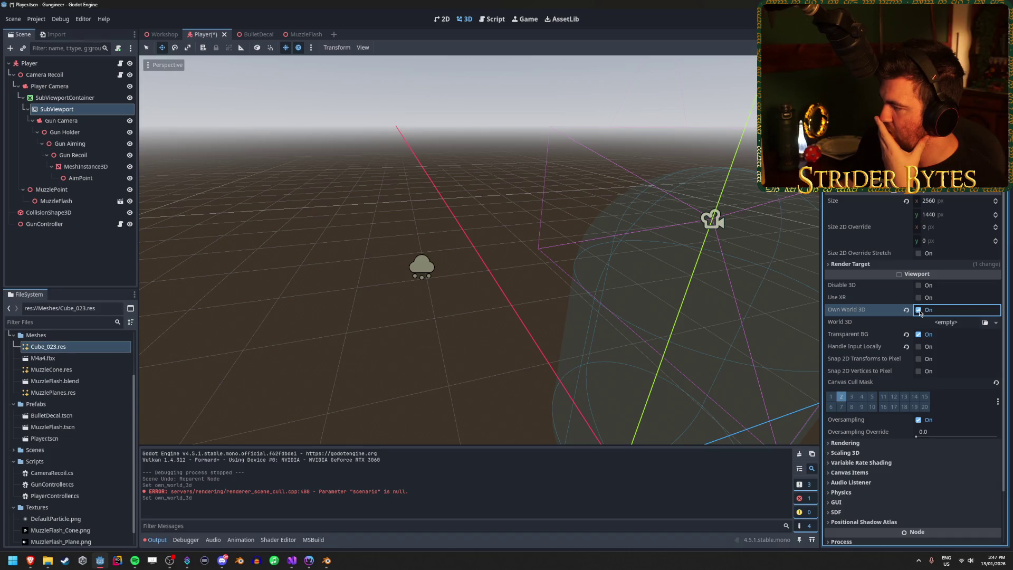
{"action": "left_click", "coordinate": [918, 310]}
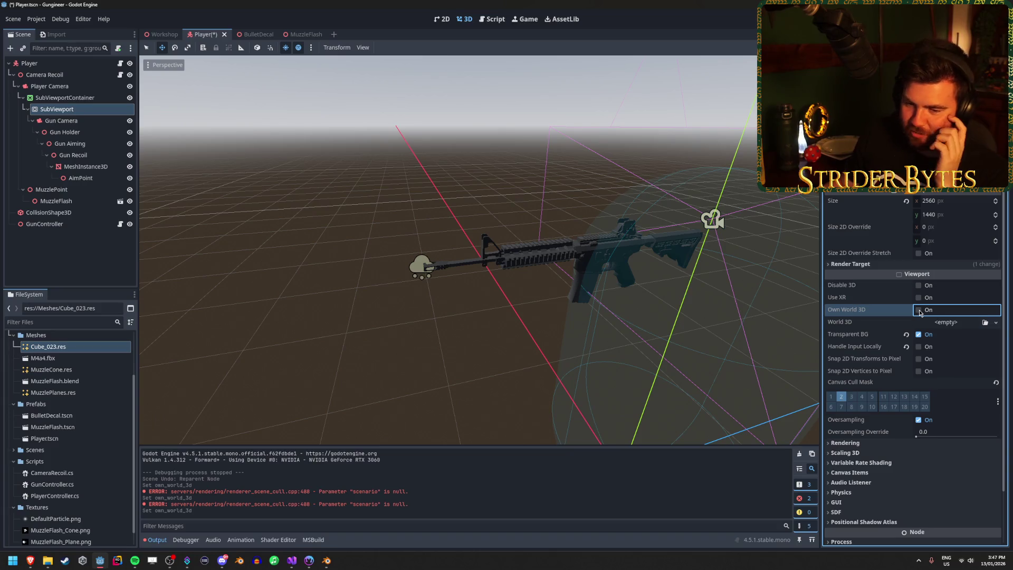
Step: Click through Gun Camera, Gun Holder and the rifle mesh, then select SubViewportContainer
{"action": "left_click", "coordinate": [76, 121]}
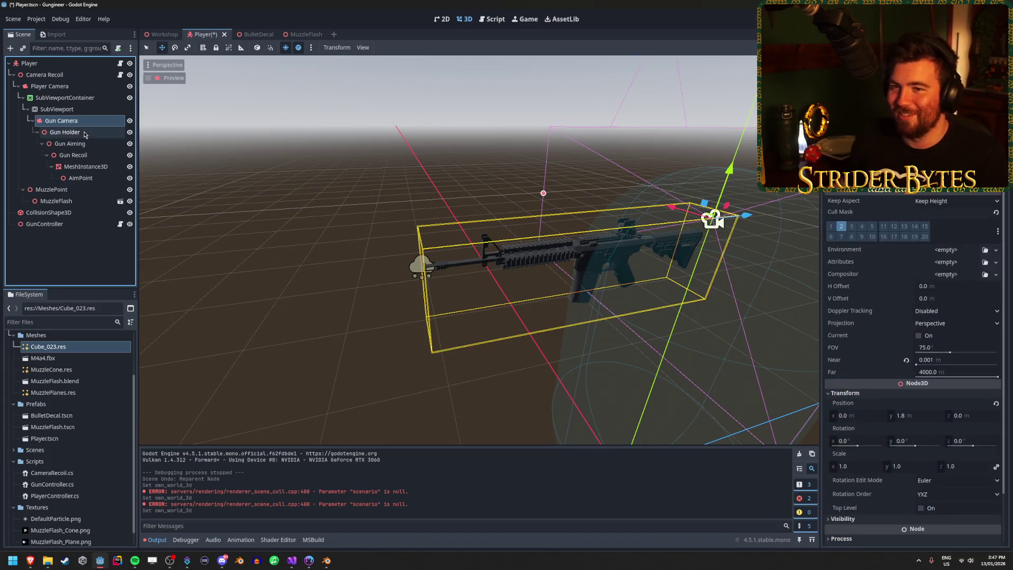
{"action": "left_click", "coordinate": [66, 133]}
{"action": "left_click", "coordinate": [84, 167]}
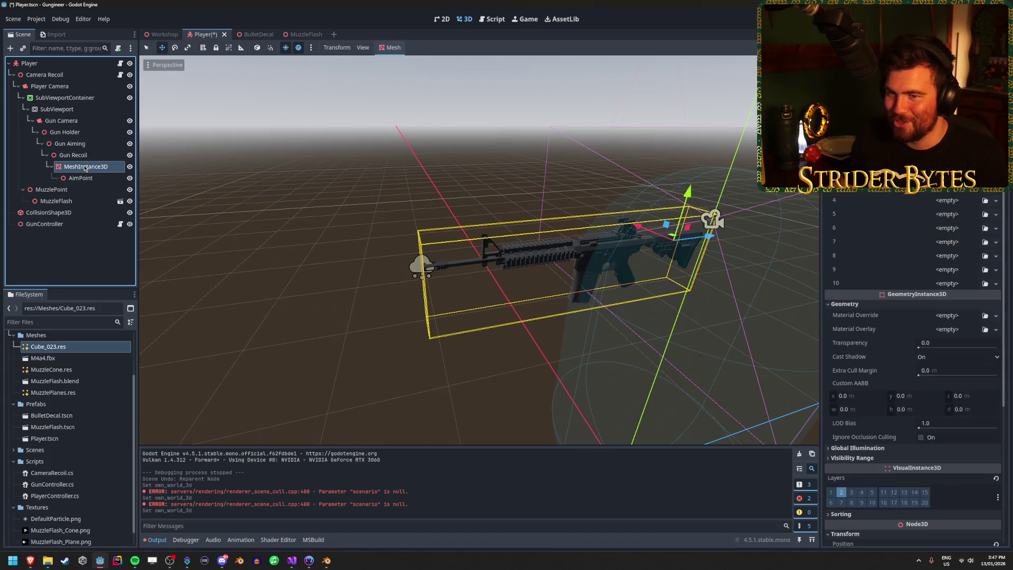
{"action": "left_click", "coordinate": [75, 101]}
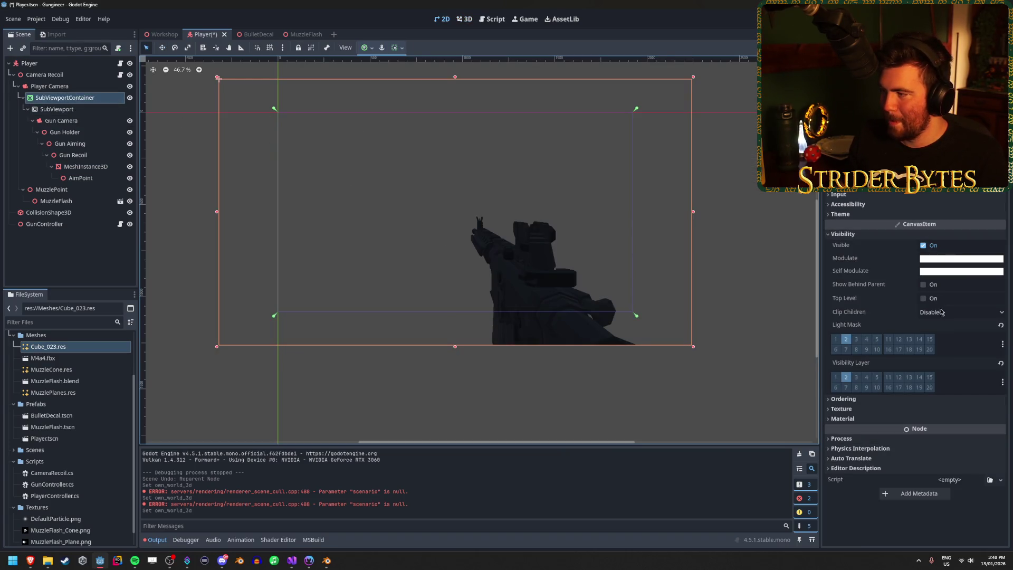
Step: Select the SubViewport and browse its Positional Shadow Atlas and Rendering settings
{"action": "left_click", "coordinate": [842, 438]}
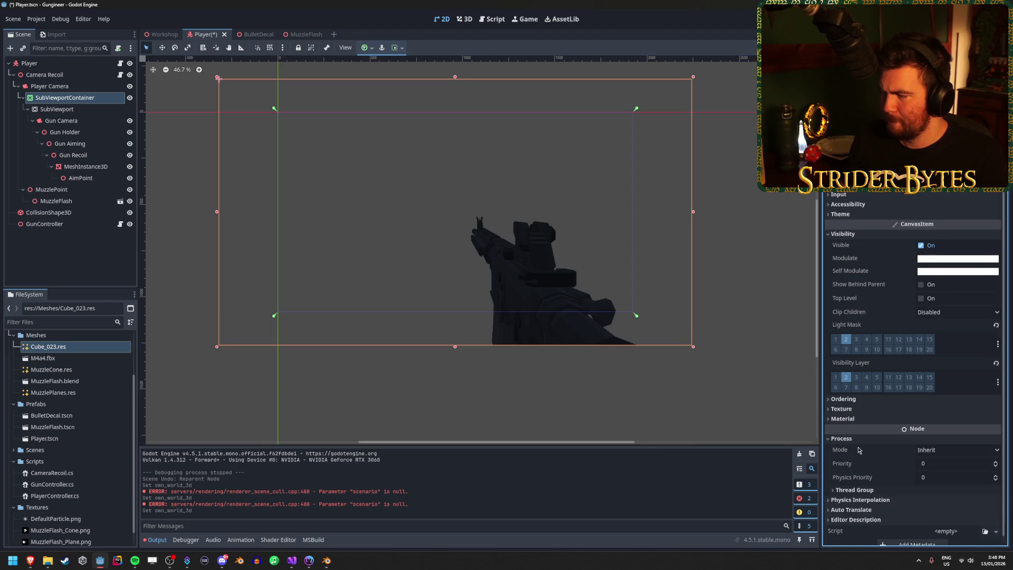
{"action": "left_click", "coordinate": [70, 109]}
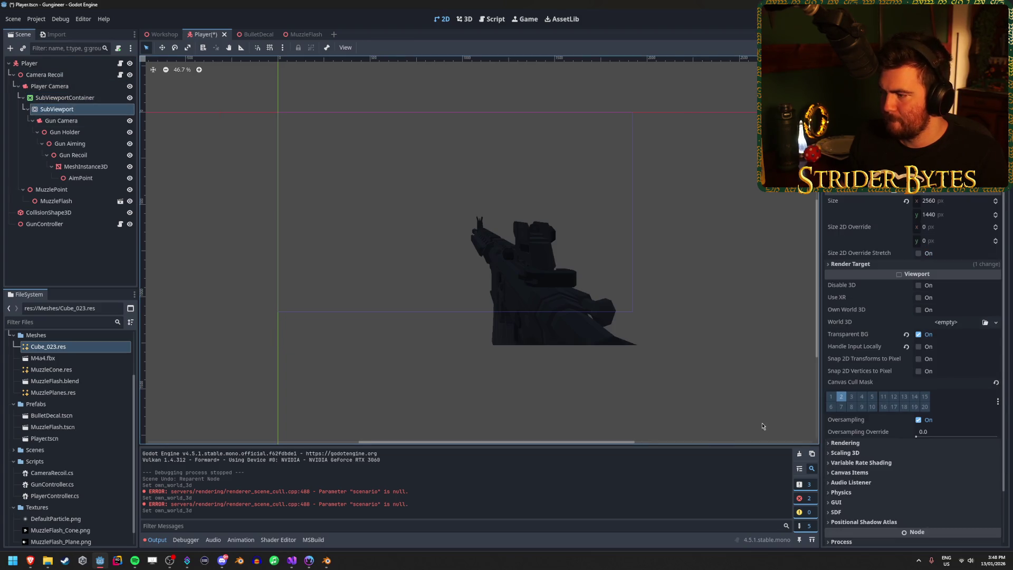
{"action": "scroll", "coordinate": [865, 459], "scroll_direction": "down", "scroll_amount": 2}
{"action": "left_click", "coordinate": [865, 464]}
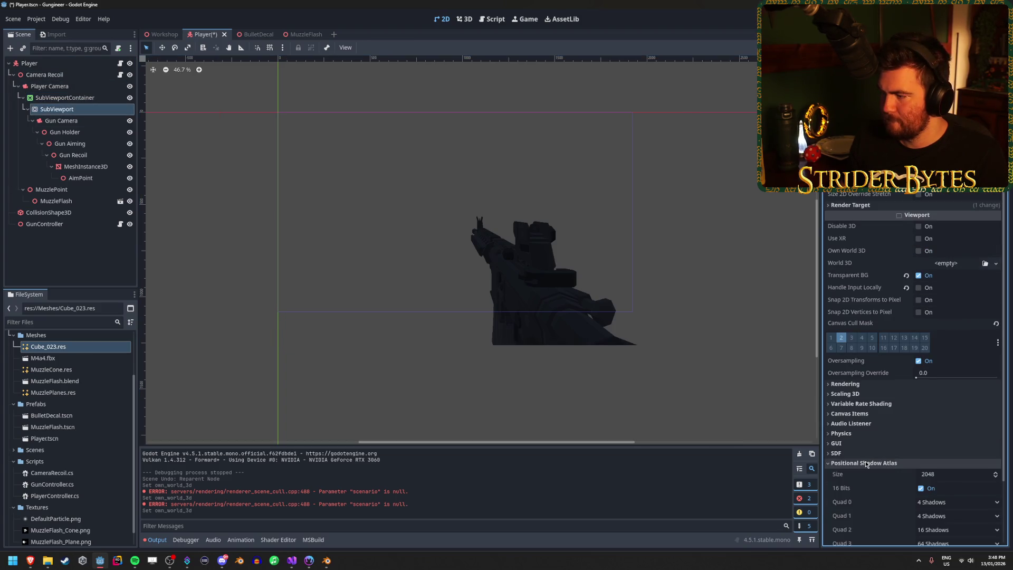
{"action": "left_click", "coordinate": [865, 463]}
{"action": "left_click", "coordinate": [858, 384]}
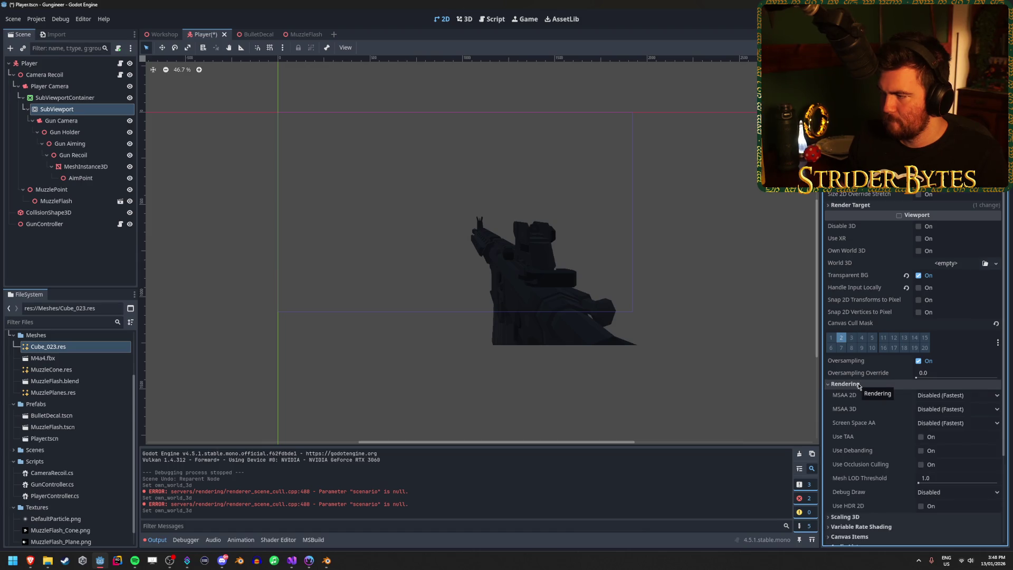
{"action": "left_click", "coordinate": [858, 384]}
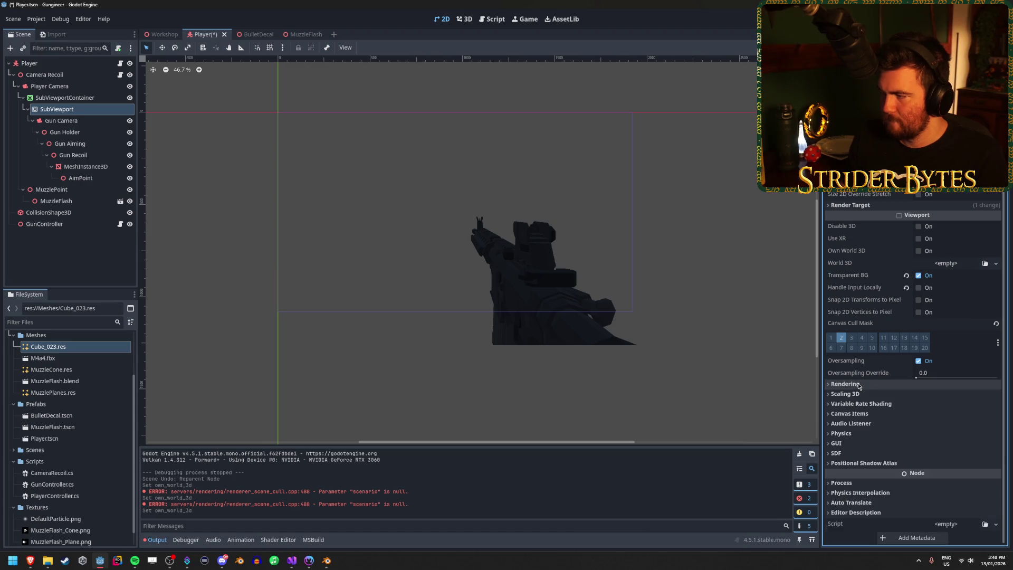
Step: Turn Own World 3D on, check the Gun Camera, then turn it back off
{"action": "left_click", "coordinate": [918, 251]}
{"action": "left_click", "coordinate": [71, 123]}
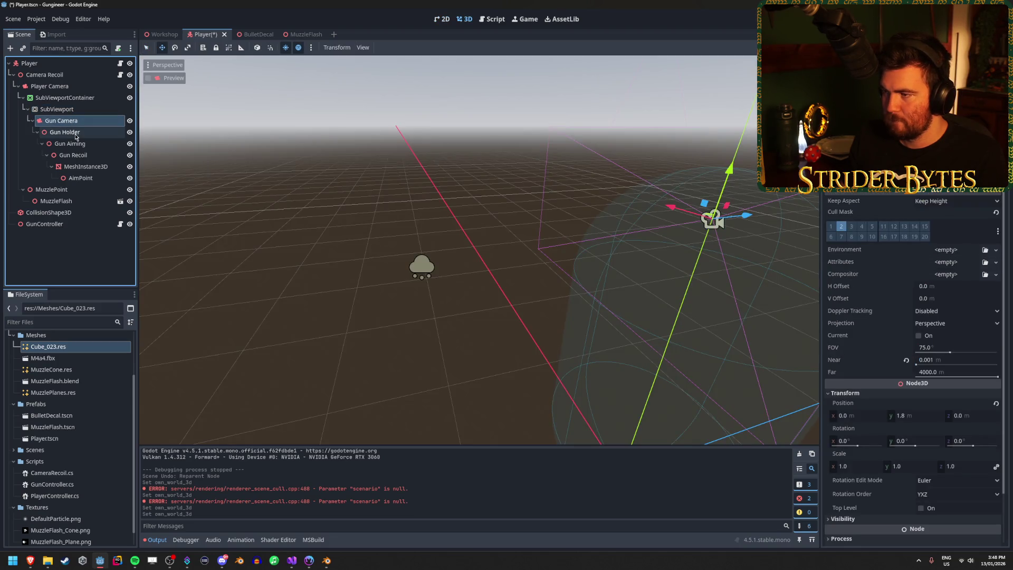
{"action": "left_click", "coordinate": [57, 109]}
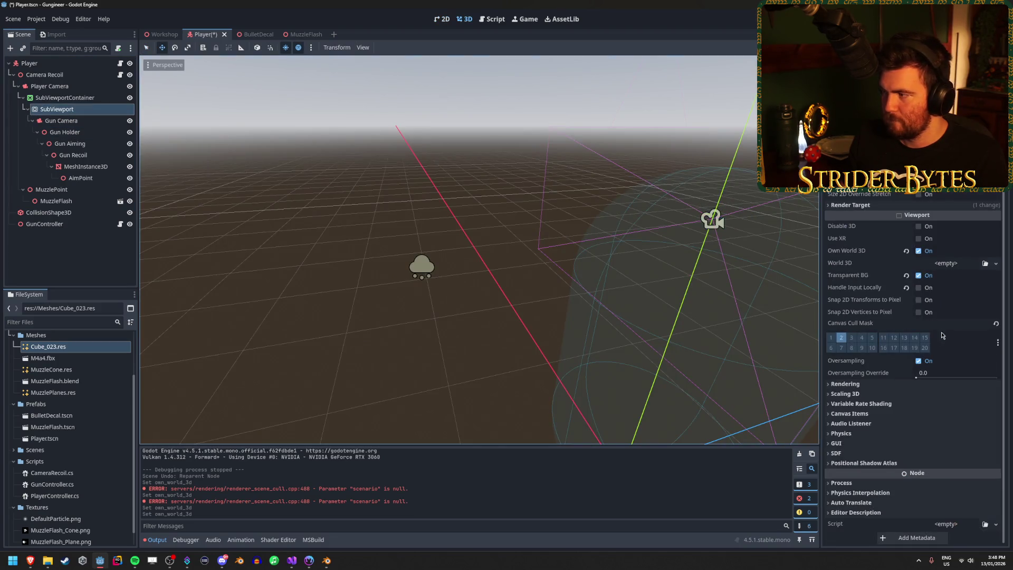
{"action": "left_click", "coordinate": [918, 251]}
Step: Toggle Use XR and Disable 3D on and back off, then save the Player scene
{"action": "left_click", "coordinate": [918, 239]}
{"action": "left_click", "coordinate": [918, 239]}
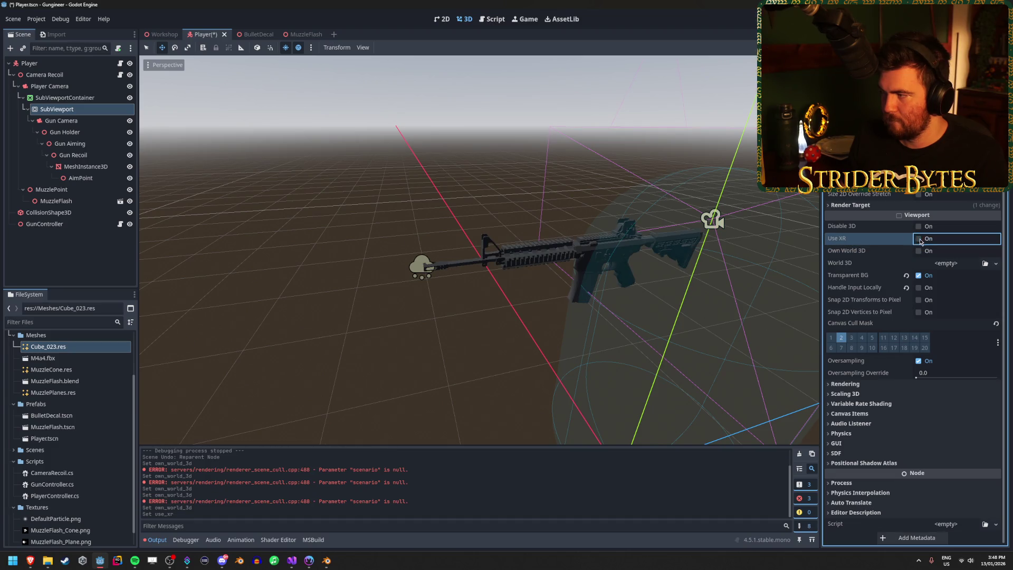
{"action": "mouse_move", "coordinate": [837, 240]}
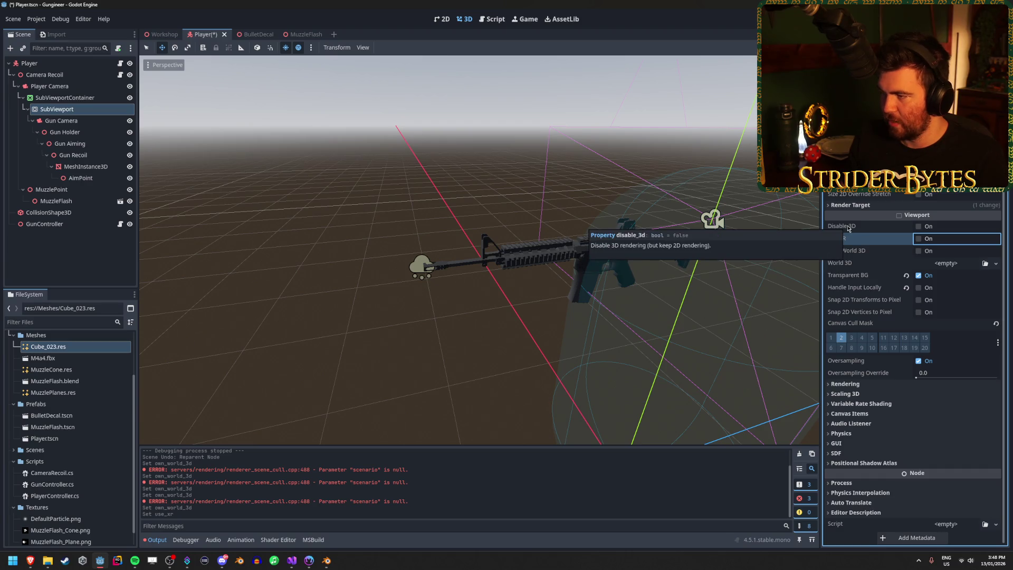
{"action": "left_click", "coordinate": [919, 227]}
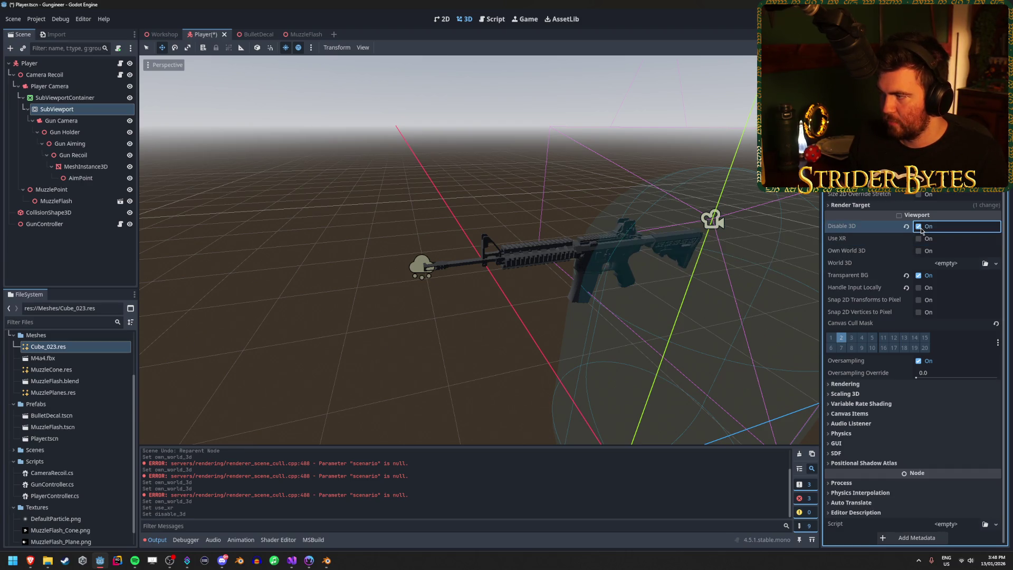
{"action": "left_click", "coordinate": [919, 226]}
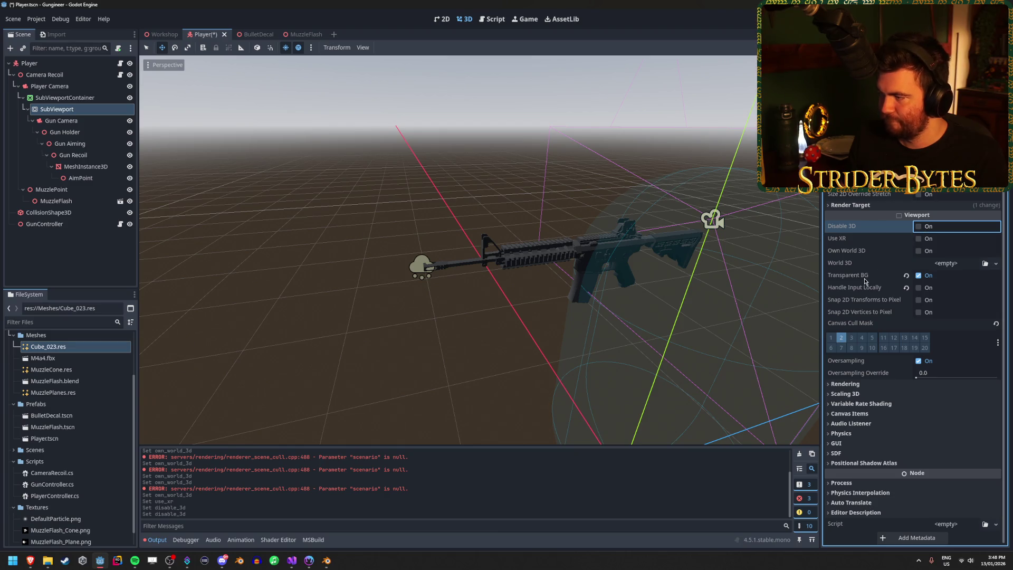
{"action": "mouse_move", "coordinate": [867, 289]}
{"action": "key", "text": "ctrl+s"}
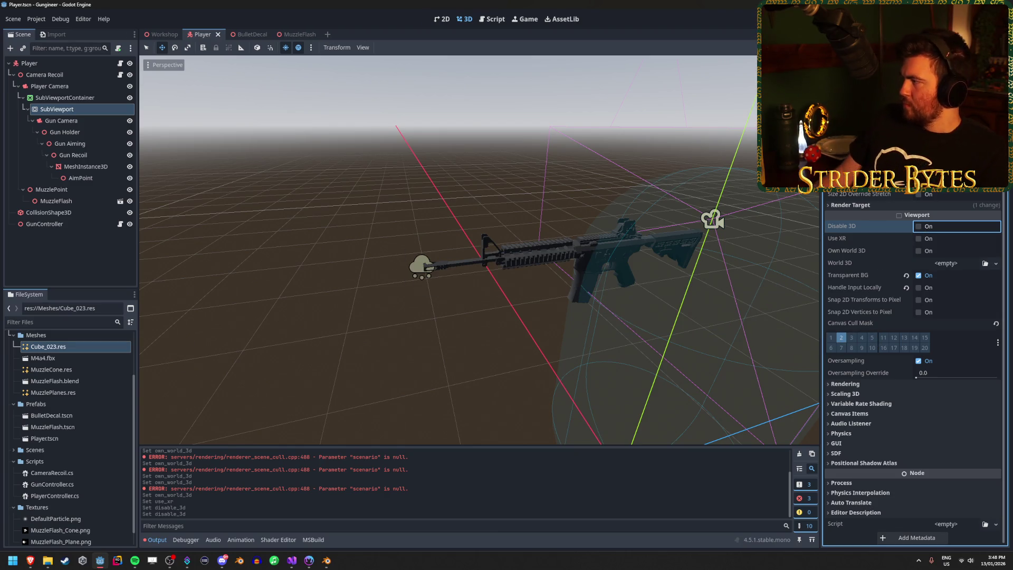
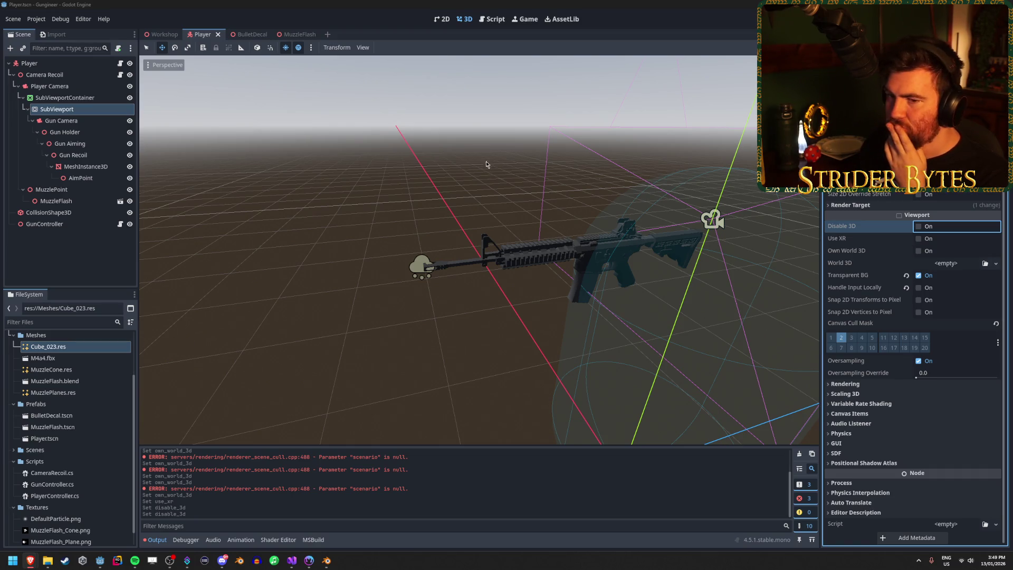
Step: Reparent MuzzlePoint under the gun's MeshInstance3D and MuzzleFlash under Player Camera
{"action": "left_click", "coordinate": [79, 240]}
{"action": "left_click", "coordinate": [78, 203]}
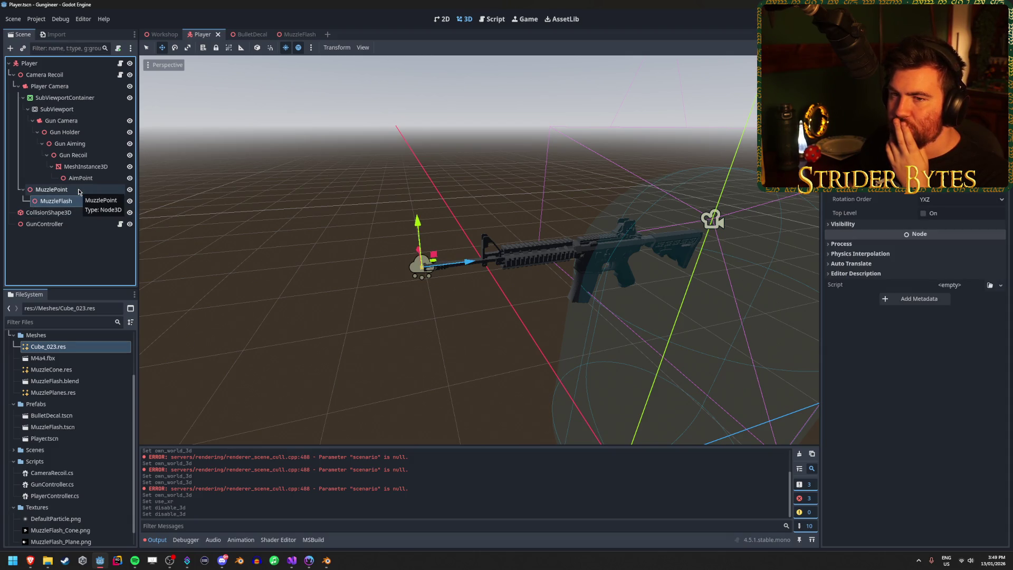
{"action": "left_click", "coordinate": [58, 250]}
{"action": "left_click", "coordinate": [62, 191]}
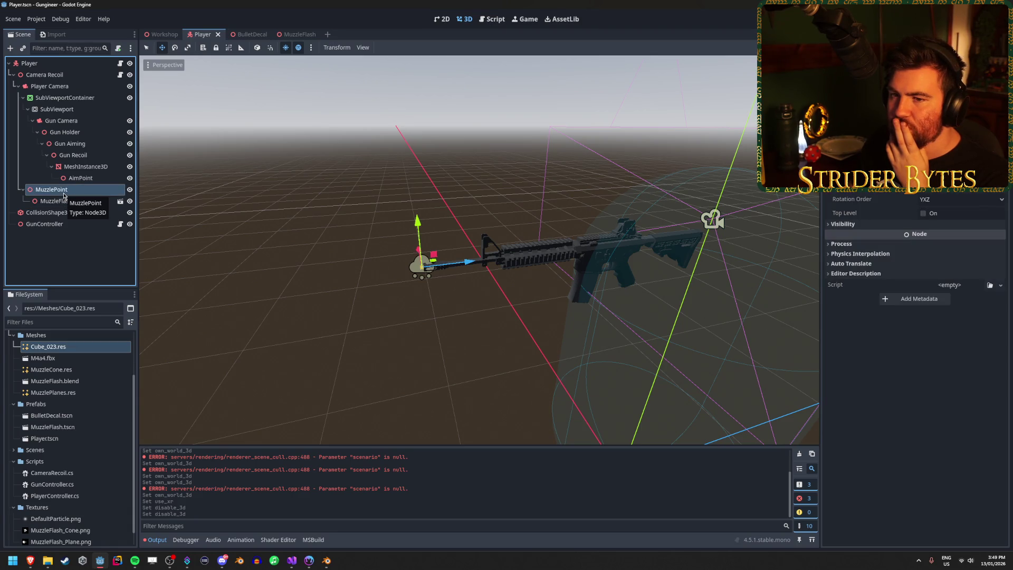
{"action": "mouse_move", "coordinate": [69, 193]}
{"action": "left_mouse_down"}
{"action": "mouse_move", "coordinate": [86, 169]}
{"action": "mouse_move", "coordinate": [88, 181]}
{"action": "left_mouse_up"}
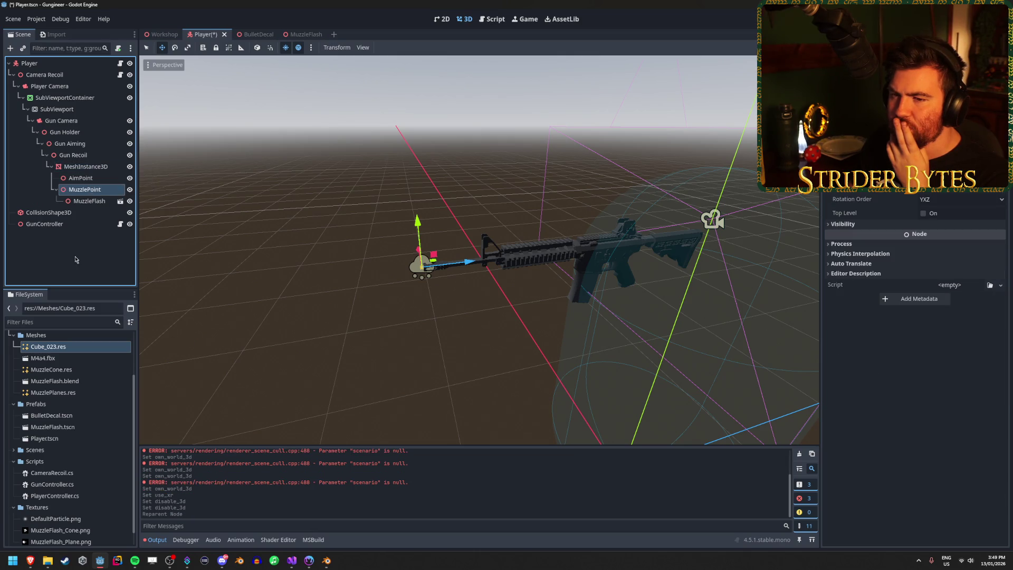
{"action": "left_click", "coordinate": [90, 201]}
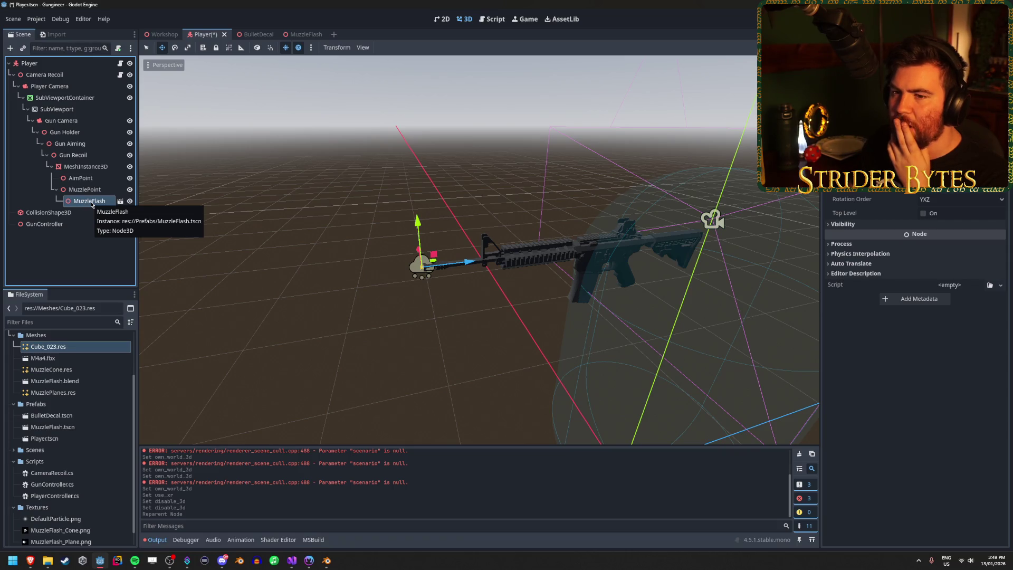
{"action": "left_click_drag", "start_coordinate": [95, 205], "coordinate": [56, 91]}
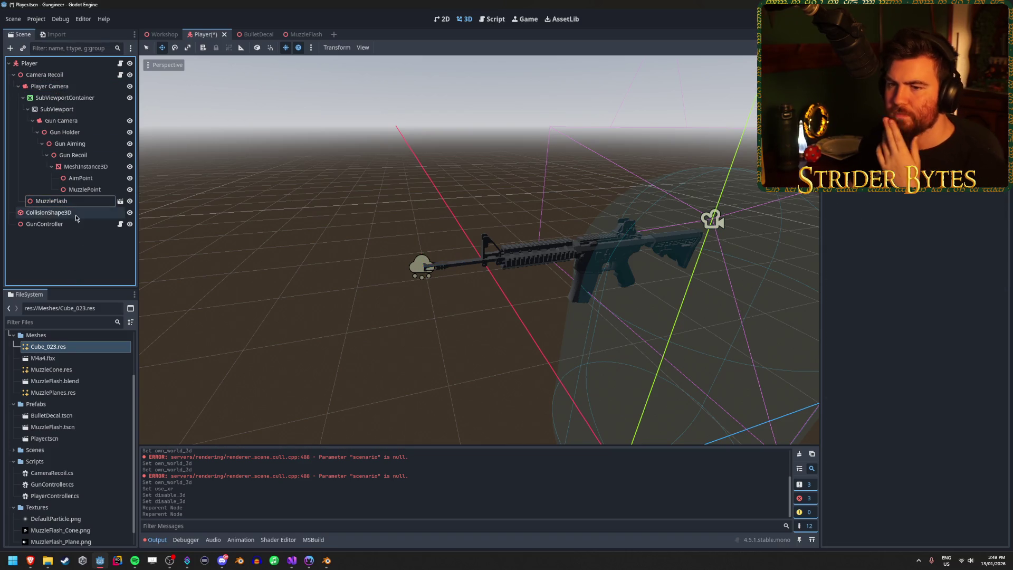
Step: In GunController.cs, add a new line 99 after the hit block starting muzzleFlash.Position
{"action": "left_click", "coordinate": [292, 560]}
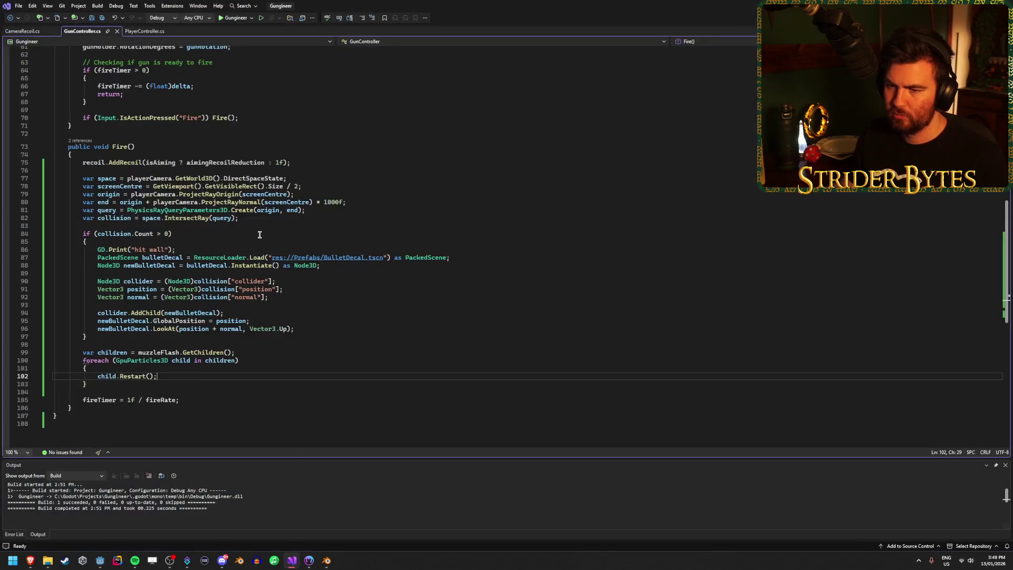
{"action": "left_click", "coordinate": [251, 351]}
{"action": "left_click", "coordinate": [249, 343]}
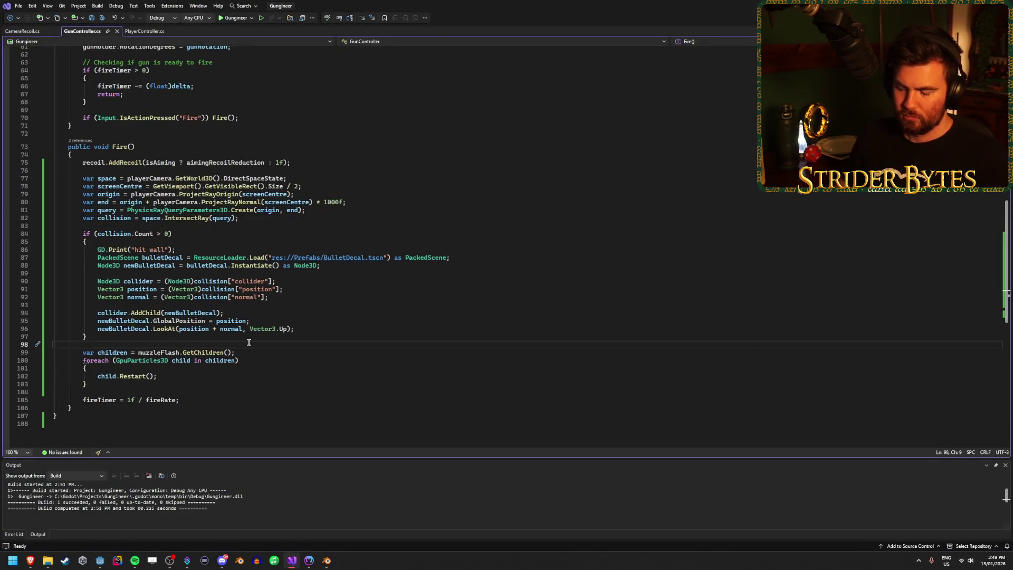
{"action": "key", "text": "Return"}
{"action": "type", "text": "muzz"}
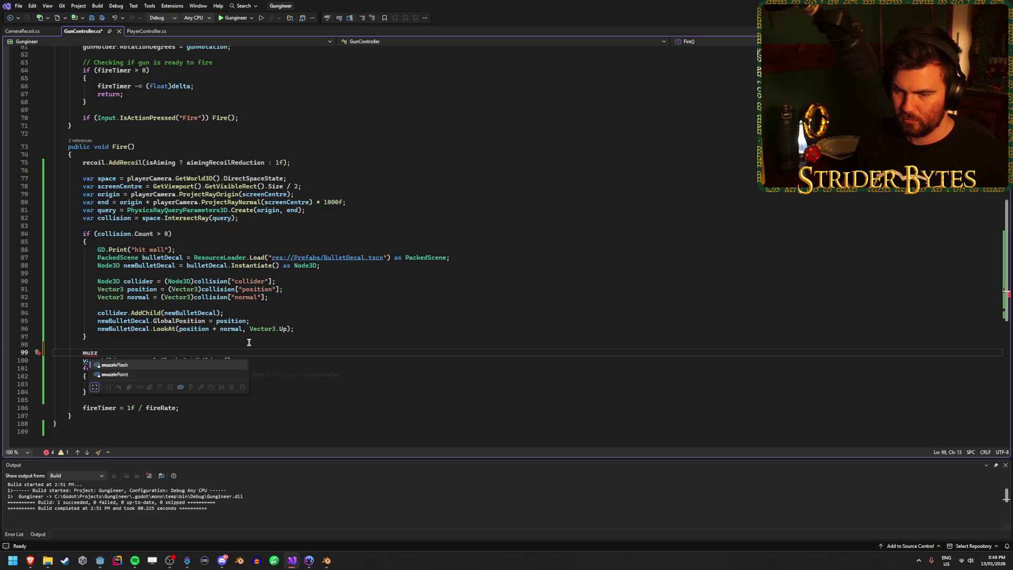
{"action": "key", "text": "Tab"}
{"action": "type", "text": ".Pos"}
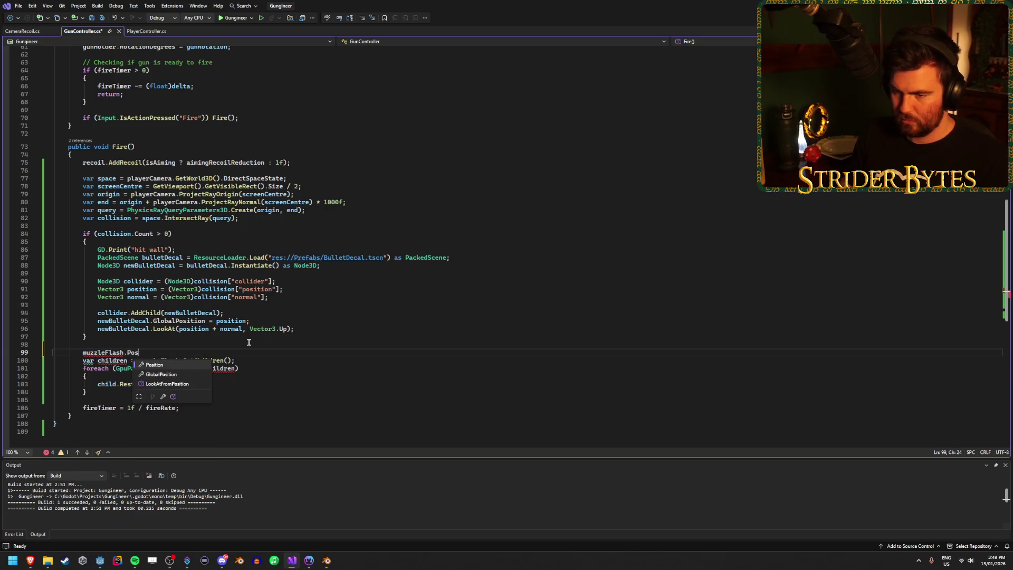
{"action": "key", "text": "Tab"}
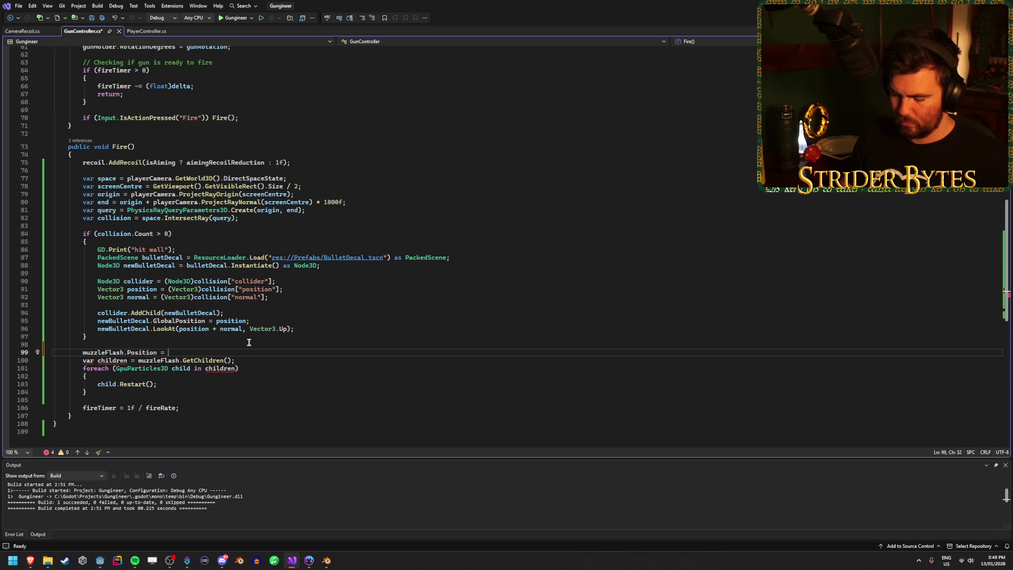
Step: Complete the line as = muzzlePoint.Position; and save the script
{"action": "type", "text": "muzzl"}
{"action": "key", "text": "Tab"}
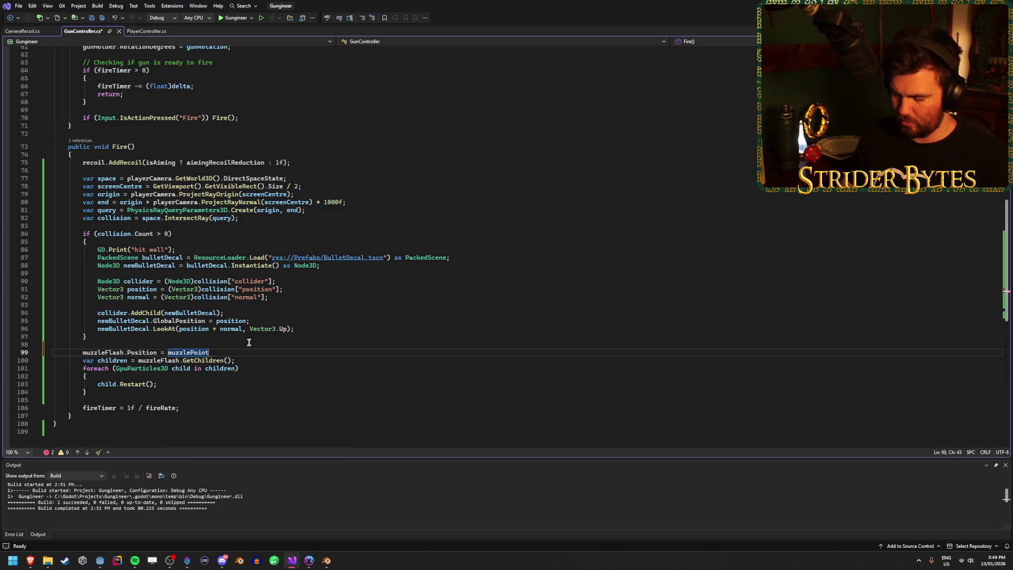
{"action": "type", "text": ".Pos"}
{"action": "key", "text": "Tab"}
{"action": "type", "text": ";"}
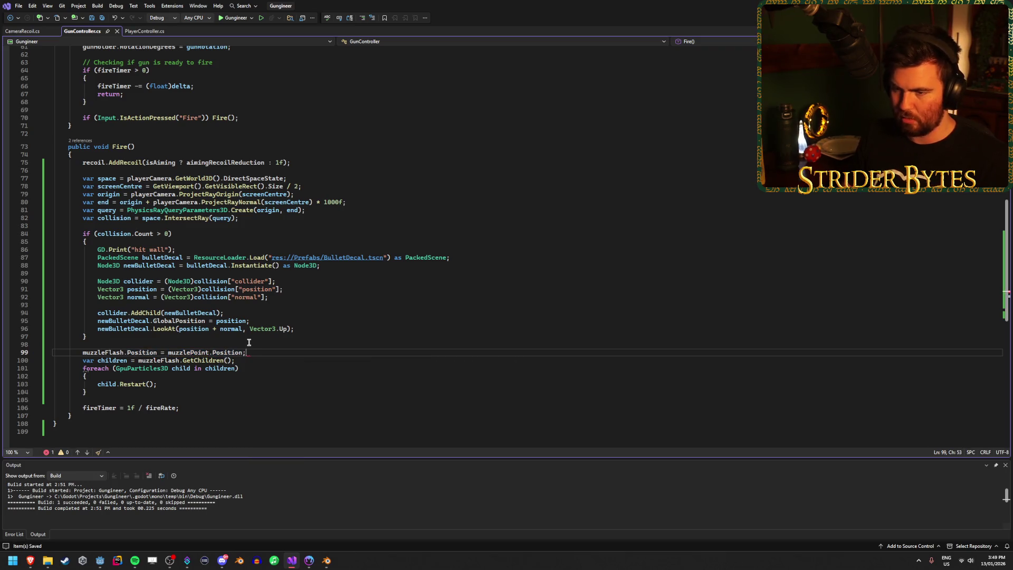
{"action": "key", "text": "ctrl+s"}
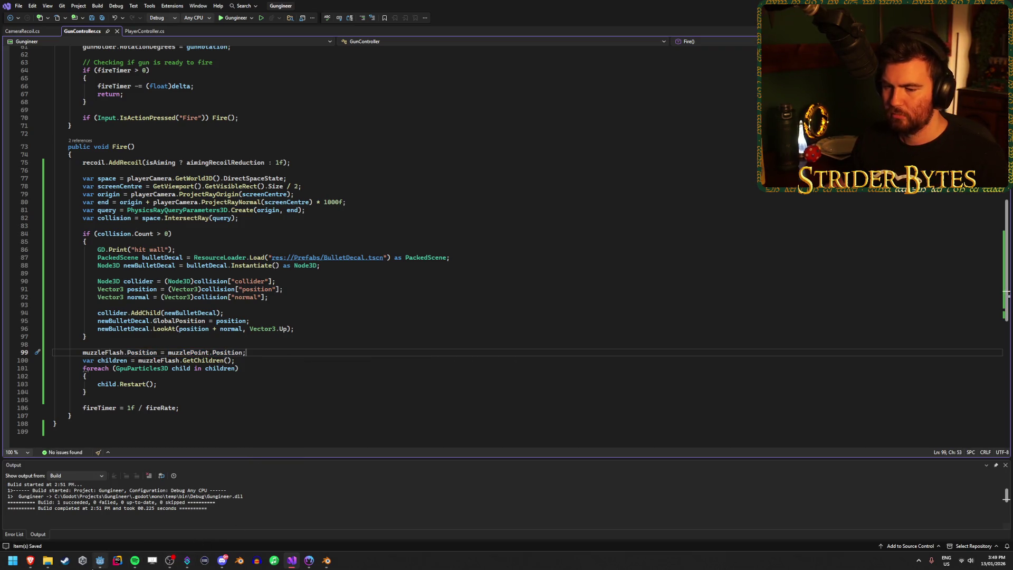
{"action": "left_click", "coordinate": [99, 563]}
Step: Select GunController, build and run the game, and fire at the room walls before stopping
{"action": "left_click", "coordinate": [29, 63]}
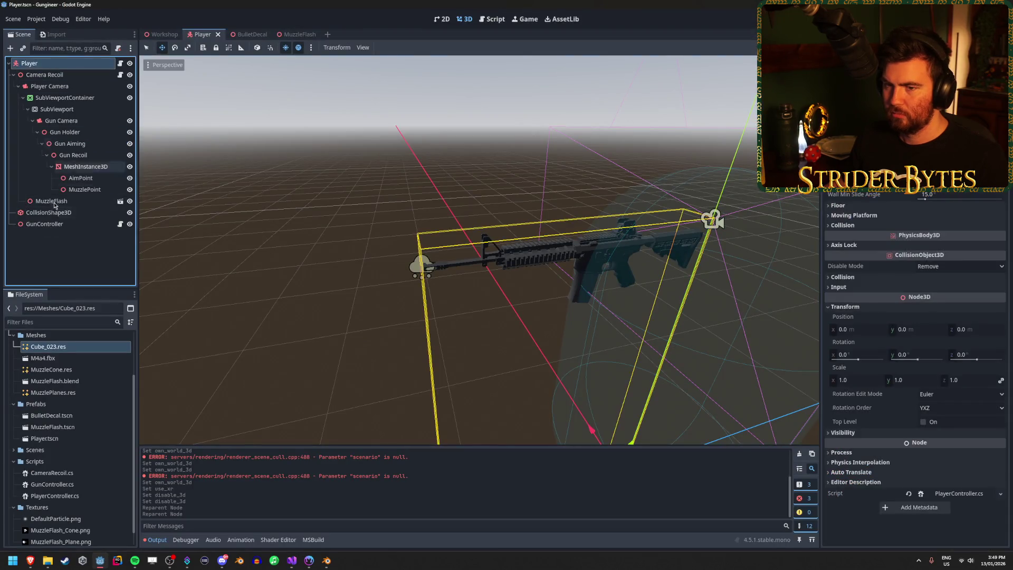
{"action": "left_click", "coordinate": [44, 224]}
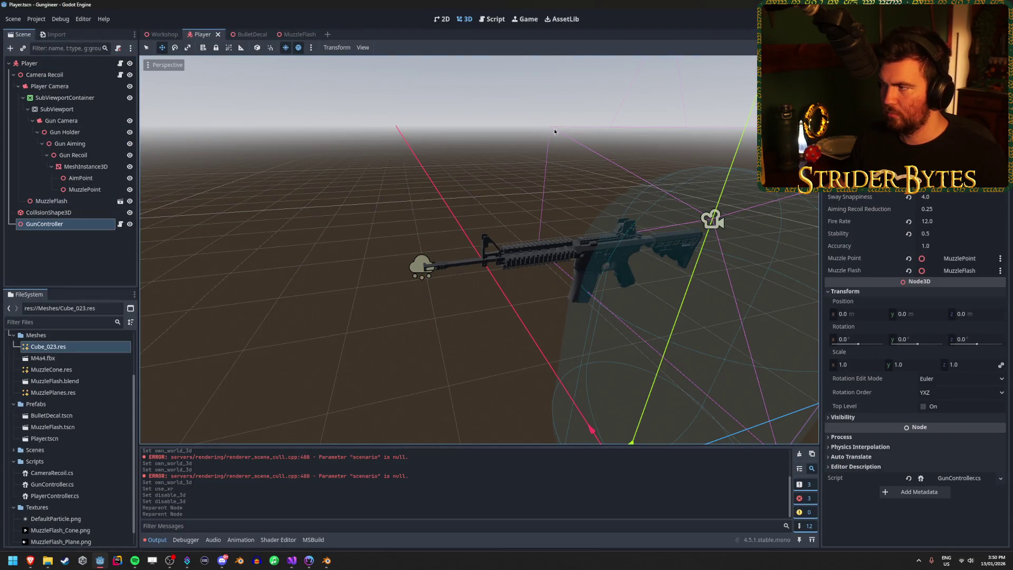
{"action": "key", "text": "F5"}
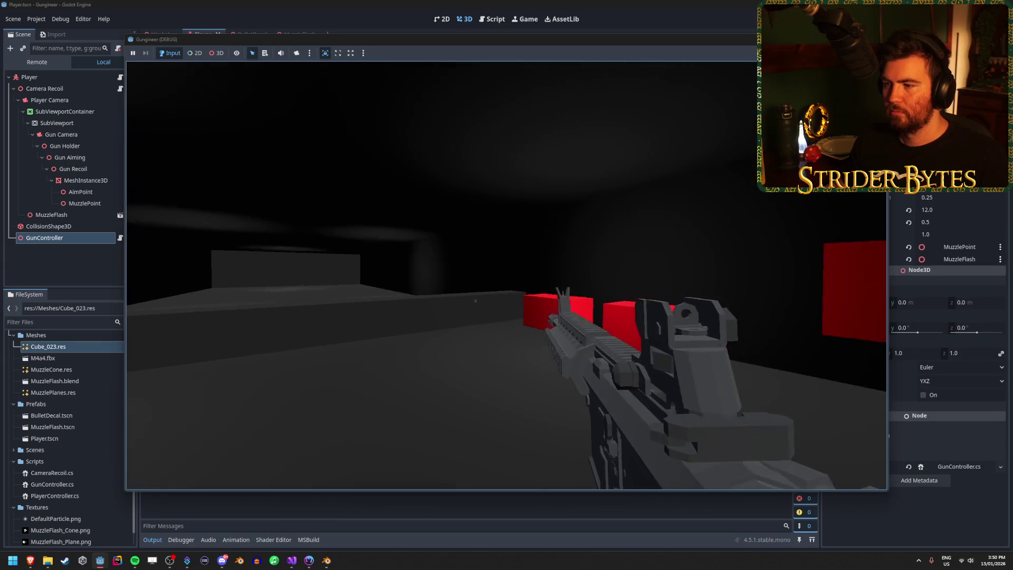
{"action": "left_click", "coordinate": [506, 275]}
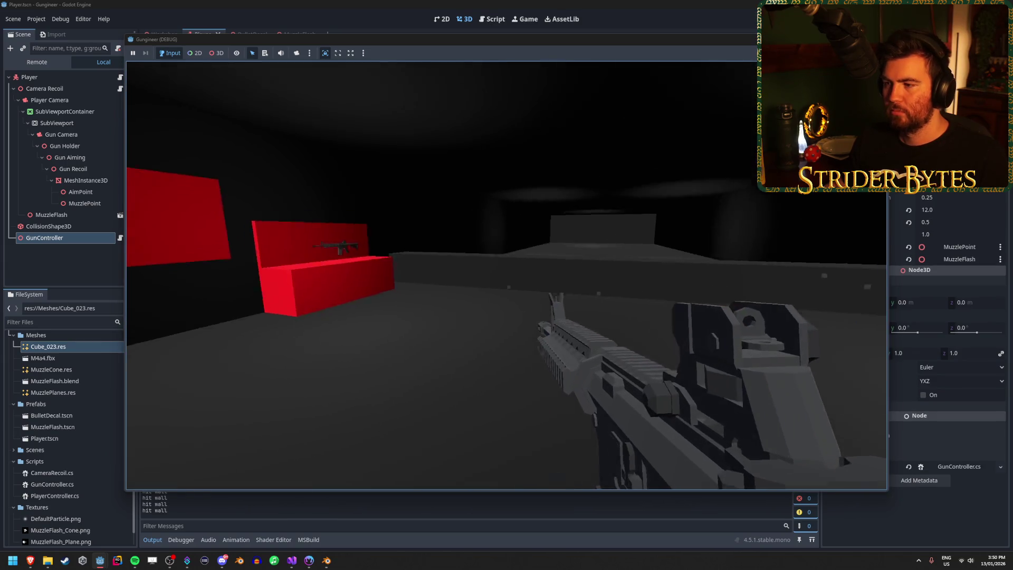
{"action": "left_click", "coordinate": [506, 275]}
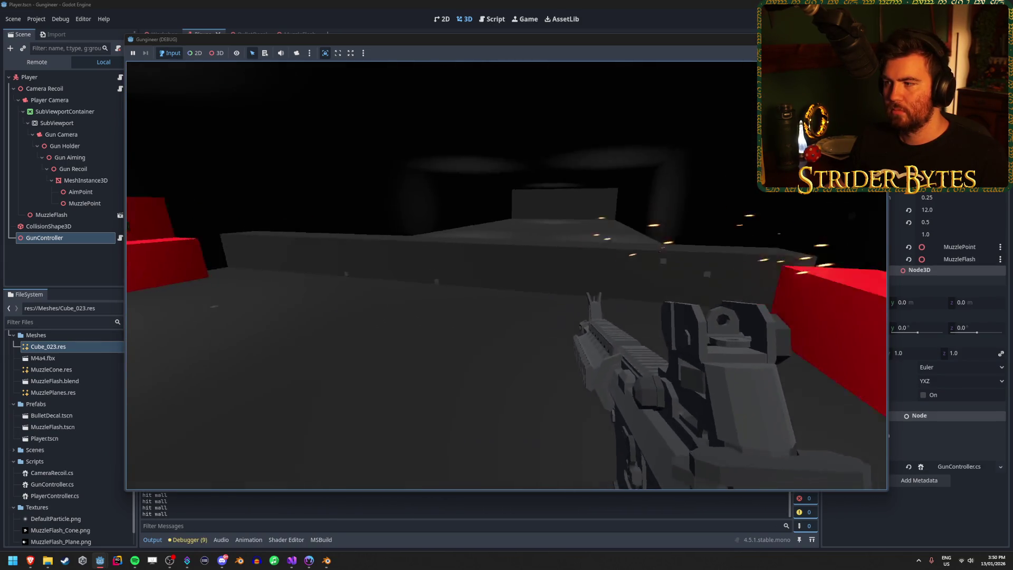
{"action": "key", "text": "Escape"}
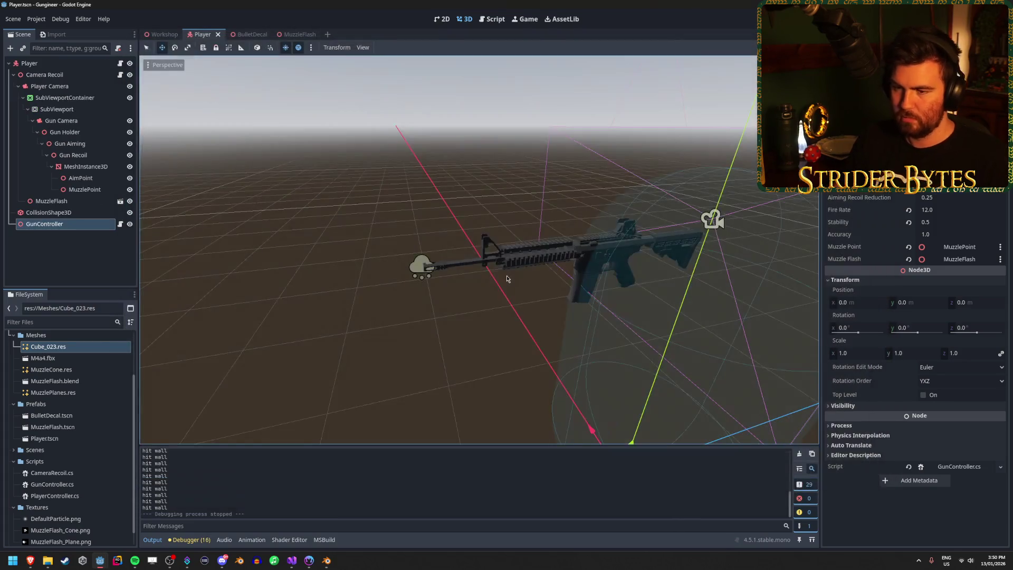
{"action": "left_click", "coordinate": [293, 564]}
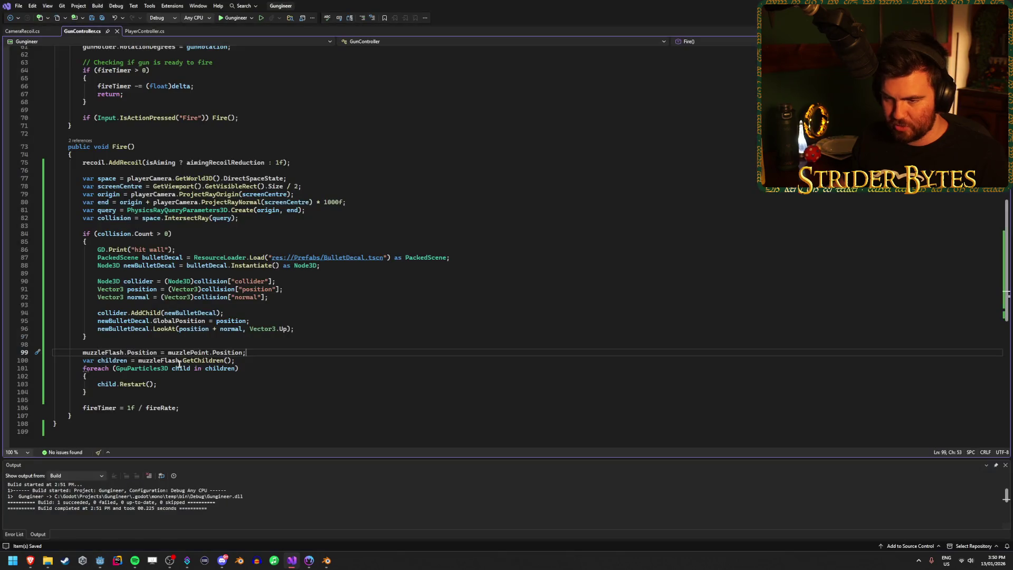
Step: Change line 99 to muzzleFlash.GlobalPosition = muzzlePoint.GlobalPosition; and save the script
{"action": "left_click", "coordinate": [127, 352]}
{"action": "type", "text": "Global"}
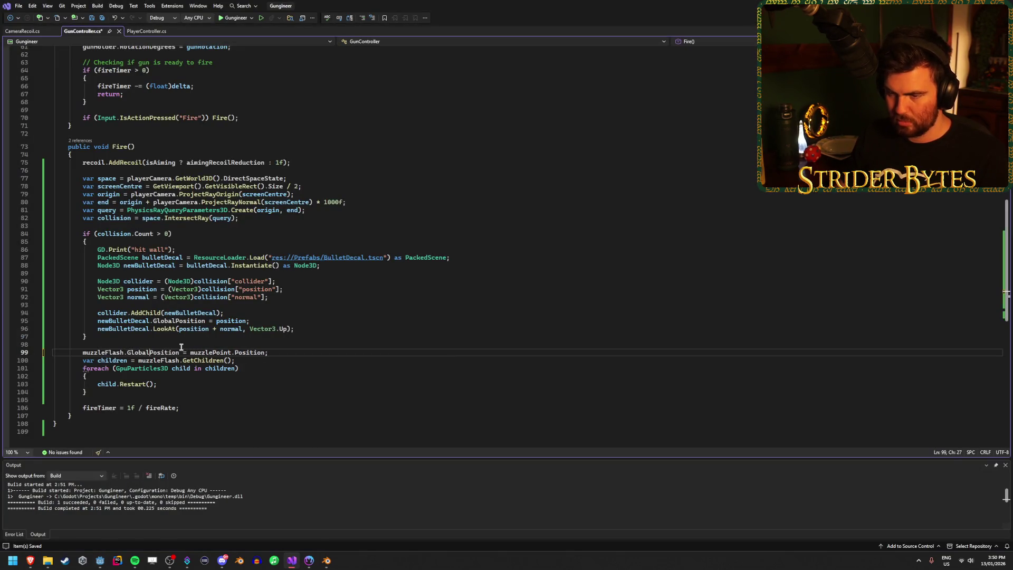
{"action": "left_click", "coordinate": [235, 352]}
{"action": "type", "text": "Global"}
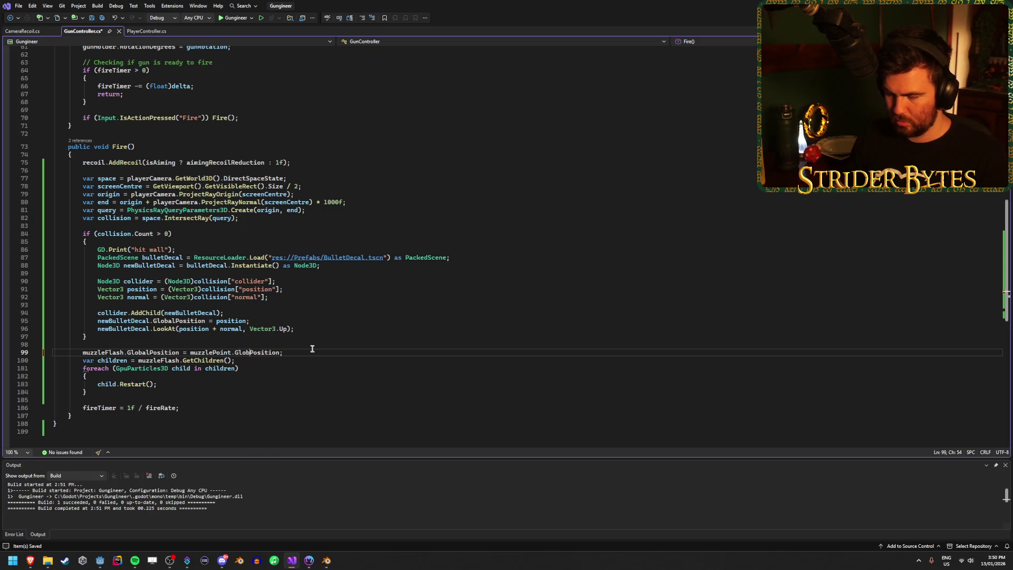
{"action": "key", "text": "ctrl+s"}
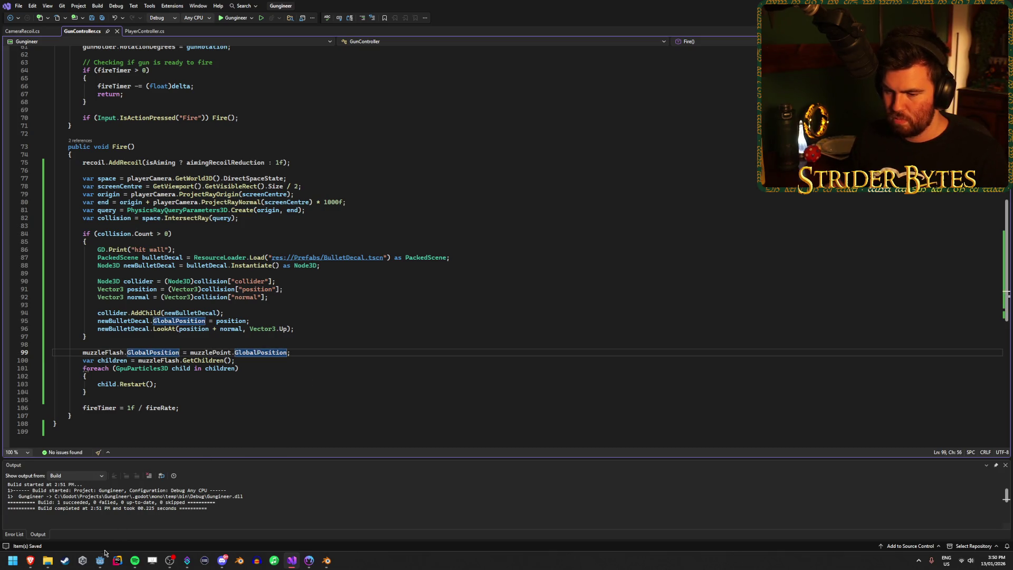
{"action": "mouse_move", "coordinate": [102, 561]}
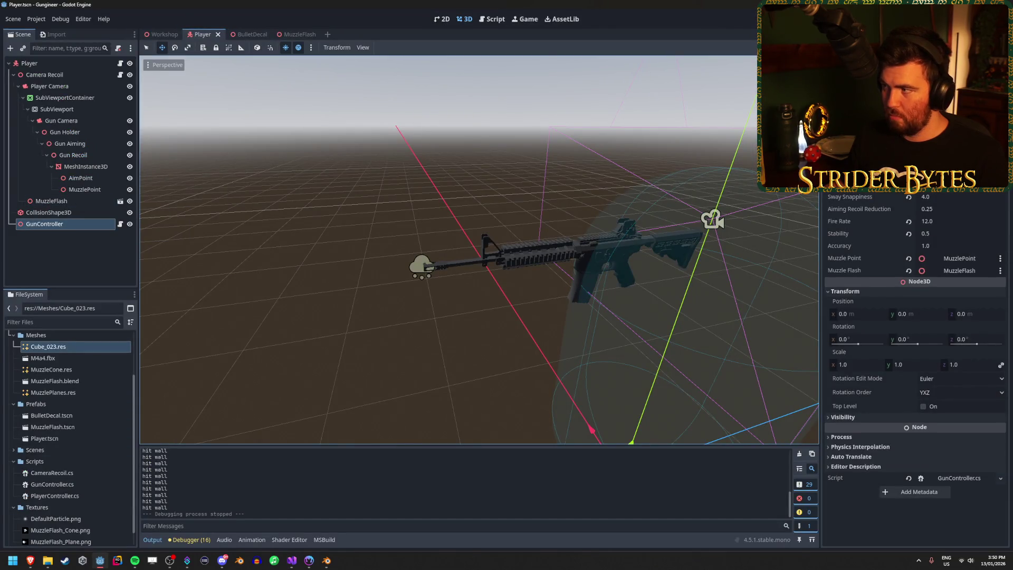
Step: Test-run the game firing at the walls, then undo to return MuzzleFlash under MuzzlePoint
{"action": "key", "text": "F5"}
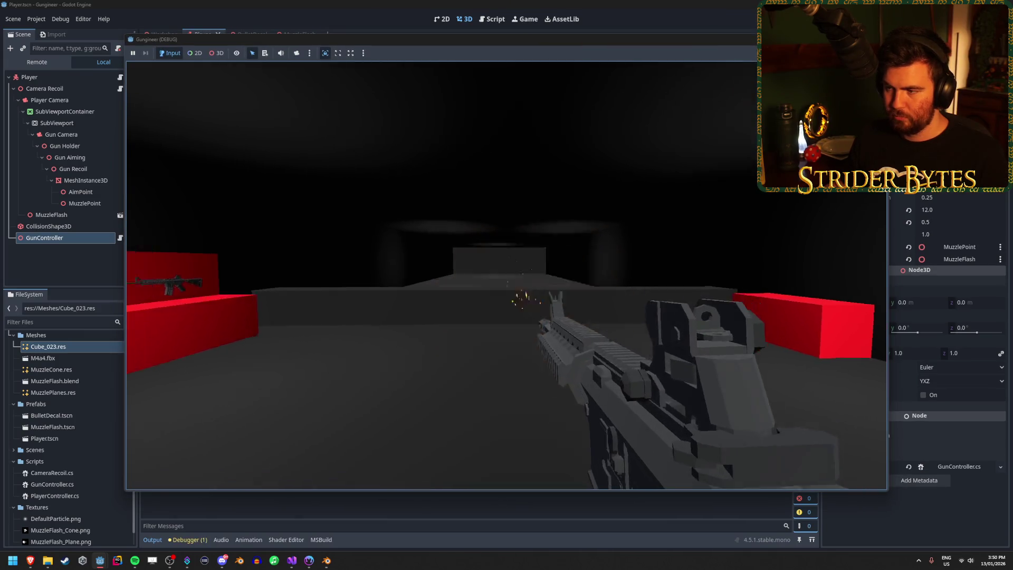
{"action": "left_click", "coordinate": [506, 275]}
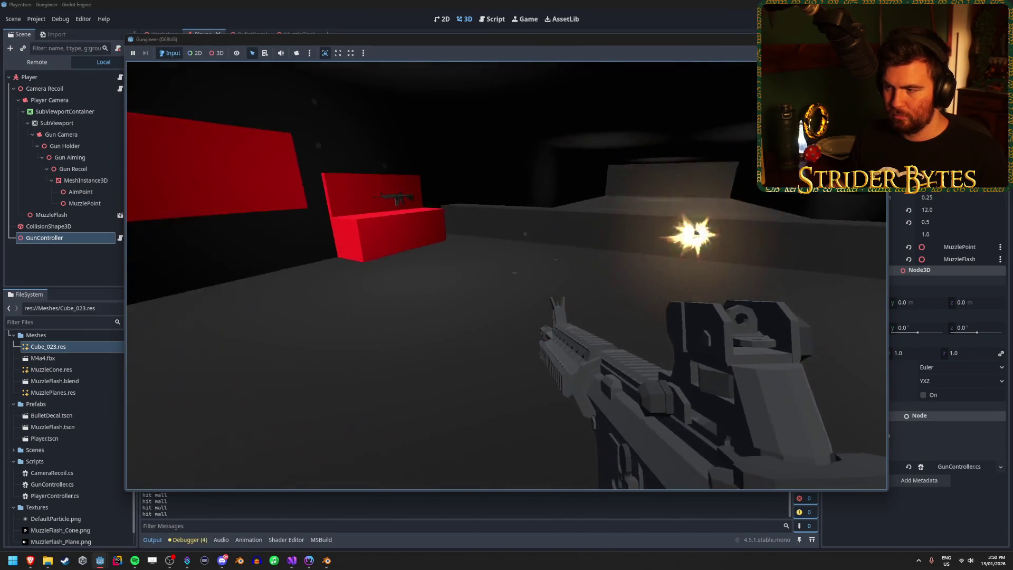
{"action": "left_click", "coordinate": [506, 275]}
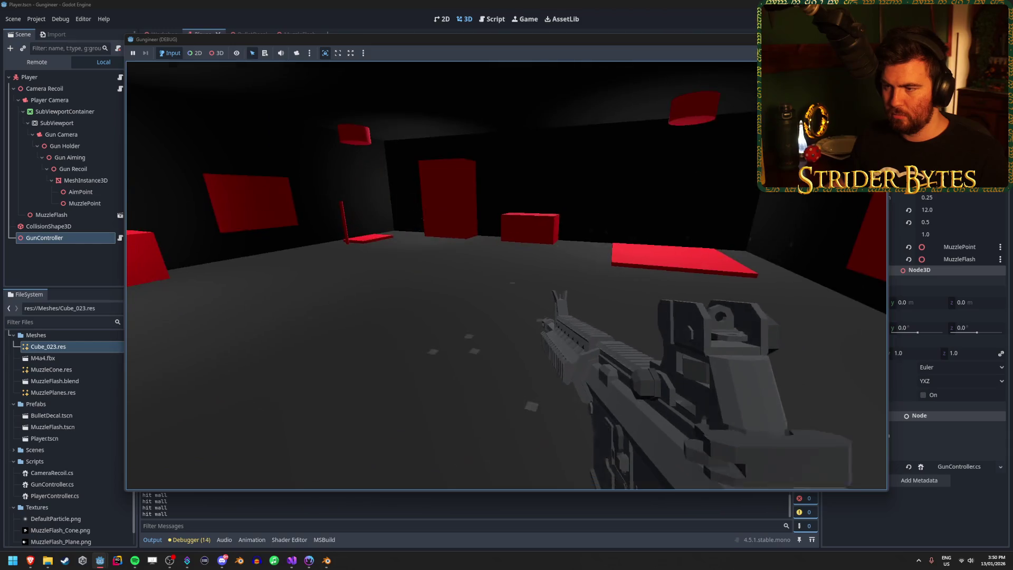
{"action": "key", "text": "F8"}
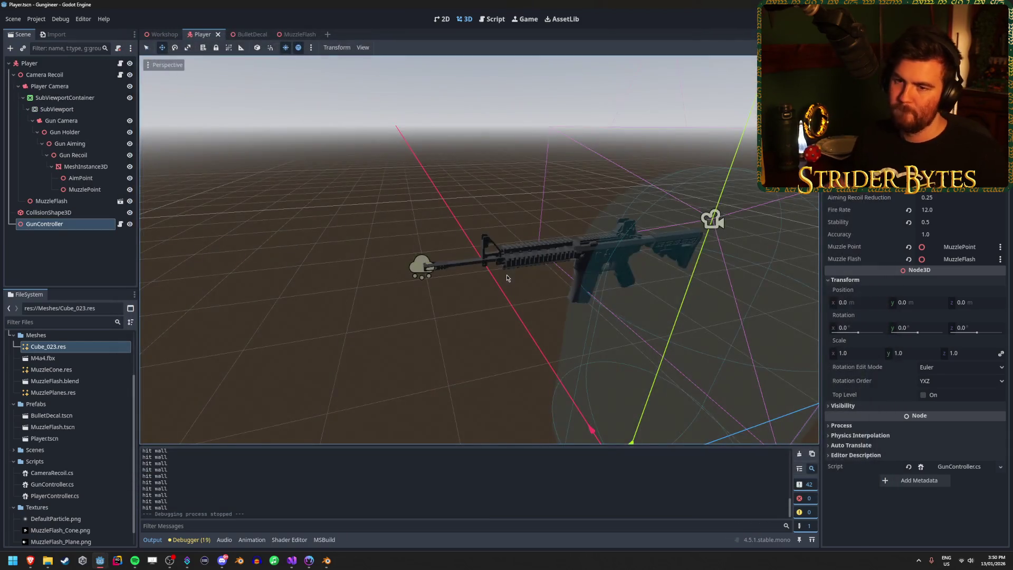
{"action": "key", "text": "ctrl+z"}
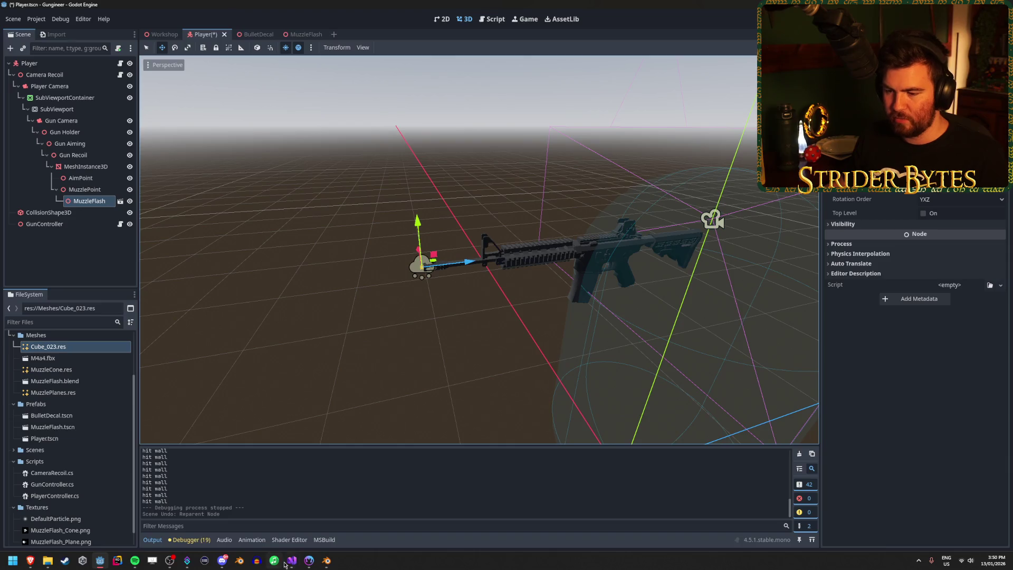
{"action": "left_click", "coordinate": [291, 561]}
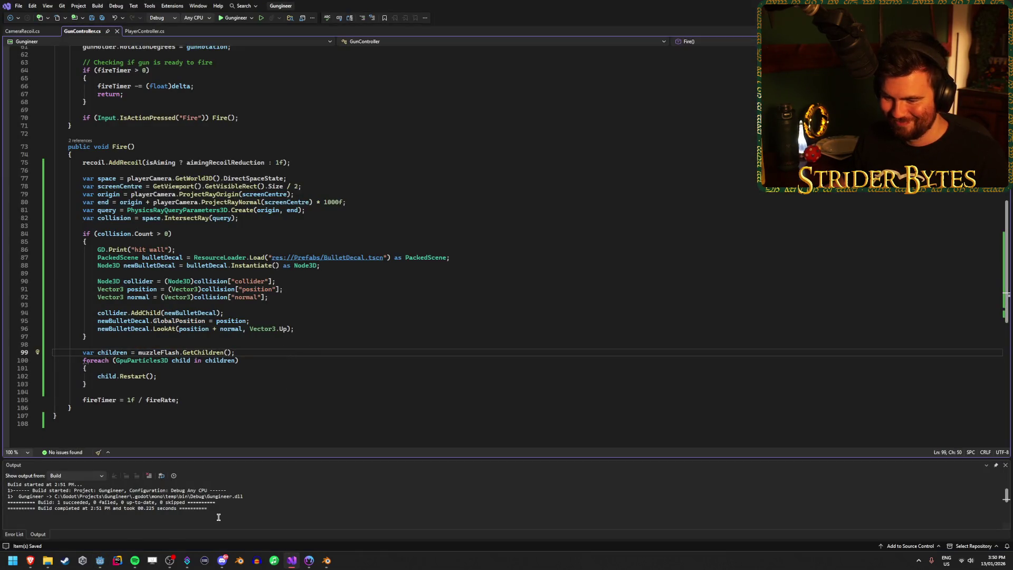
Step: Move MuzzlePoint, with its MuzzleFlash child, directly under Player Camera
{"action": "left_click", "coordinate": [100, 560]}
{"action": "left_click_drag", "start_coordinate": [85, 189], "coordinate": [59, 89]}
{"action": "left_click", "coordinate": [68, 249]}
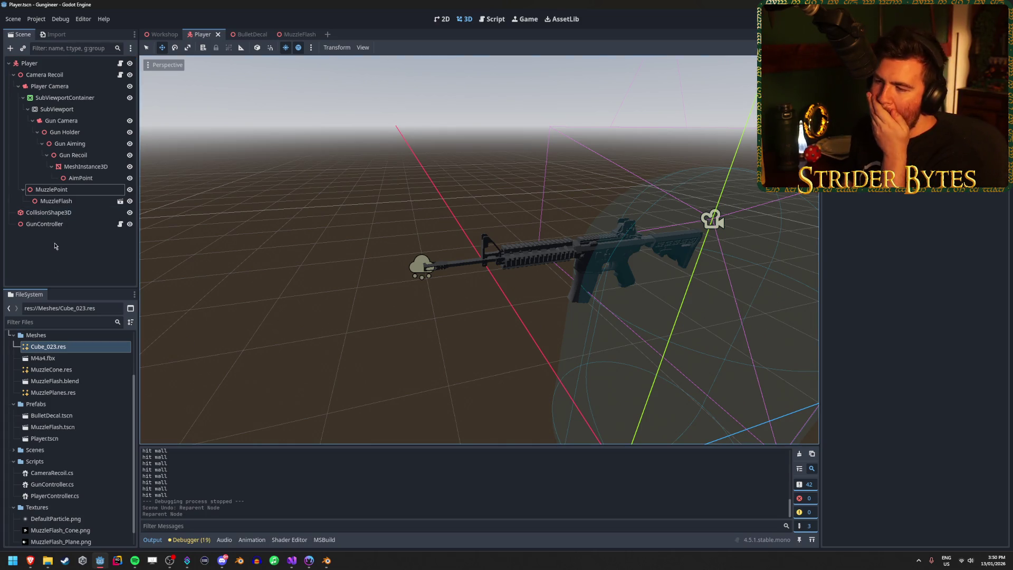
Step: Build and run the .NET project with F5 to test the new muzzle point
{"action": "left_click", "coordinate": [58, 248]}
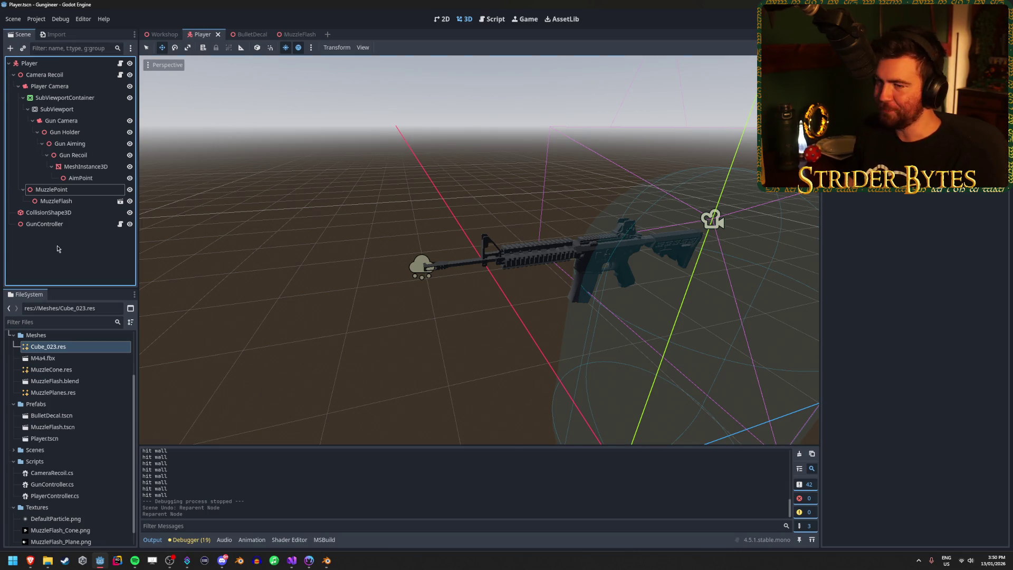
{"action": "left_click", "coordinate": [90, 257]}
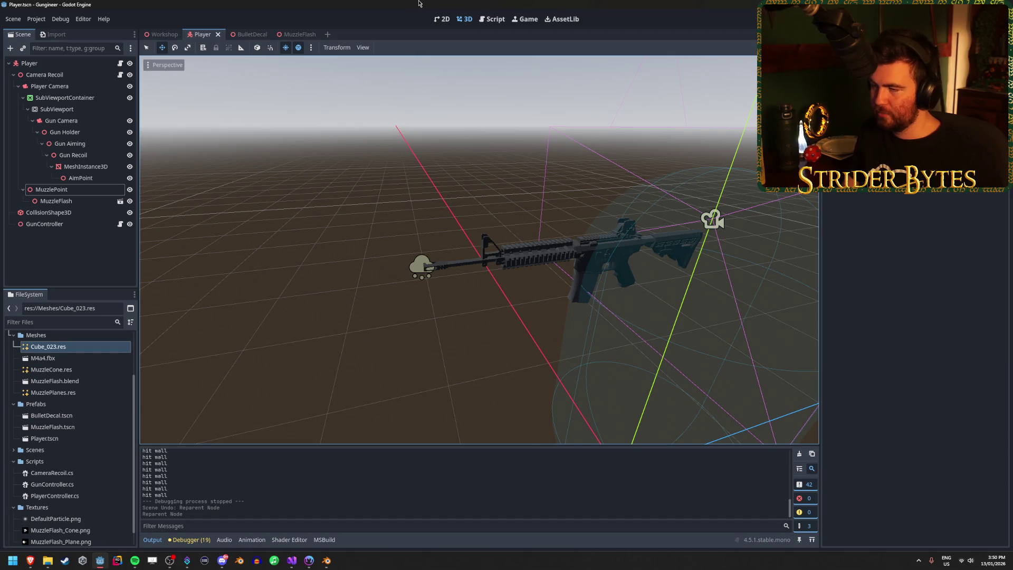
{"action": "key", "text": "F5"}
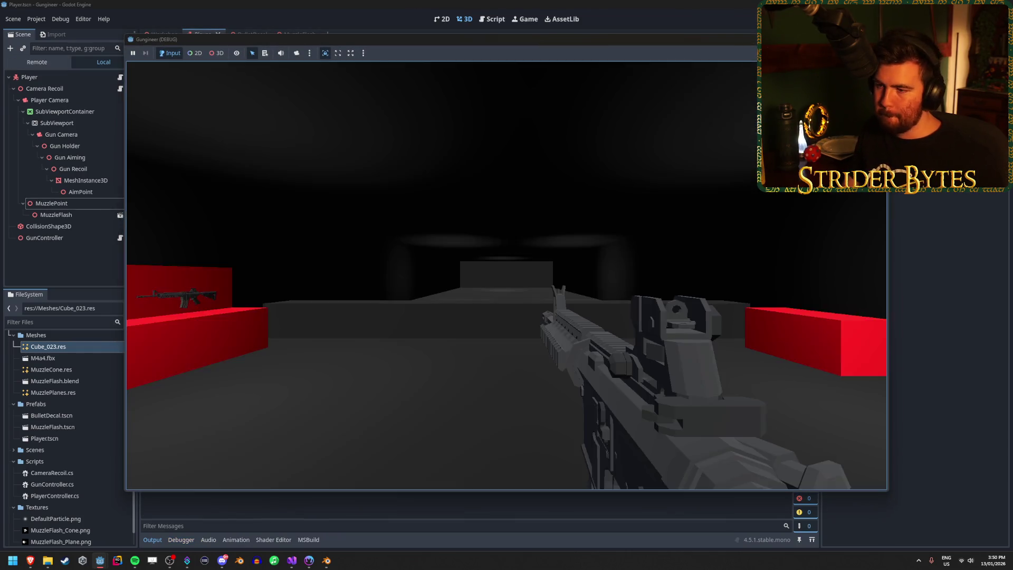
Step: Shoot at the walls while turning in the running game, then stop it with F8
{"action": "left_click", "coordinate": [497, 296]}
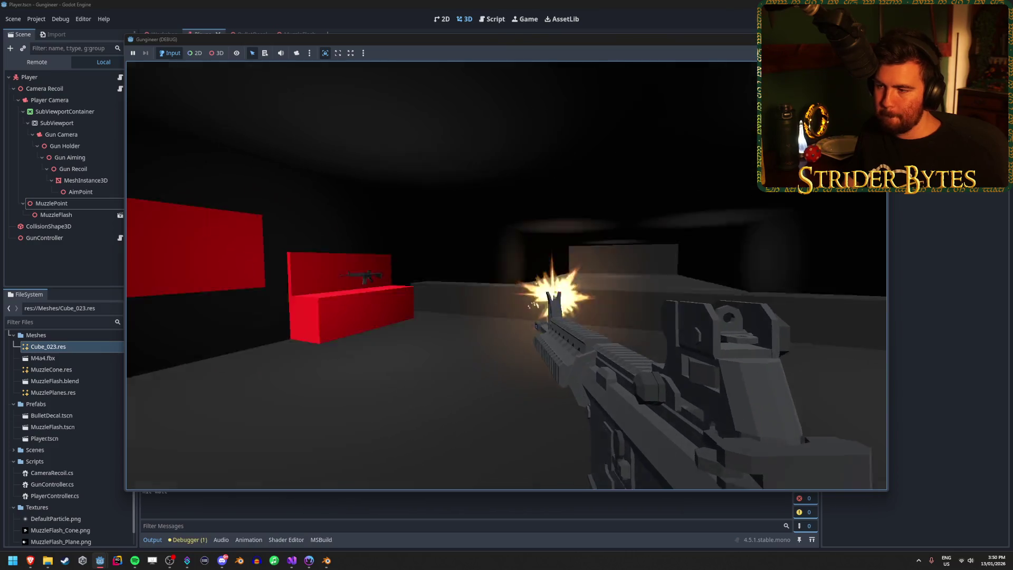
{"action": "mouse_move", "coordinate": [497, 296]}
{"action": "left_mouse_down"}
{"action": "mouse_move", "coordinate": [328, 291]}
{"action": "mouse_move", "coordinate": [543, 282]}
{"action": "mouse_move", "coordinate": [480, 285]}
{"action": "mouse_move", "coordinate": [515, 271]}
{"action": "mouse_move", "coordinate": [464, 285]}
{"action": "mouse_move", "coordinate": [488, 281]}
{"action": "left_mouse_up"}
{"action": "left_click", "coordinate": [488, 280]}
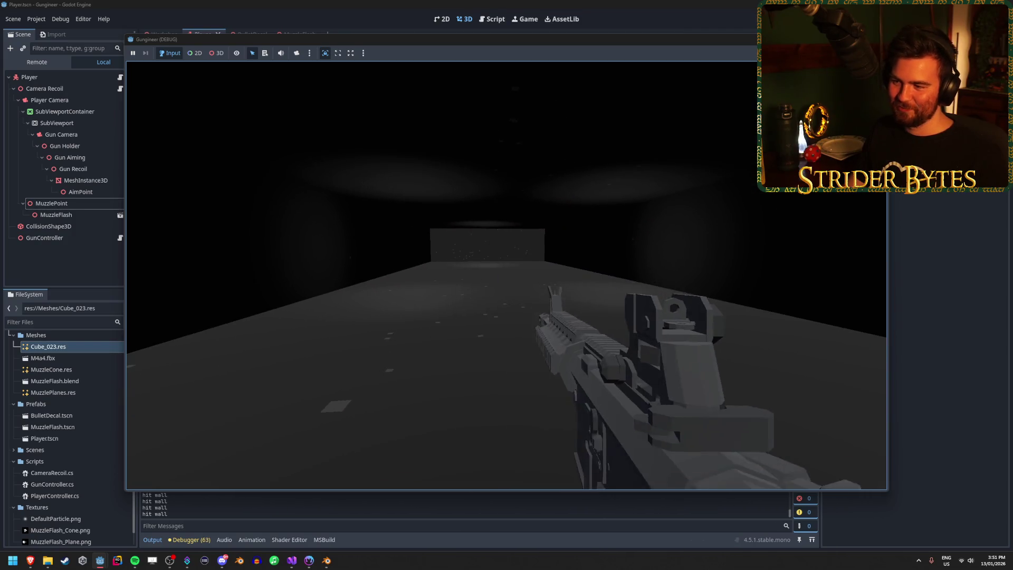
{"action": "key", "text": "F8"}
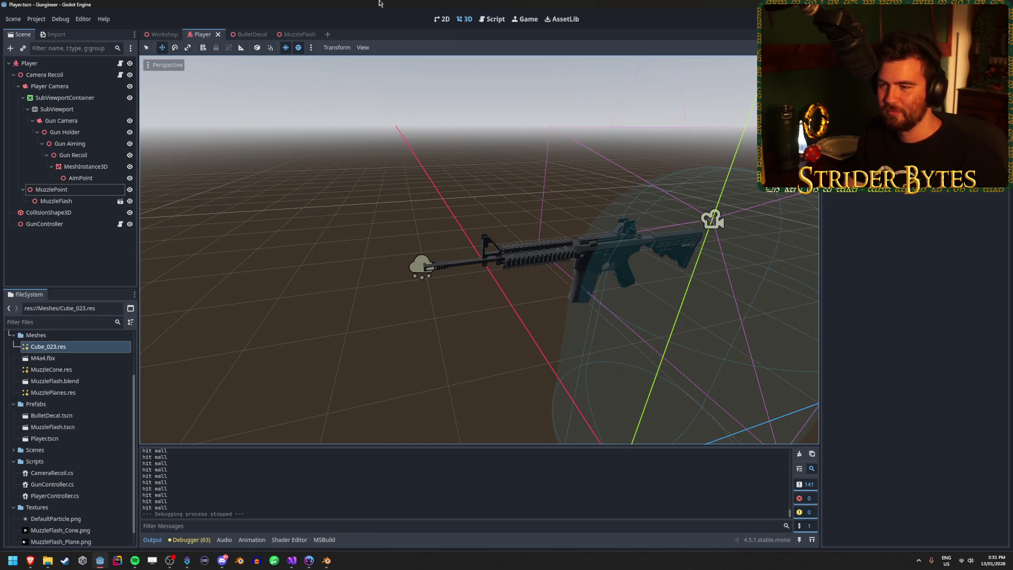
Step: Orbit the viewport around the gun, then switch to the 'shooting range target' image results
{"action": "mouse_move", "coordinate": [522, 256]}
{"action": "left_mouse_down"}
{"action": "mouse_move", "coordinate": [606, 252]}
{"action": "mouse_move", "coordinate": [506, 257]}
{"action": "mouse_move", "coordinate": [556, 245]}
{"action": "left_mouse_up"}
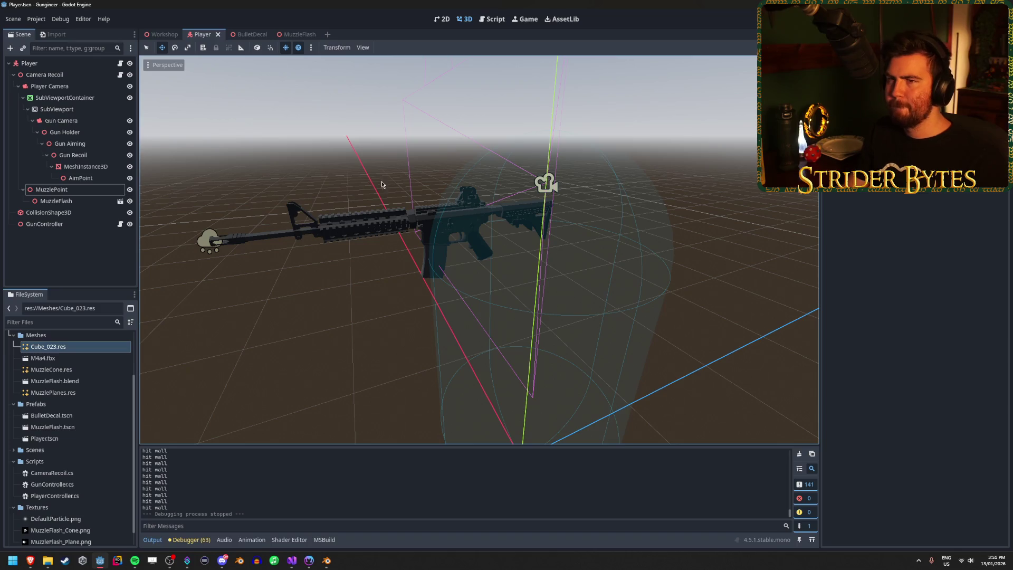
{"action": "key", "text": "alt+Tab"}
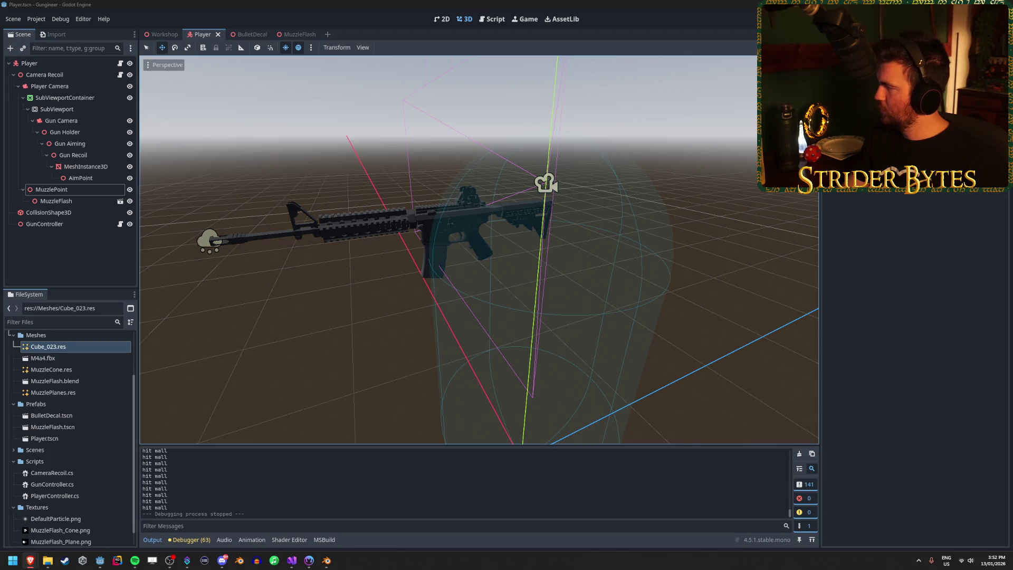
{"action": "key", "text": "alt+Tab"}
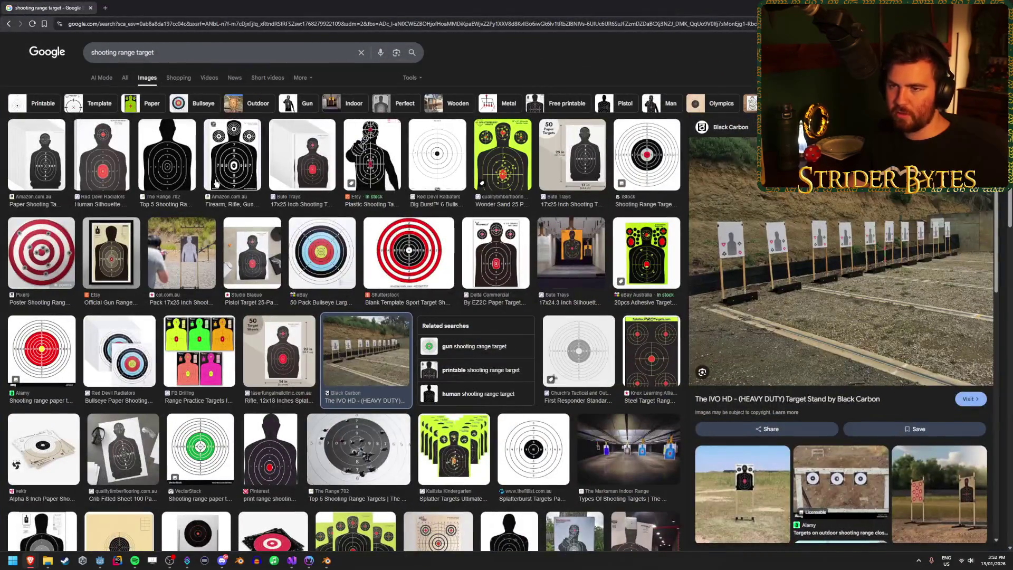
Step: Preview six silhouette target images, including rifle, pistol and 17x25 inch targets
{"action": "left_click", "coordinate": [233, 165]}
{"action": "left_click", "coordinate": [168, 180]}
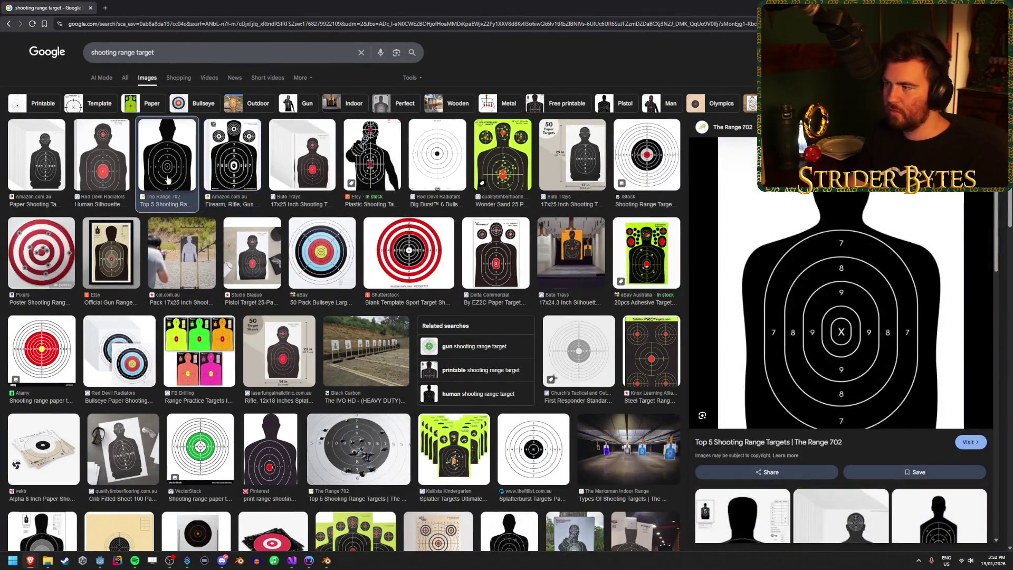
{"action": "left_click", "coordinate": [111, 155]}
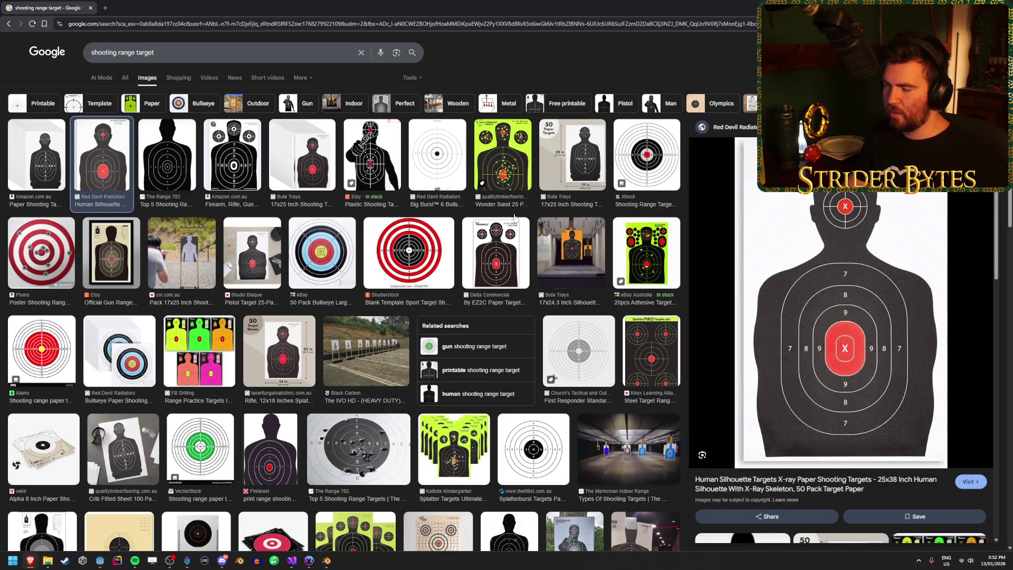
{"action": "left_click", "coordinate": [52, 168]}
{"action": "left_click", "coordinate": [312, 163]}
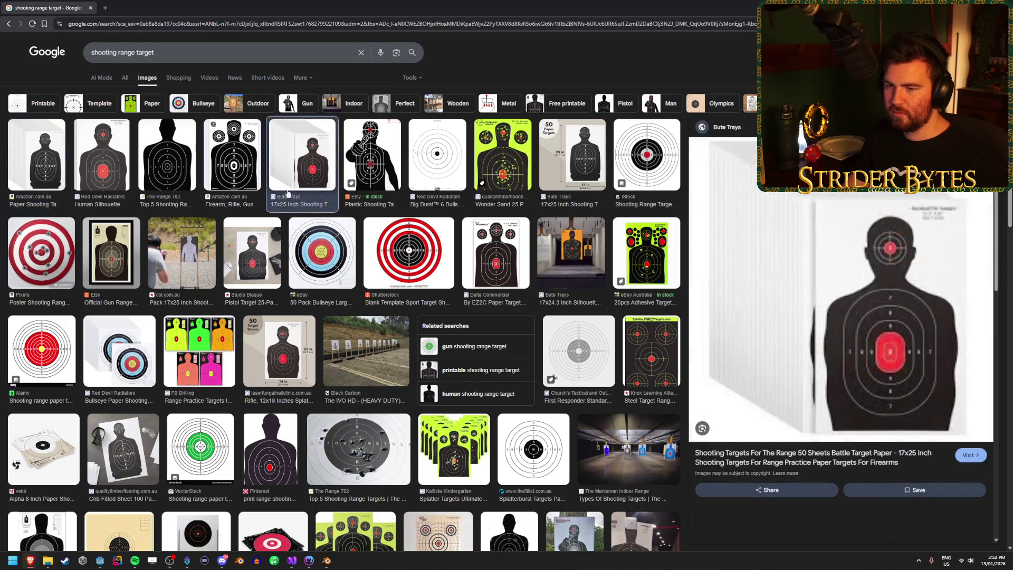
{"action": "left_click", "coordinate": [254, 241]}
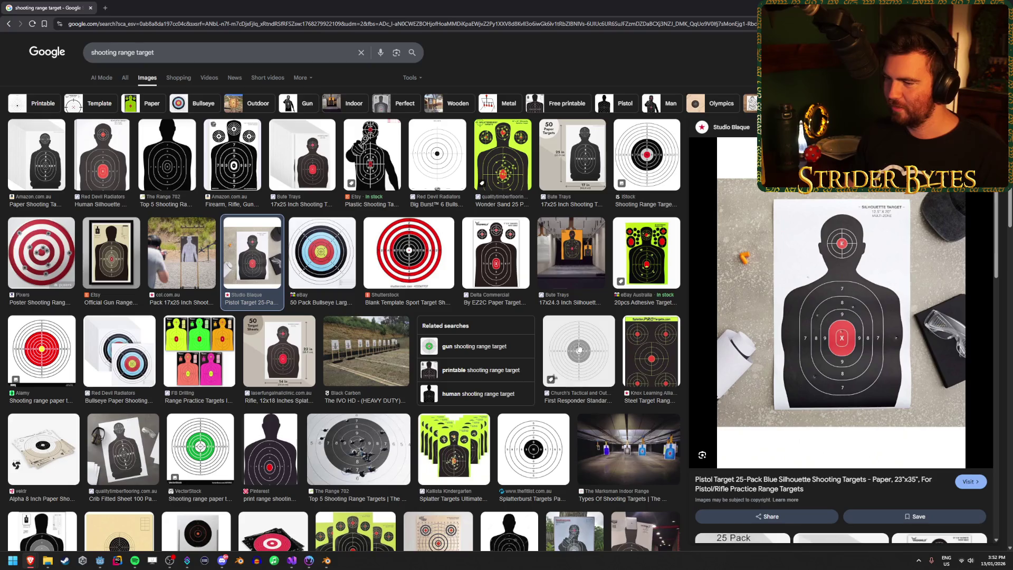
Step: Search 're4 shooting range' and preview the IGN, Resident Evil Wiki and Game Rant images
{"action": "left_click", "coordinate": [184, 55]}
{"action": "type", "text": "re"}
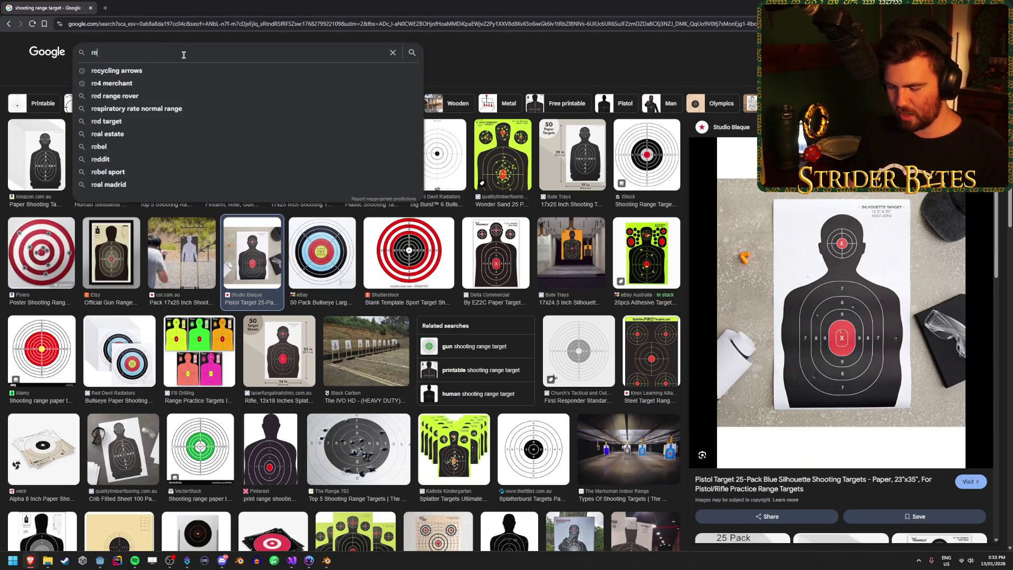
{"action": "type", "text": "4 shooting range"}
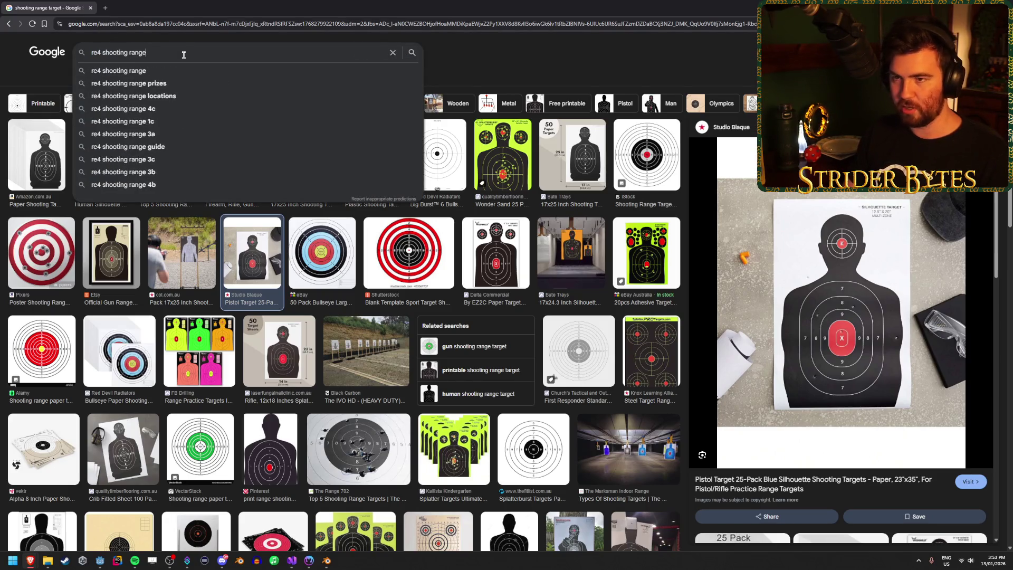
{"action": "key", "text": "Return"}
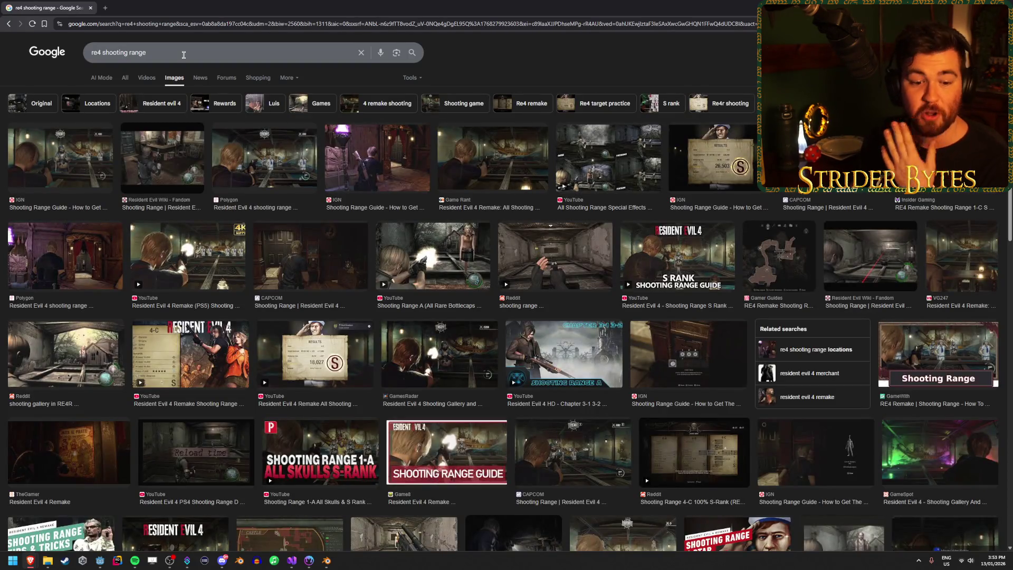
{"action": "left_click", "coordinate": [77, 174]}
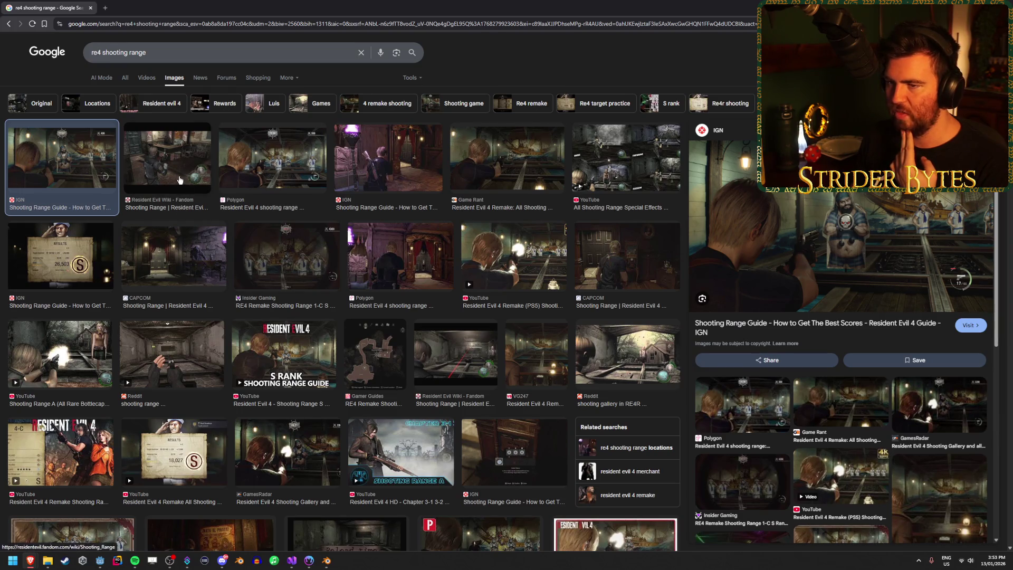
{"action": "left_click", "coordinate": [167, 159]}
{"action": "left_click", "coordinate": [71, 165]}
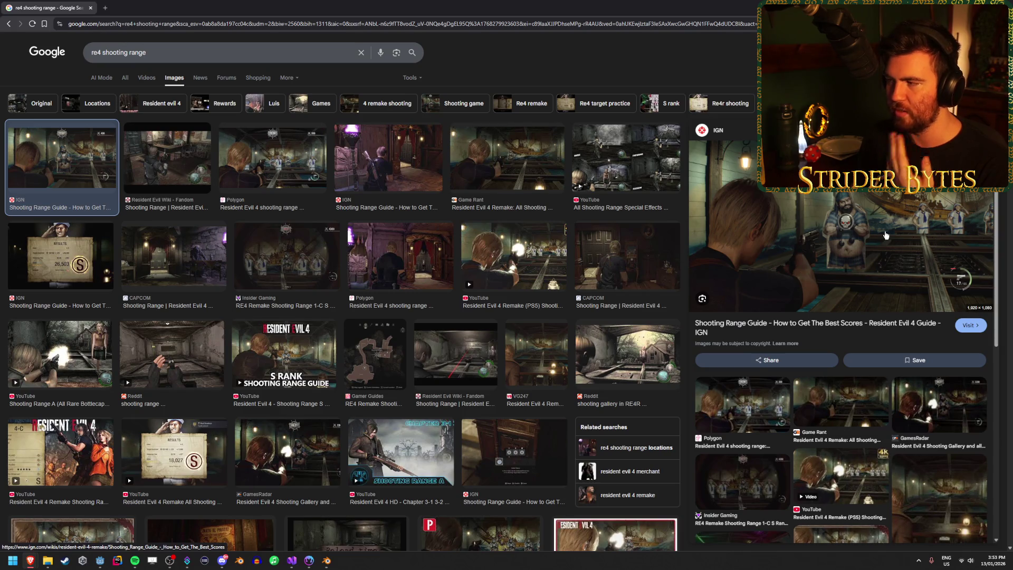
{"action": "left_click", "coordinate": [538, 169]}
{"action": "left_click", "coordinate": [594, 163]}
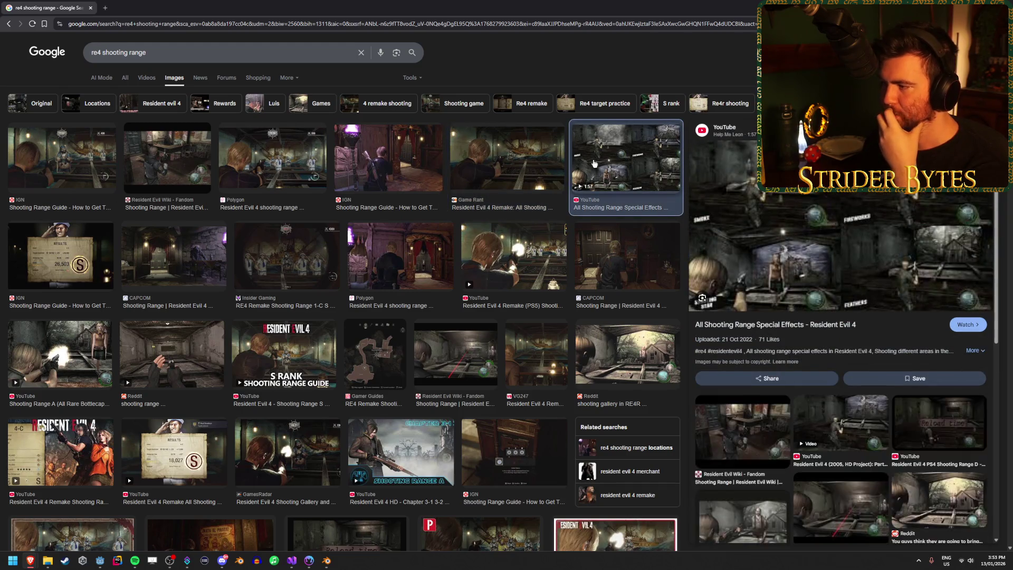
{"action": "key", "text": "Left"}
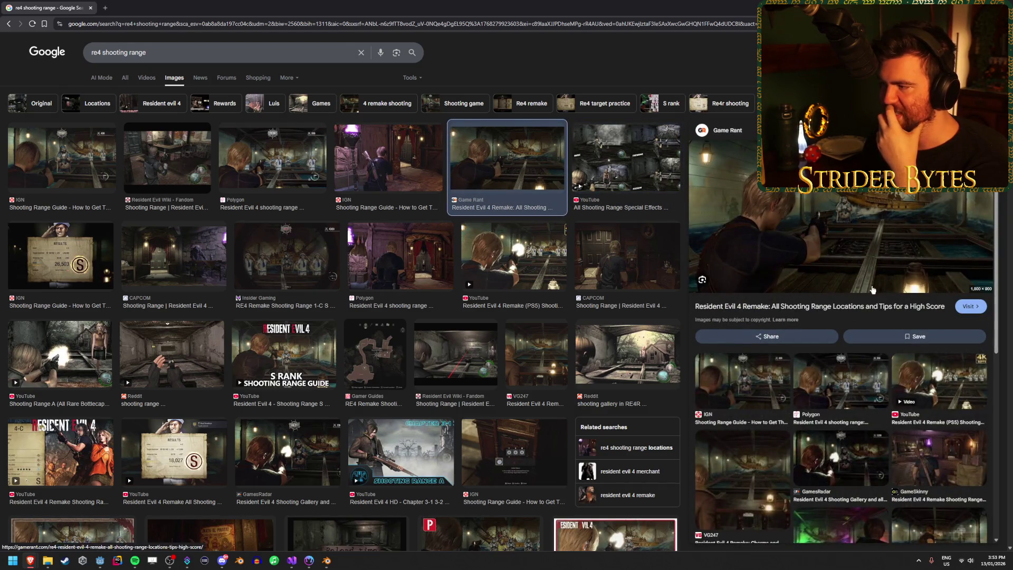
Step: Preview the Polygon, GamesRadar, Reddit and Shooting Range A results before returning to Godot
{"action": "left_click", "coordinate": [256, 155]}
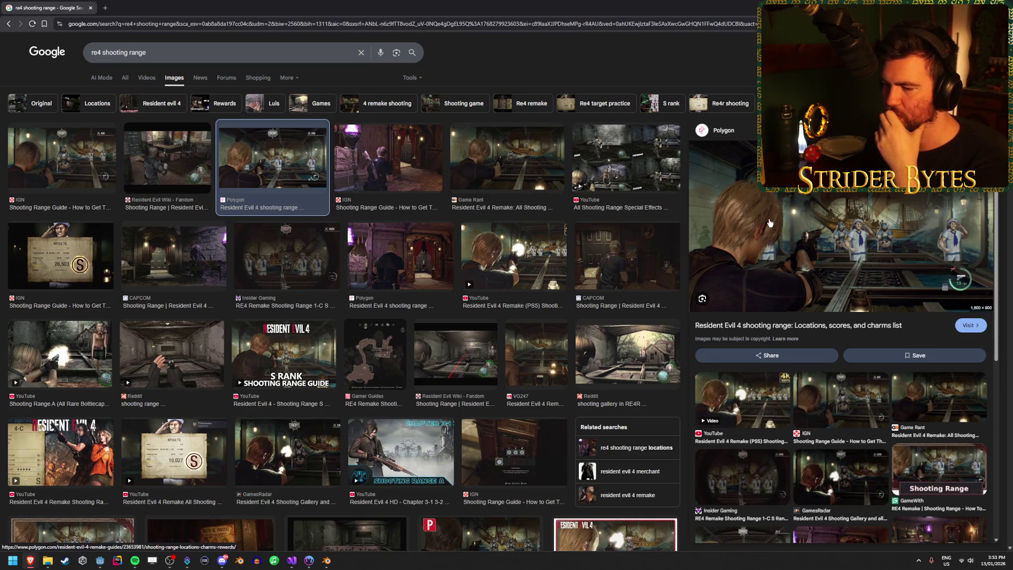
{"action": "left_click", "coordinate": [305, 458]}
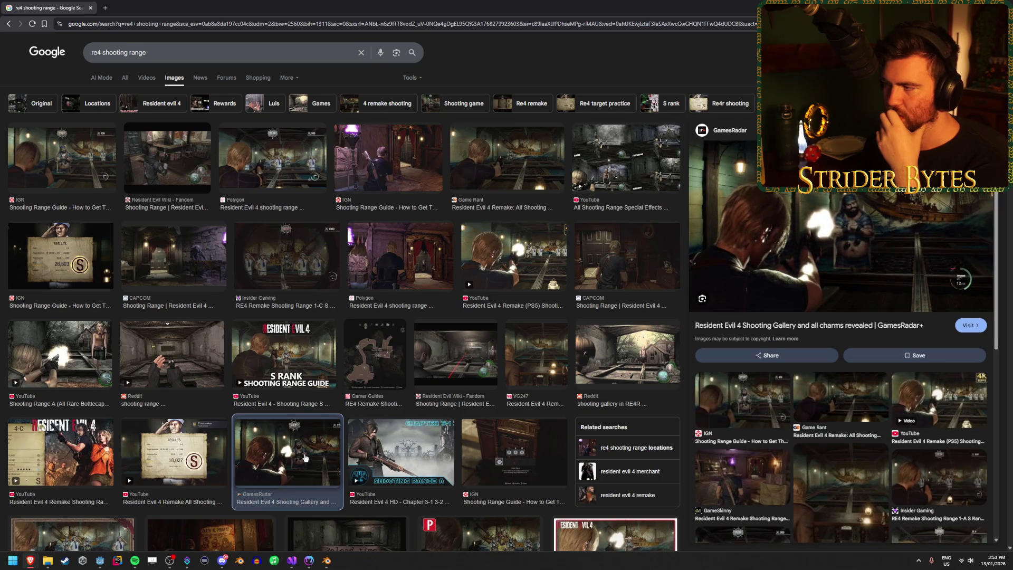
{"action": "left_click", "coordinate": [172, 354]}
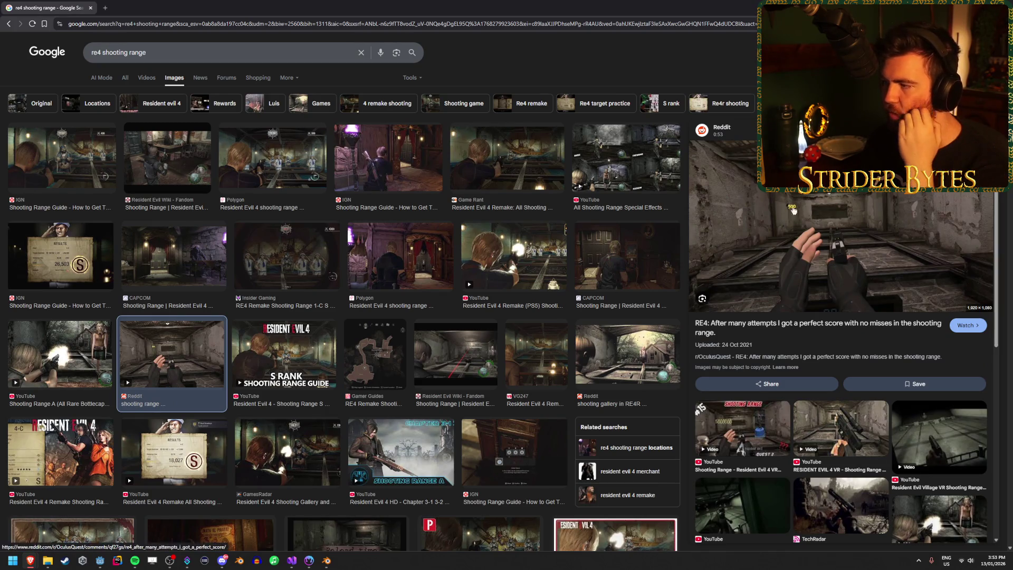
{"action": "left_click", "coordinate": [93, 357]}
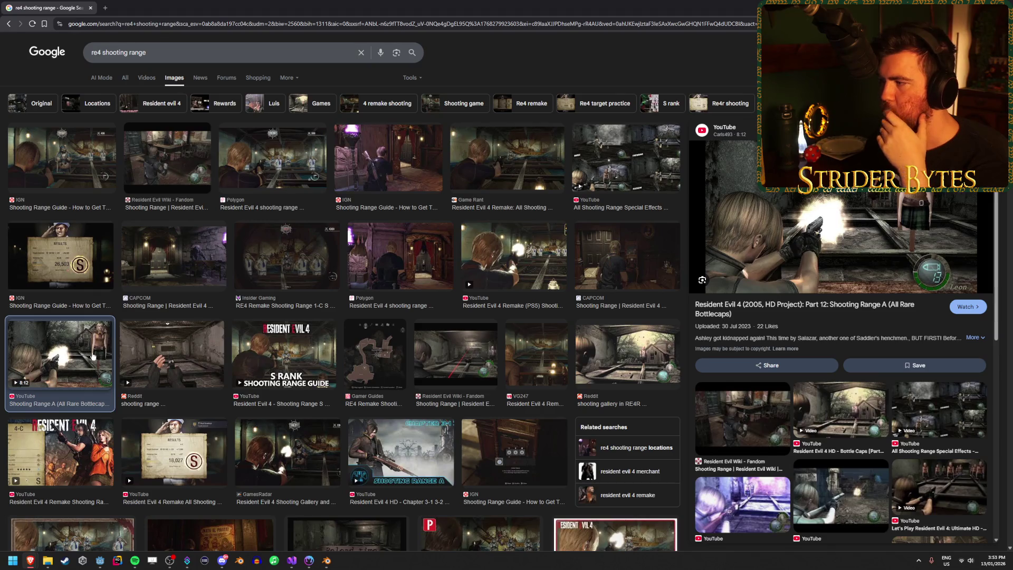
{"action": "scroll", "coordinate": [304, 341], "scroll_direction": "down", "scroll_amount": 2}
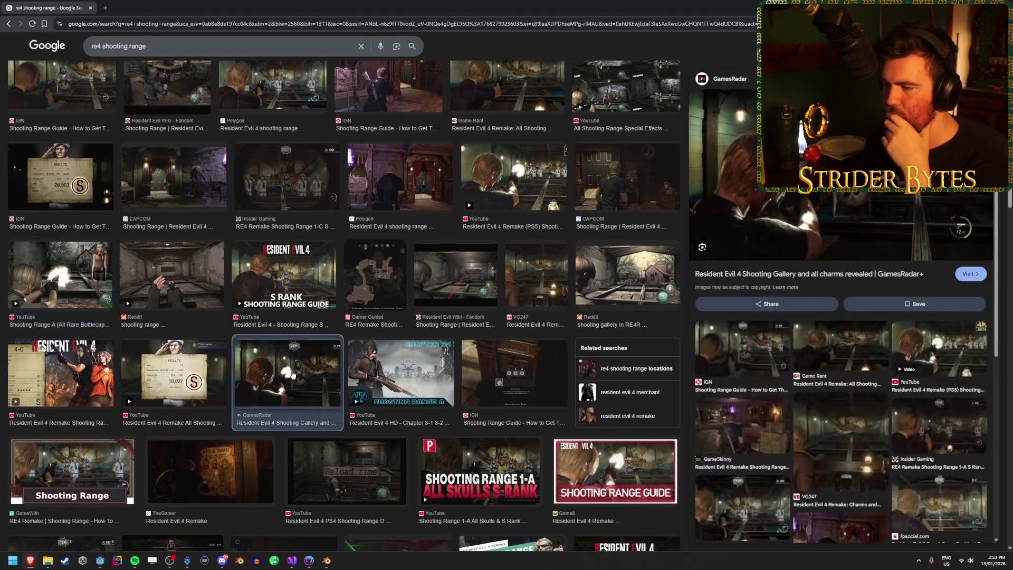
{"action": "key", "text": "alt+Tab"}
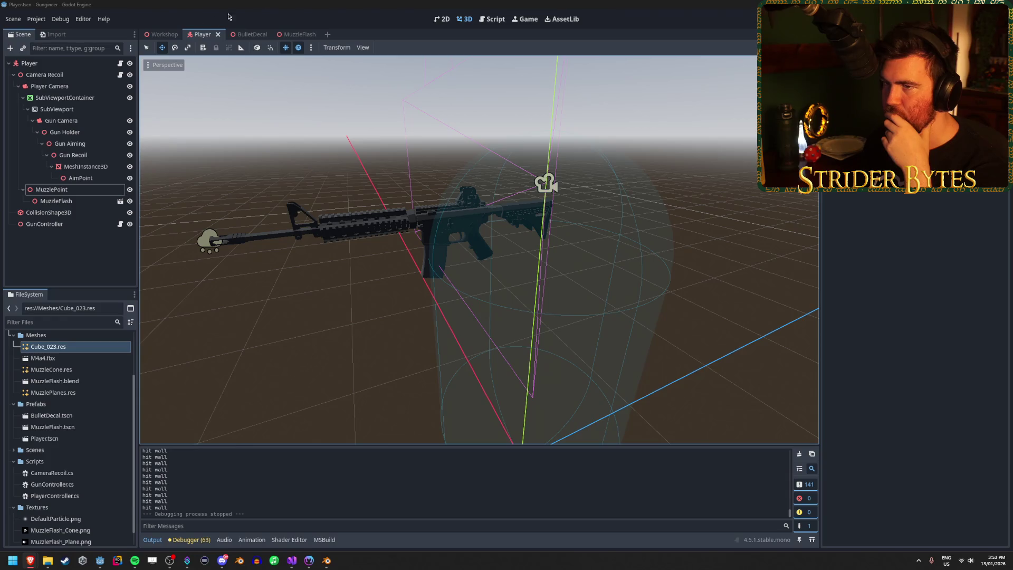
{"action": "left_click", "coordinate": [164, 35]}
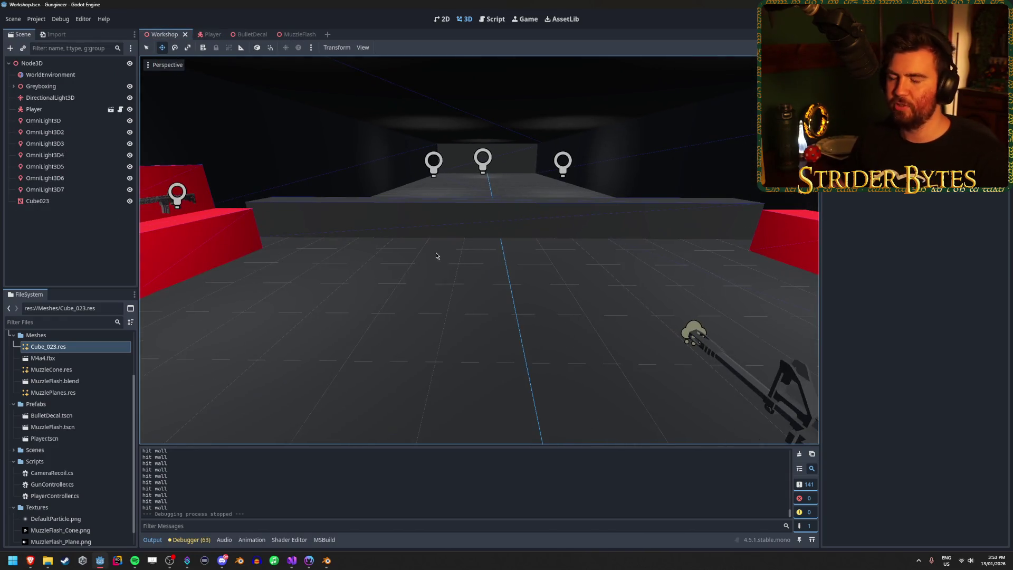
{"action": "left_click", "coordinate": [417, 227]}
{"action": "key", "text": "f"}
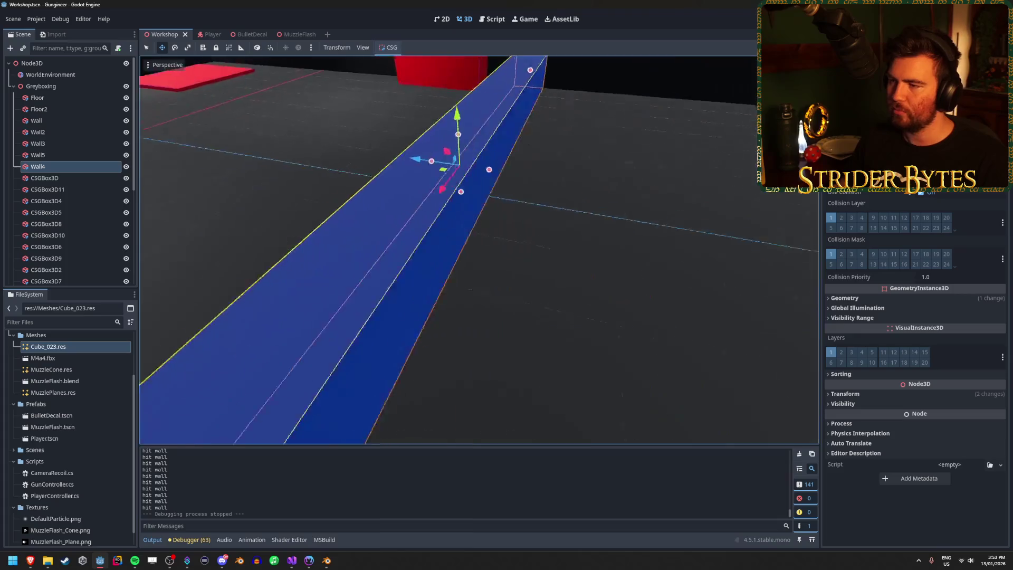
{"action": "key", "text": "ctrl+d"}
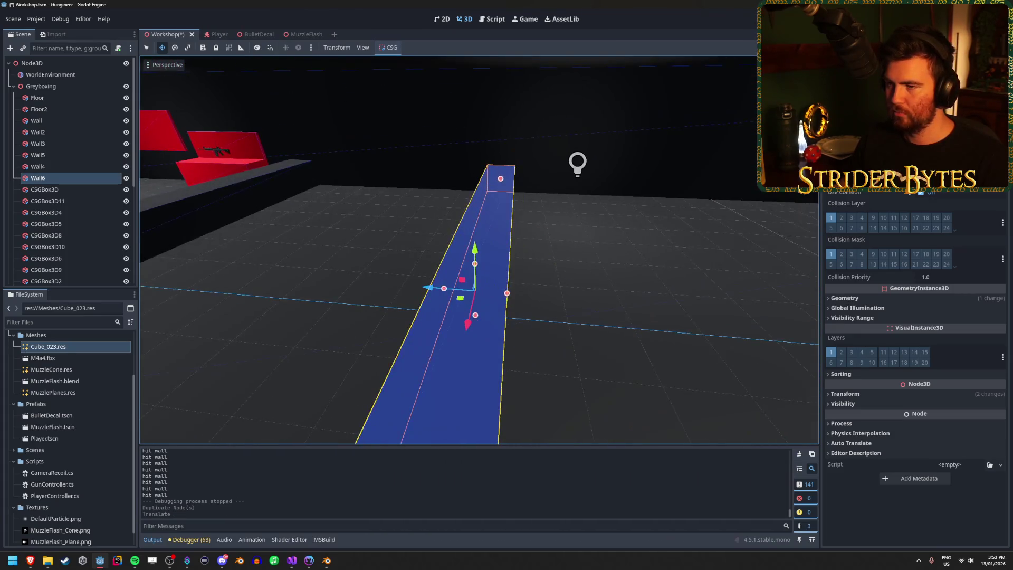
{"action": "key", "text": "d"}
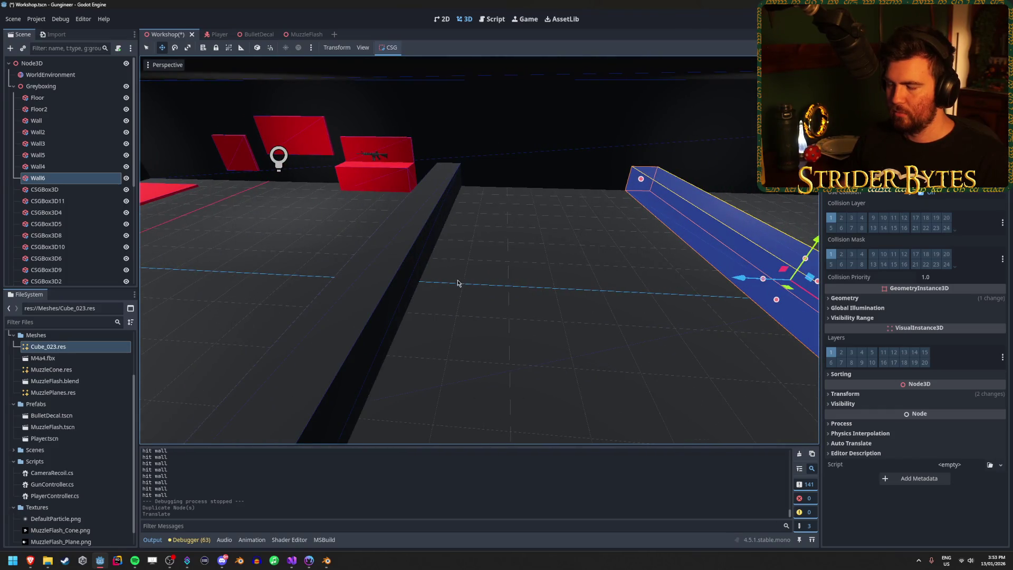
{"action": "left_click", "coordinate": [386, 279]}
{"action": "left_click", "coordinate": [362, 271]}
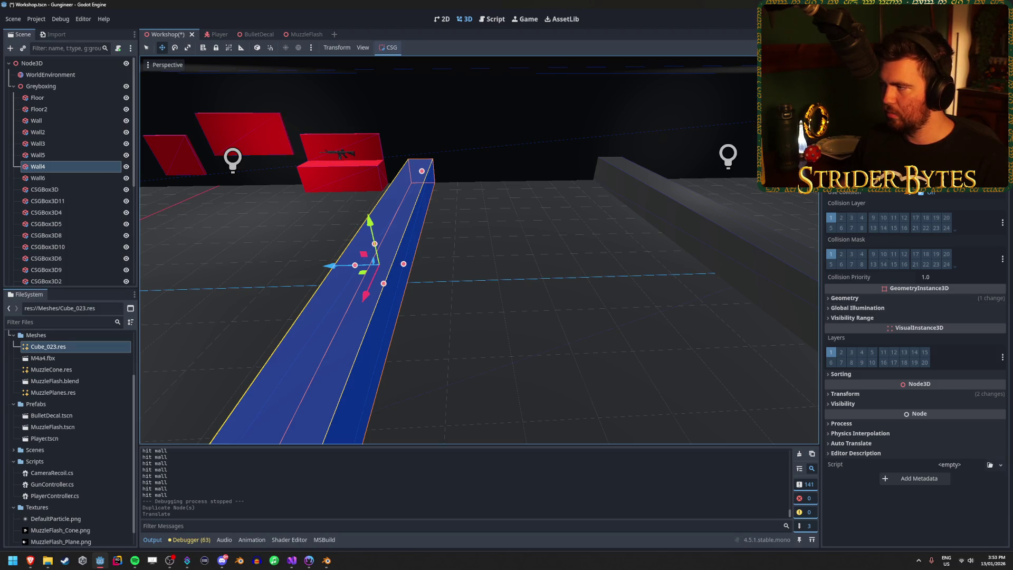
{"action": "left_click", "coordinate": [844, 394]}
{"action": "left_click_drag", "start_coordinate": [970, 416], "coordinate": [977, 416]}
{"action": "key", "text": "ctrl+z"}
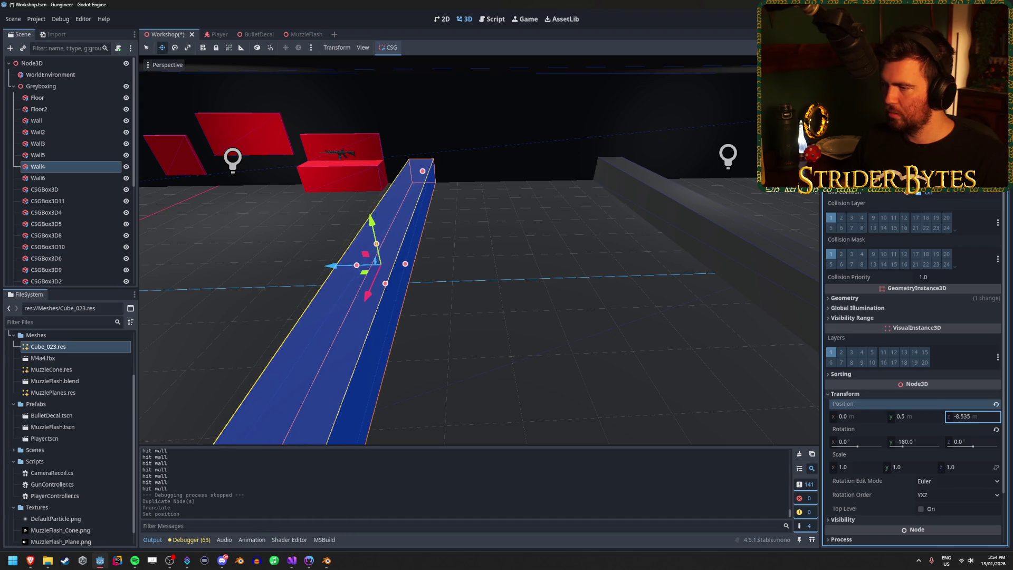
{"action": "key", "text": "s"}
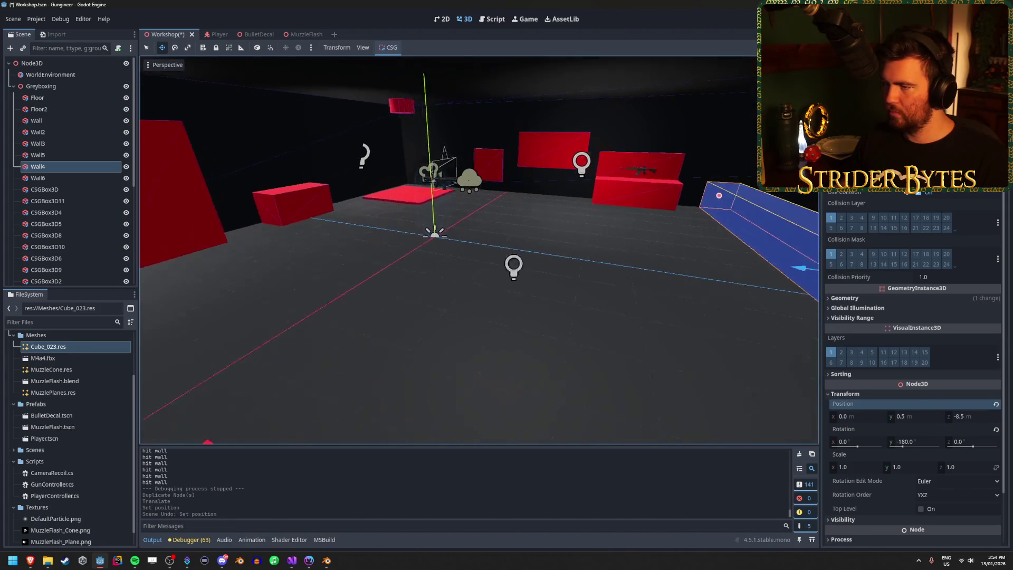
{"action": "key", "text": "e"}
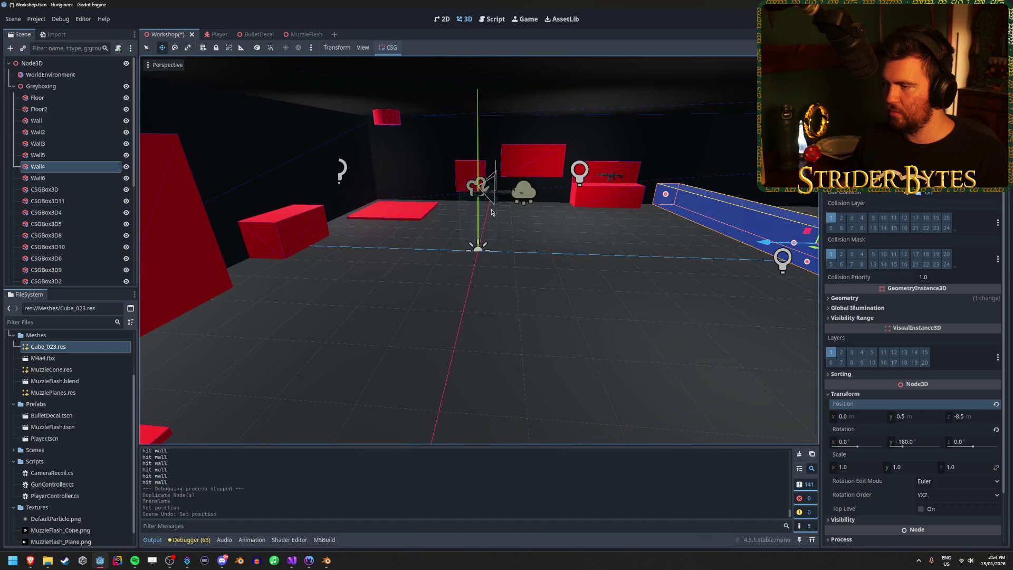
{"action": "key", "text": "f"}
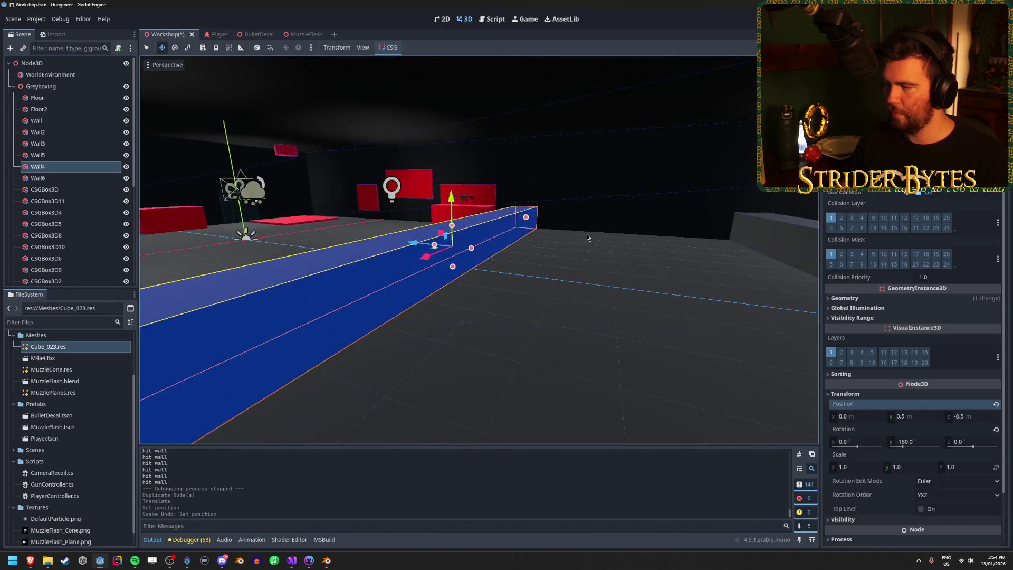
{"action": "key", "text": "d"}
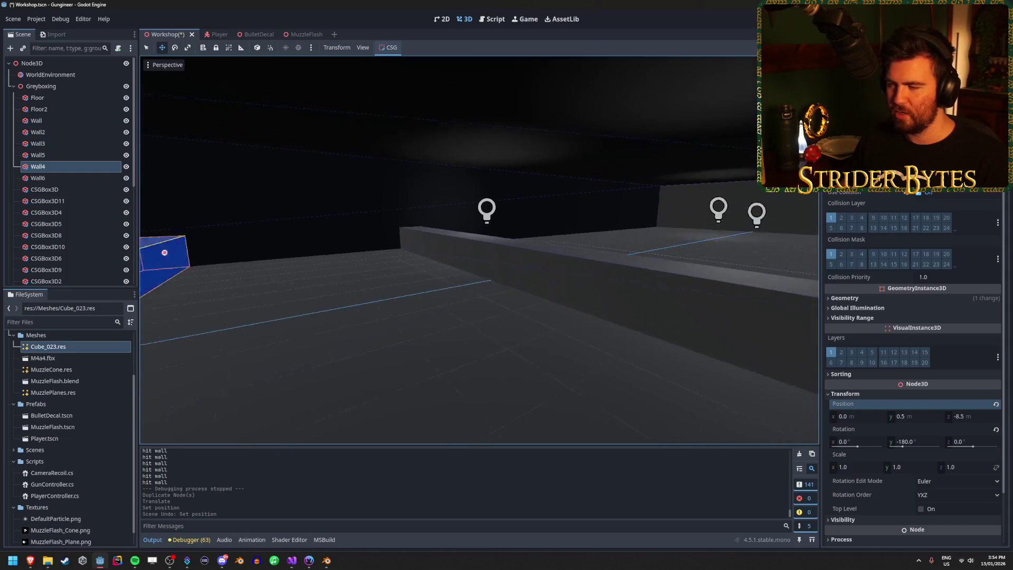
{"action": "key", "text": "s"}
{"action": "left_click", "coordinate": [599, 240]}
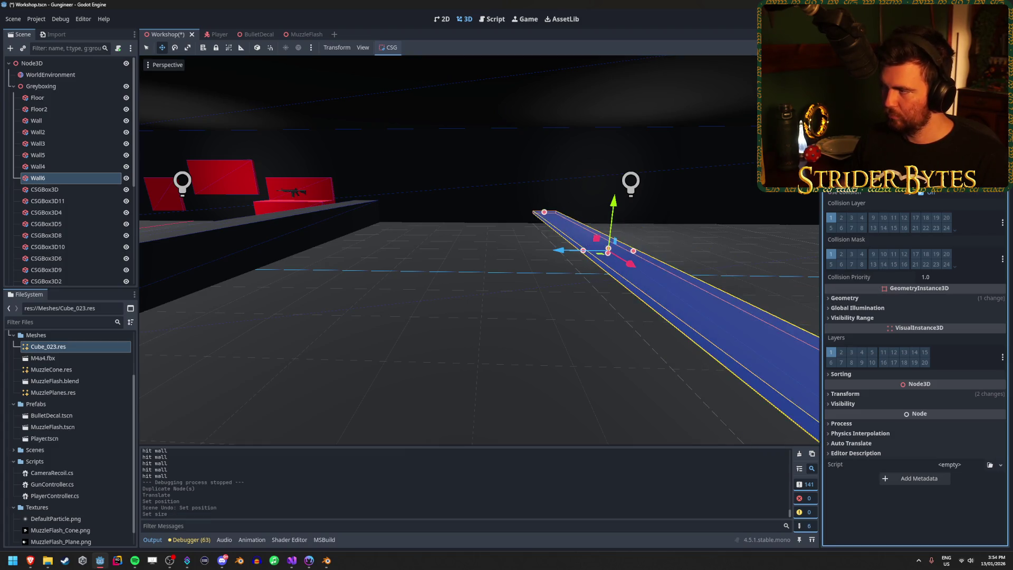
Step: Resize Wall6 with its size handle into a thin strip across the range floor
{"action": "left_click_drag", "start_coordinate": [633, 250], "coordinate": [644, 227]}
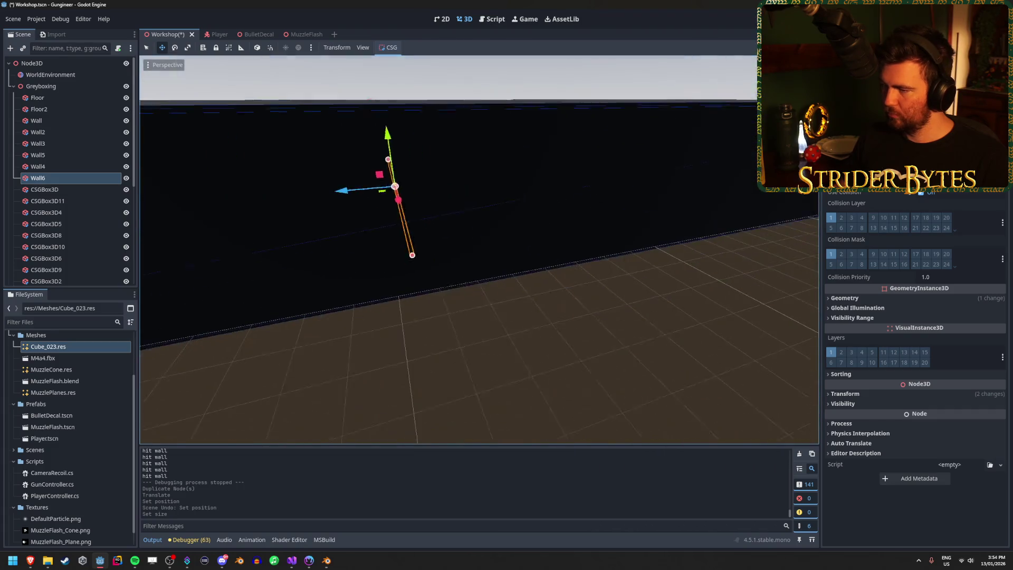
{"action": "key", "text": "Escape"}
{"action": "left_click_drag", "start_coordinate": [474, 248], "coordinate": [433, 248]}
{"action": "left_click", "coordinate": [469, 289]}
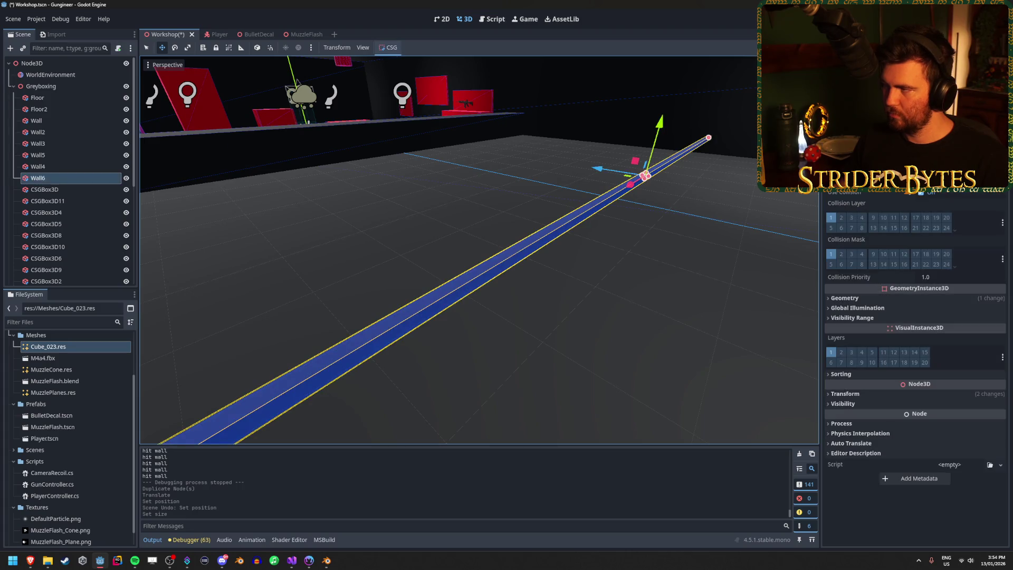
{"action": "left_click", "coordinate": [915, 506]}
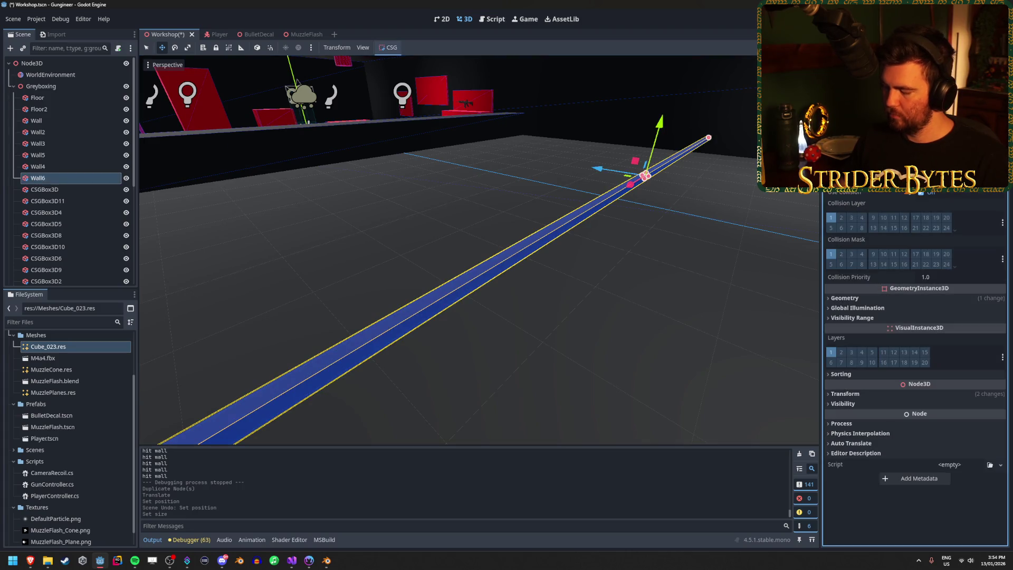
{"action": "key", "text": "Return"}
{"action": "key", "text": "ctrl+z"}
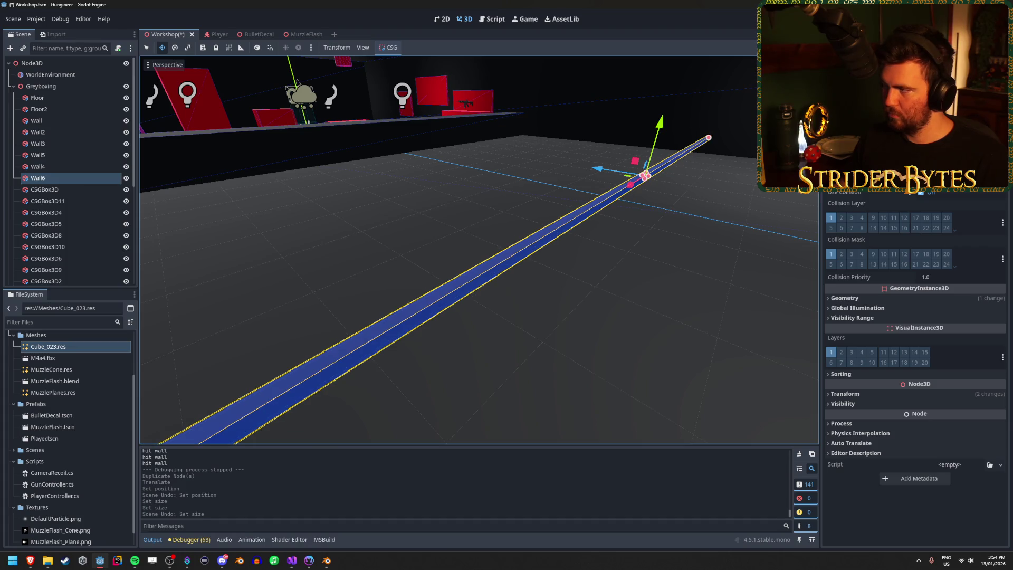
{"action": "key", "text": "ctrl+shift+z"}
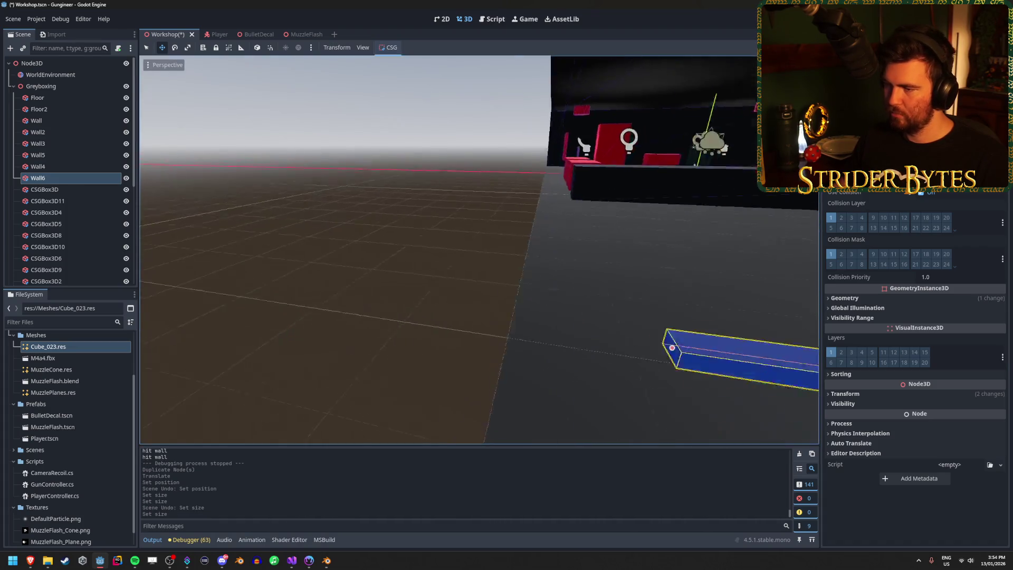
Step: Reselect Wall6 and set its Position Y to 0.05 in the Inspector
{"action": "left_click_drag", "start_coordinate": [382, 309], "coordinate": [466, 280]}
{"action": "left_click", "coordinate": [466, 281]}
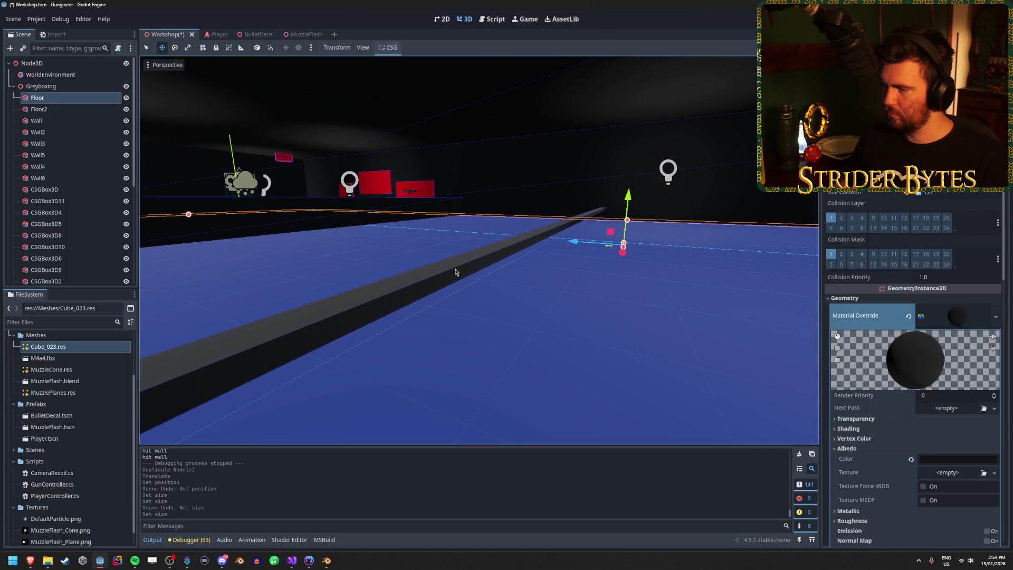
{"action": "left_click", "coordinate": [536, 243]}
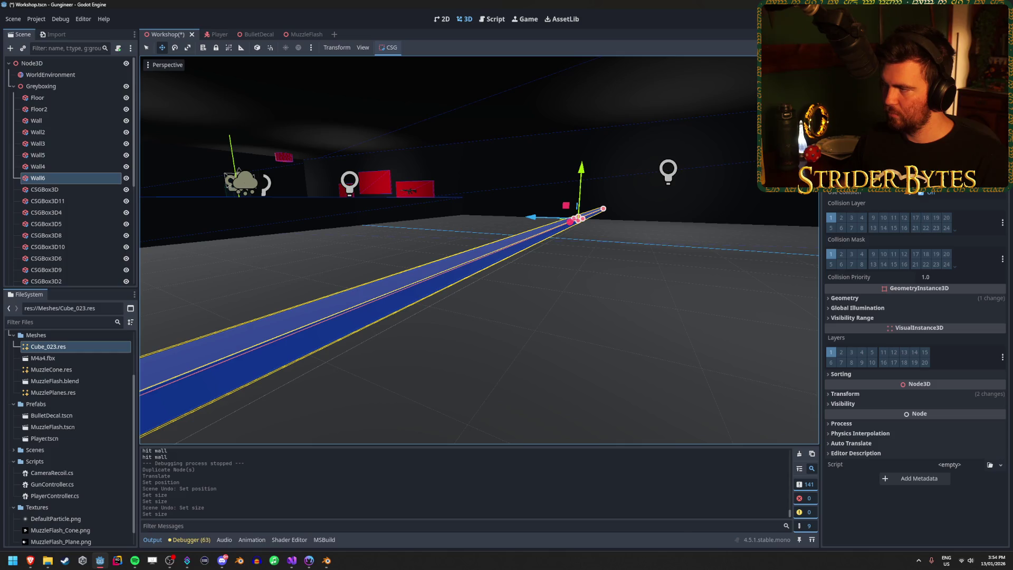
{"action": "left_click", "coordinate": [844, 393]}
{"action": "left_click", "coordinate": [915, 416]}
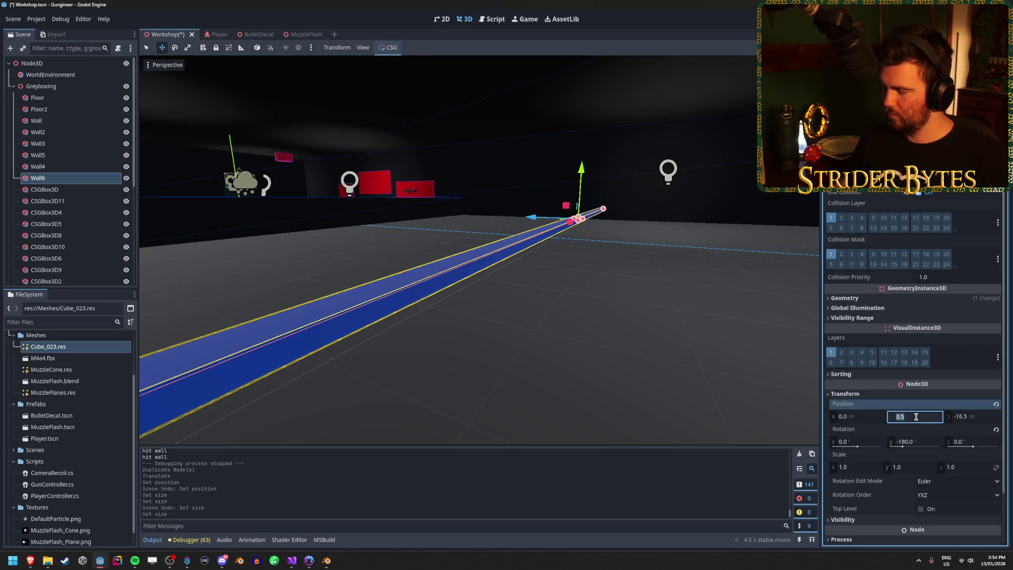
{"action": "key", "text": "Return"}
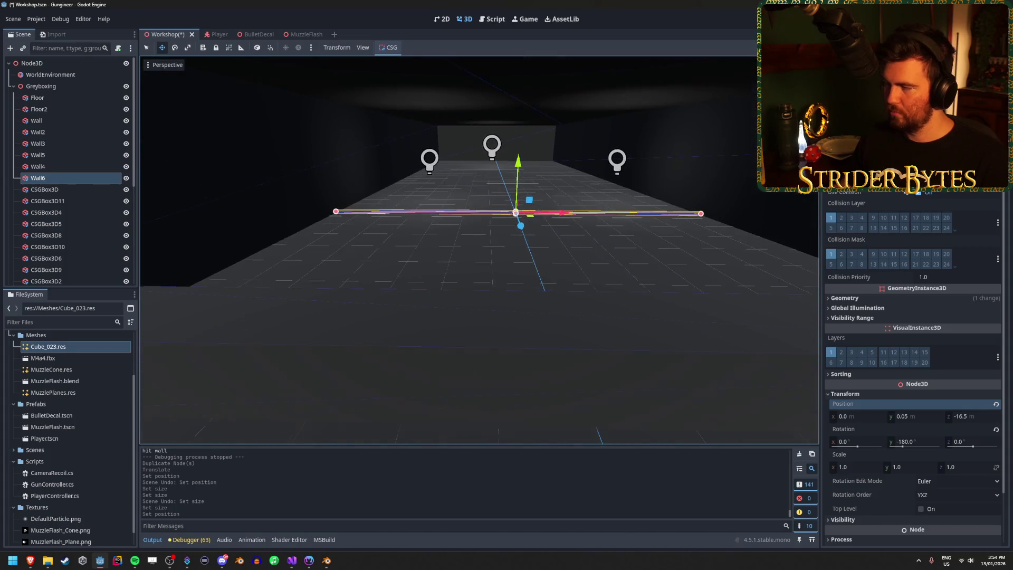
Step: Close the bullet-holes video and leftover browser windows, bringing the GPUParticles3D docs forward
{"action": "mouse_move", "coordinate": [30, 560]}
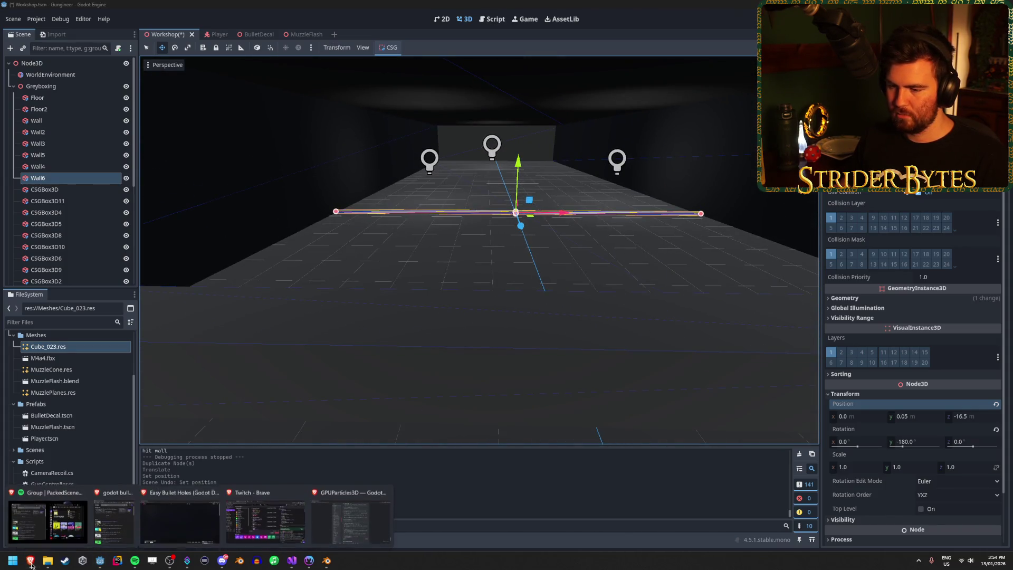
{"action": "mouse_move", "coordinate": [148, 525]}
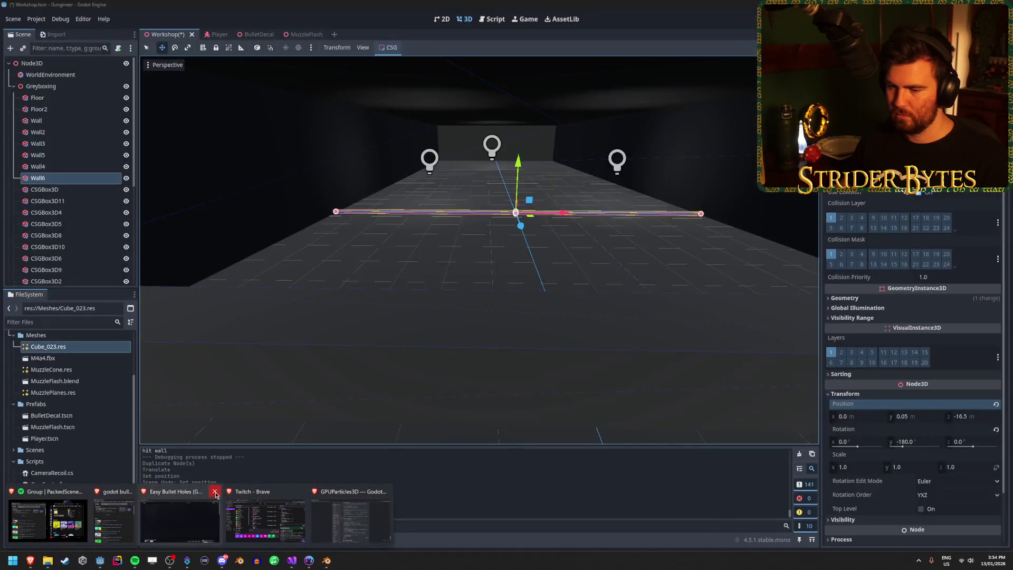
{"action": "left_click", "coordinate": [215, 491]}
{"action": "mouse_move", "coordinate": [105, 529]}
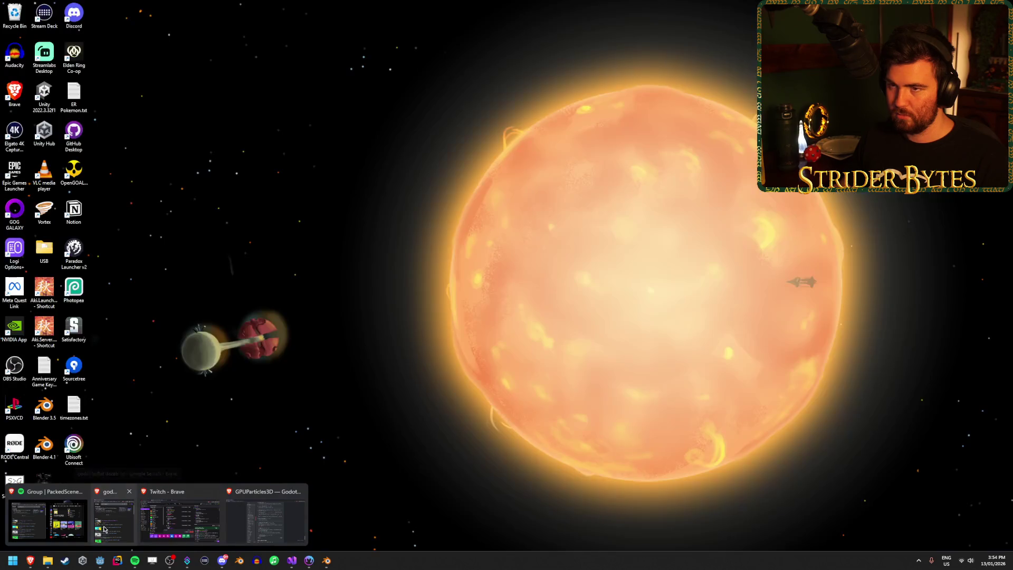
{"action": "left_click", "coordinate": [129, 491]}
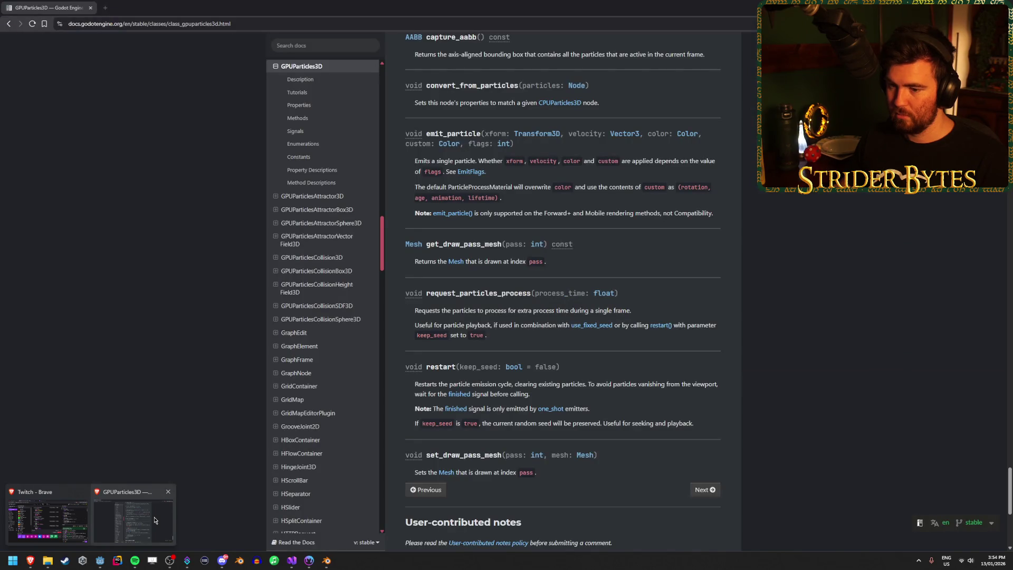
{"action": "left_click", "coordinate": [154, 520]}
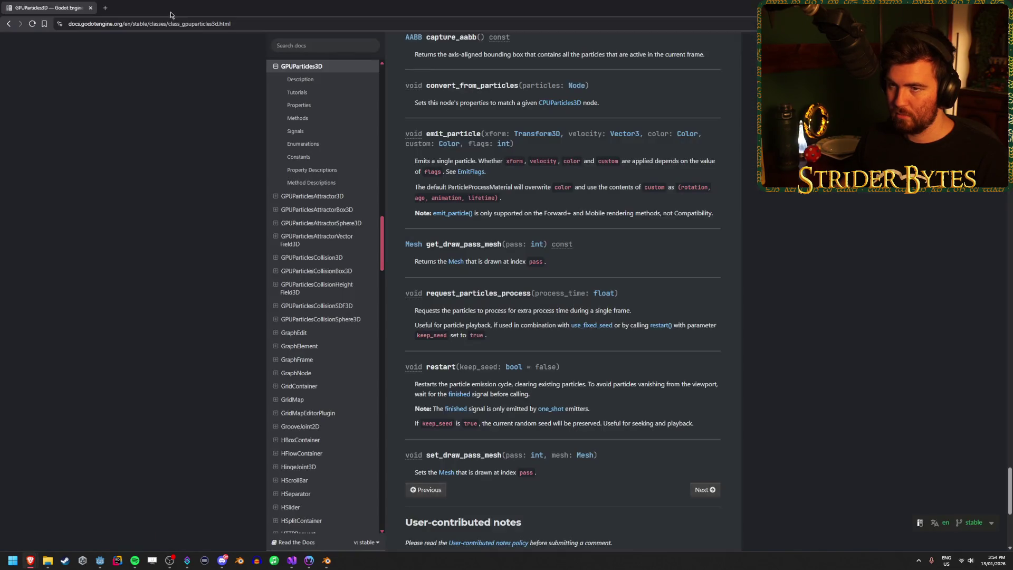
Step: Search Google Images for 're4 shooting range' in a new tab
{"action": "left_click", "coordinate": [105, 8]}
{"action": "type", "text": "resident"}
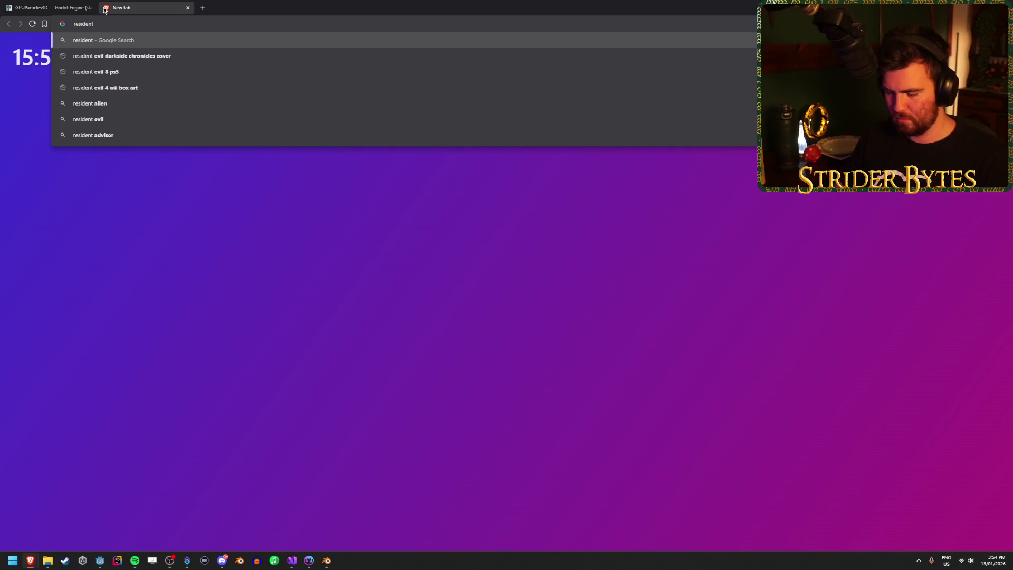
{"action": "type", "text": "re4"}
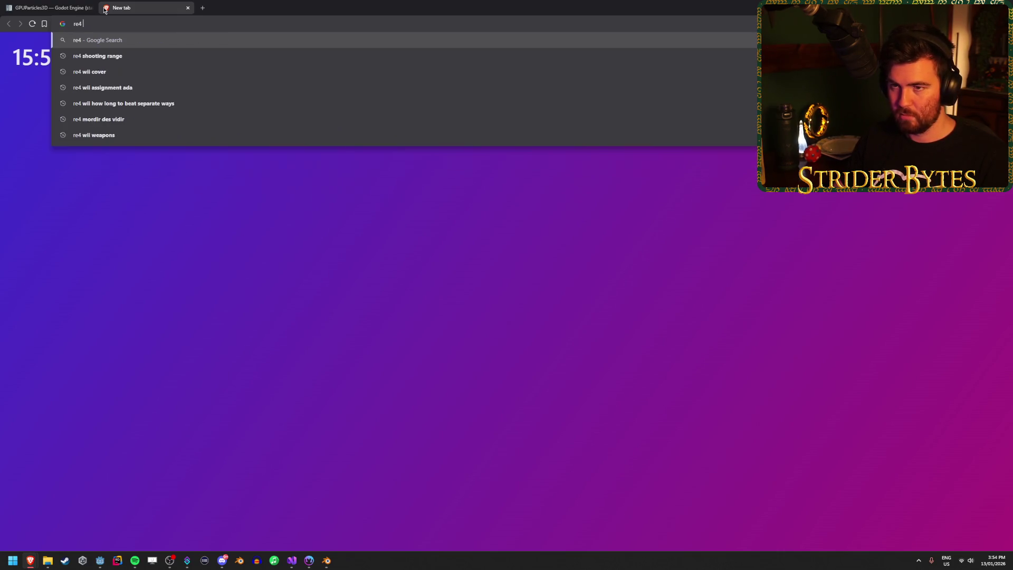
{"action": "key", "text": "Down"}
{"action": "key", "text": "Return"}
{"action": "left_click", "coordinate": [145, 77]}
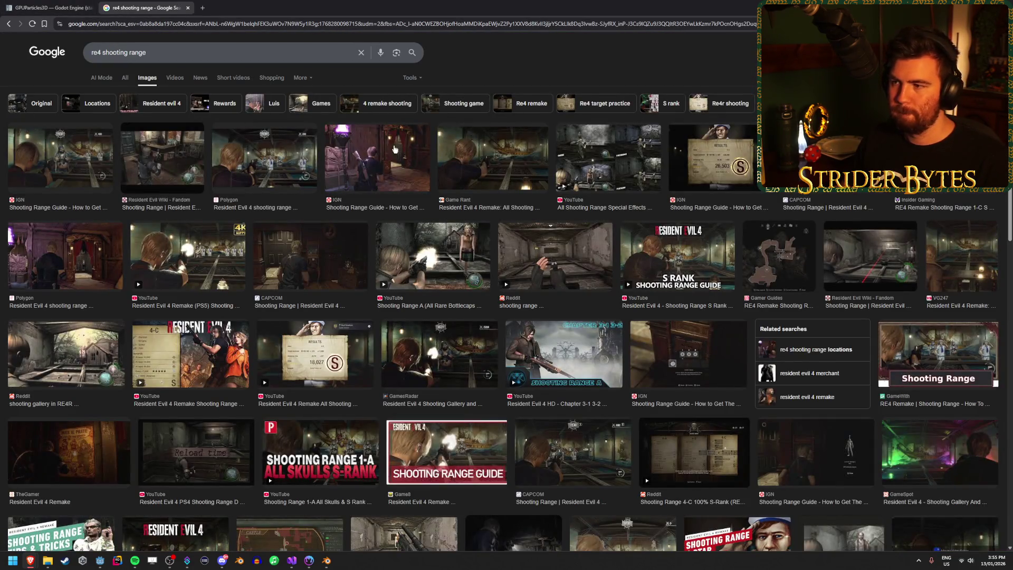
Step: Preview several RE4 shooting range images, ending on the Resident Evil 4 video, then return to Godot
{"action": "left_click", "coordinate": [479, 161]}
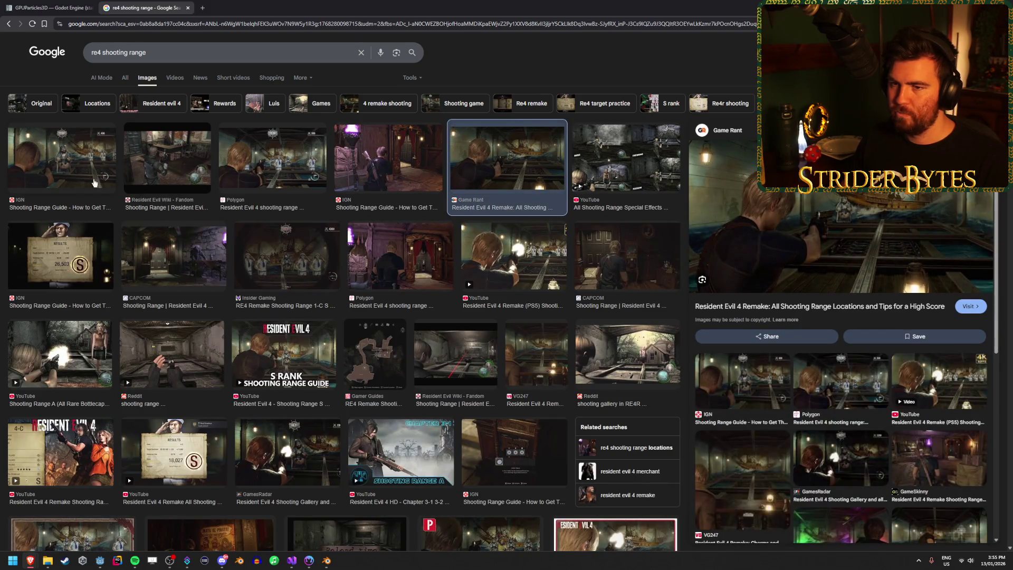
{"action": "left_click", "coordinate": [94, 183]}
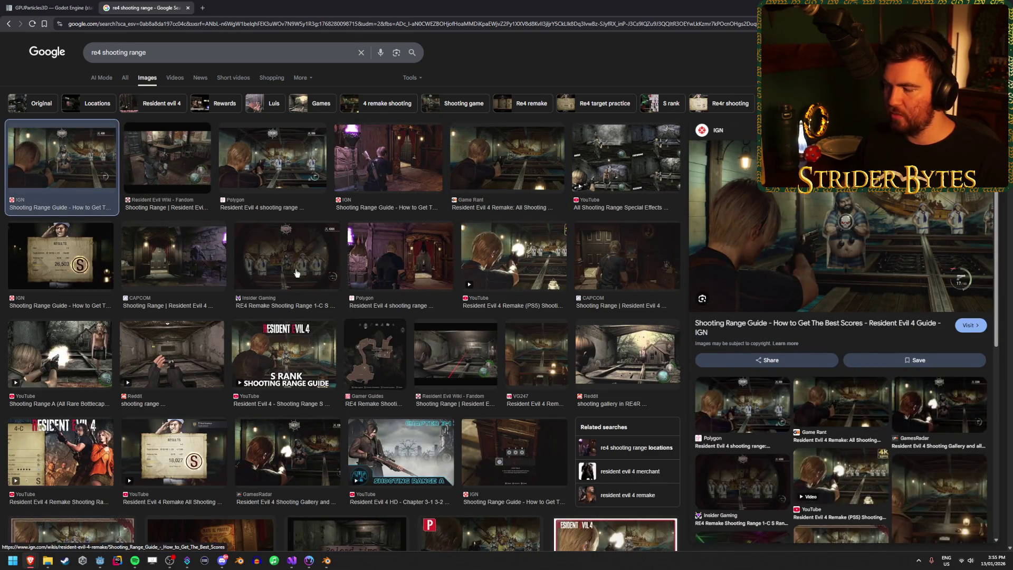
{"action": "left_click", "coordinate": [278, 159]}
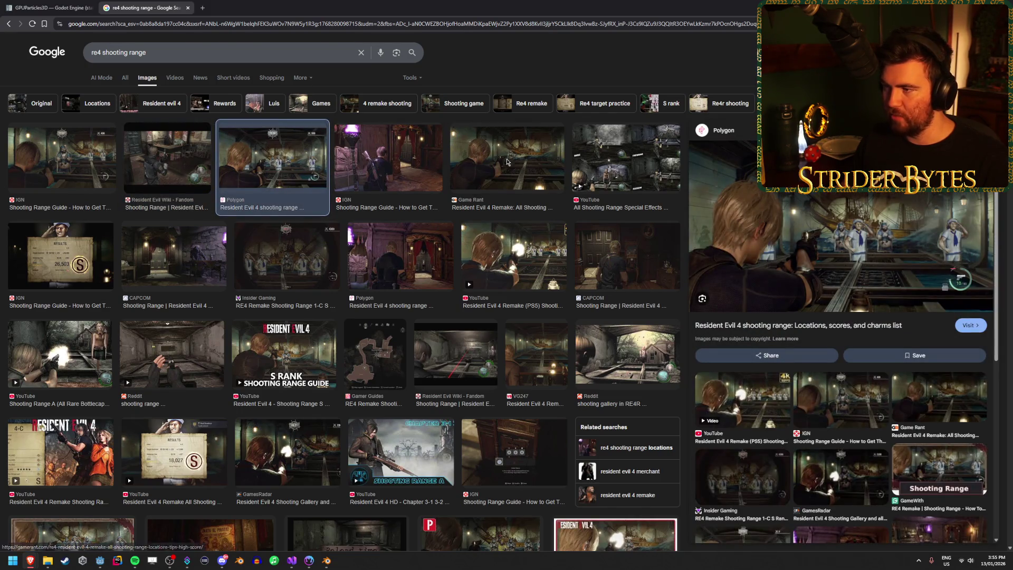
{"action": "left_click", "coordinate": [506, 164]}
{"action": "left_click", "coordinate": [626, 163]}
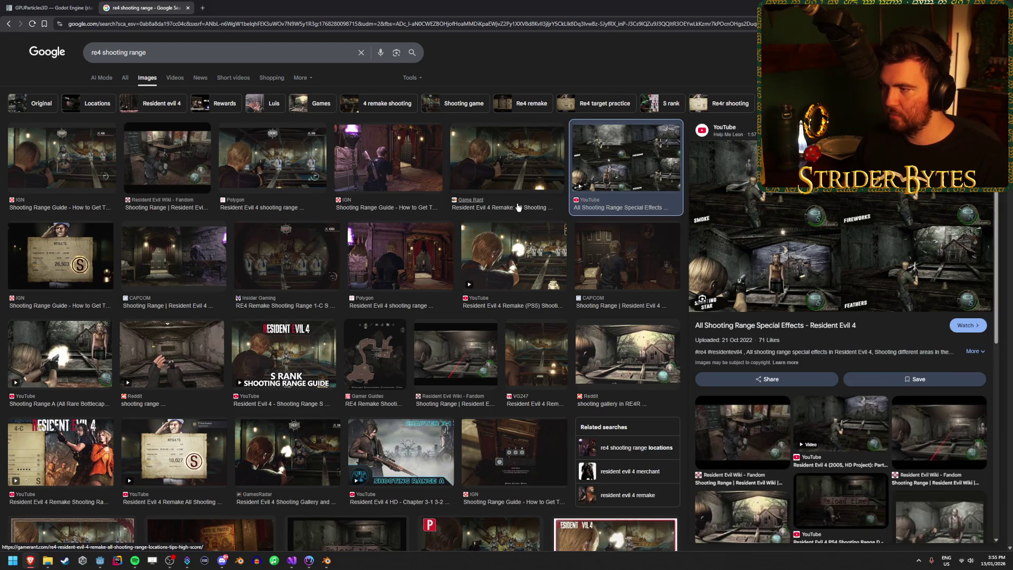
{"action": "left_click", "coordinate": [505, 256]}
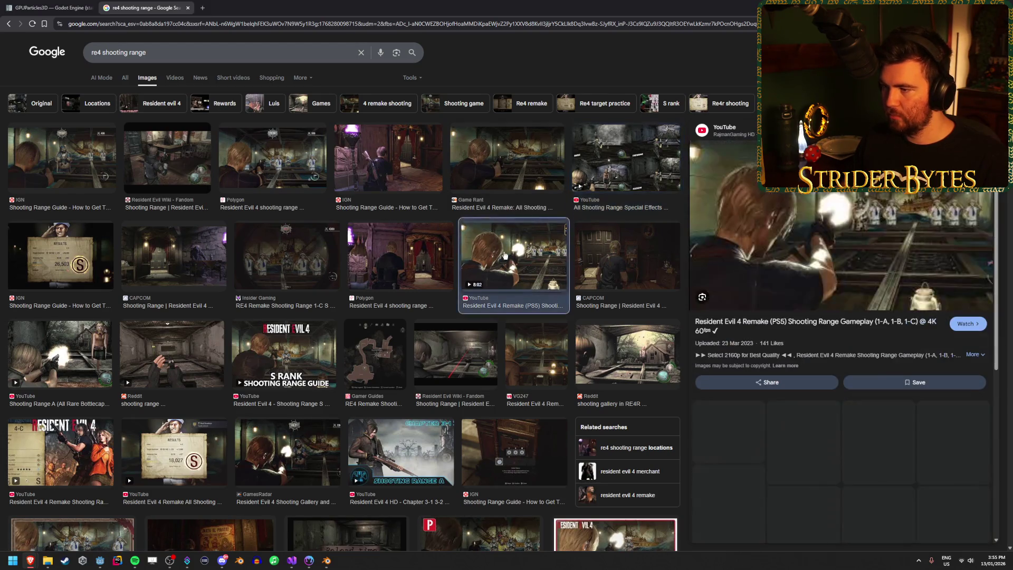
{"action": "key", "text": "alt+Tab"}
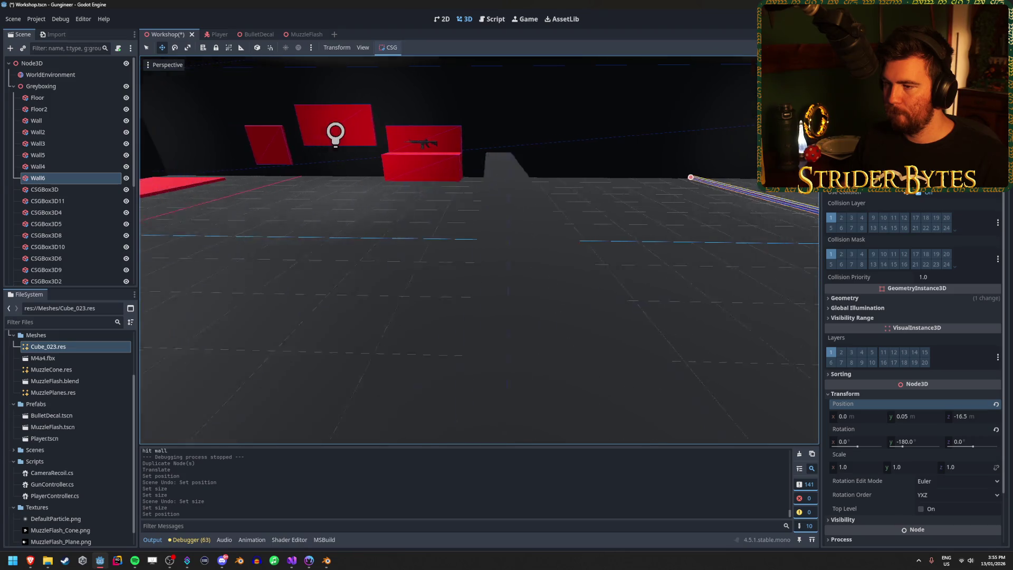
Step: Box-select the greybox walls and move them left along the X axis
{"action": "key", "text": "f"}
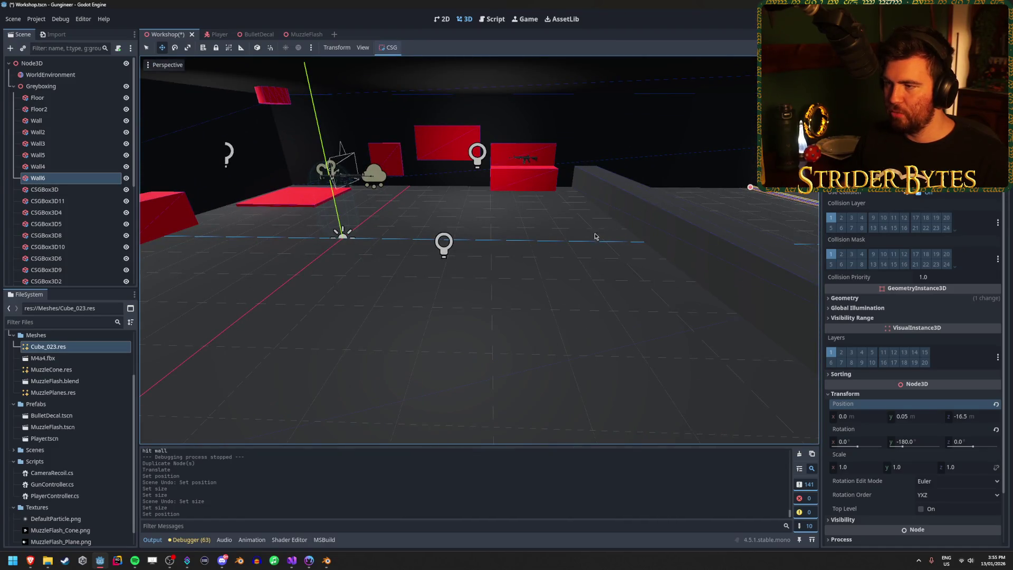
{"action": "key", "text": "f"}
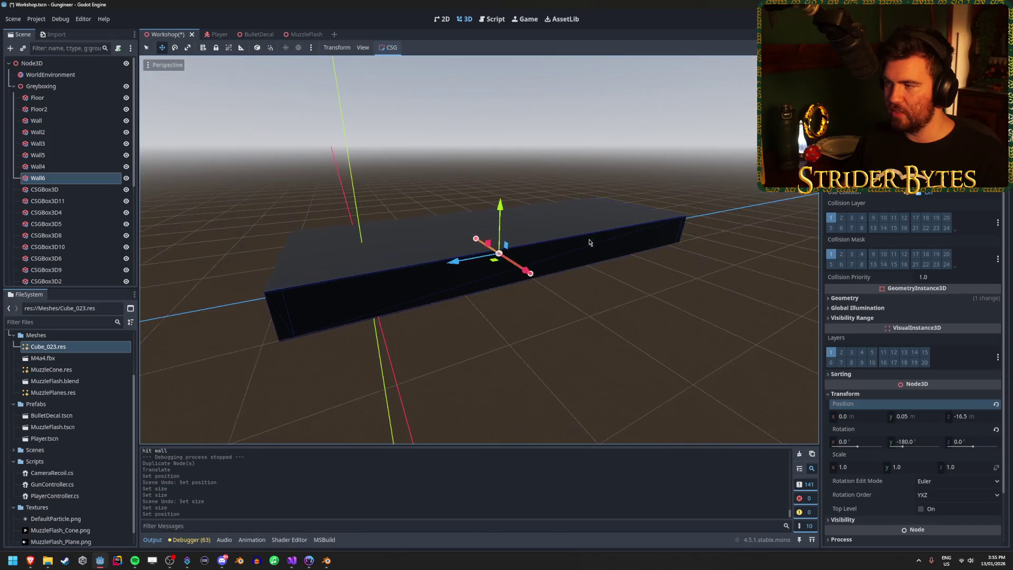
{"action": "mouse_move", "coordinate": [751, 132]}
{"action": "left_mouse_down"}
{"action": "mouse_move", "coordinate": [459, 301]}
{"action": "mouse_move", "coordinate": [204, 397]}
{"action": "left_mouse_up"}
{"action": "key", "text": "f"}
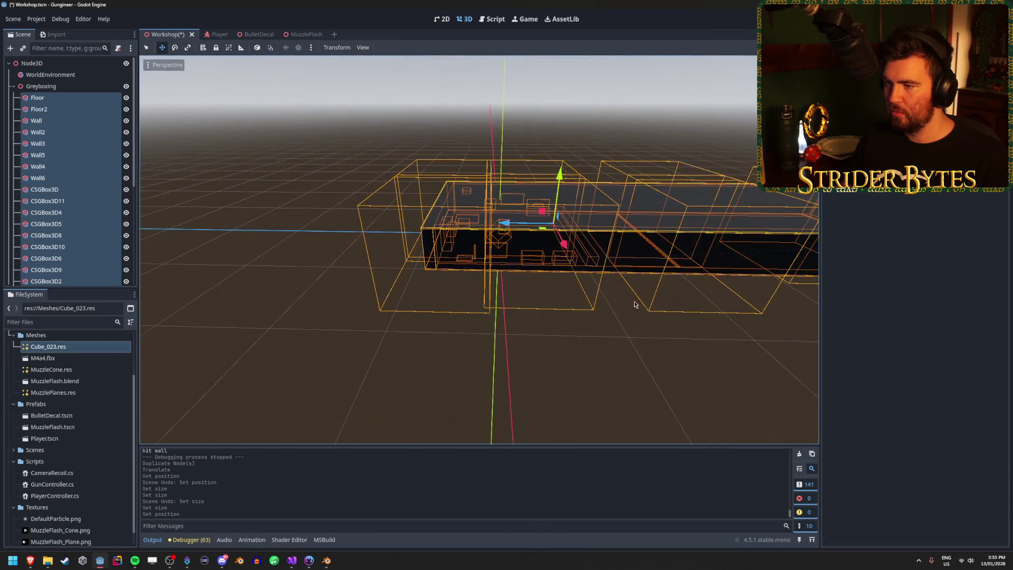
{"action": "left_click_drag", "start_coordinate": [511, 225], "coordinate": [430, 226]}
{"action": "key", "text": "f"}
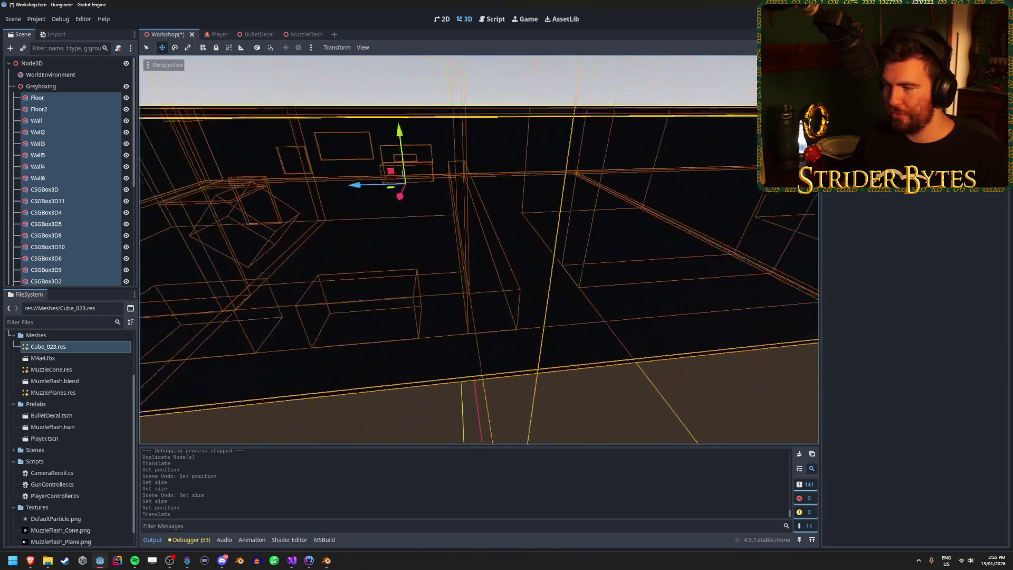
{"action": "key", "text": "w"}
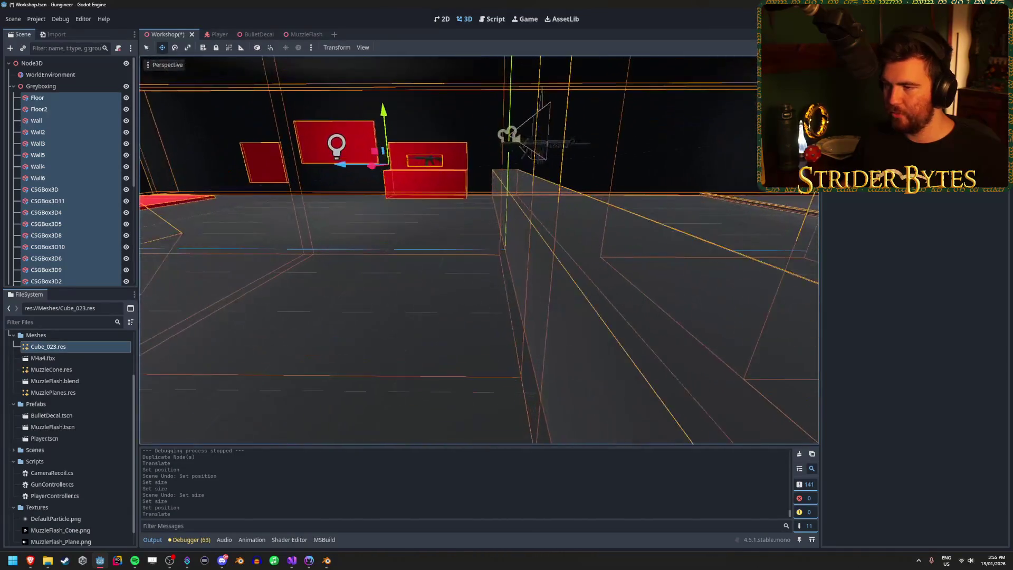
{"action": "left_click_drag", "start_coordinate": [479, 255], "coordinate": [507, 277]}
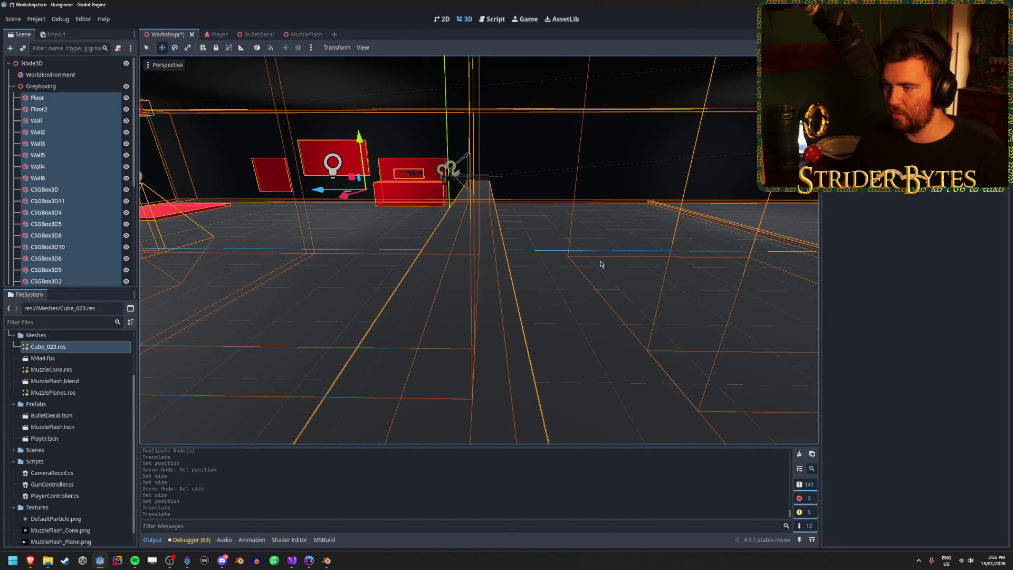
{"action": "key", "text": "ctrl+z"}
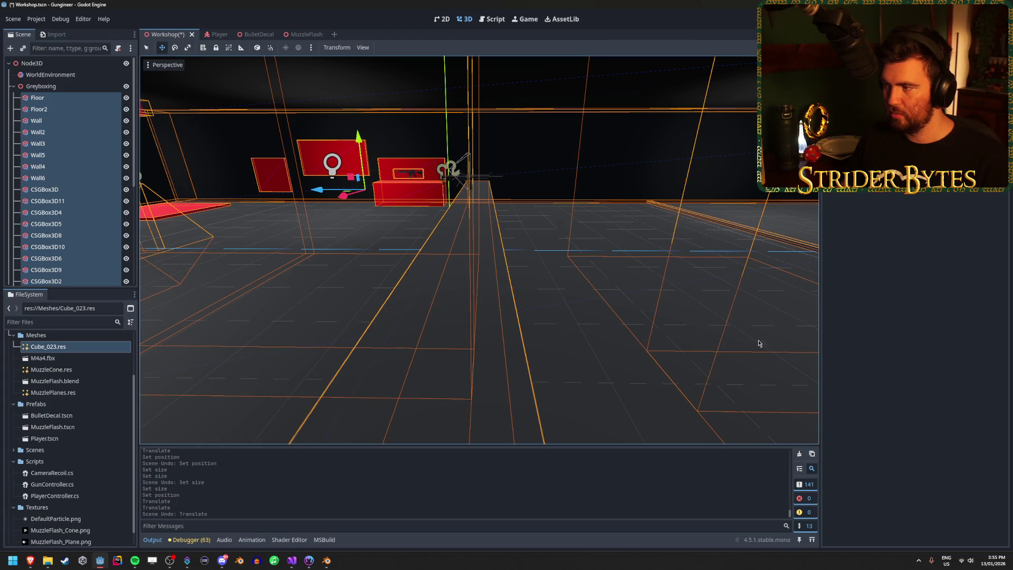
Step: Reselect all greybox pieces, revert the trial group moves, and clear the selection
{"action": "left_click", "coordinate": [506, 294]}
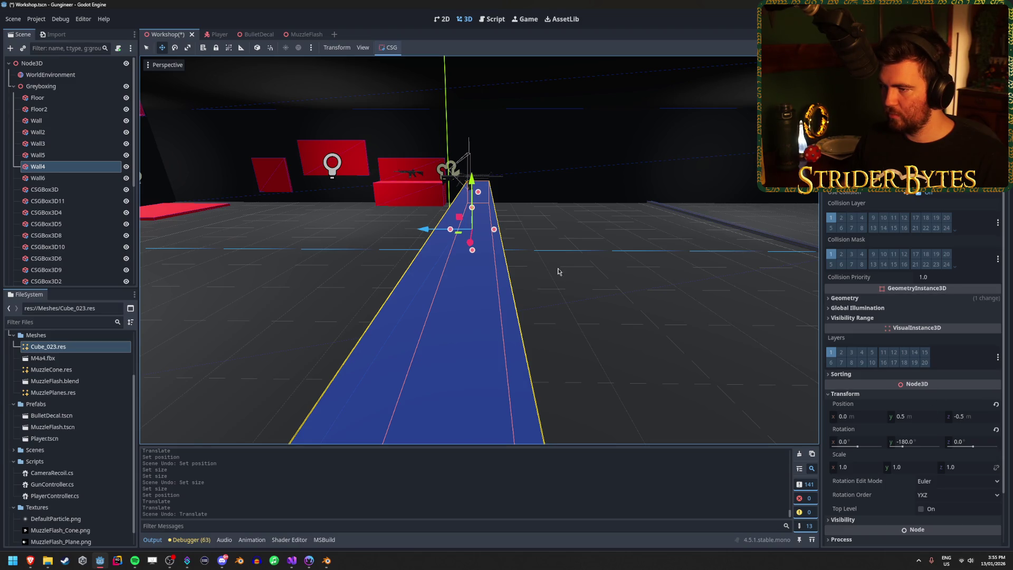
{"action": "scroll", "coordinate": [558, 272], "scroll_direction": "down", "scroll_amount": 5}
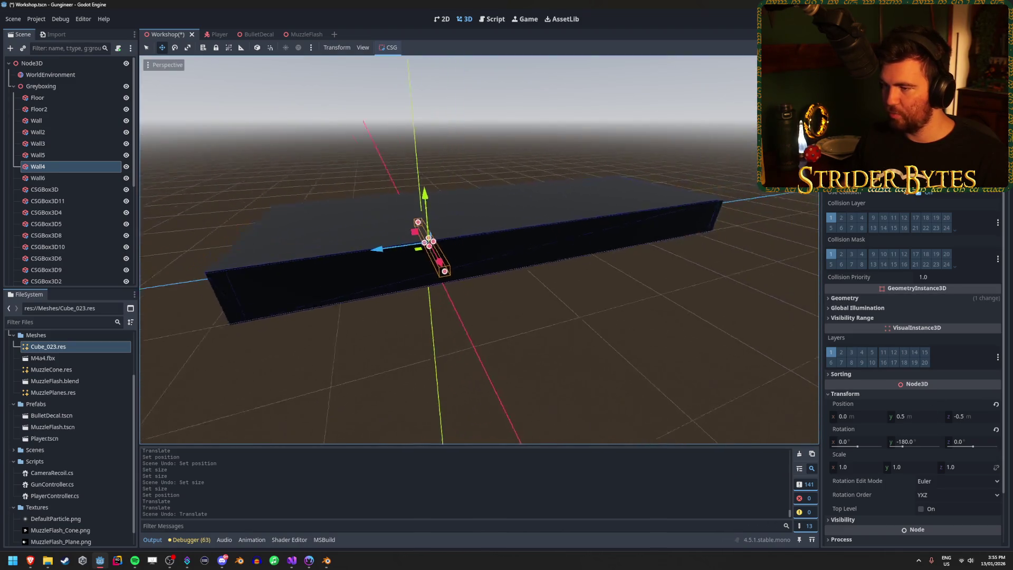
{"action": "left_click_drag", "start_coordinate": [203, 394], "coordinate": [769, 130]}
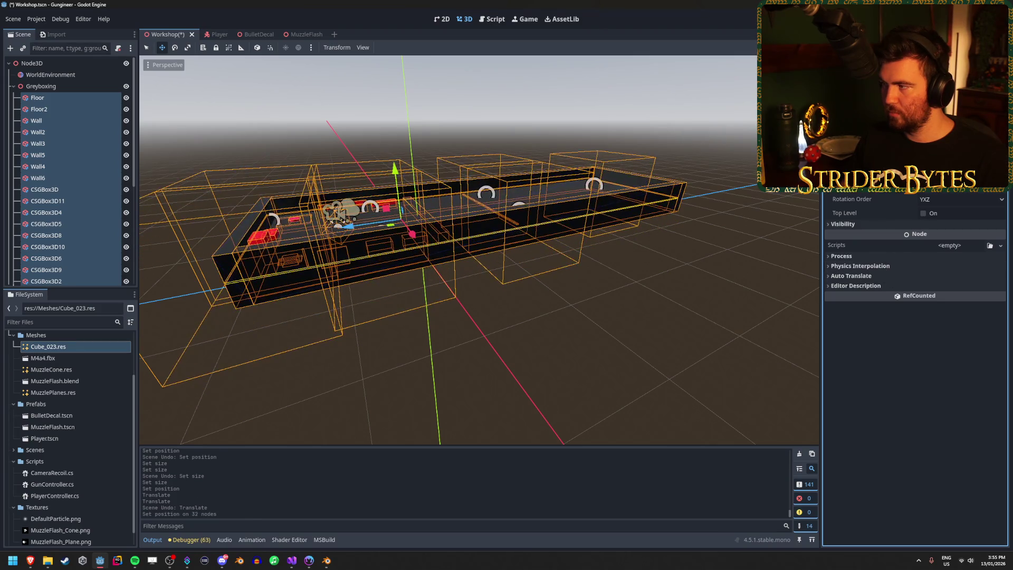
{"action": "key", "text": "ctrl+z"}
{"action": "key", "text": "ctrl+shift+z"}
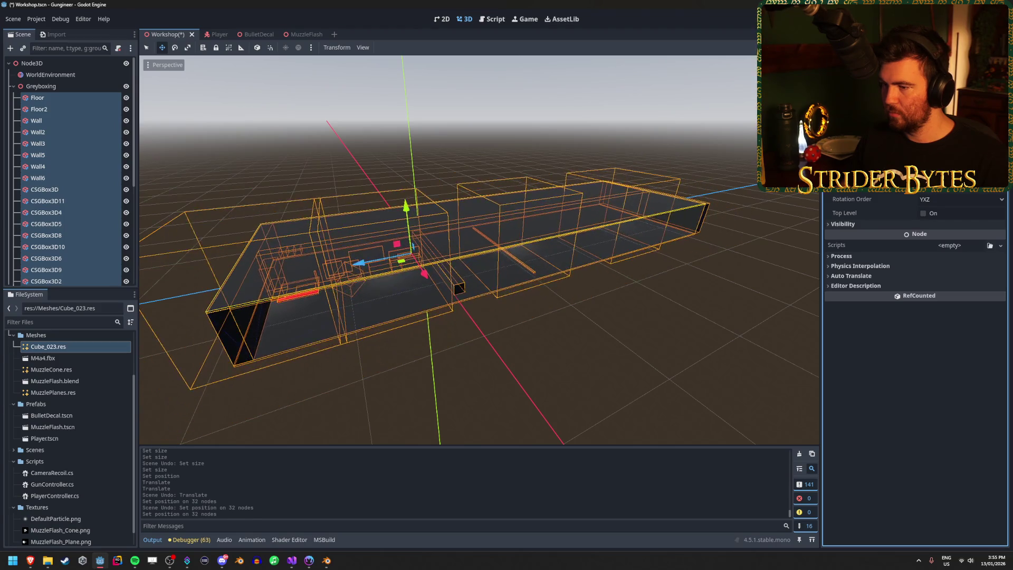
{"action": "key", "text": "ctrl+z"}
{"action": "left_click", "coordinate": [648, 344]}
{"action": "scroll", "coordinate": [649, 343], "scroll_direction": "up", "scroll_amount": 5}
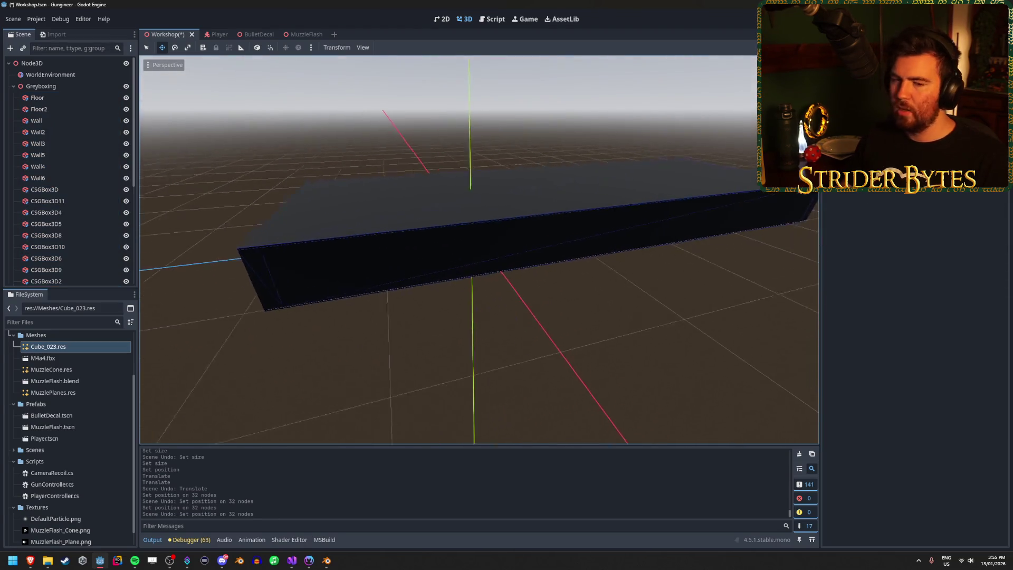
{"action": "scroll", "coordinate": [697, 288], "scroll_direction": "down", "scroll_amount": 5}
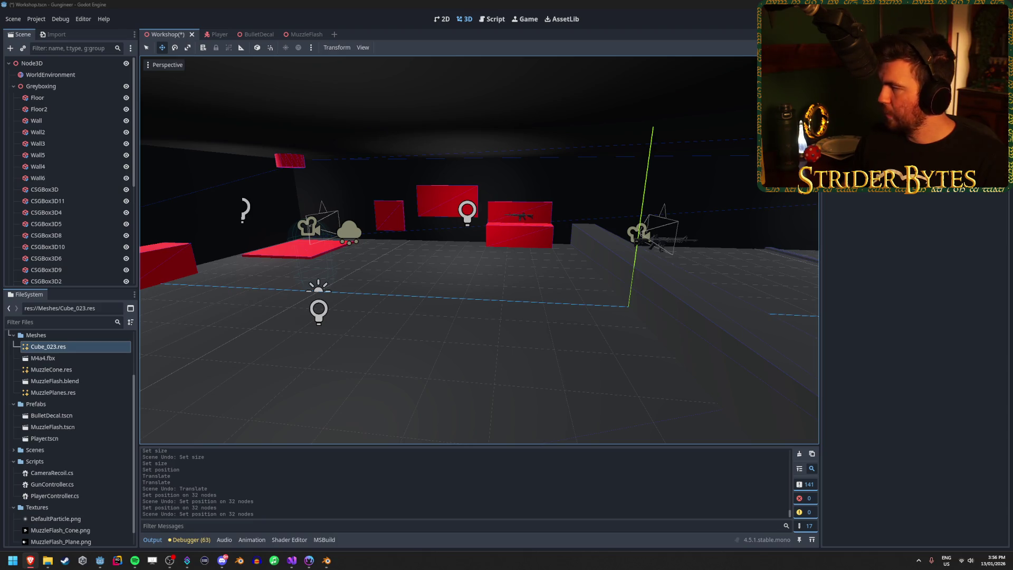
Step: Turn on Use Snap and select the Floor piece from the list
{"action": "left_click", "coordinate": [311, 48]}
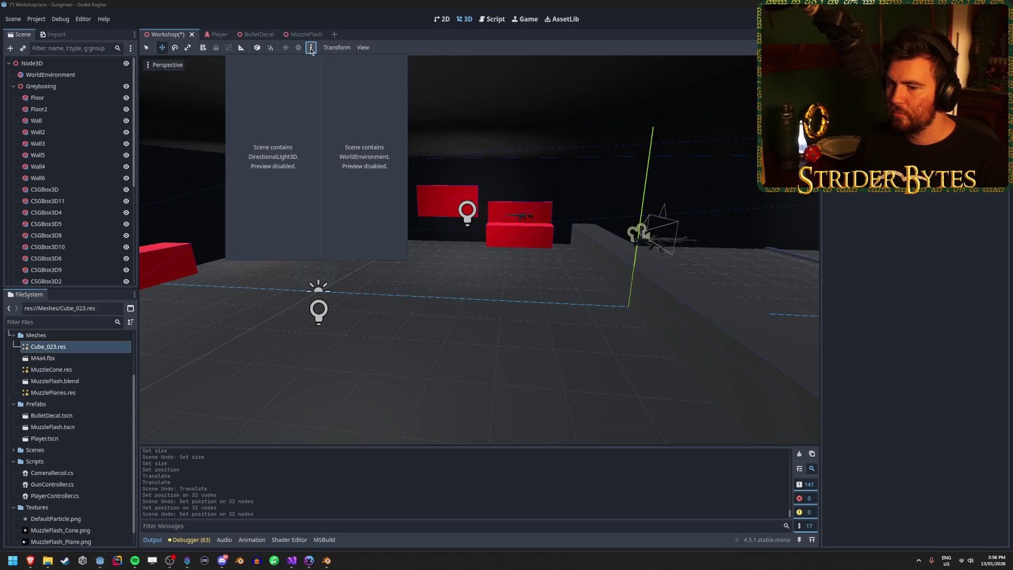
{"action": "left_click", "coordinate": [311, 48]}
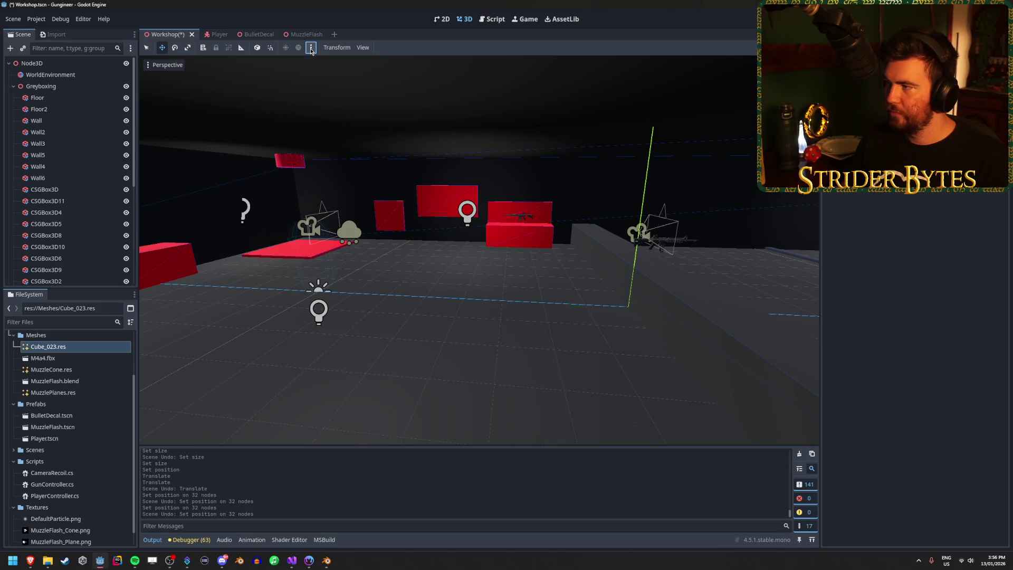
{"action": "left_click", "coordinate": [275, 51]}
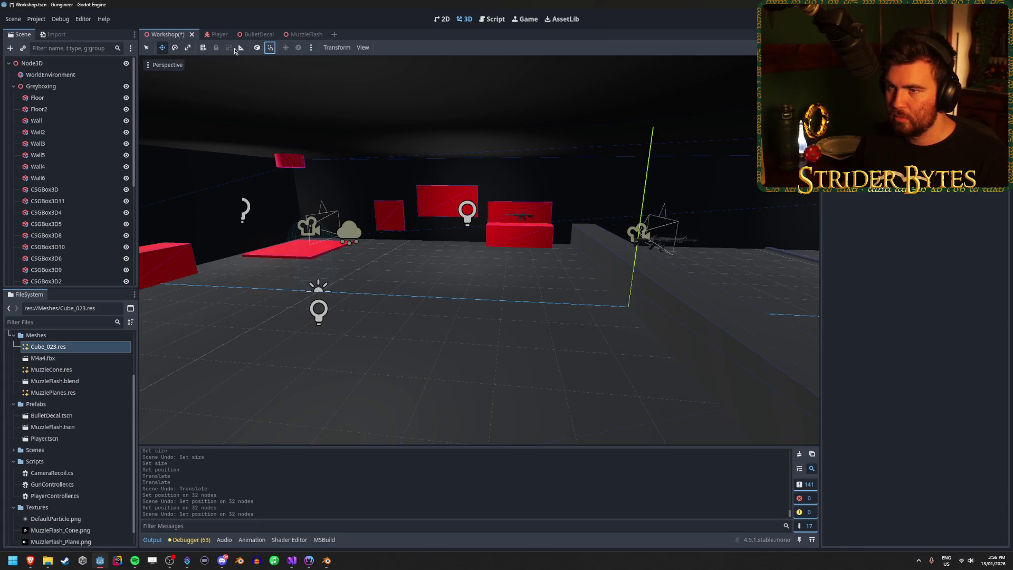
{"action": "left_click", "coordinate": [204, 50]}
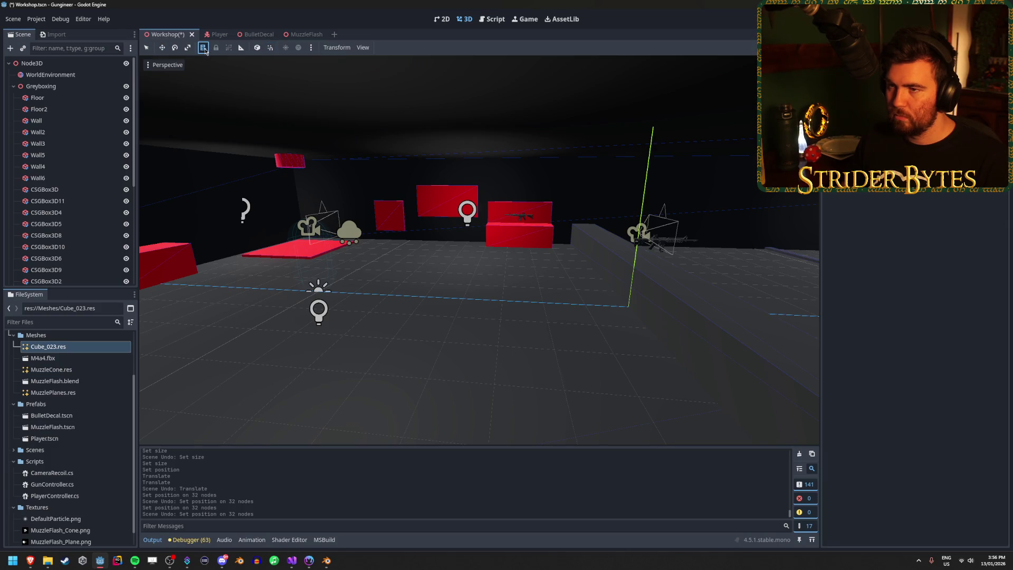
{"action": "left_click", "coordinate": [268, 307]}
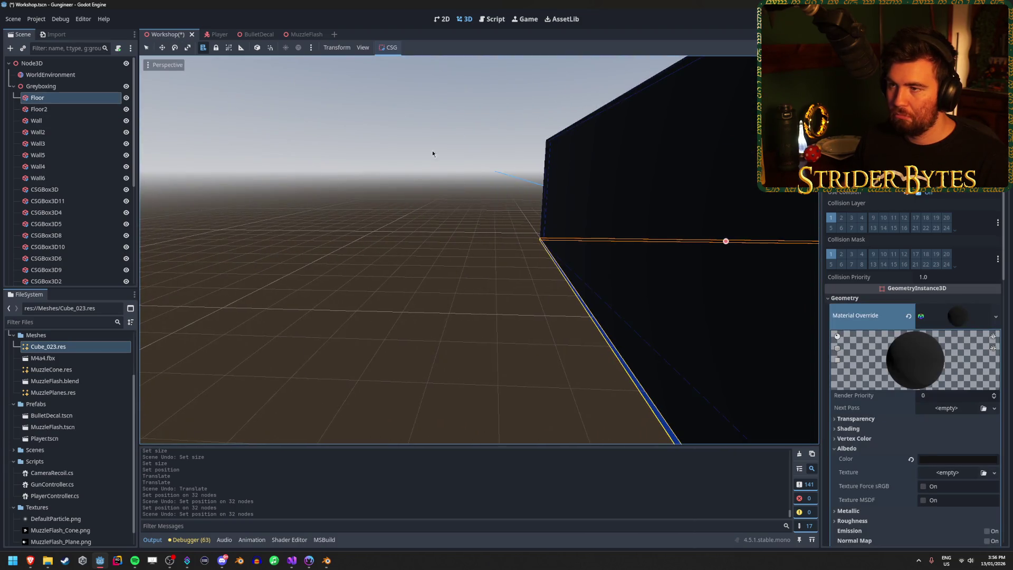
Step: Set the translate snap step to 0.5 in Configure Snap
{"action": "left_click", "coordinate": [364, 47]}
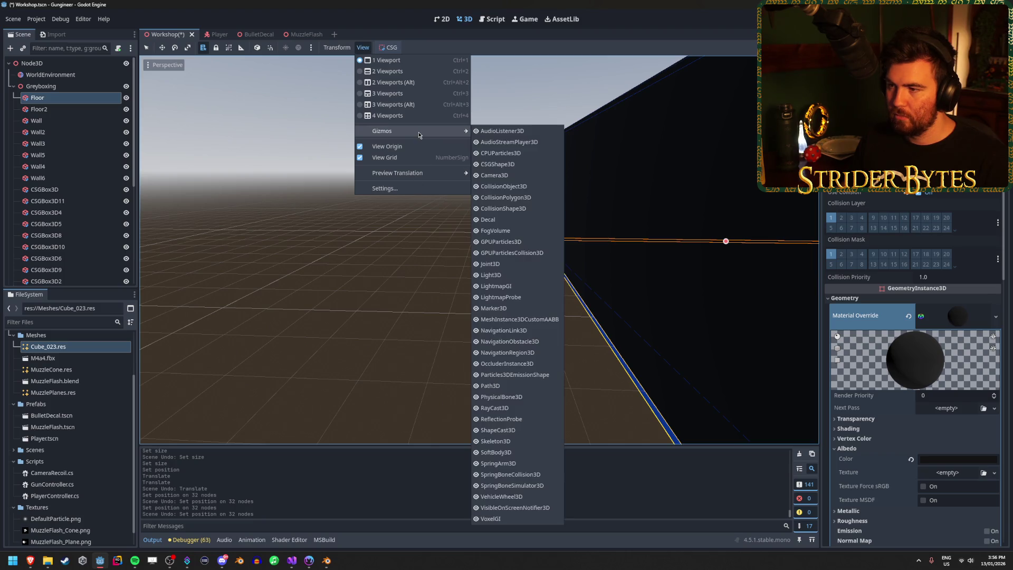
{"action": "left_click", "coordinate": [416, 187]}
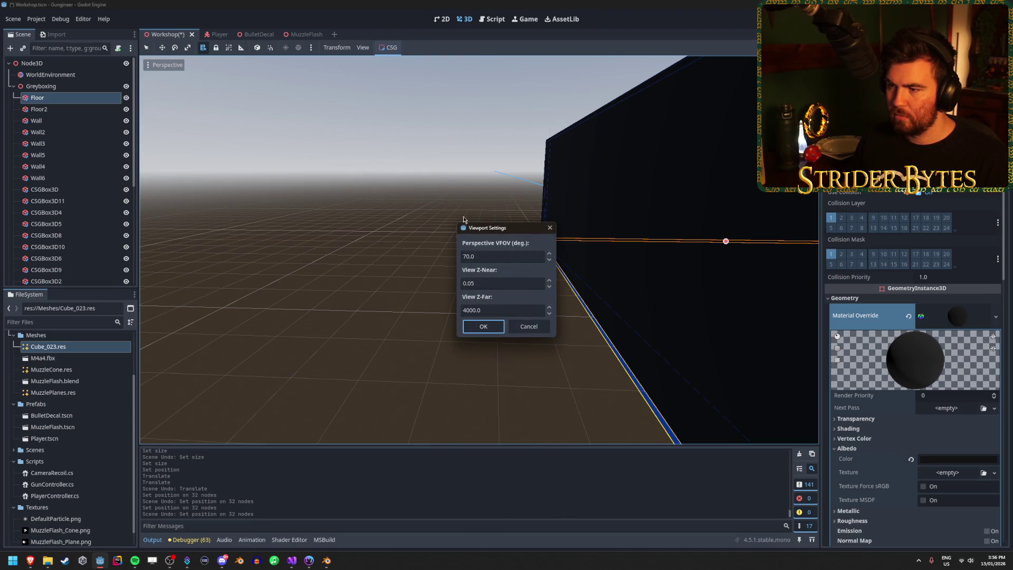
{"action": "left_click", "coordinate": [545, 231]}
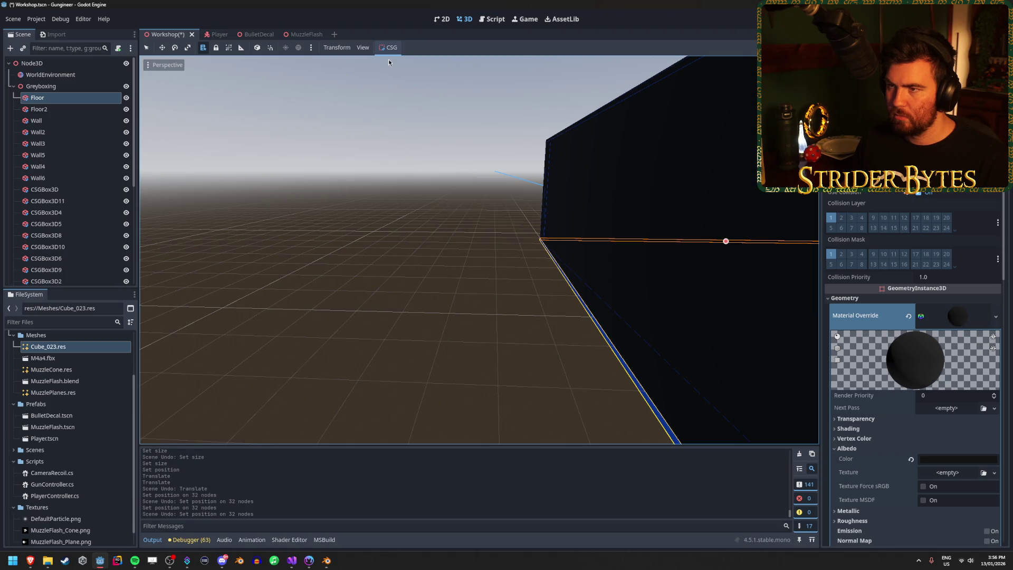
{"action": "left_click", "coordinate": [346, 48]}
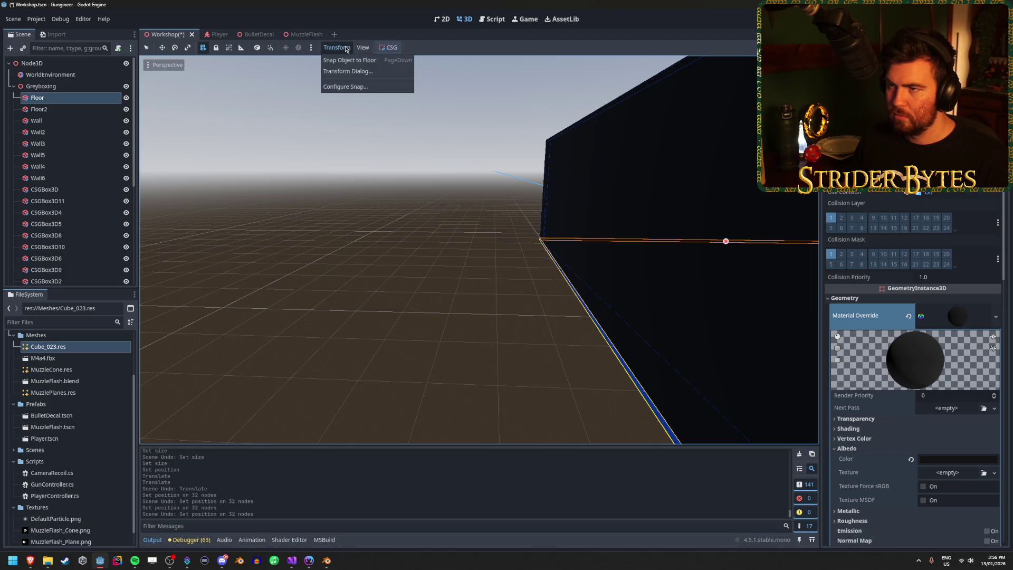
{"action": "left_click", "coordinate": [345, 87]}
{"action": "left_click", "coordinate": [495, 256]}
{"action": "type", "text": "5"}
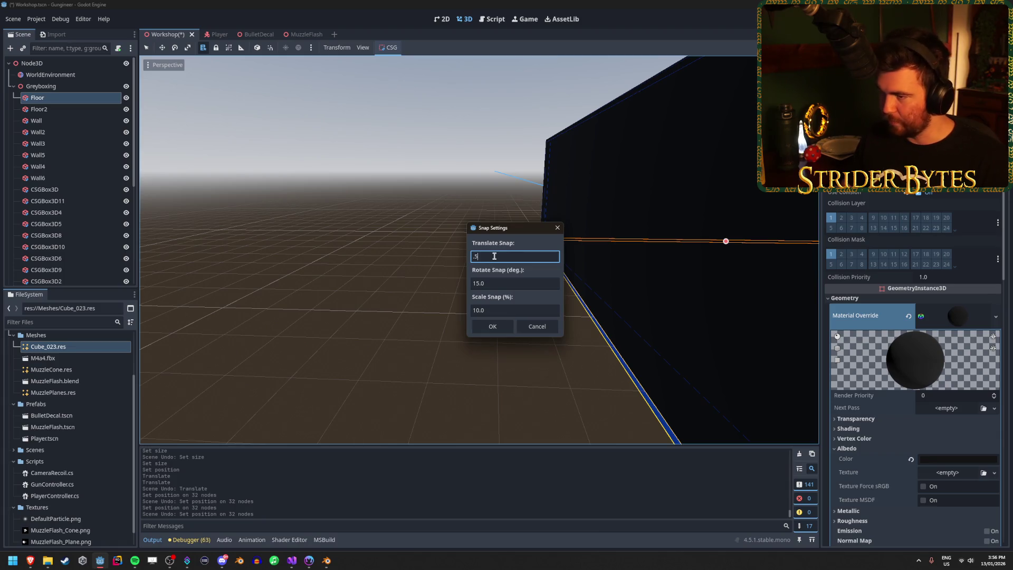
{"action": "left_click", "coordinate": [492, 326]}
{"action": "key", "text": "w"}
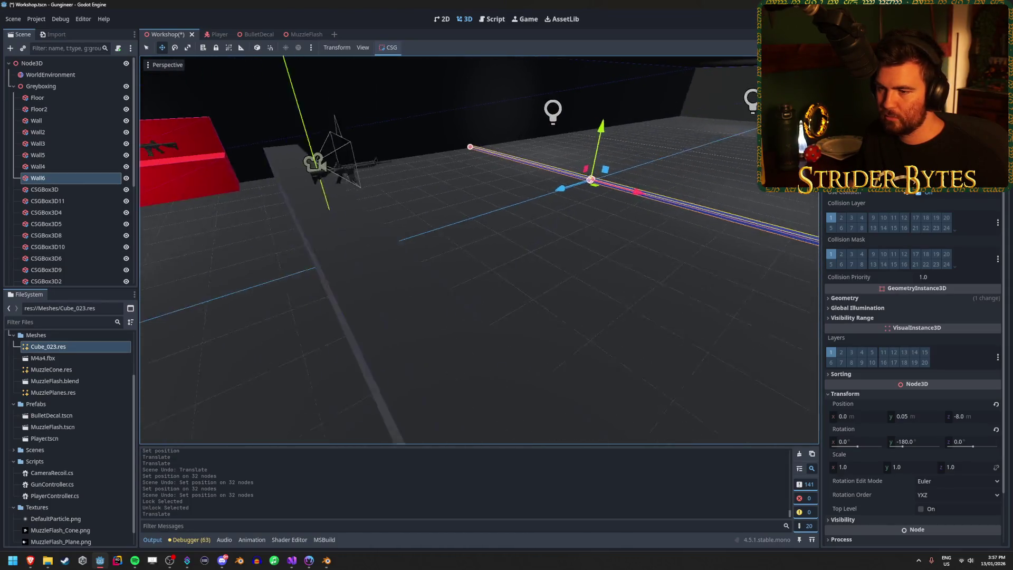
Step: Select the Wall6 floor strip and set its Position Z to -5
{"action": "left_click", "coordinate": [549, 280]}
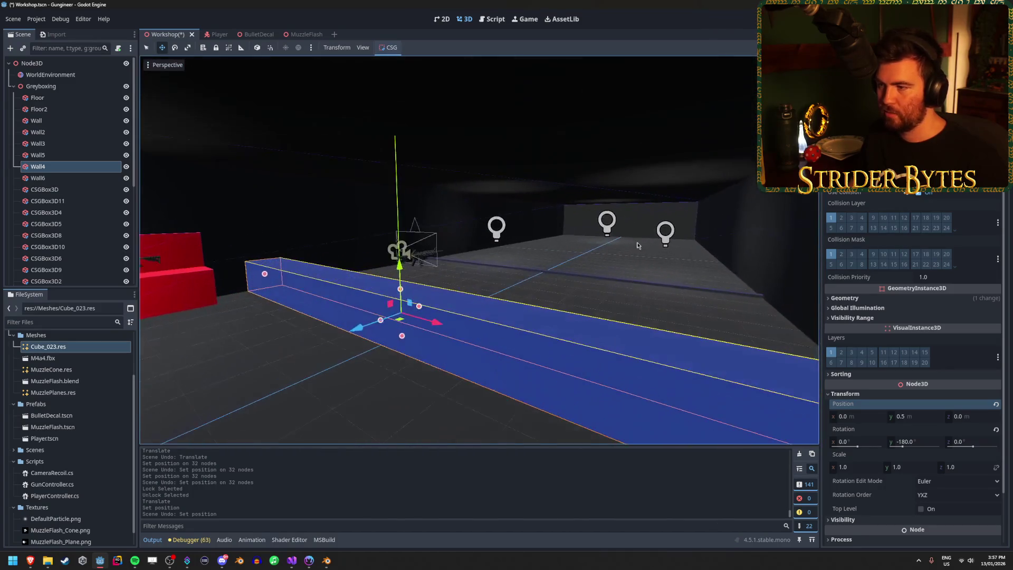
{"action": "left_click", "coordinate": [587, 222]}
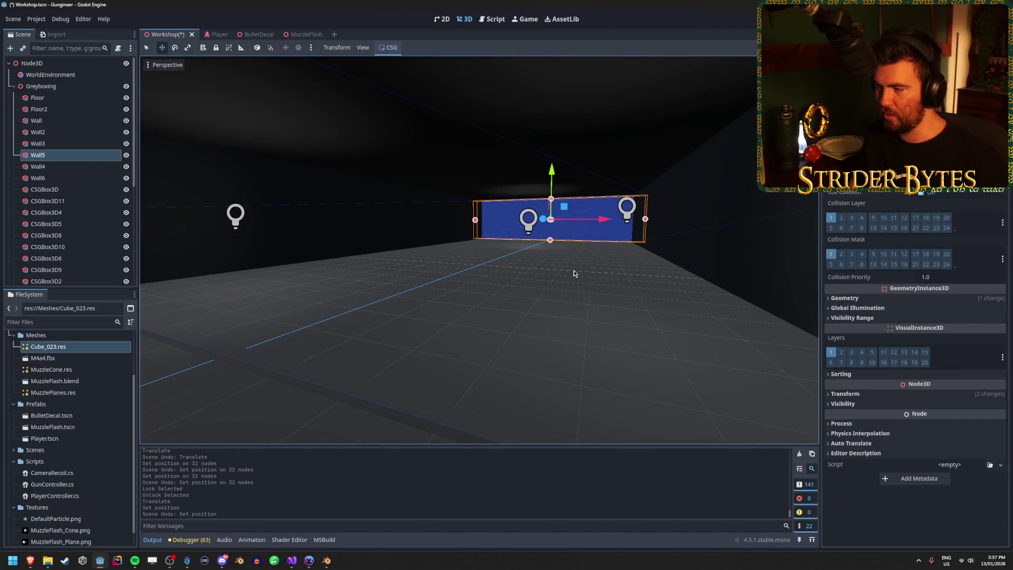
{"action": "left_click", "coordinate": [844, 394]}
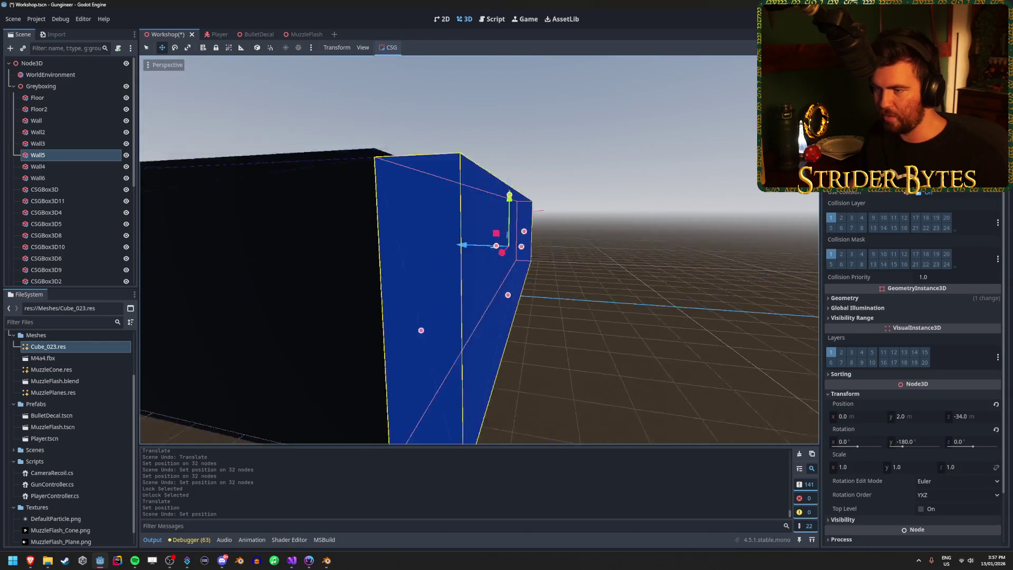
{"action": "key", "text": "s"}
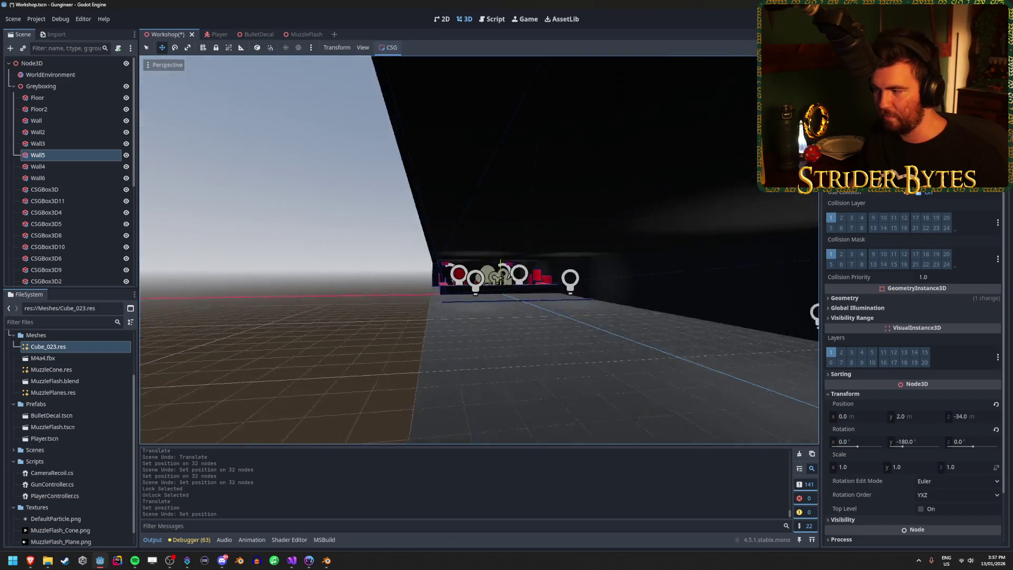
{"action": "key", "text": "w"}
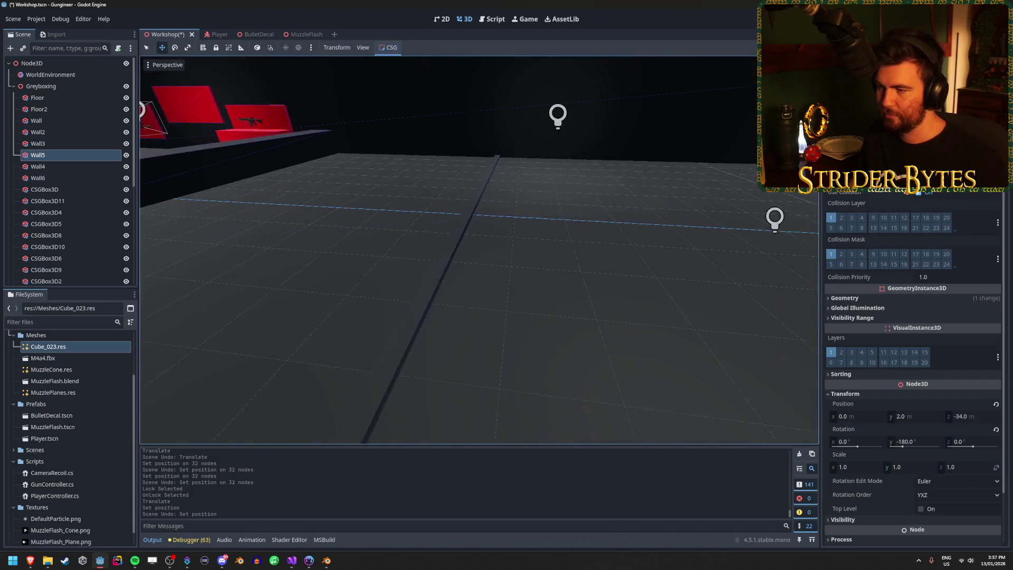
{"action": "left_click", "coordinate": [554, 252]}
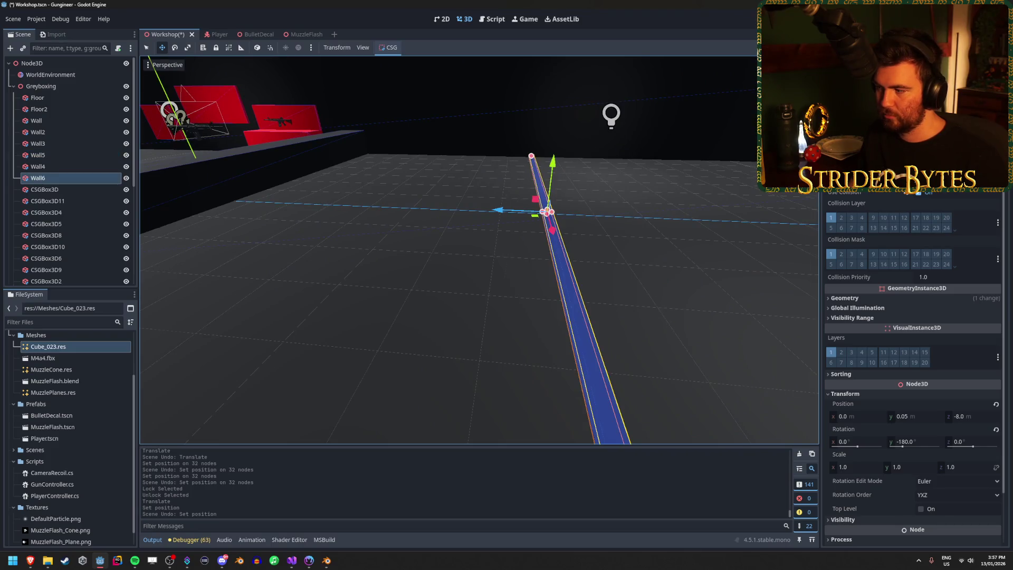
{"action": "key", "text": "a"}
{"action": "left_click", "coordinate": [961, 416]}
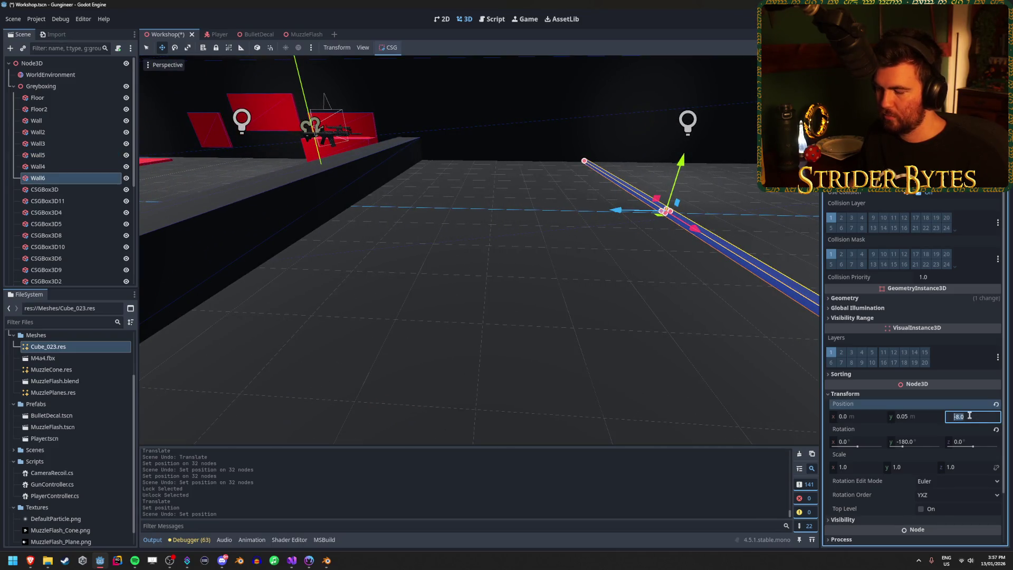
{"action": "type", "text": "-5"}
{"action": "key", "text": "Return"}
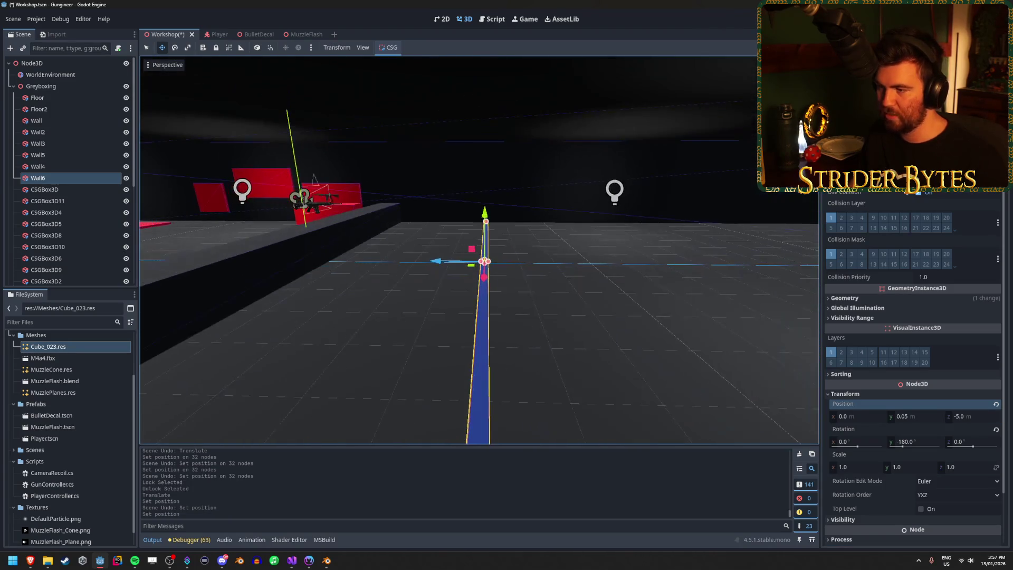
Step: Duplicate the strip into Wall7 at Z -10 and Wall8 at Z -15
{"action": "key", "text": "ctrl+d"}
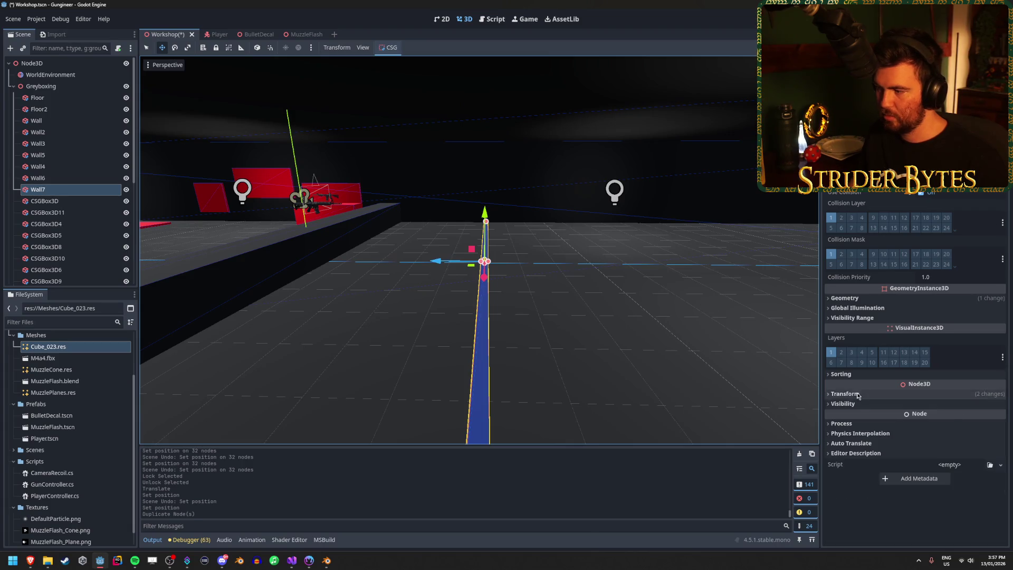
{"action": "left_click", "coordinate": [968, 415]}
{"action": "type", "text": "-10"}
{"action": "key", "text": "Return"}
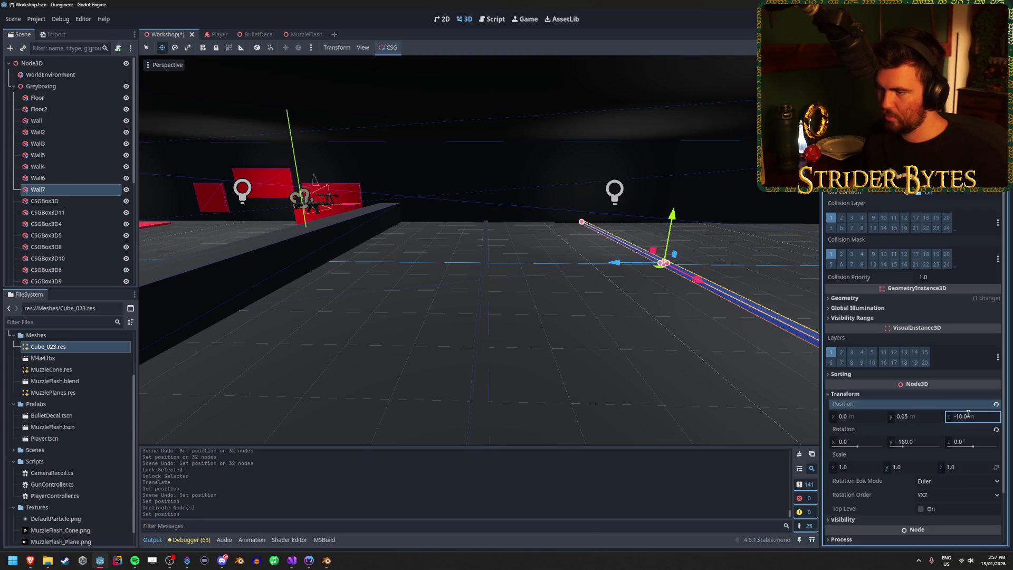
{"action": "key", "text": "ctrl+d"}
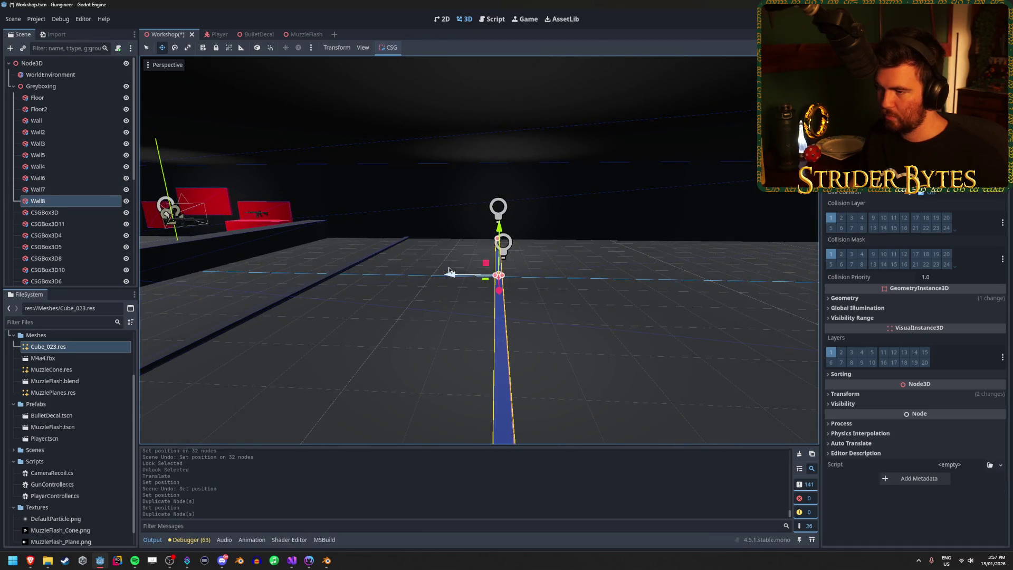
{"action": "key", "text": "g"}
{"action": "left_click", "coordinate": [606, 288]}
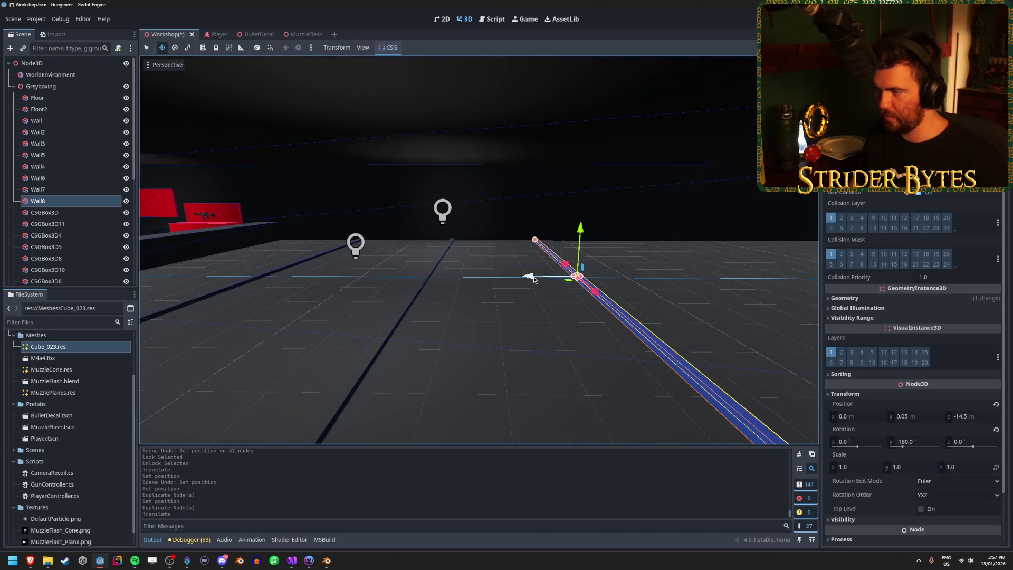
{"action": "left_click_drag", "start_coordinate": [533, 280], "coordinate": [547, 279]}
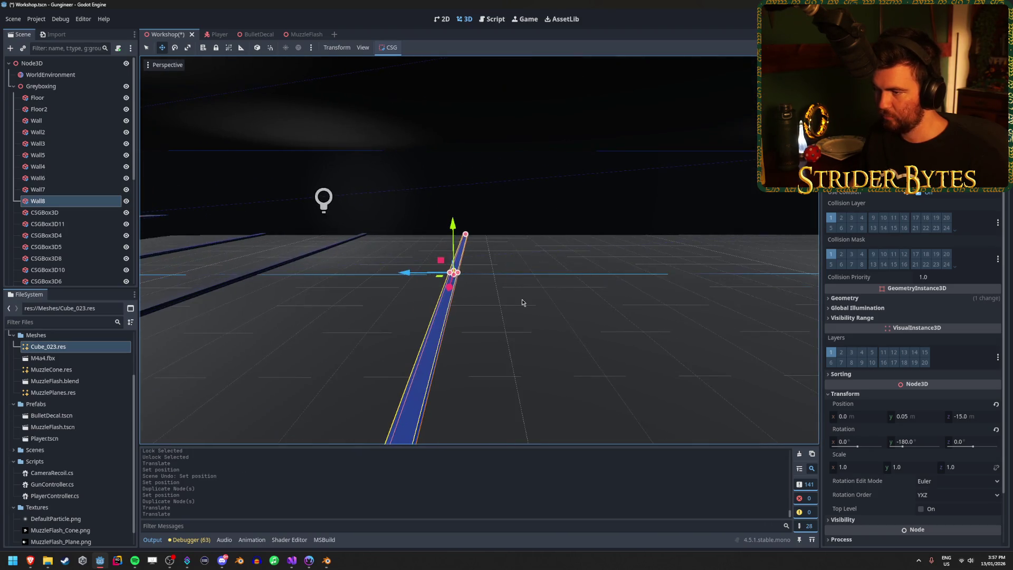
Step: Duplicate further strips: Wall9 at Z -20 and Wall10 at Z -25
{"action": "key", "text": "ctrl+d"}
{"action": "key", "text": "g"}
{"action": "left_click", "coordinate": [631, 277]}
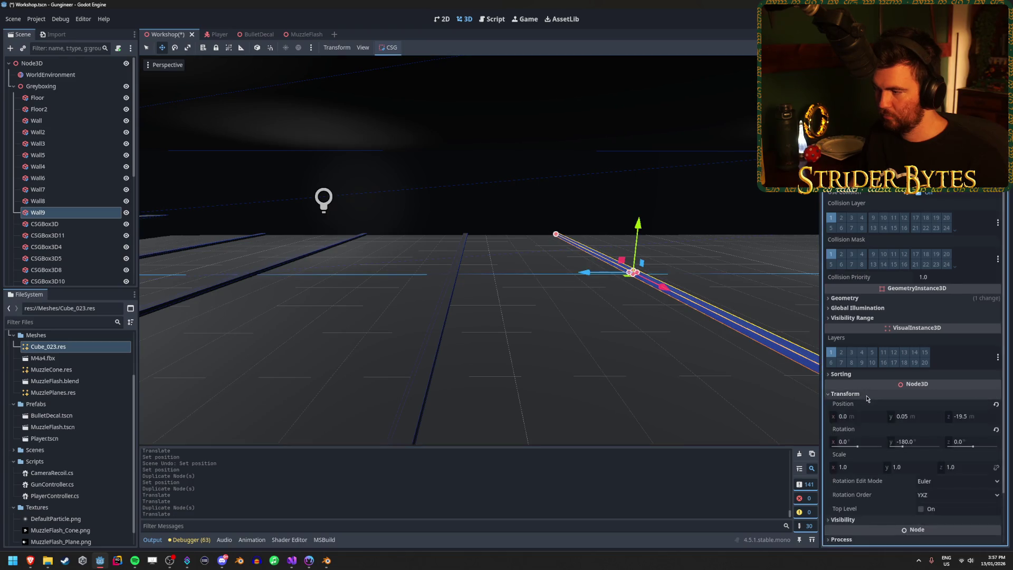
{"action": "left_click_drag", "start_coordinate": [582, 274], "coordinate": [580, 275]}
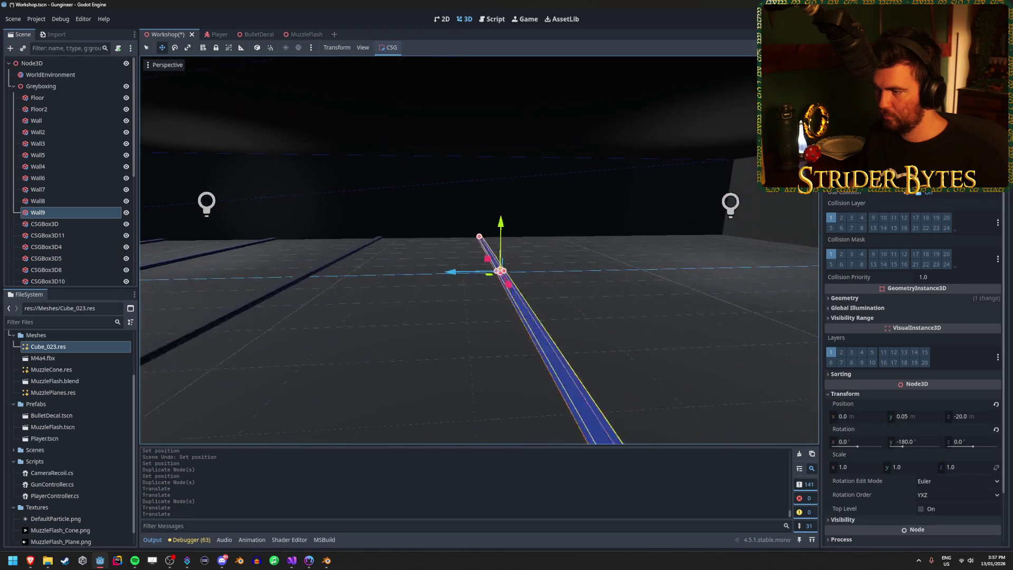
{"action": "key", "text": "ctrl+d"}
{"action": "key", "text": "g"}
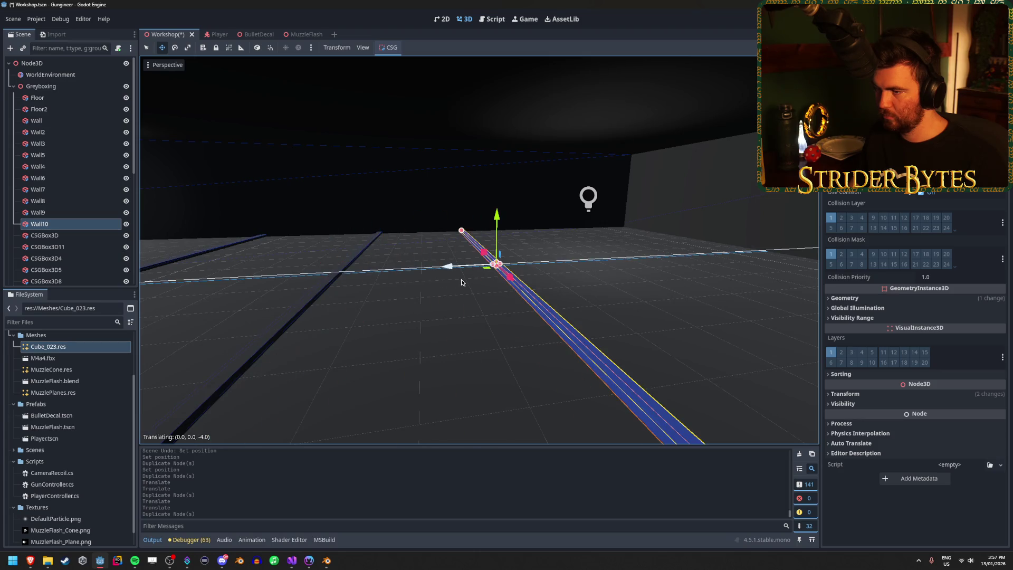
{"action": "left_click", "coordinate": [461, 282]}
{"action": "left_click", "coordinate": [844, 394]}
{"action": "left_click", "coordinate": [973, 417]}
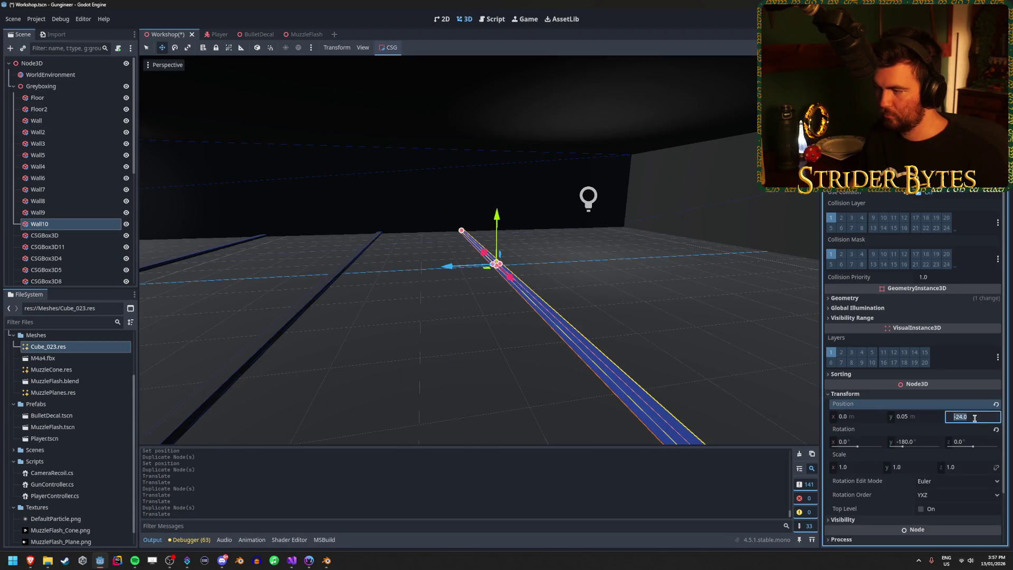
{"action": "type", "text": "-25"}
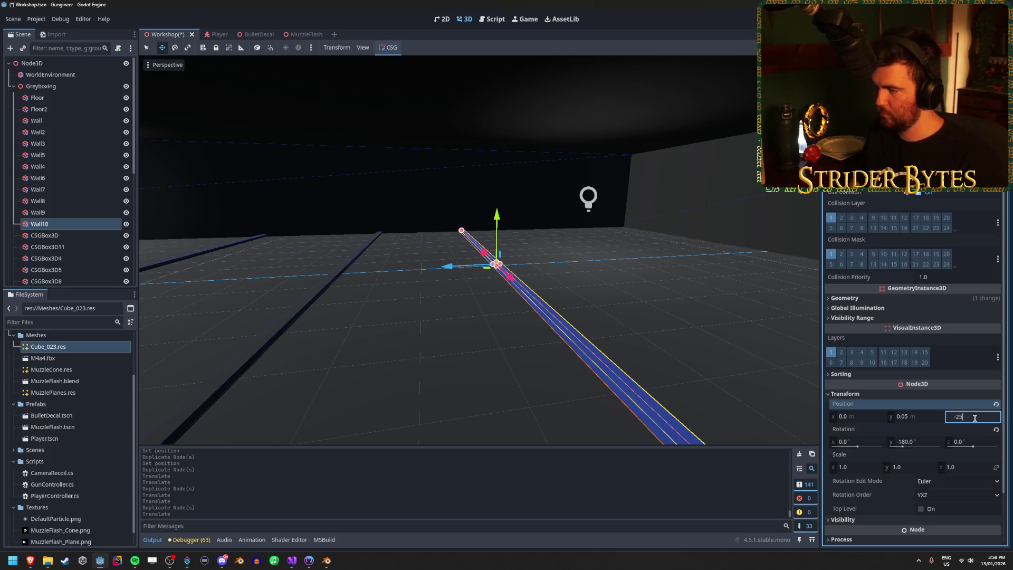
{"action": "key", "text": "Return"}
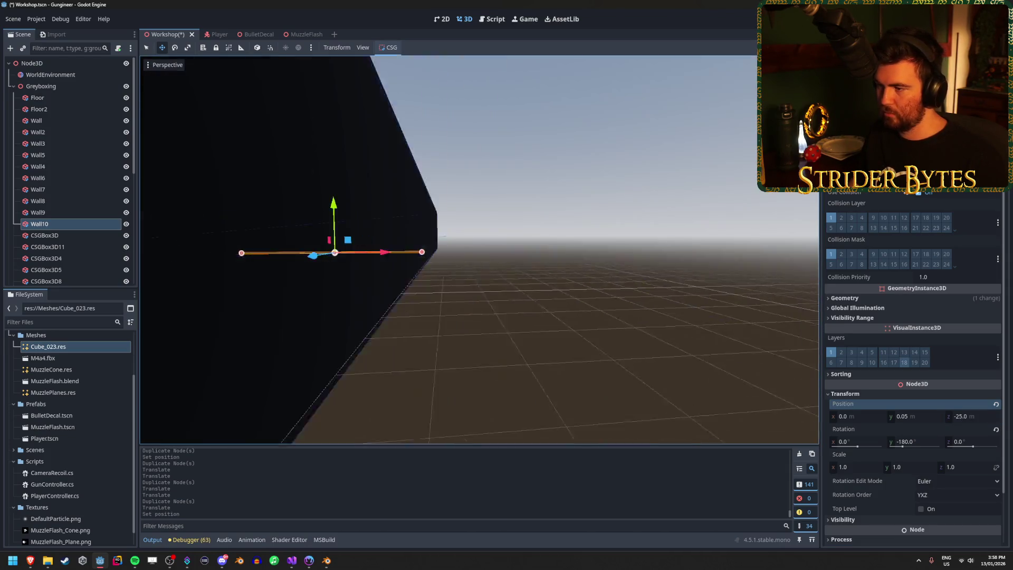
Step: Collapse the Greyboxing group in the scene tree and clear the selection
{"action": "left_click", "coordinate": [616, 254]}
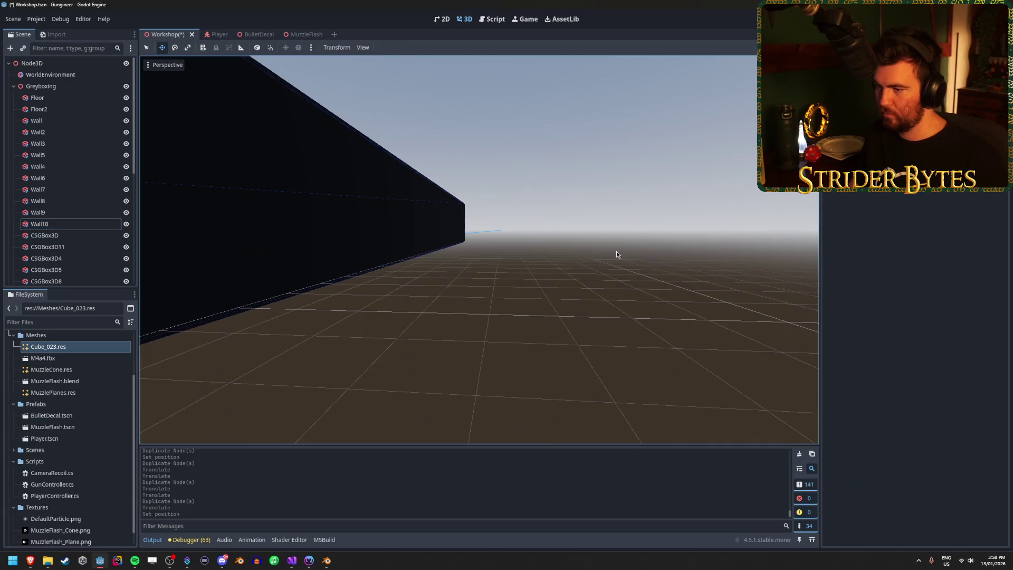
{"action": "right_click", "coordinate": [616, 254]}
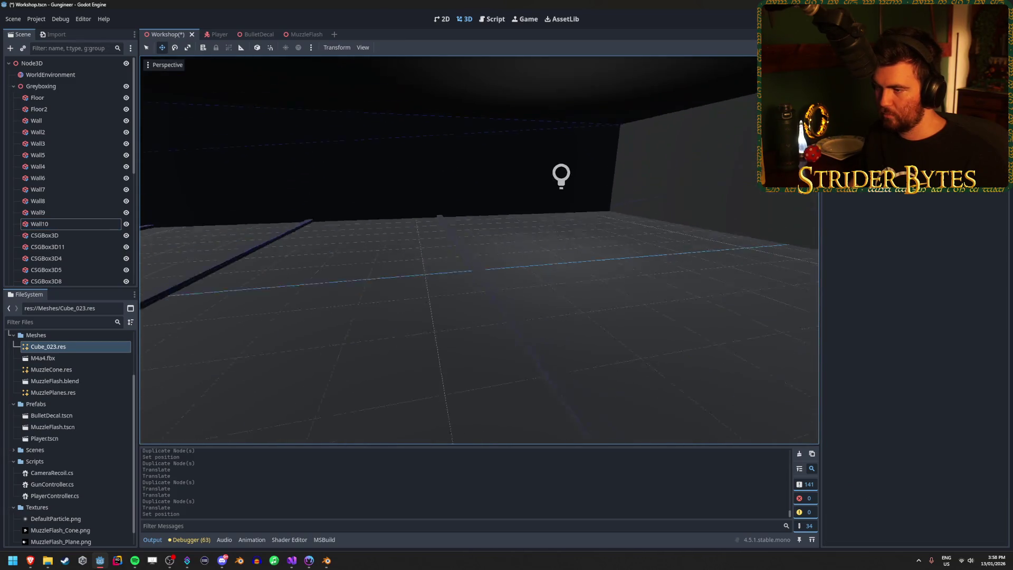
{"action": "left_click", "coordinate": [13, 87]}
{"action": "right_click", "coordinate": [58, 254]}
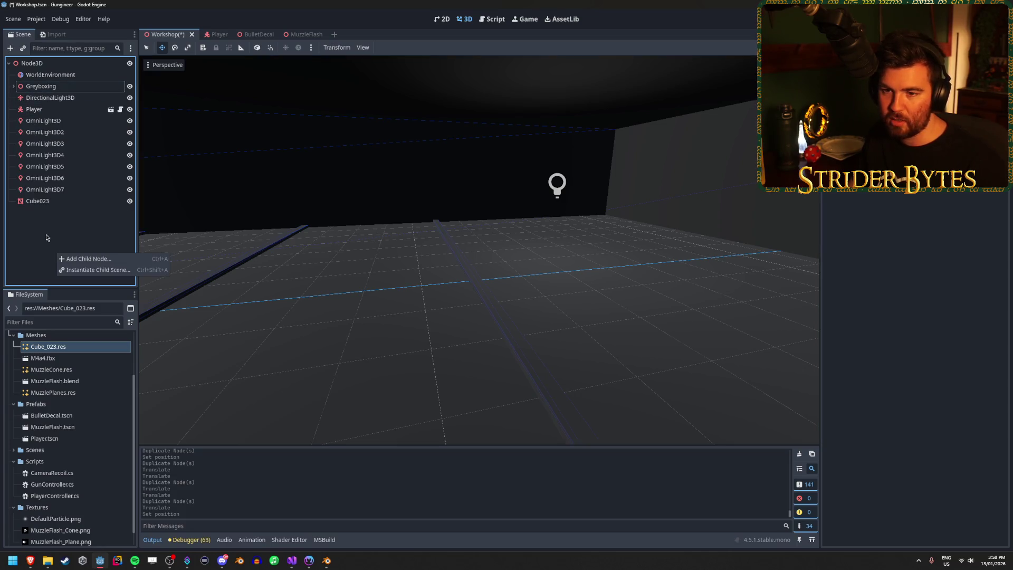
{"action": "left_click", "coordinate": [58, 204]}
{"action": "key", "text": "f"}
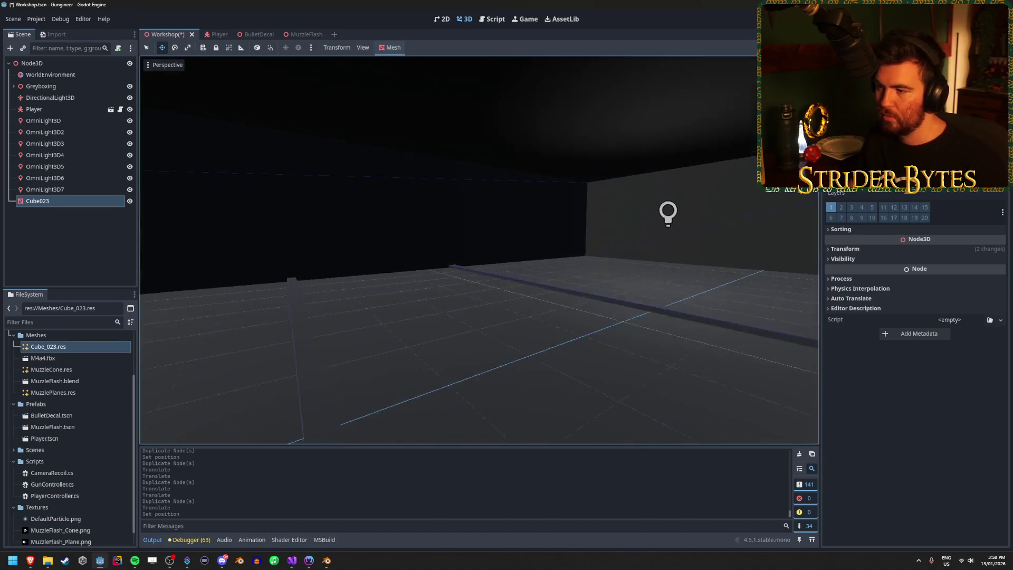
{"action": "left_click", "coordinate": [83, 238]}
Step: Add a CSGBox3D node and set its Position Z to -25
{"action": "key", "text": "ctrl+a"}
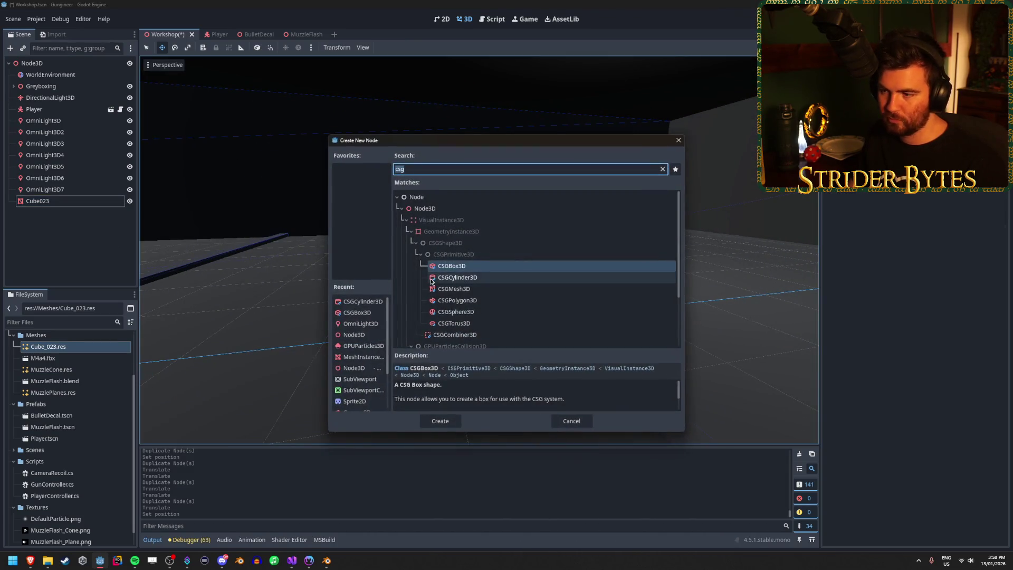
{"action": "double_click", "coordinate": [459, 266]}
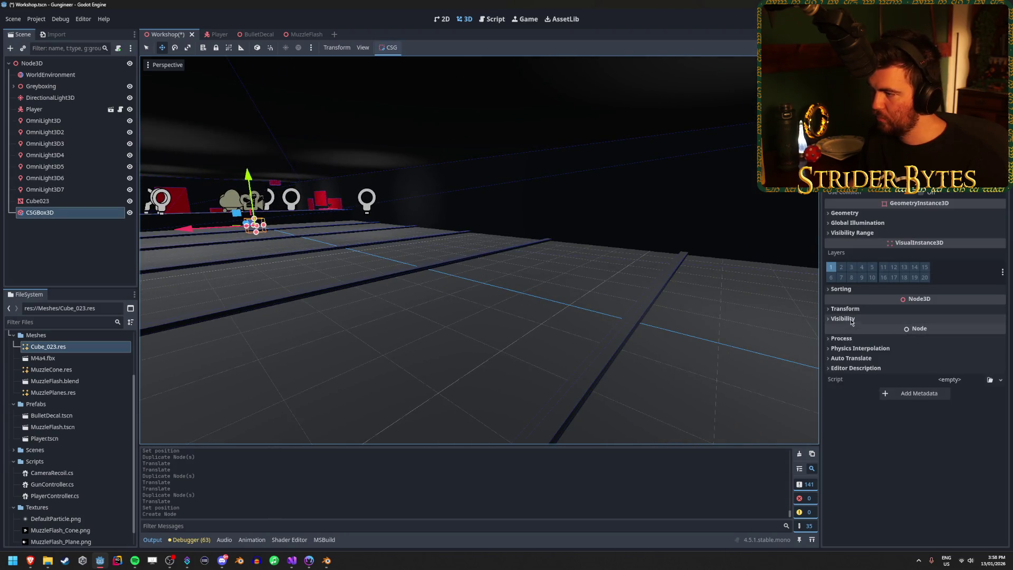
{"action": "left_click", "coordinate": [896, 309]}
{"action": "left_click", "coordinate": [971, 331]}
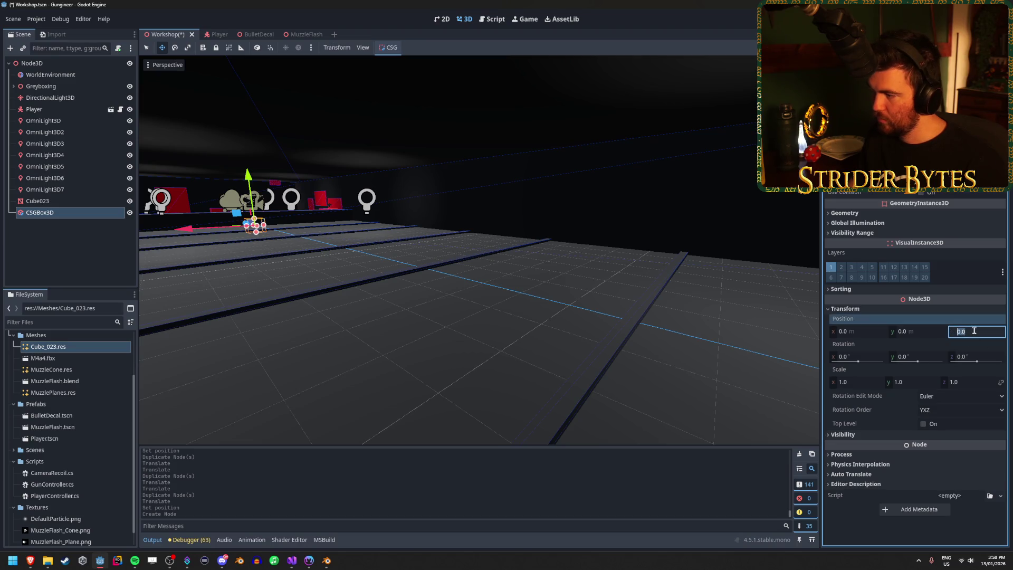
{"action": "type", "text": "5"}
{"action": "key", "text": "Return"}
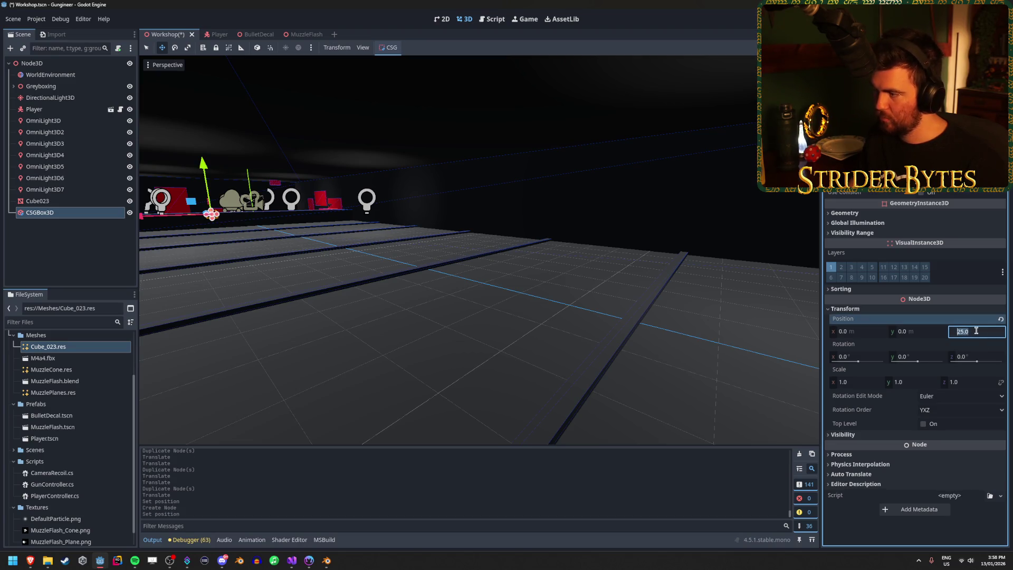
{"action": "type", "text": "25"}
{"action": "key", "text": "Return"}
{"action": "key", "text": "f"}
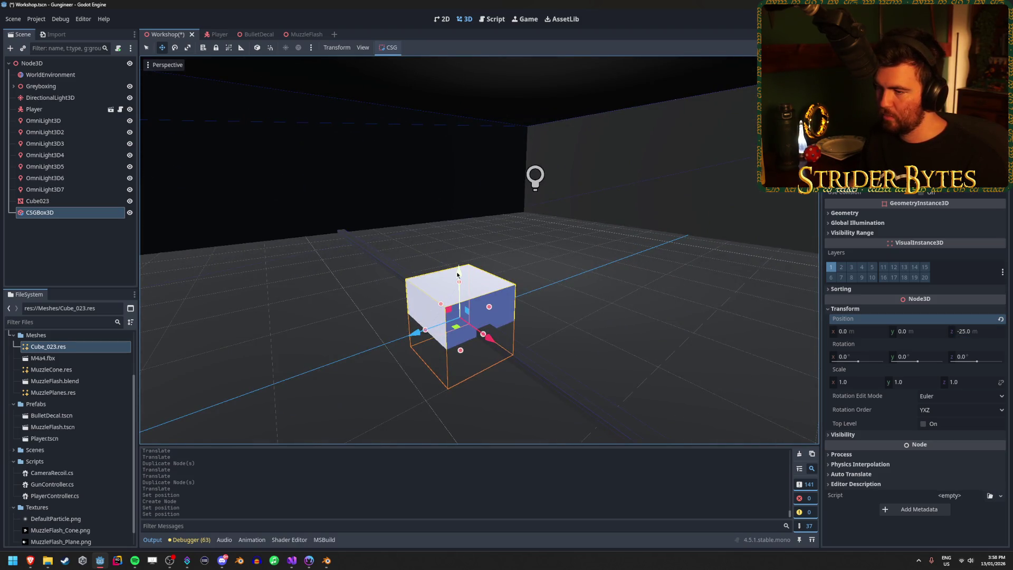
Step: Raise the box to Y 1, make it thin and tall, and save the scene
{"action": "left_click_drag", "start_coordinate": [457, 275], "coordinate": [457, 201]}
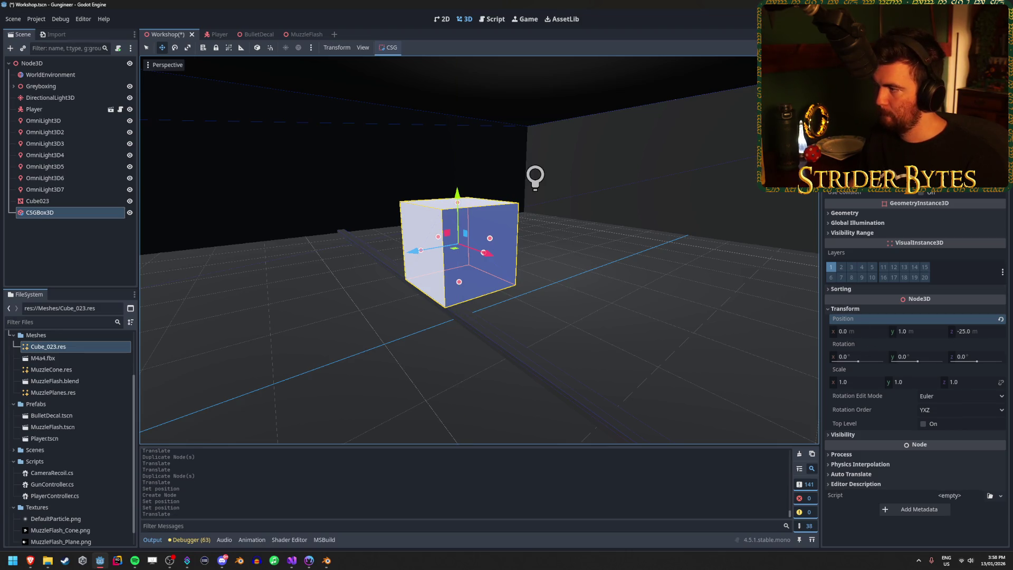
{"action": "left_click_drag", "start_coordinate": [843, 120], "coordinate": [807, 121]}
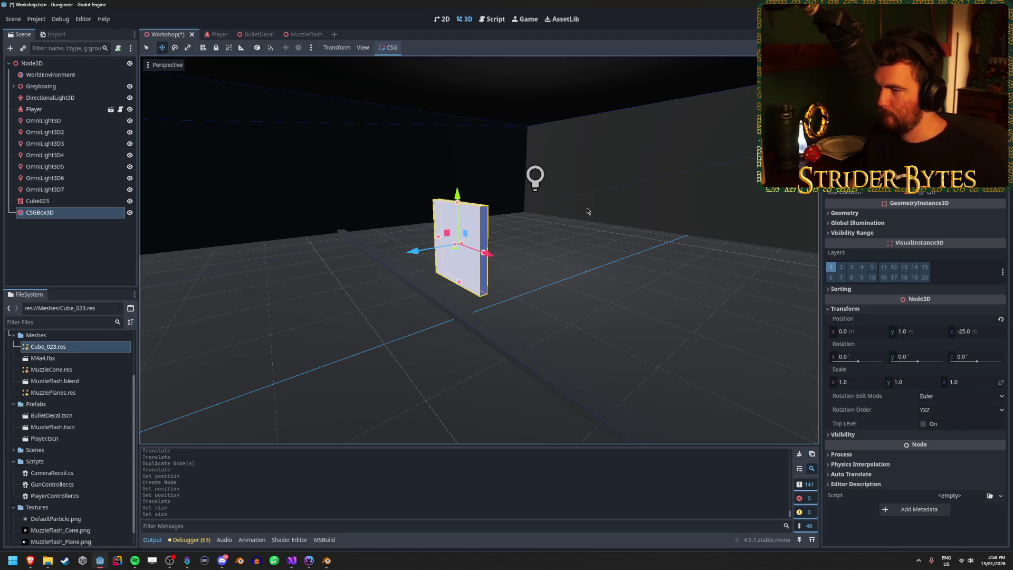
{"action": "left_click_drag", "start_coordinate": [588, 213], "coordinate": [660, 254]}
{"action": "mouse_move", "coordinate": [907, 120]}
{"action": "left_mouse_down"}
{"action": "mouse_move", "coordinate": [928, 120]}
{"action": "mouse_move", "coordinate": [915, 120]}
{"action": "left_mouse_up"}
{"action": "left_click_drag", "start_coordinate": [538, 250], "coordinate": [571, 247]}
{"action": "key", "text": "ctrl+s"}
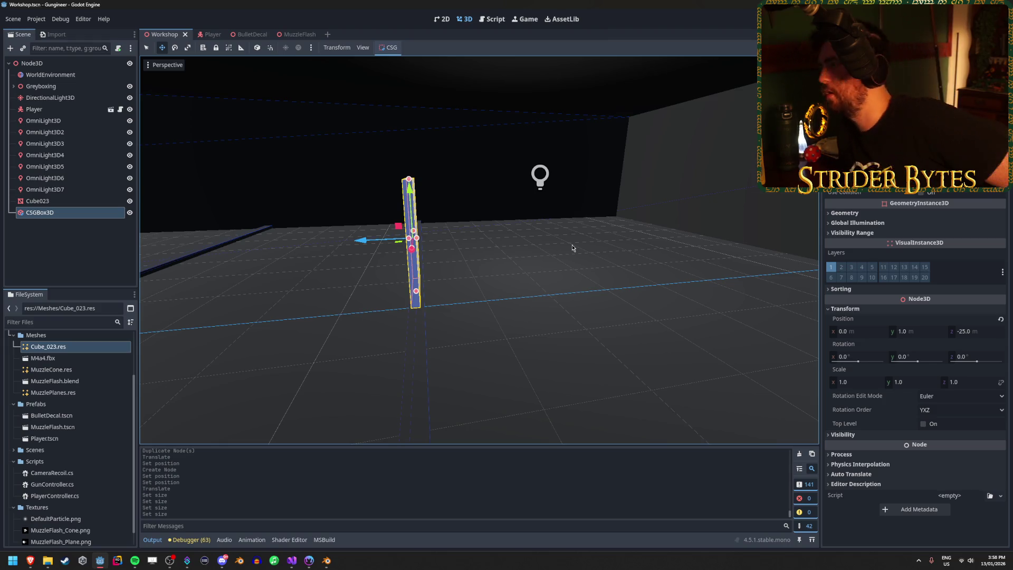
{"action": "left_click_drag", "start_coordinate": [589, 237], "coordinate": [153, 362]}
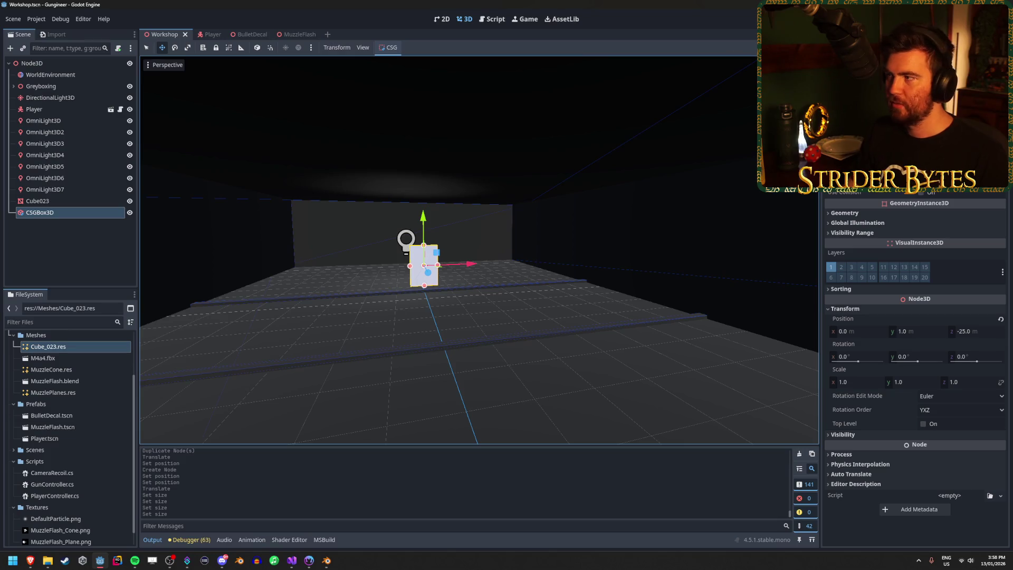
Step: Do a quick test run, save, and select AimPoint in the Player scene
{"action": "key", "text": "F5"}
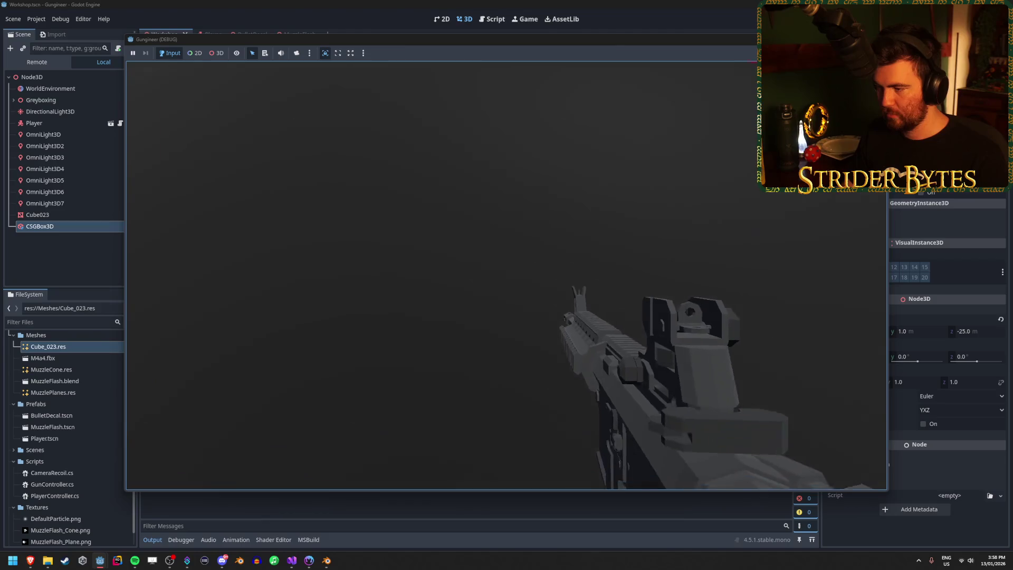
{"action": "key", "text": "F8"}
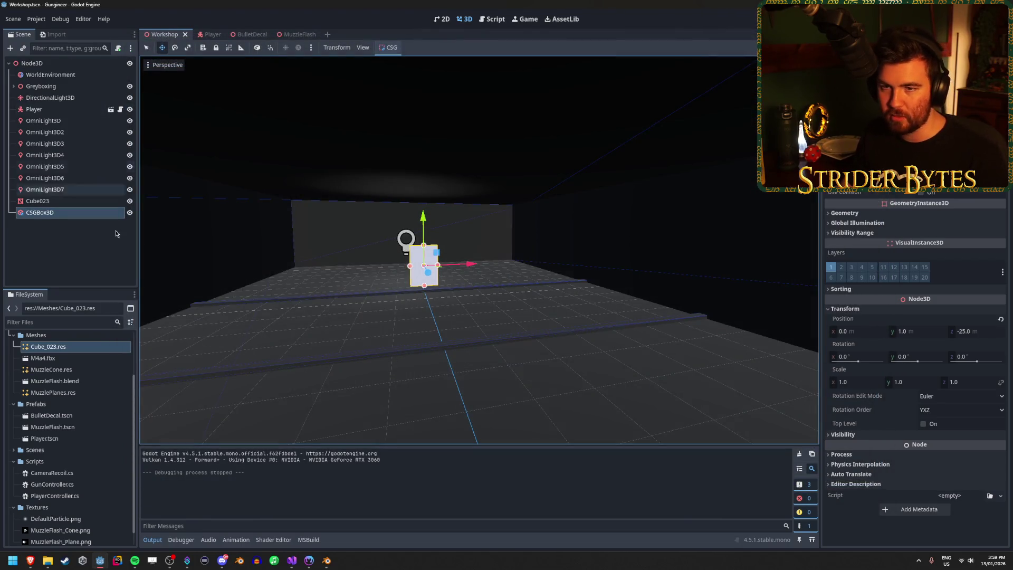
{"action": "key", "text": "ctrl+s"}
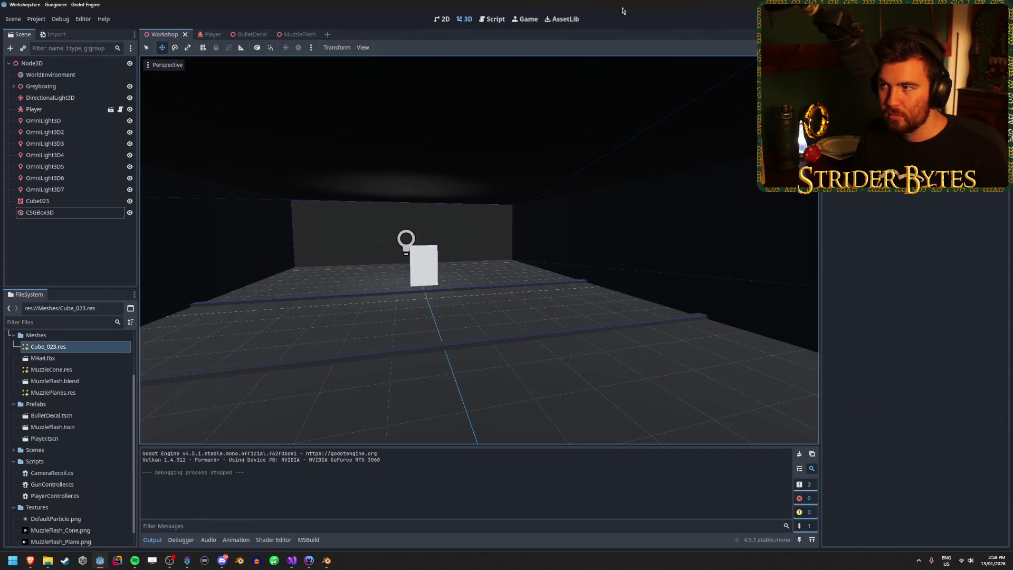
{"action": "left_click", "coordinate": [202, 34]}
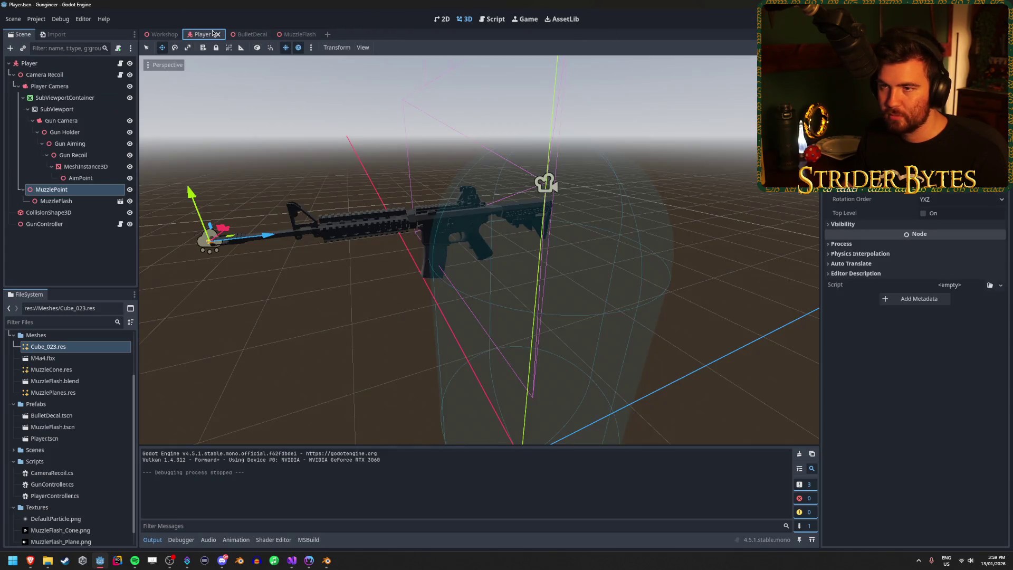
{"action": "left_click", "coordinate": [78, 178]}
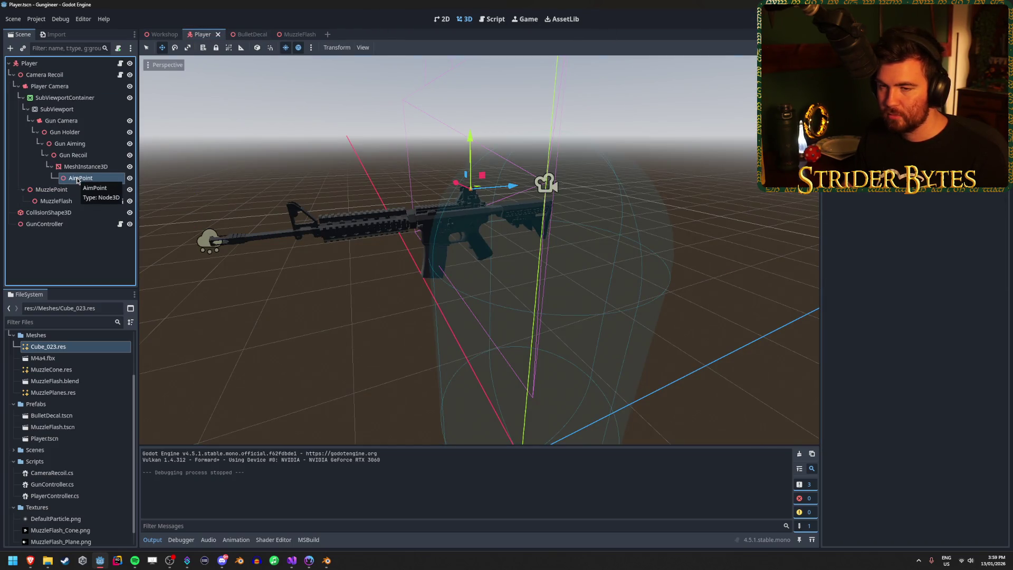
Step: Run the game firing six shots at the target board, then stop and bring up GunController.cs
{"action": "key", "text": "F5"}
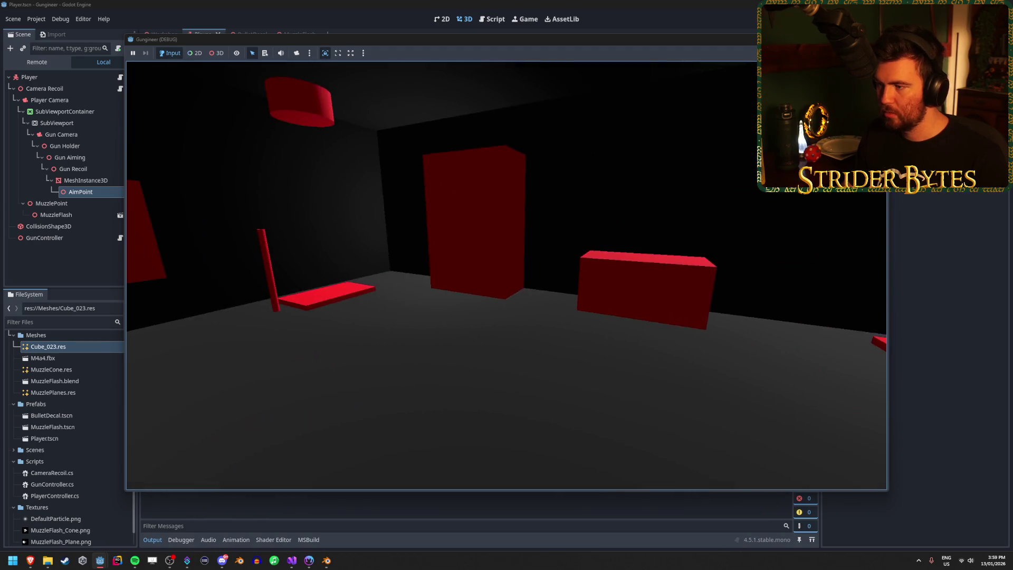
{"action": "left_click", "coordinate": [506, 274]}
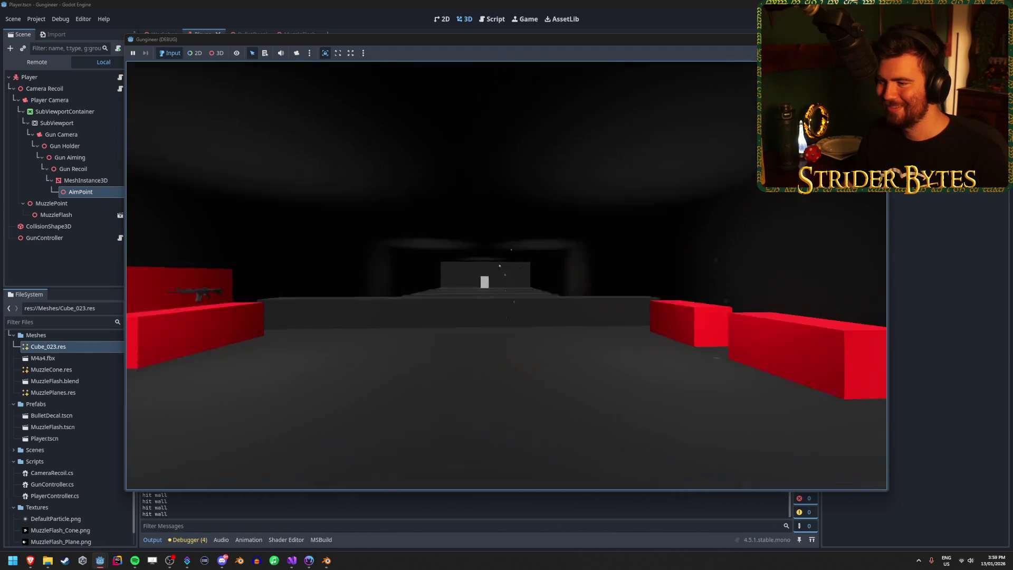
{"action": "left_click", "coordinate": [506, 275]}
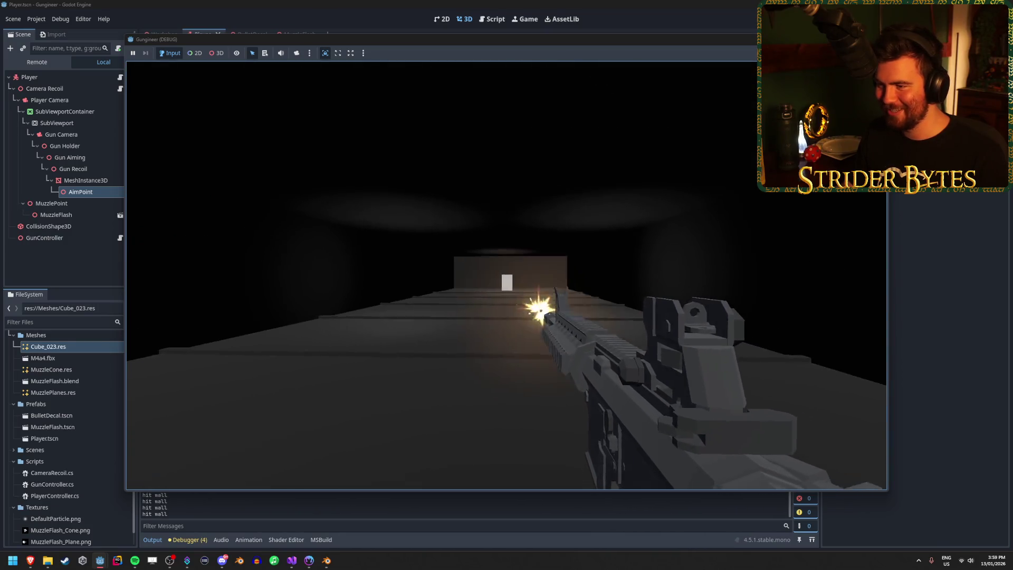
{"action": "left_click", "coordinate": [507, 275]}
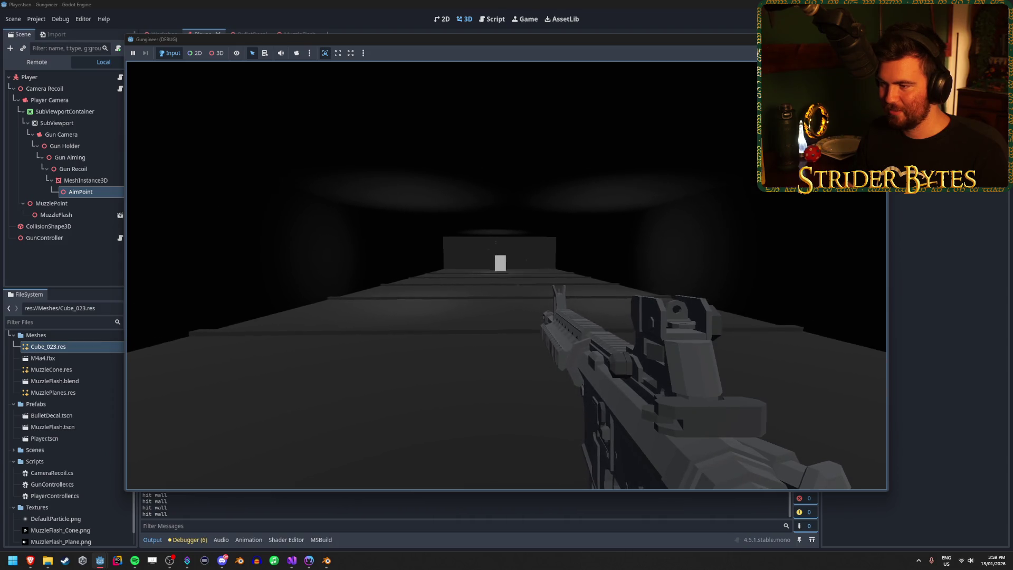
{"action": "left_click", "coordinate": [507, 275]}
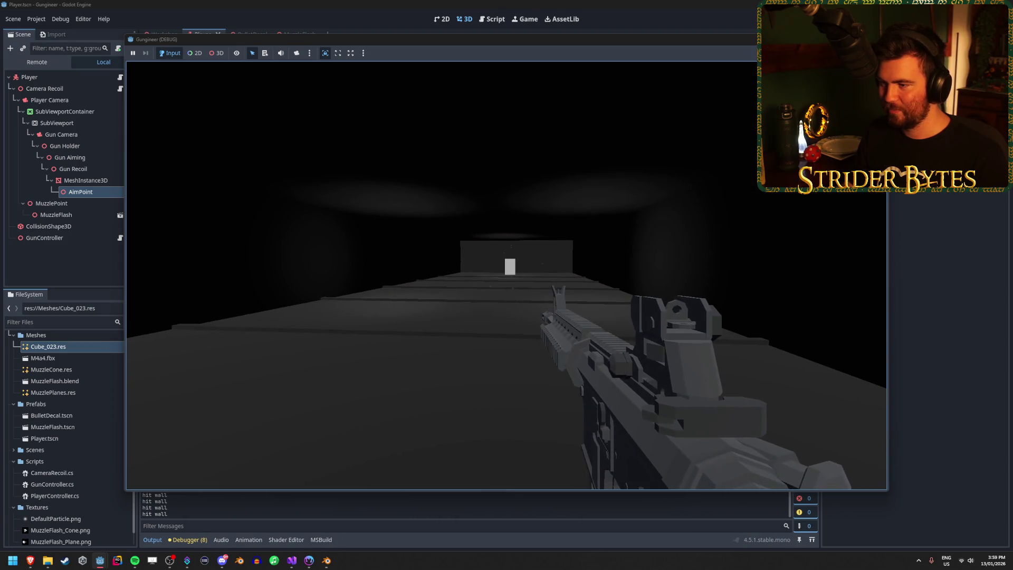
{"action": "left_click", "coordinate": [507, 275]}
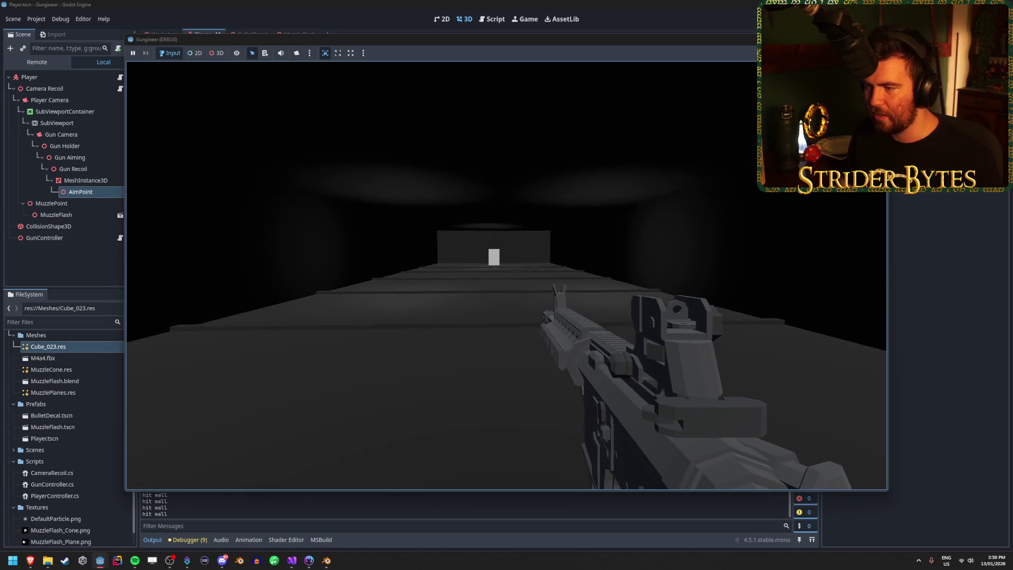
{"action": "left_click", "coordinate": [507, 275]}
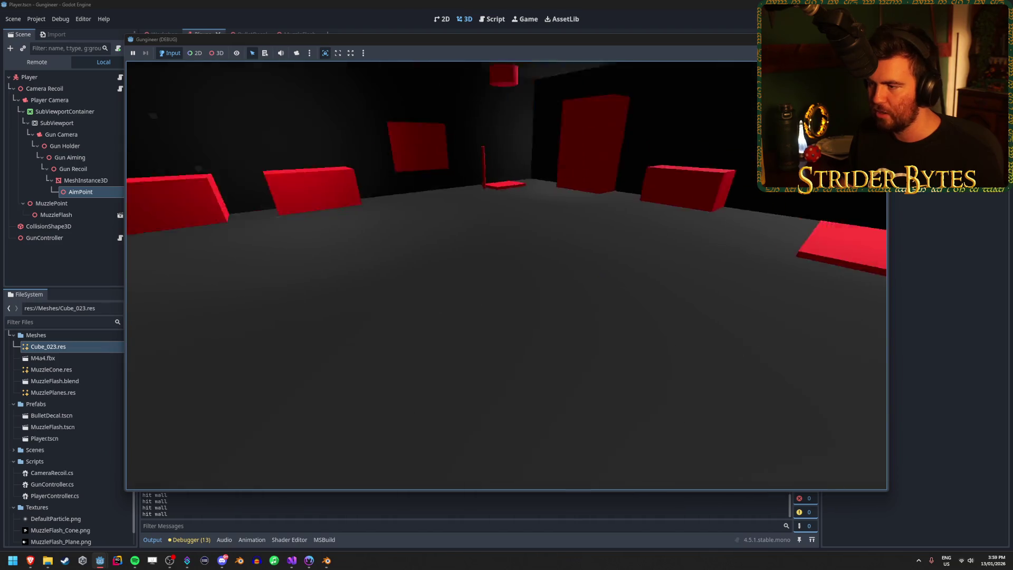
{"action": "key", "text": "F8"}
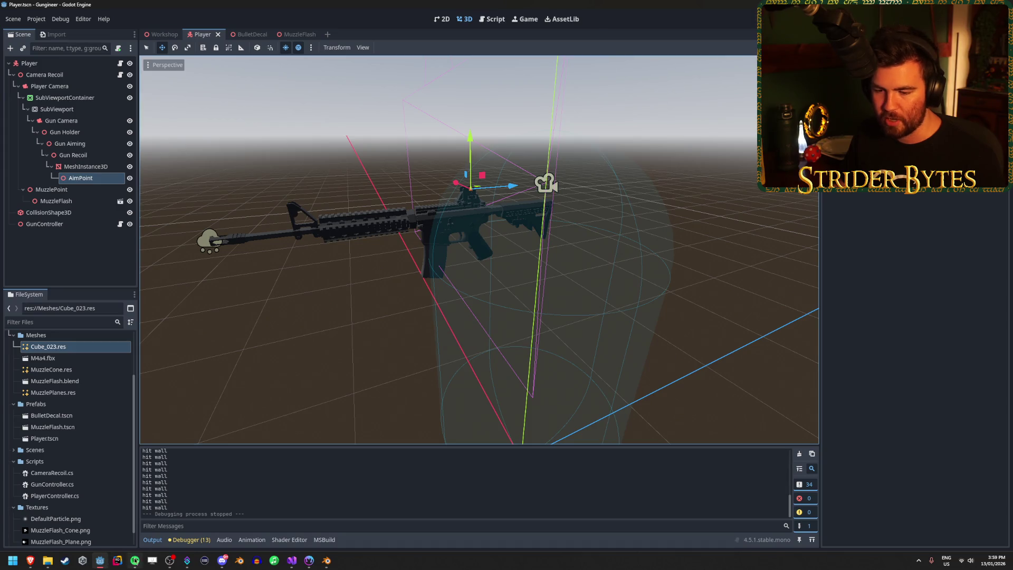
{"action": "left_click", "coordinate": [297, 564]}
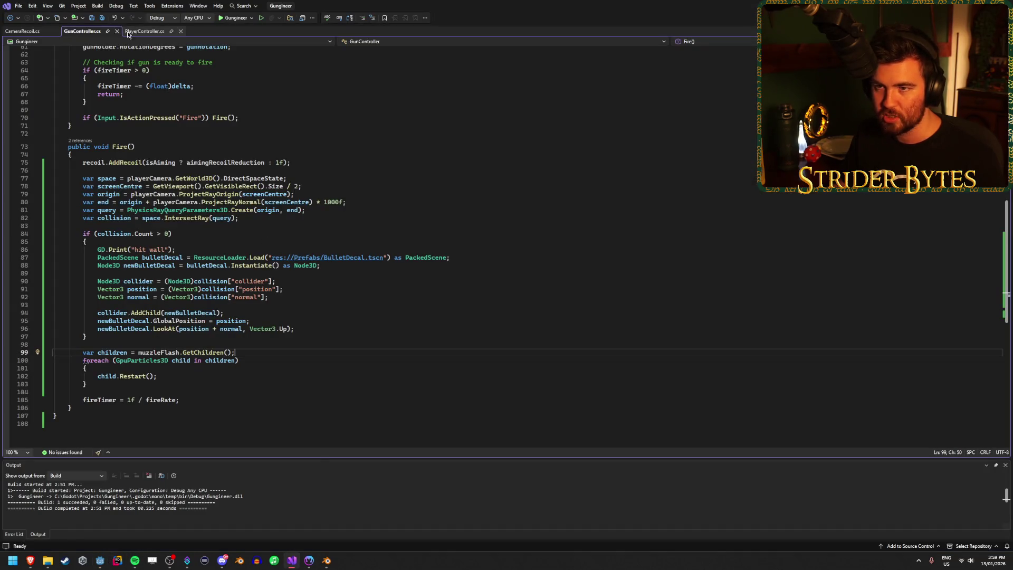
Step: Review GunController.cs and the references to targetAimPosition, then return to the Godot editor
{"action": "scroll", "coordinate": [177, 328], "scroll_direction": "up", "scroll_amount": 12}
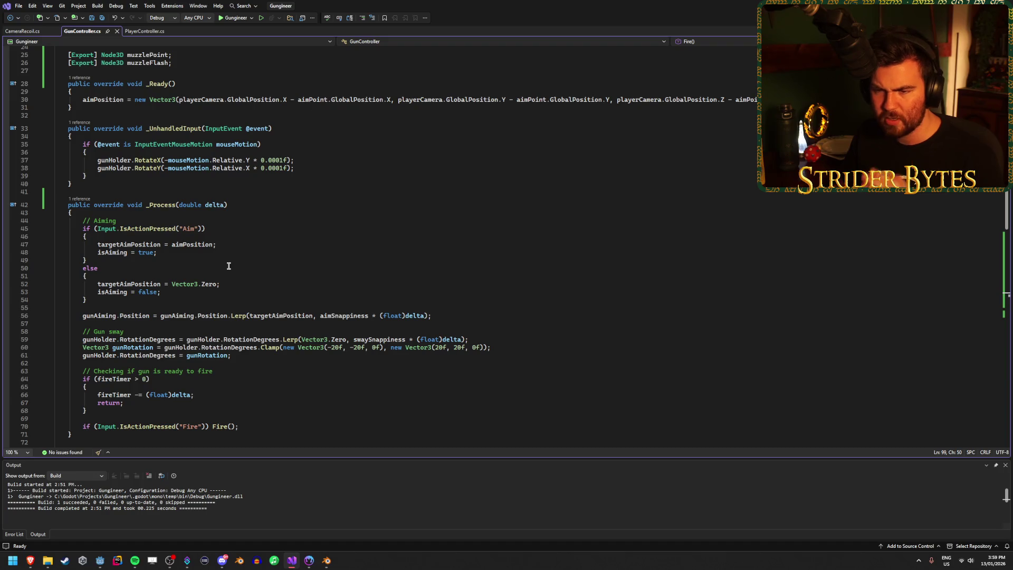
{"action": "scroll", "coordinate": [228, 265], "scroll_direction": "up", "scroll_amount": 2}
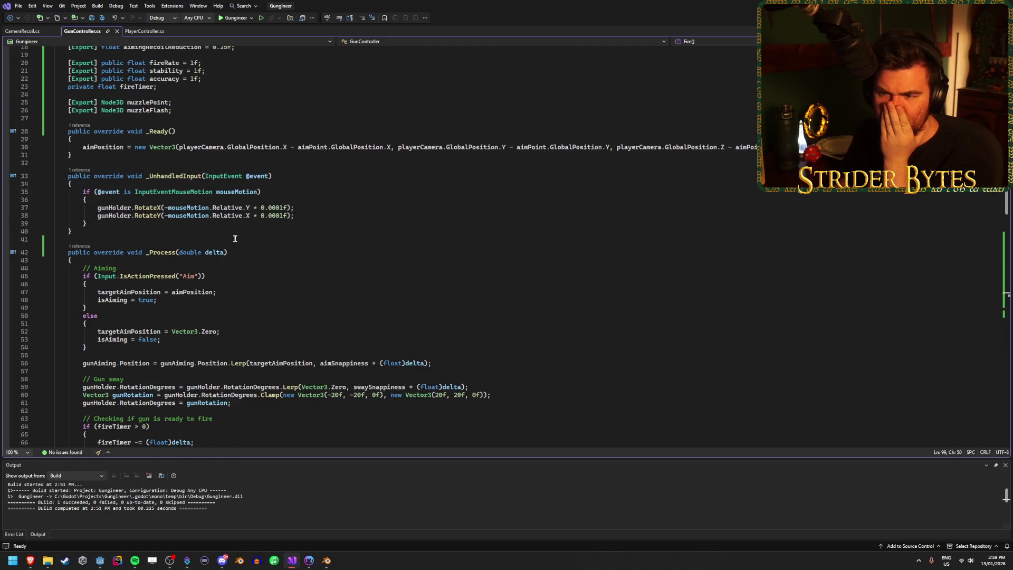
{"action": "scroll", "coordinate": [235, 238], "scroll_direction": "up", "scroll_amount": 1}
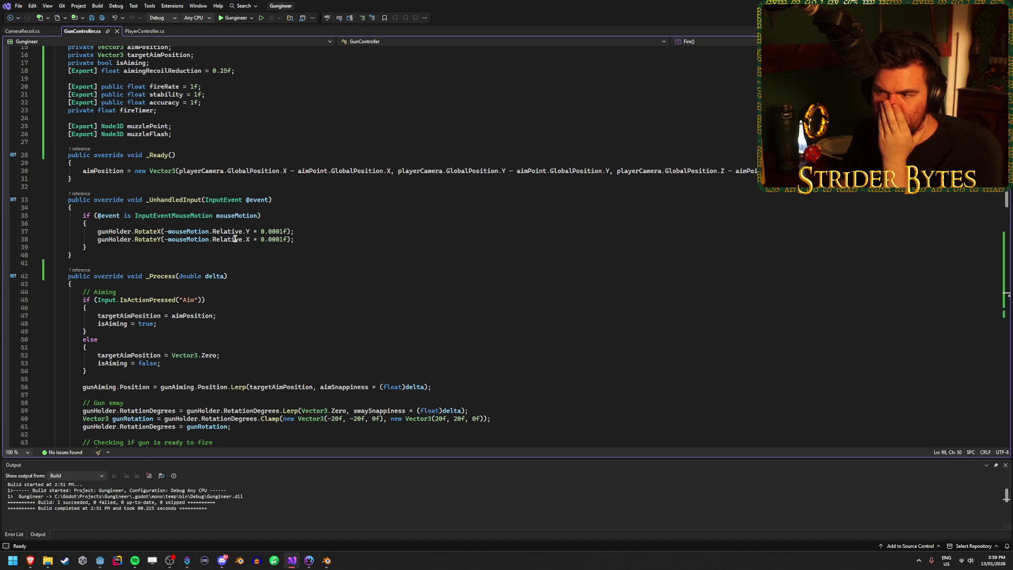
{"action": "scroll", "coordinate": [235, 239], "scroll_direction": "down", "scroll_amount": 20}
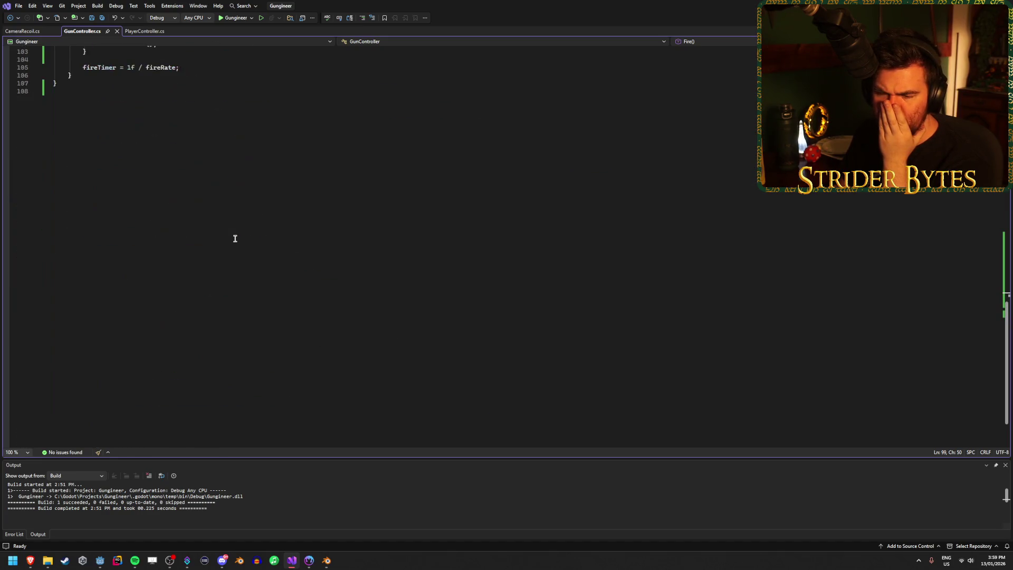
{"action": "scroll", "coordinate": [235, 239], "scroll_direction": "up", "scroll_amount": 13}
{"action": "scroll", "coordinate": [234, 239], "scroll_direction": "up", "scroll_amount": 11}
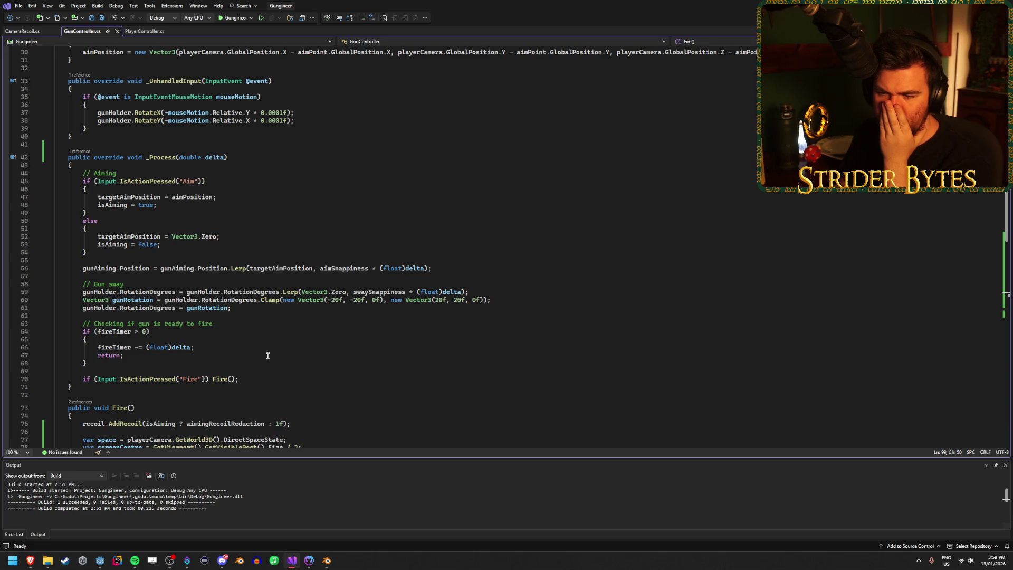
{"action": "left_click", "coordinate": [250, 268]}
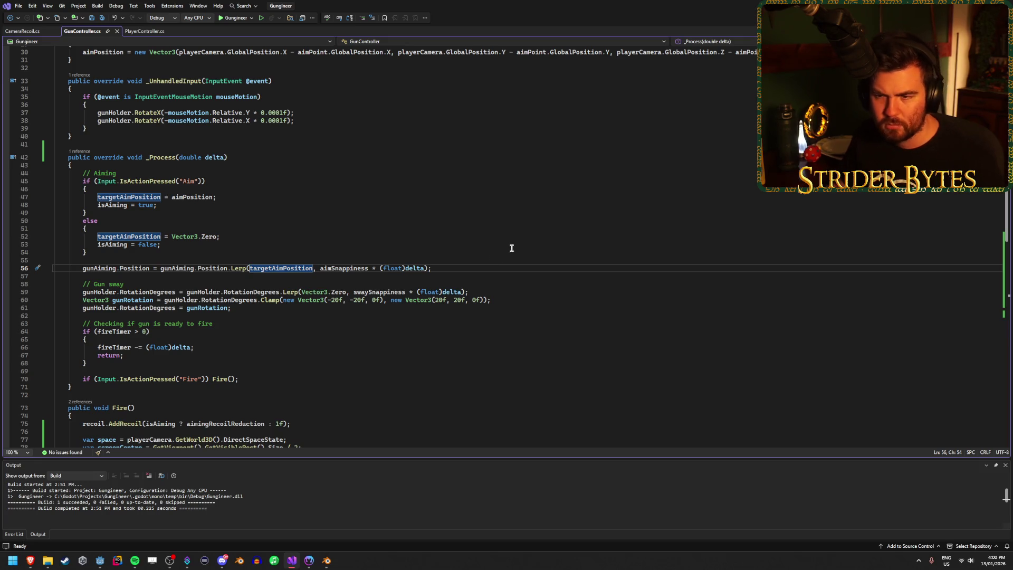
{"action": "scroll", "coordinate": [369, 248], "scroll_direction": "up", "scroll_amount": 6}
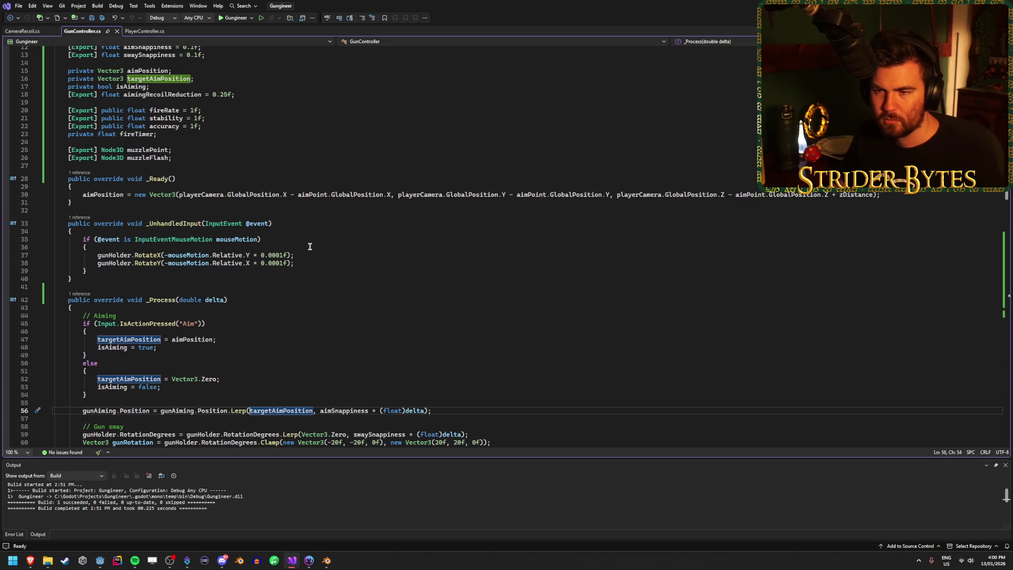
{"action": "left_click", "coordinate": [100, 560]}
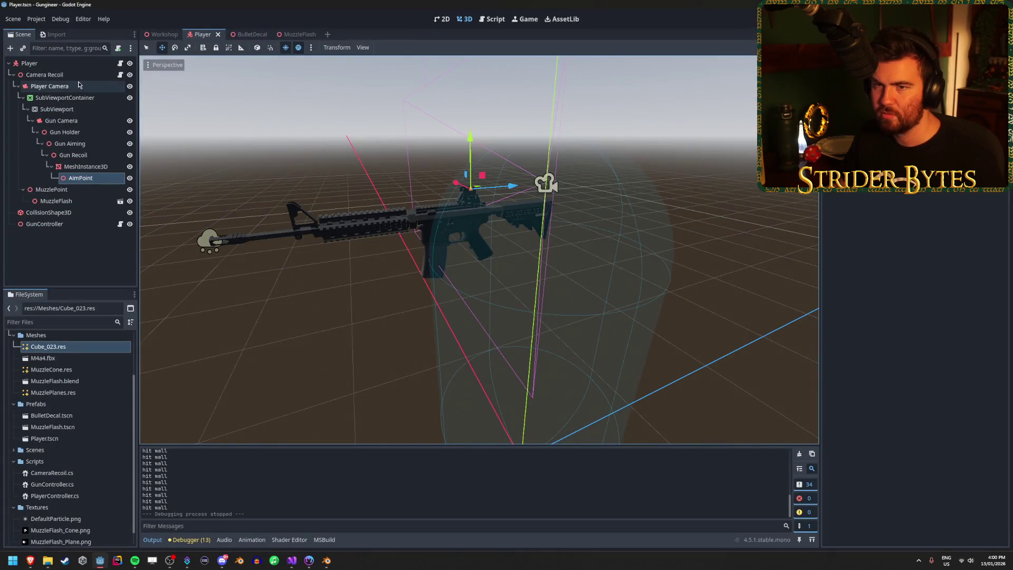
Step: Check the Player instance in the Workshop scene, then view the rifle side-on in the Player scene
{"action": "left_click", "coordinate": [161, 34]}
{"action": "left_click", "coordinate": [39, 113]}
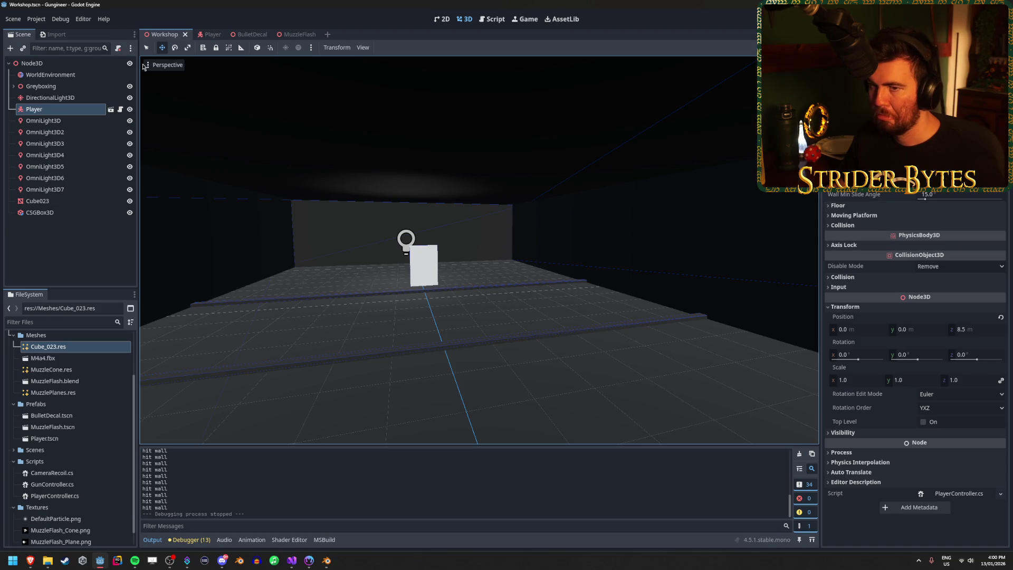
{"action": "left_click", "coordinate": [208, 35]}
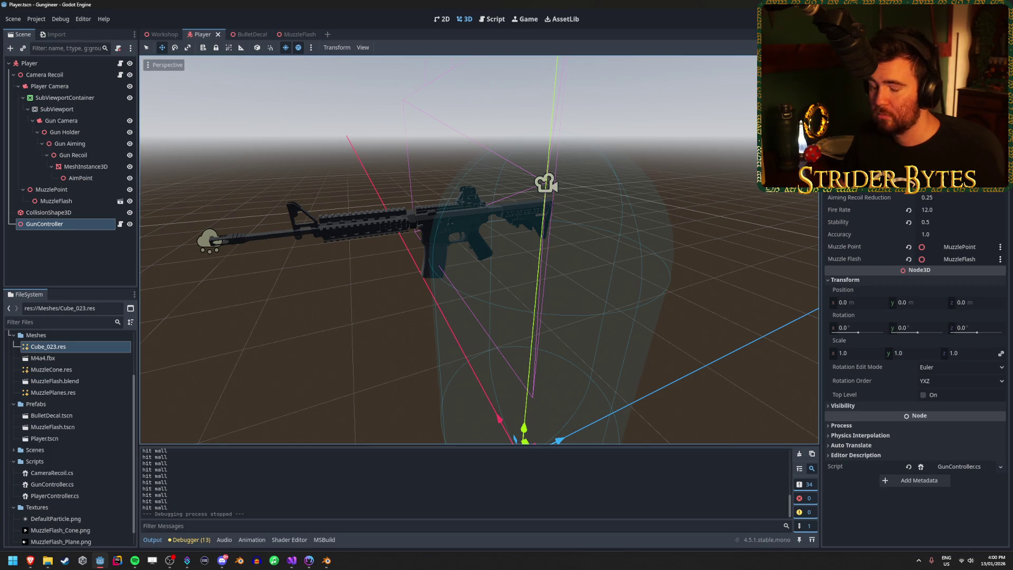
{"action": "left_click_drag", "start_coordinate": [608, 173], "coordinate": [764, 174]}
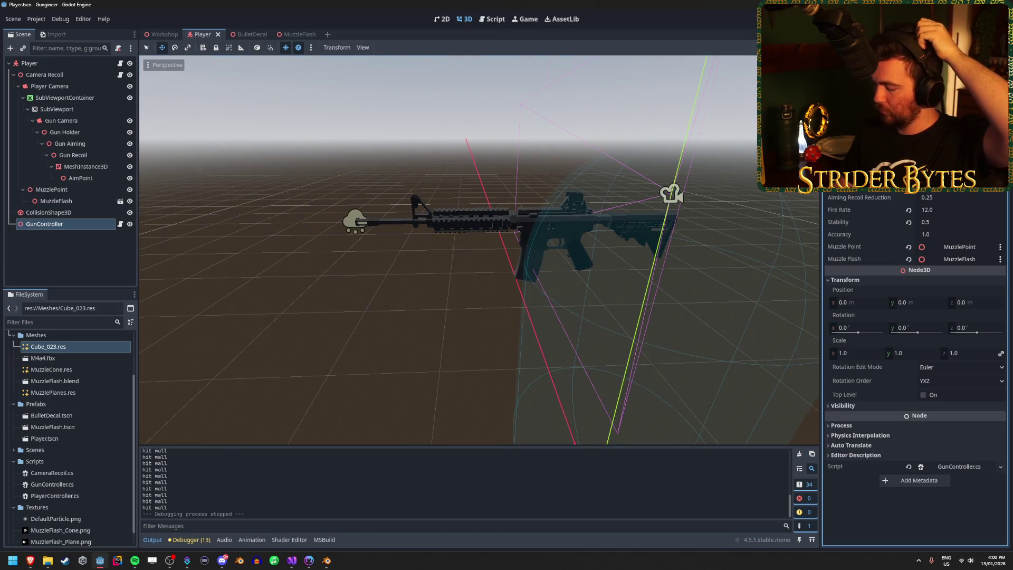
{"action": "left_click", "coordinate": [618, 160]}
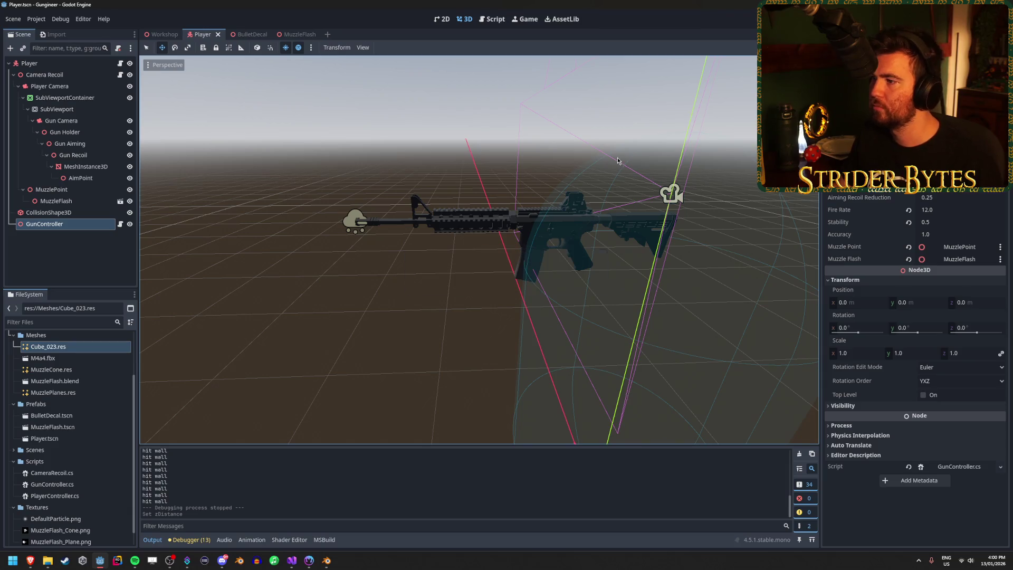
Step: Test-run the game twice, then assign the AimPoint node to the GunController's node field
{"action": "key", "text": "F5"}
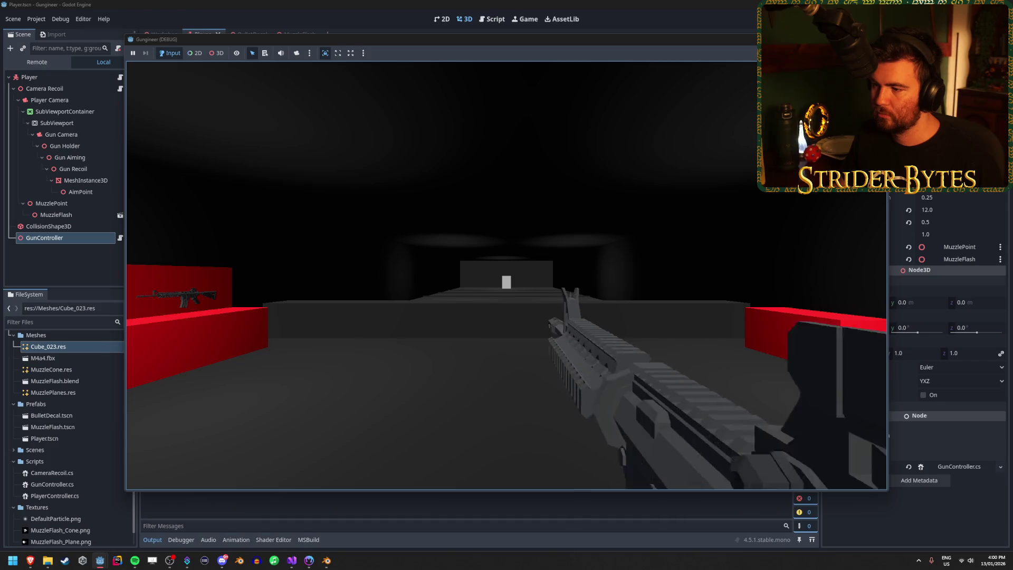
{"action": "key", "text": "Escape"}
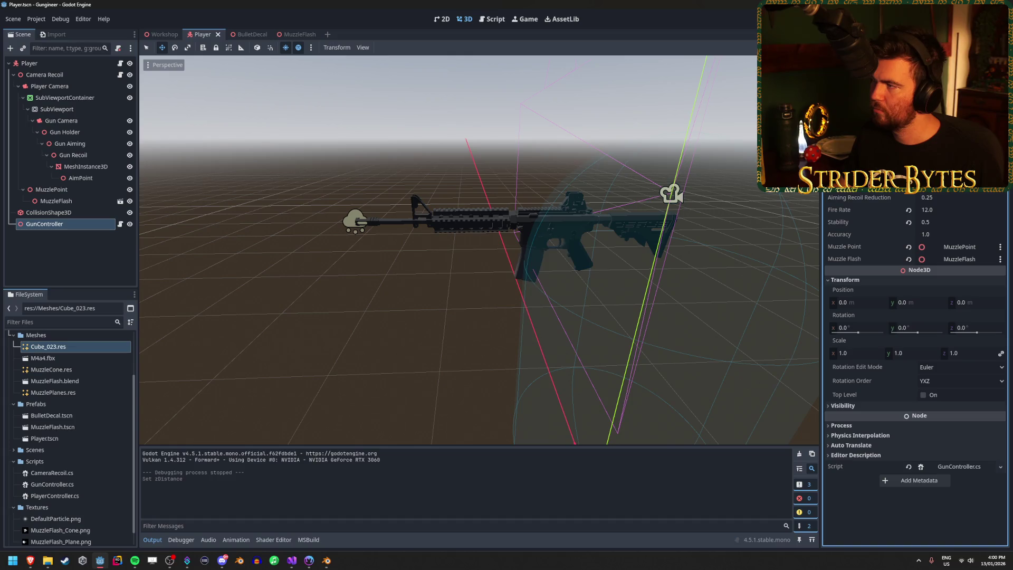
{"action": "key", "text": "F5"}
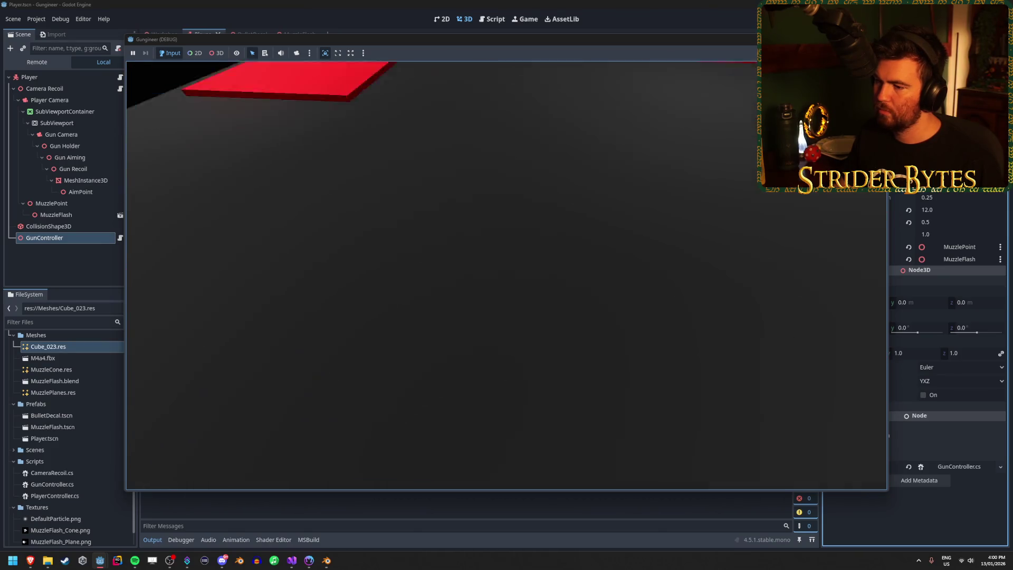
{"action": "key", "text": "F8"}
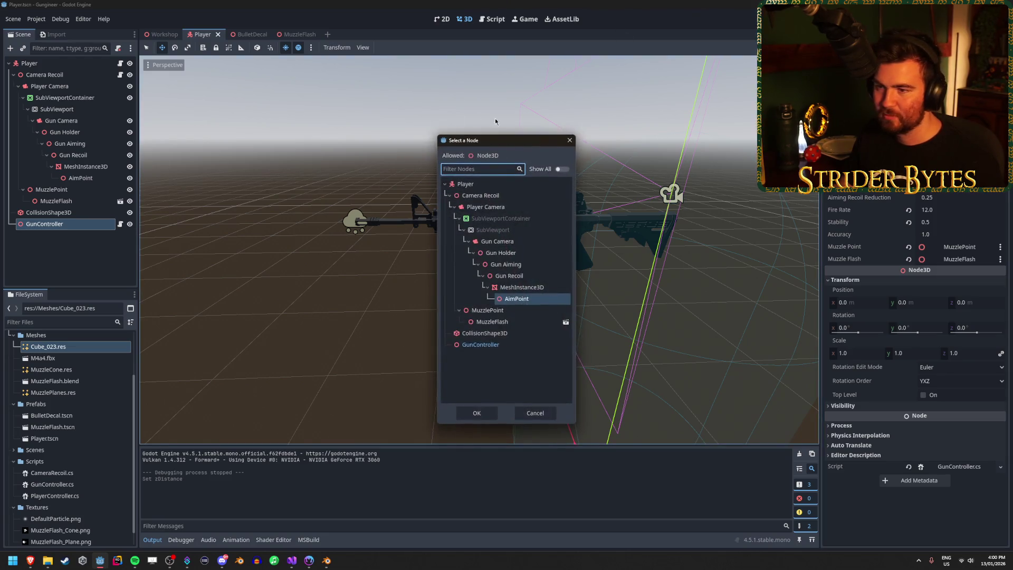
{"action": "key", "text": "Escape"}
{"action": "left_click", "coordinate": [78, 178]}
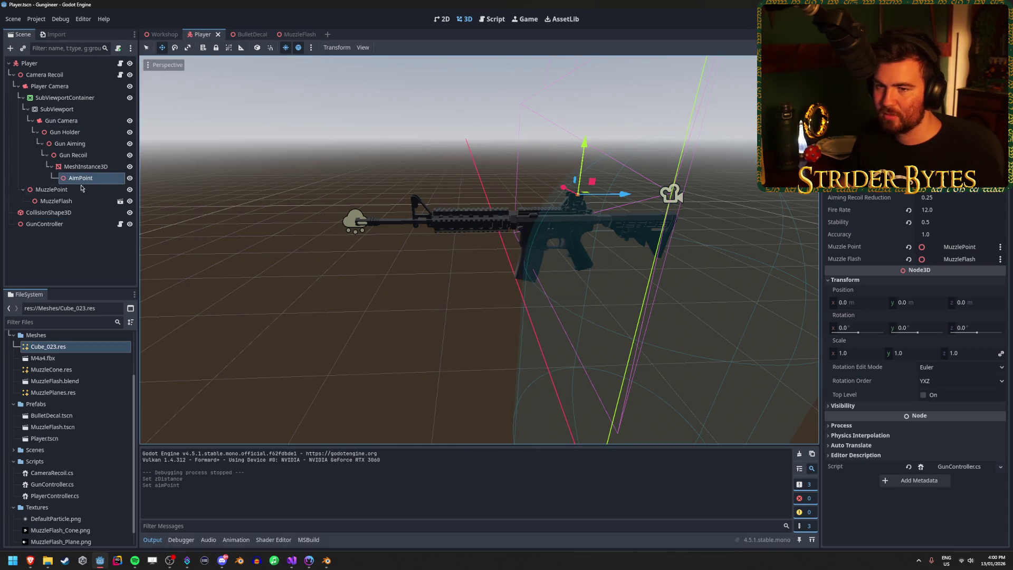
{"action": "left_click", "coordinate": [68, 254]}
Step: Review the SubViewport, Gun Camera, Gun Holder, Gun Aiming, Gun Recoil and GunController settings
{"action": "left_click", "coordinate": [61, 109]}
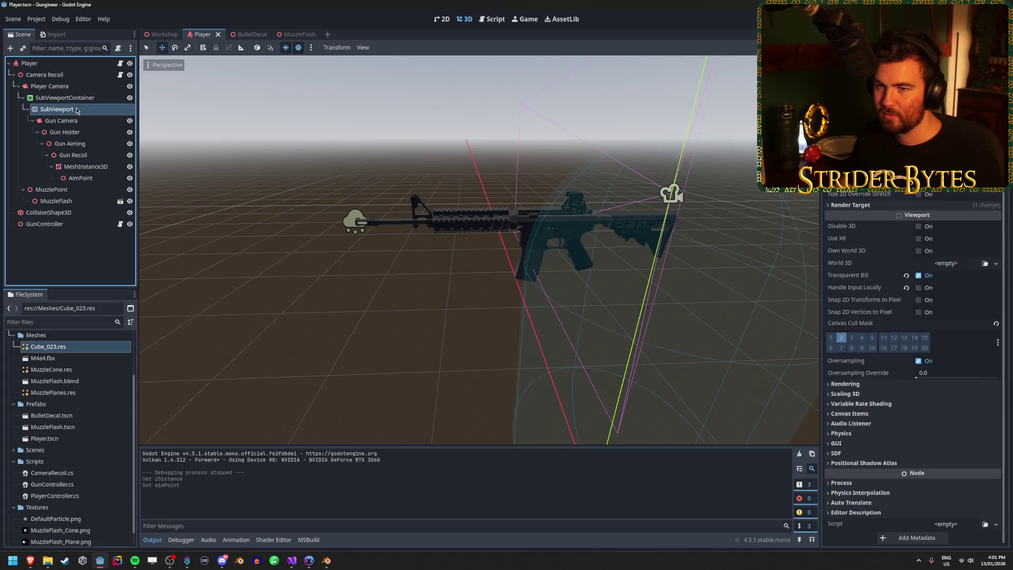
{"action": "left_click", "coordinate": [82, 98]}
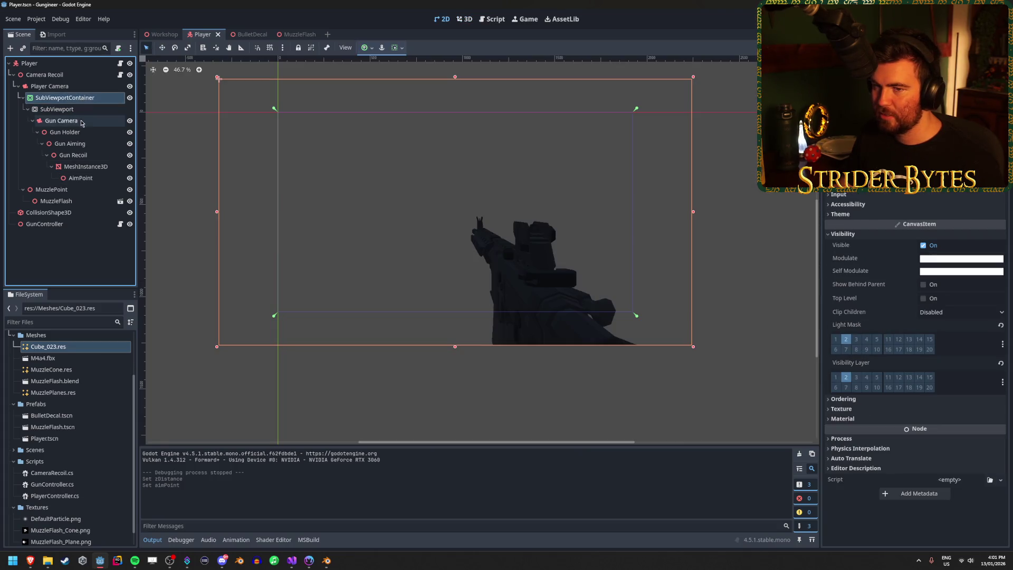
{"action": "left_click", "coordinate": [69, 121]}
{"action": "left_click", "coordinate": [80, 132]}
{"action": "left_click", "coordinate": [76, 143]}
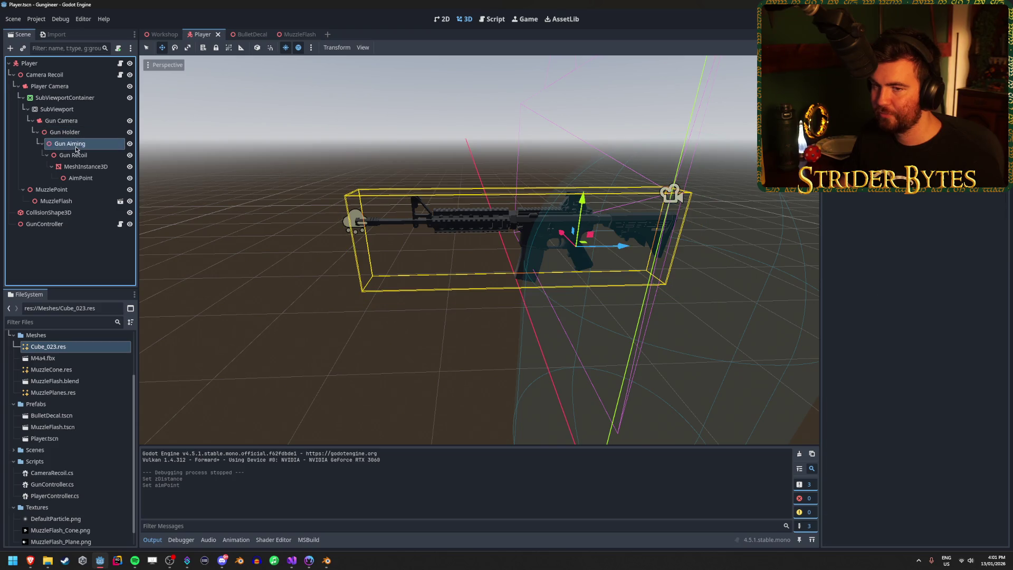
{"action": "left_click", "coordinate": [75, 154]}
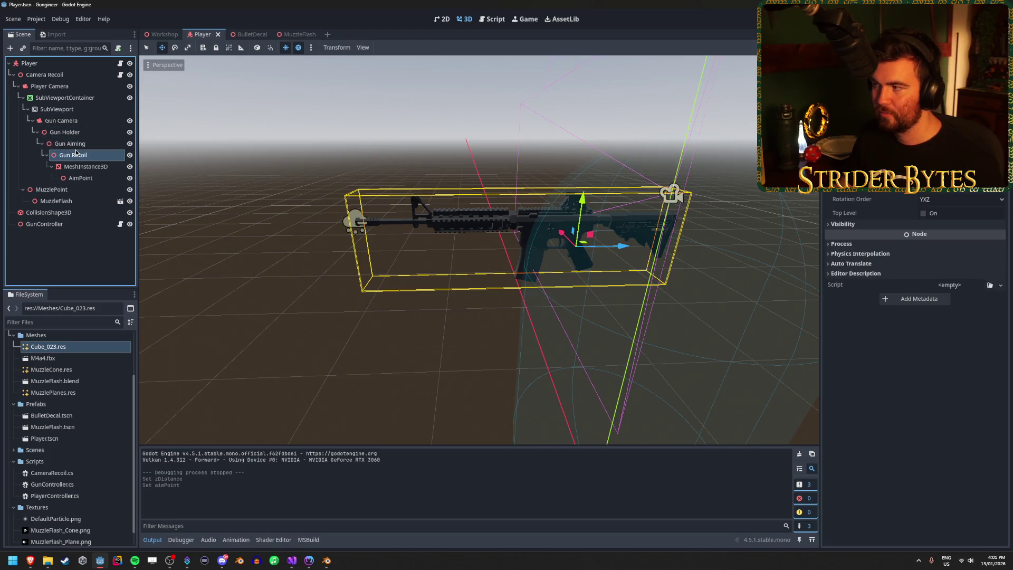
{"action": "left_click", "coordinate": [74, 121]}
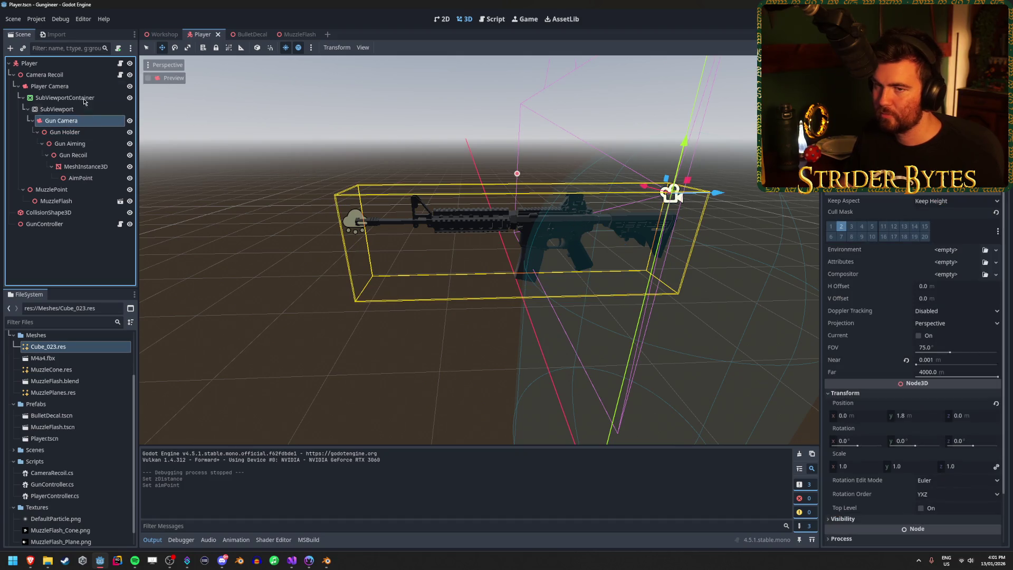
{"action": "left_click", "coordinate": [55, 222]}
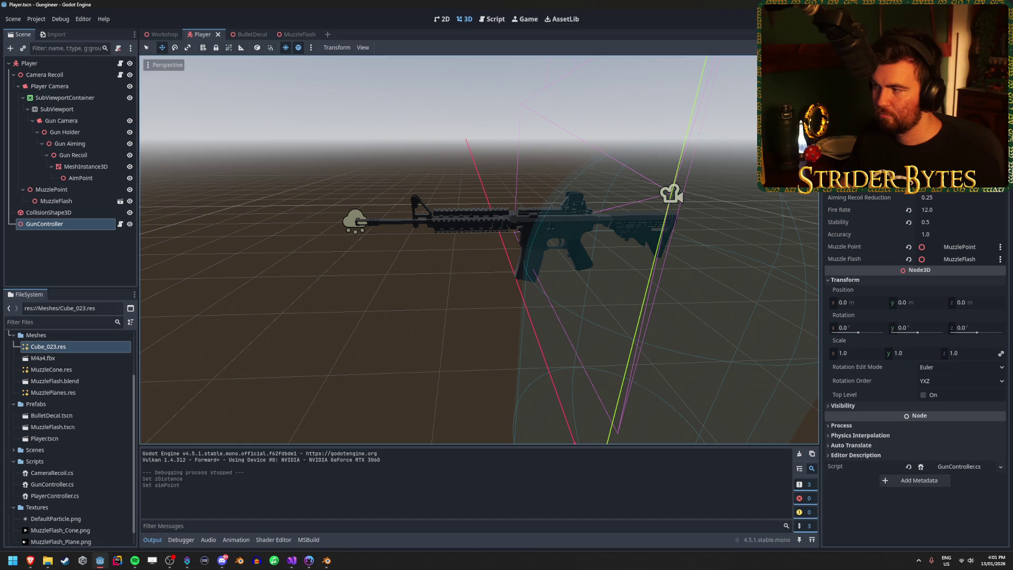
{"action": "left_click", "coordinate": [84, 252]}
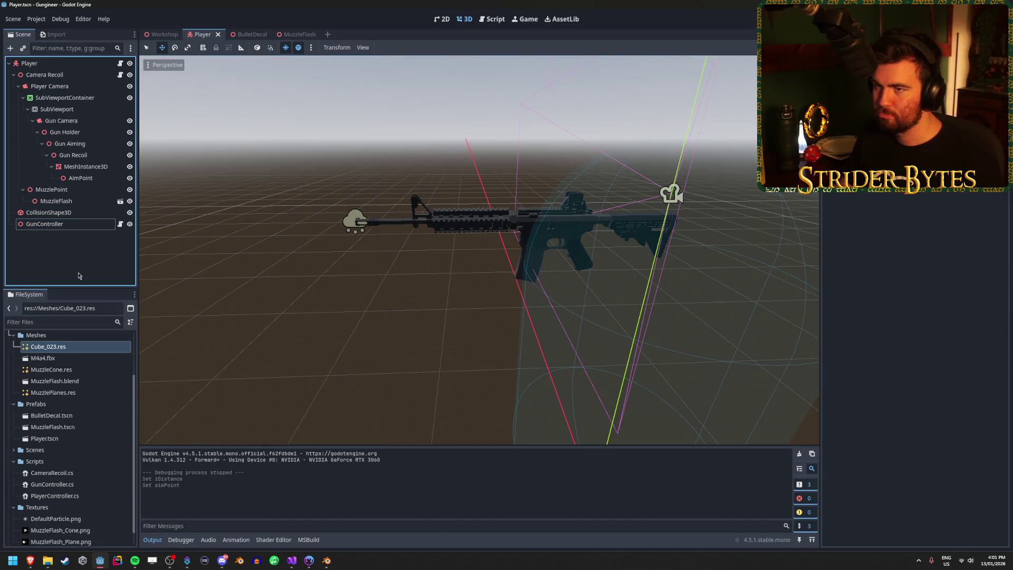
{"action": "key", "text": "alt+Tab"}
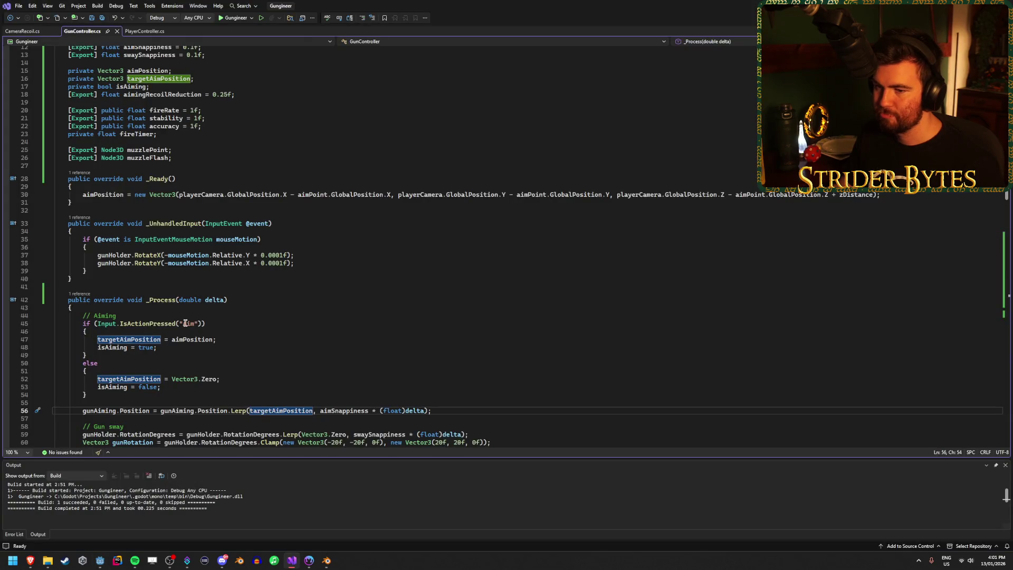
Step: Review the targetAimPosition uses and the recoil line in Fire() in GunController.cs
{"action": "left_click", "coordinate": [190, 347]}
{"action": "scroll", "coordinate": [228, 344], "scroll_direction": "down", "scroll_amount": 3}
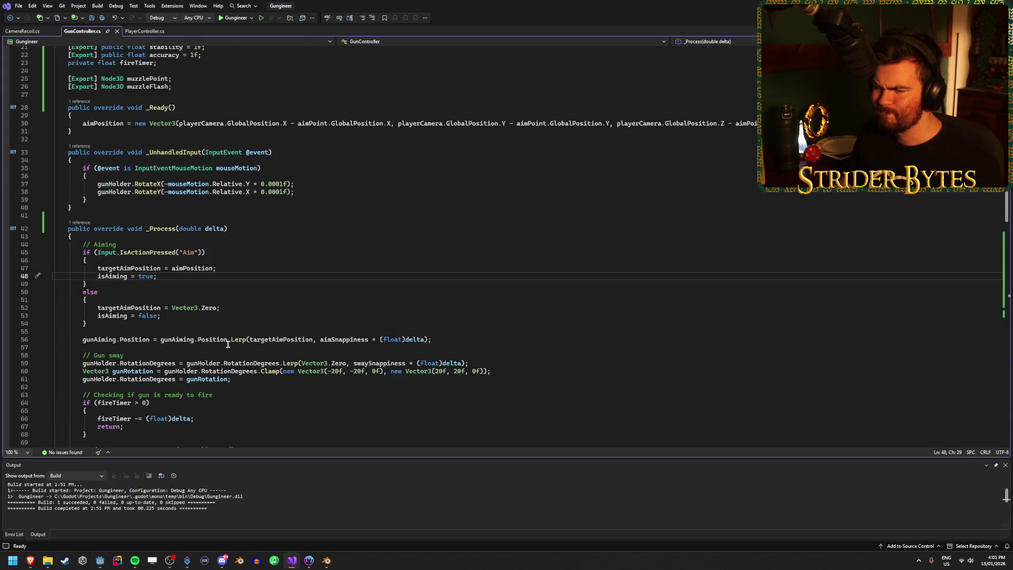
{"action": "scroll", "coordinate": [228, 344], "scroll_direction": "down", "scroll_amount": 3}
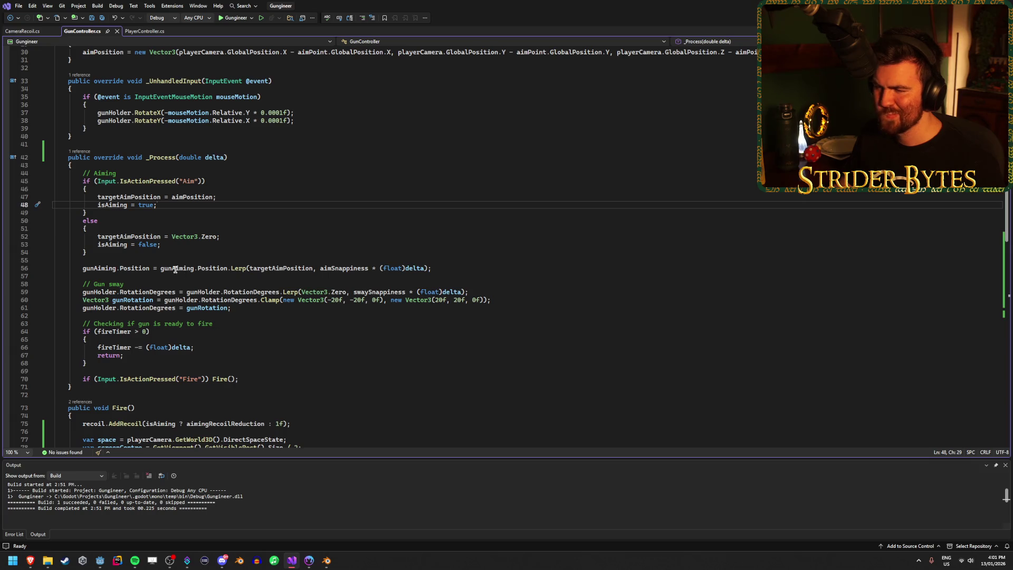
{"action": "left_click", "coordinate": [260, 267]}
{"action": "scroll", "coordinate": [307, 379], "scroll_direction": "down", "scroll_amount": 3}
{"action": "scroll", "coordinate": [307, 379], "scroll_direction": "down", "scroll_amount": 6}
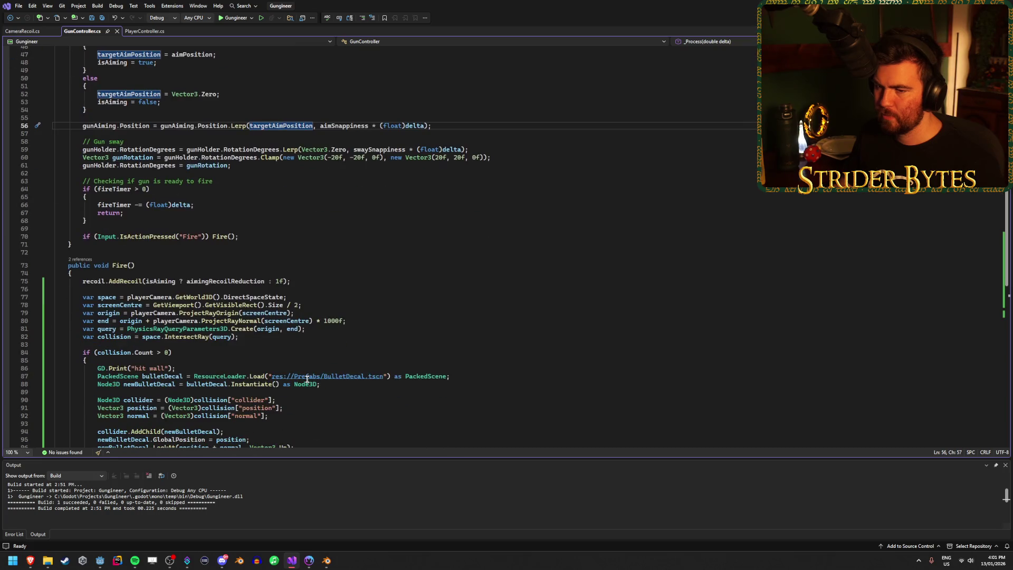
{"action": "scroll", "coordinate": [307, 379], "scroll_direction": "down", "scroll_amount": 2}
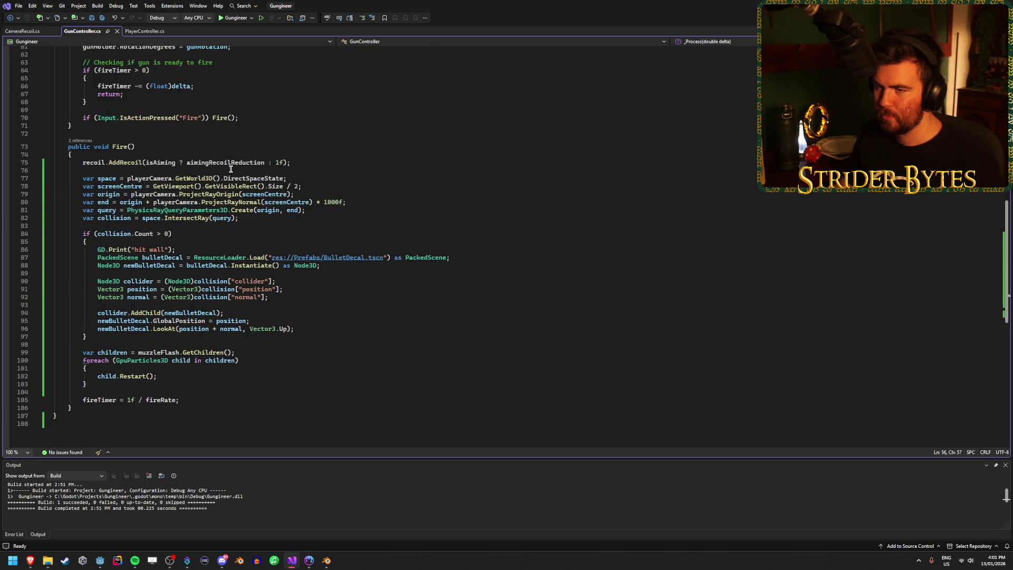
{"action": "left_click", "coordinate": [303, 163]}
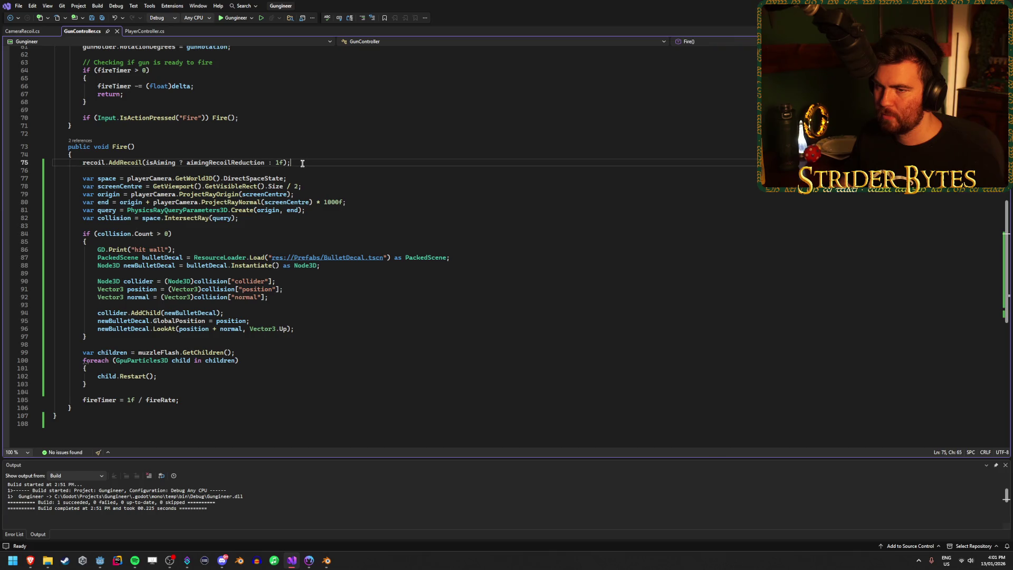
Step: Negate targetAimPosition in the line 56 aiming lerp and save GunController.cs
{"action": "scroll", "coordinate": [180, 388], "scroll_direction": "up", "scroll_amount": 9}
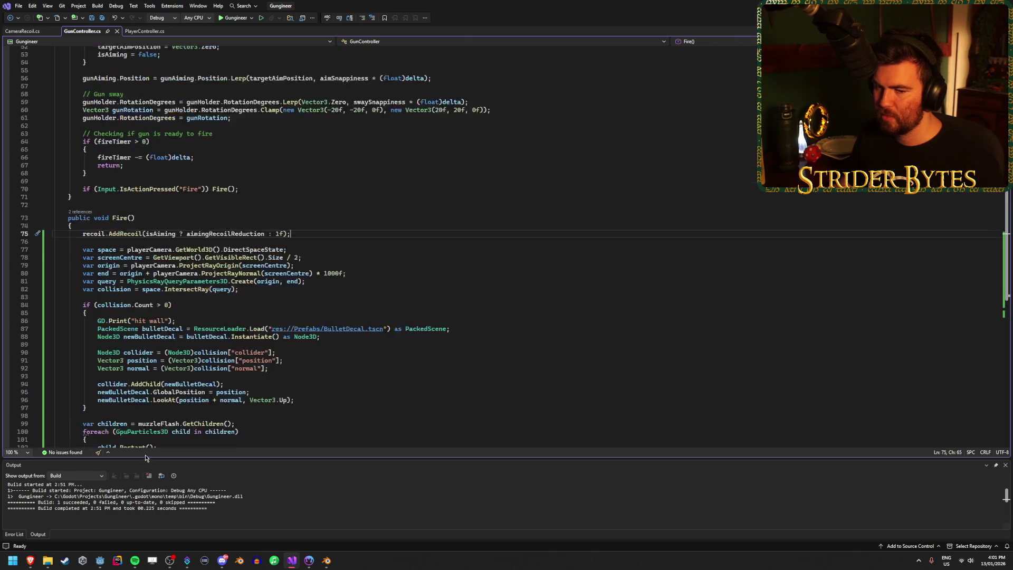
{"action": "scroll", "coordinate": [180, 388], "scroll_direction": "up", "scroll_amount": 2}
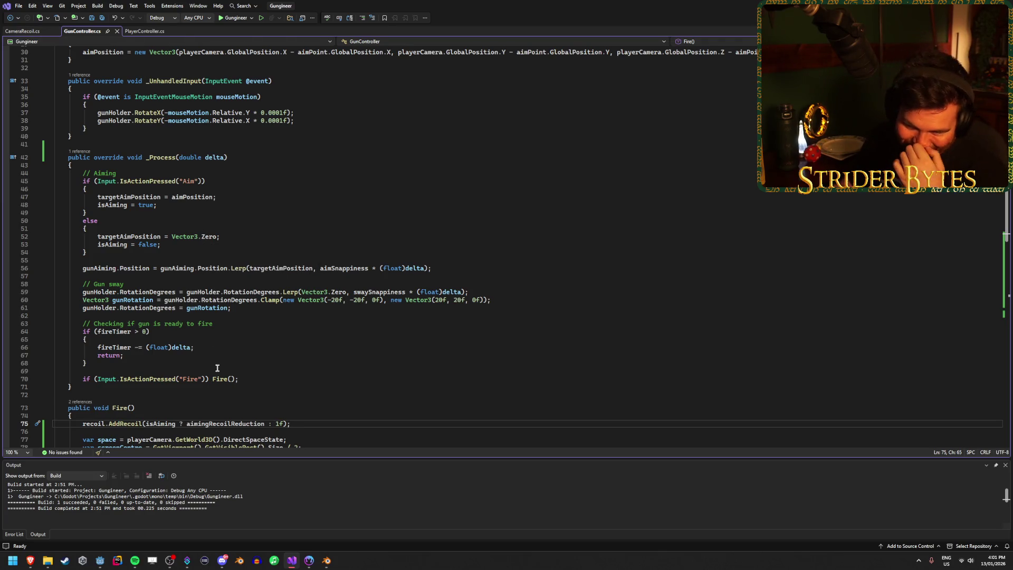
{"action": "scroll", "coordinate": [231, 358], "scroll_direction": "up", "scroll_amount": 2}
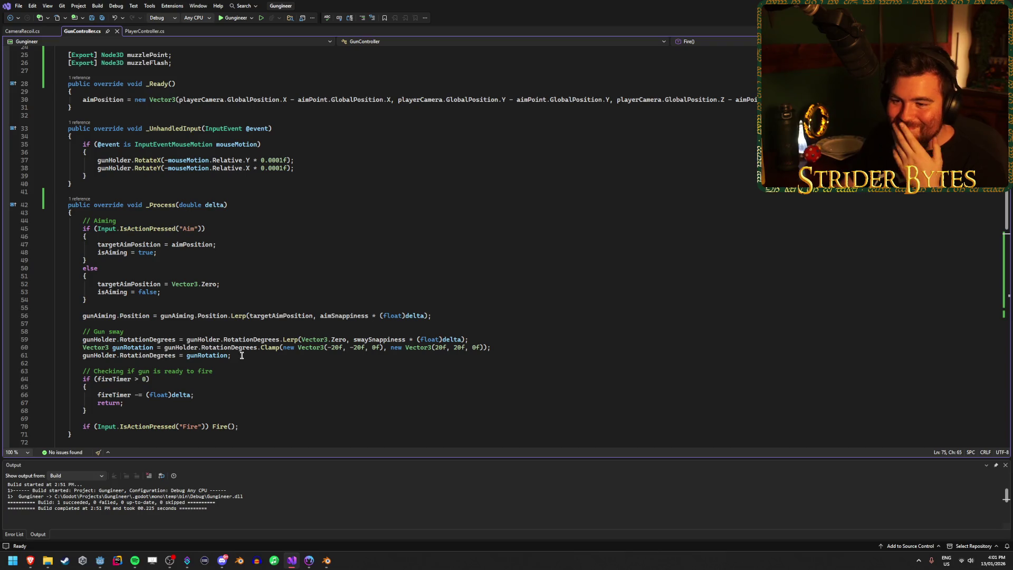
{"action": "scroll", "coordinate": [242, 355], "scroll_direction": "up", "scroll_amount": 2}
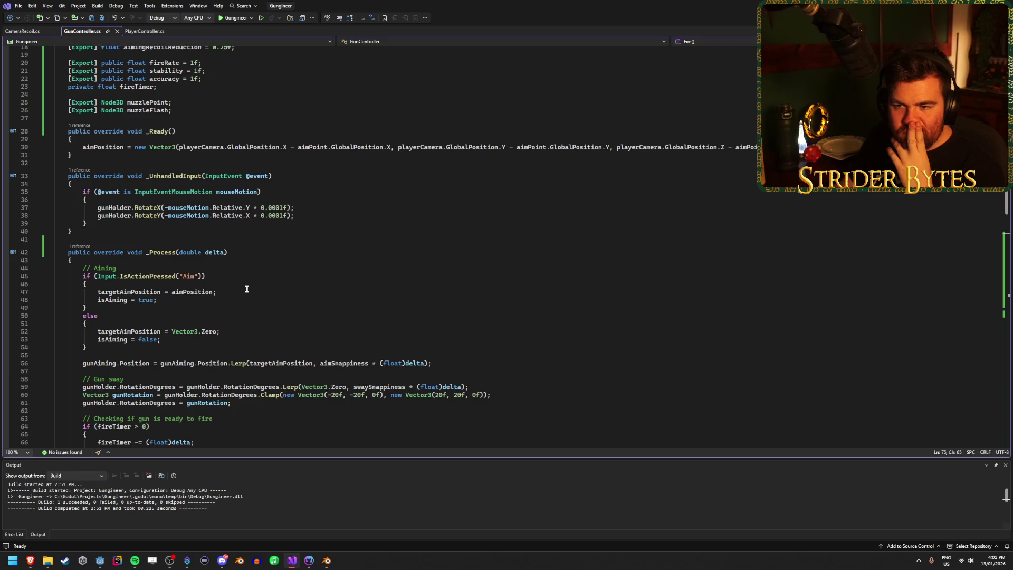
{"action": "scroll", "coordinate": [247, 288], "scroll_direction": "up", "scroll_amount": 2}
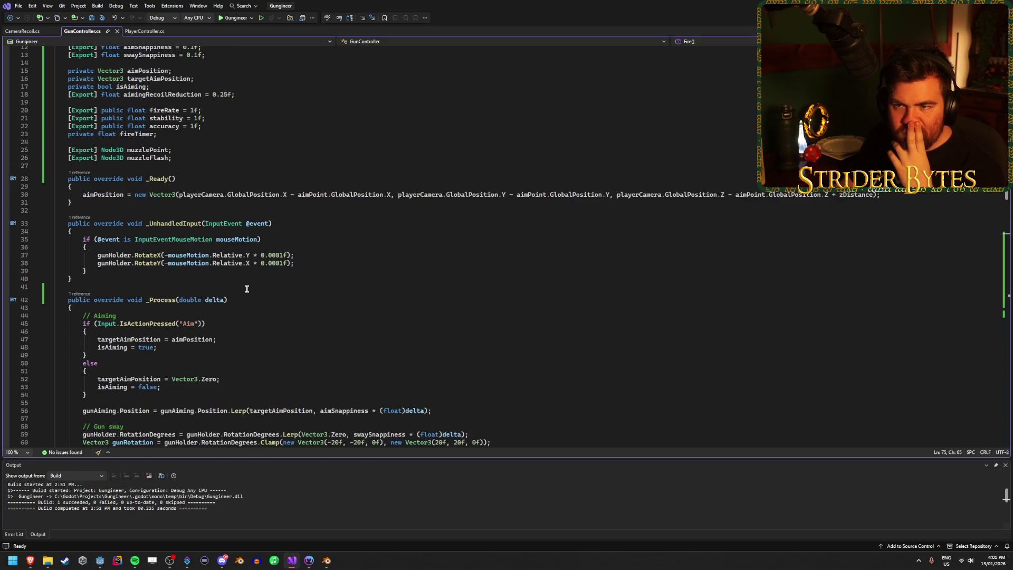
{"action": "scroll", "coordinate": [247, 288], "scroll_direction": "up", "scroll_amount": 1}
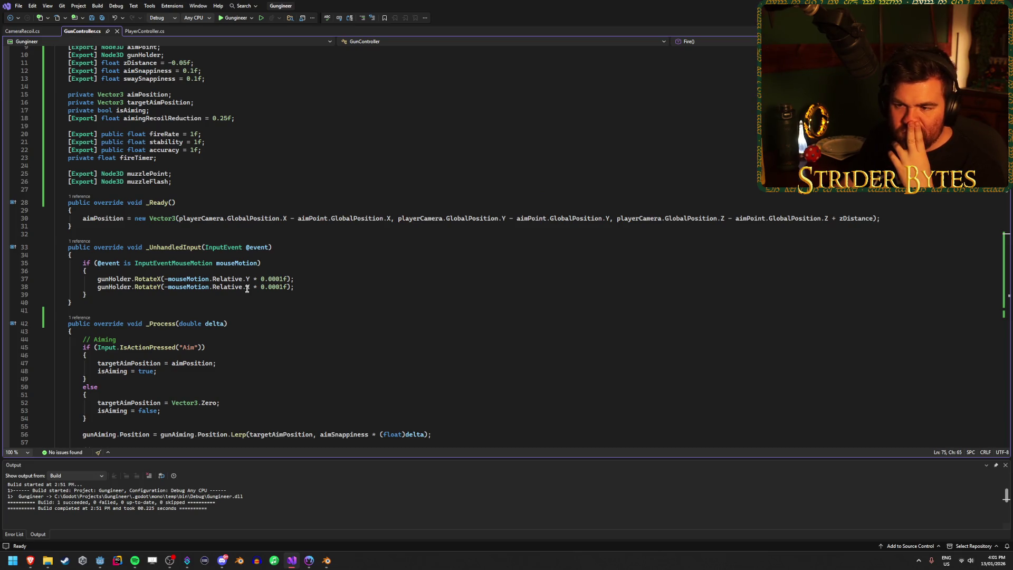
{"action": "left_click", "coordinate": [335, 287]}
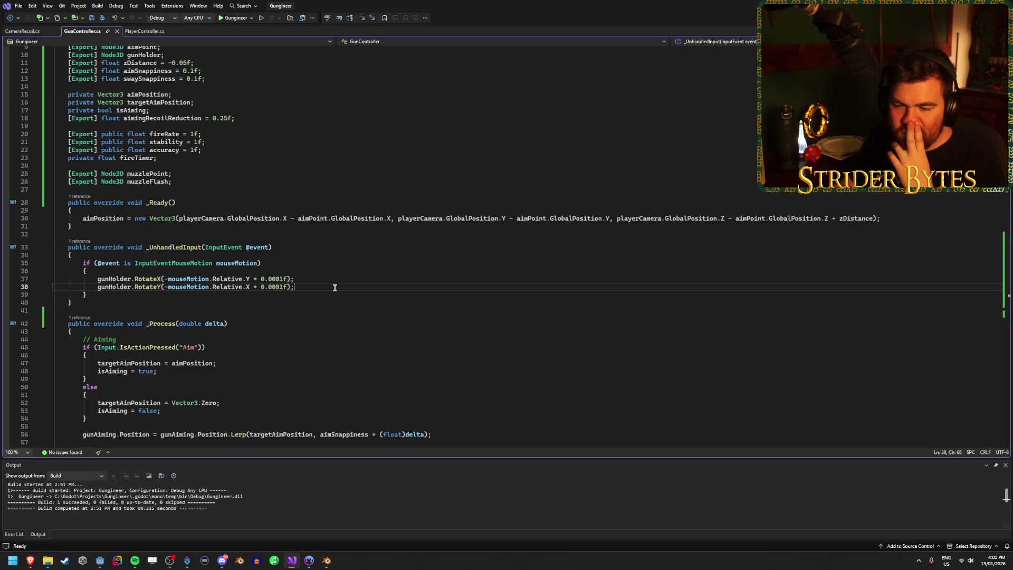
{"action": "left_click", "coordinate": [334, 278]}
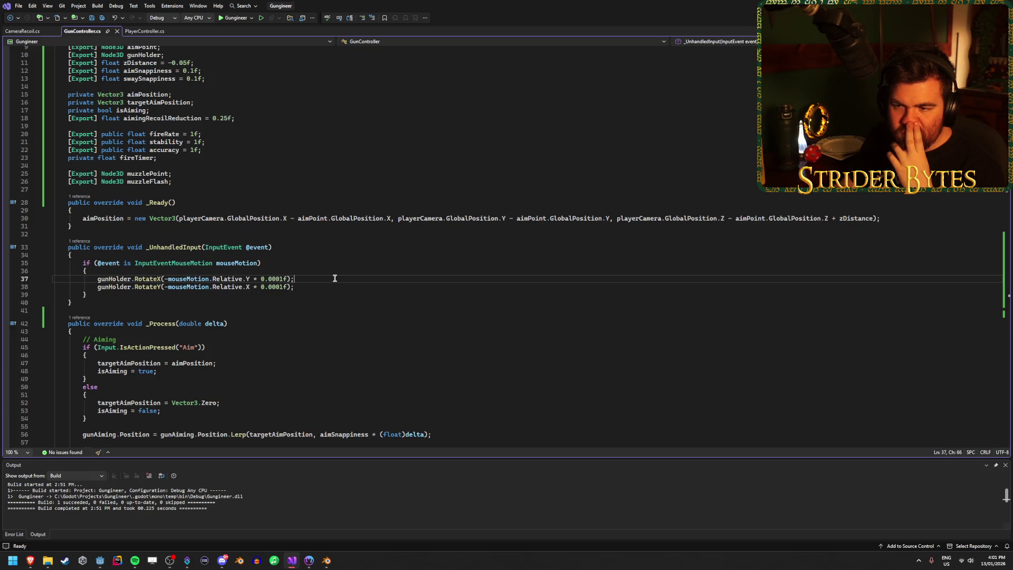
{"action": "scroll", "coordinate": [334, 278], "scroll_direction": "up", "scroll_amount": 1}
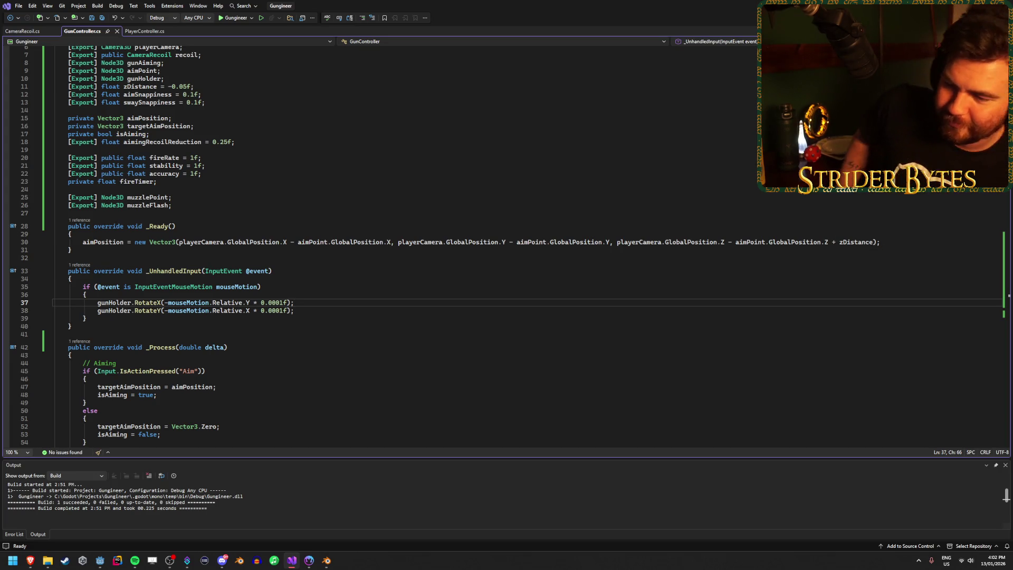
{"action": "scroll", "coordinate": [664, 256], "scroll_direction": "down", "scroll_amount": 3}
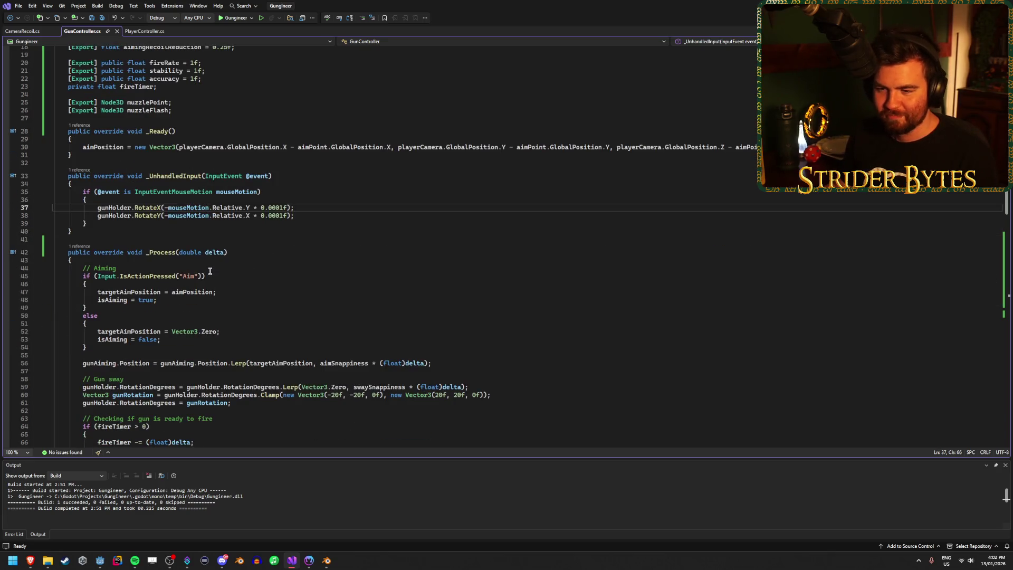
{"action": "scroll", "coordinate": [212, 267], "scroll_direction": "down", "scroll_amount": 3}
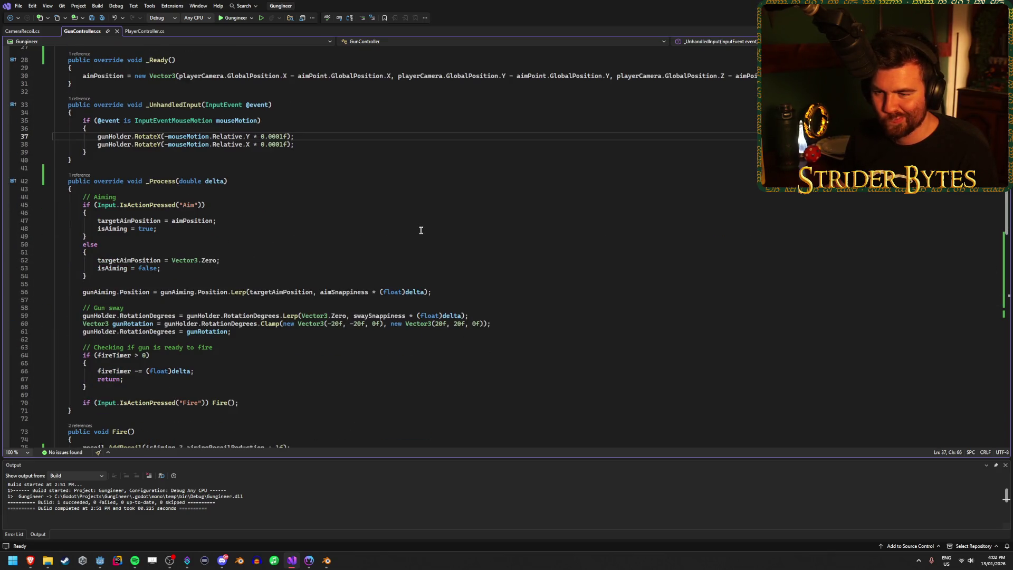
{"action": "left_click", "coordinate": [249, 292]}
{"action": "type", "text": "-"}
{"action": "key", "text": "ctrl+s"}
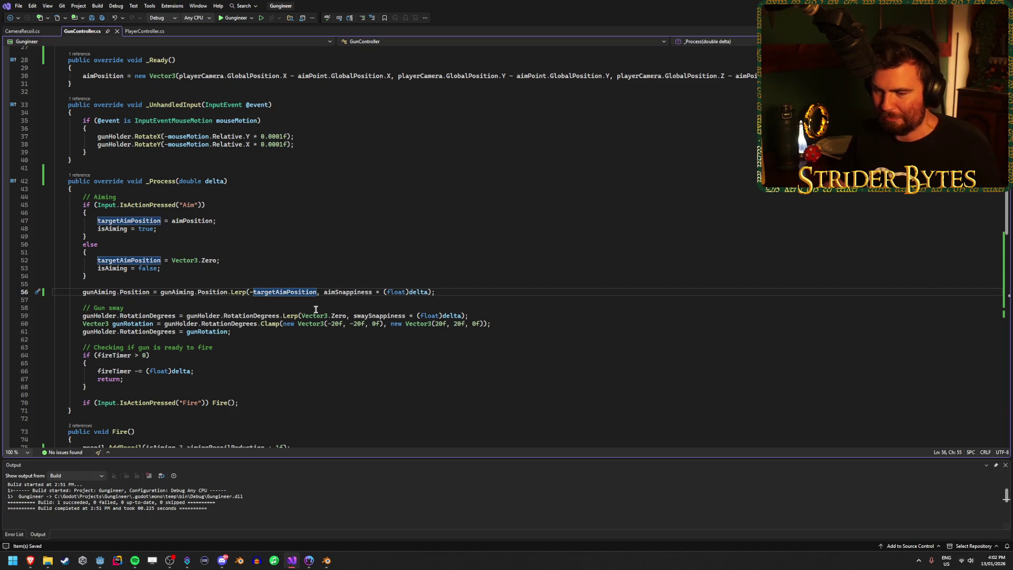
{"action": "key", "text": "alt+Tab"}
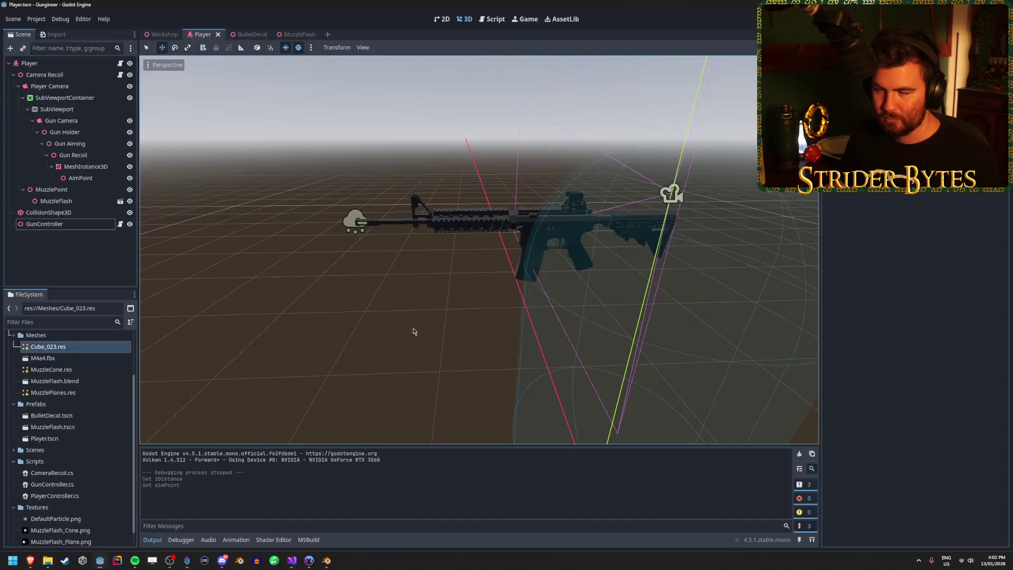
{"action": "key", "text": "F5"}
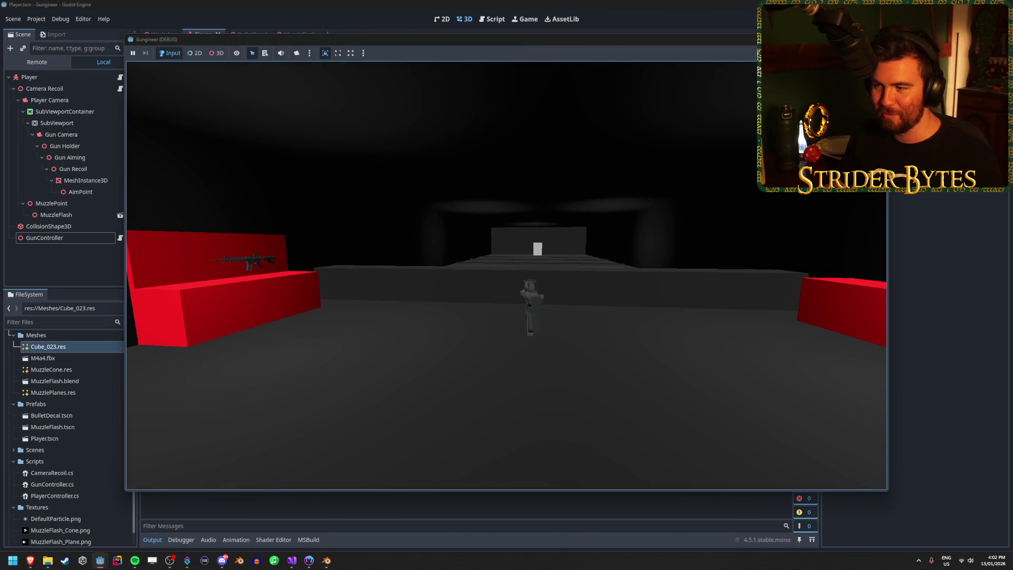
{"action": "key", "text": "w"}
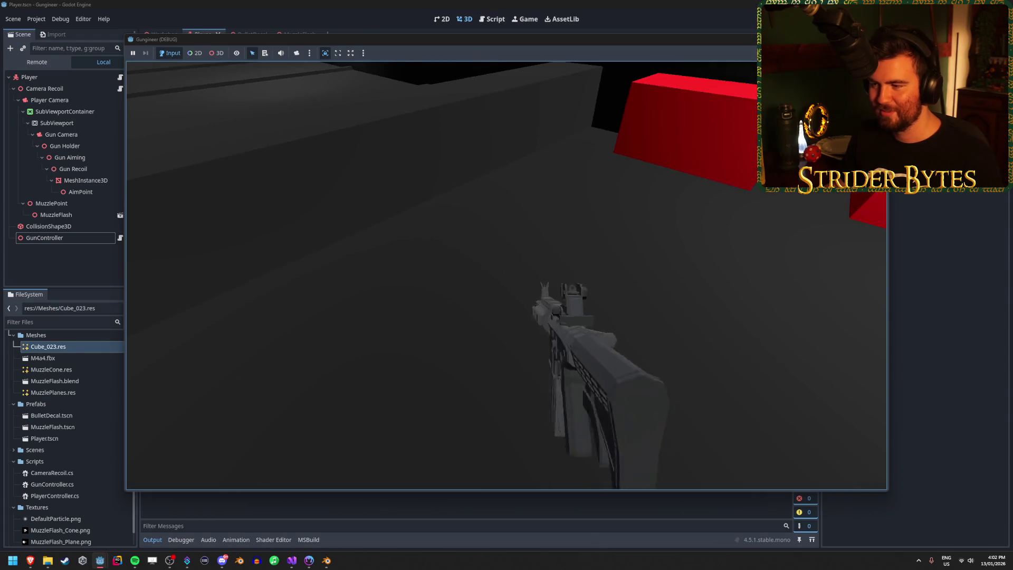
{"action": "key", "text": "Escape"}
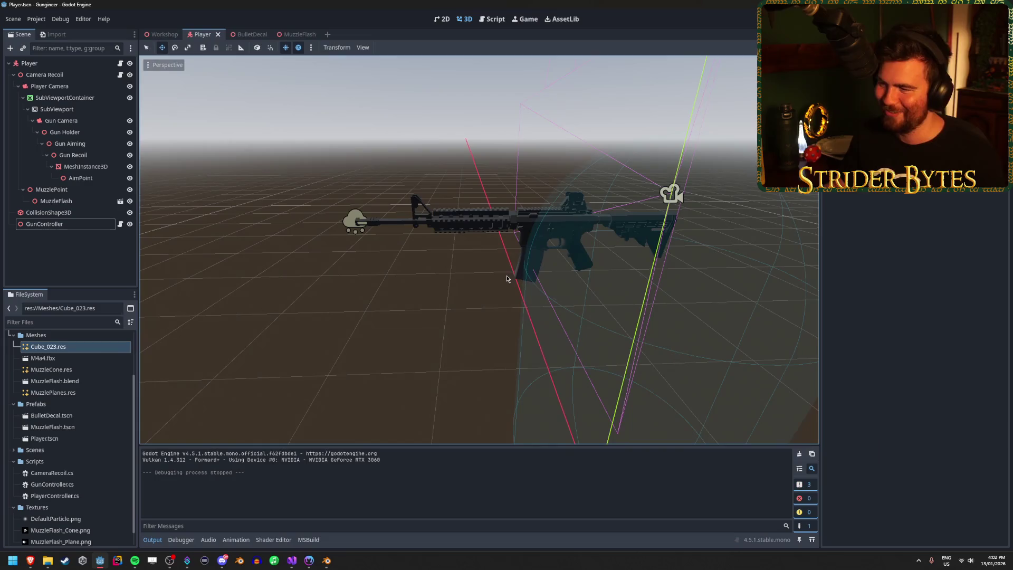
Step: Delete the '-' so line 56 lerps gunAiming toward plain targetAimPosition, then return to Godot
{"action": "left_click", "coordinate": [45, 223]}
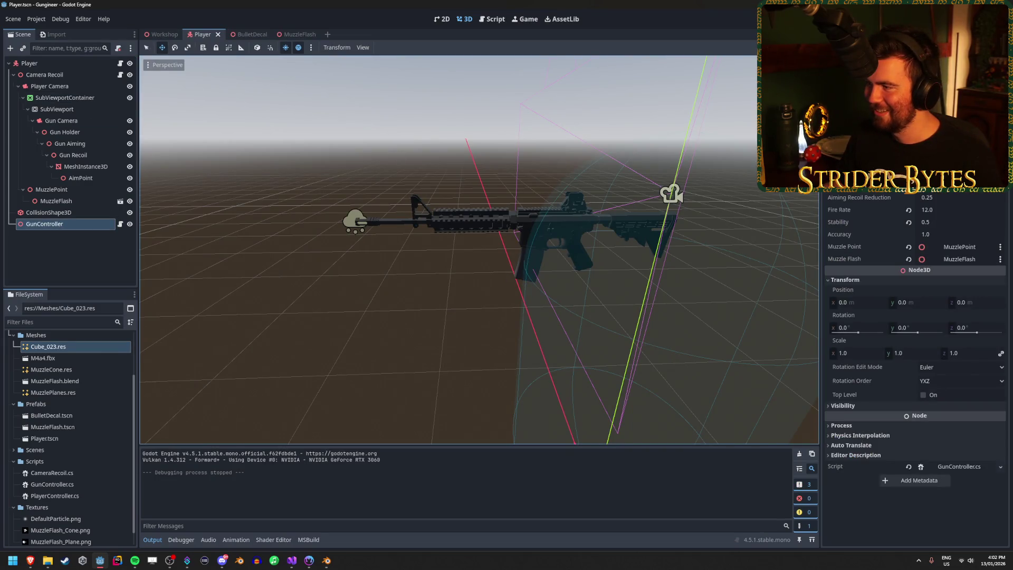
{"action": "left_click", "coordinate": [292, 560]}
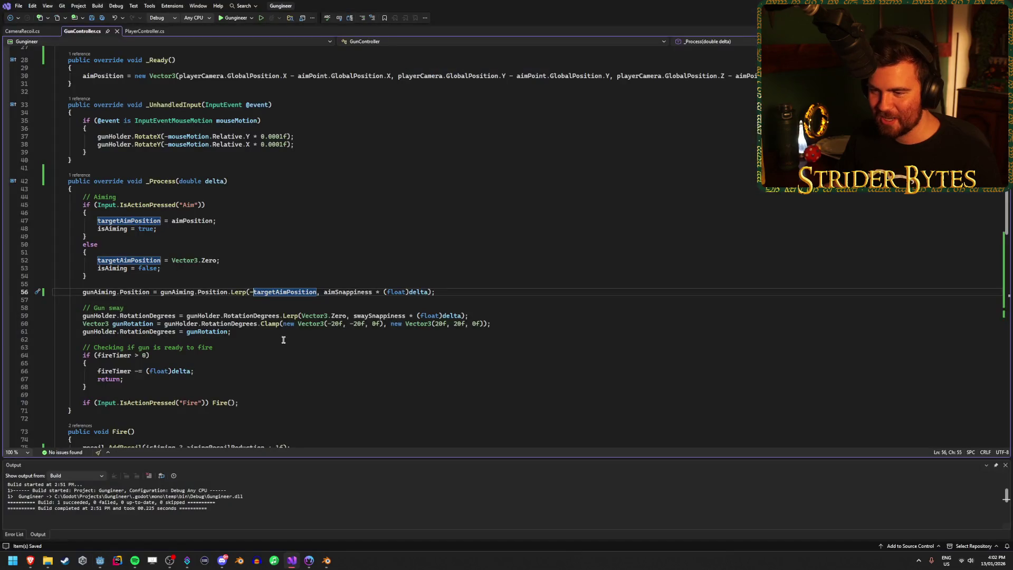
{"action": "key", "text": "BackSpace"}
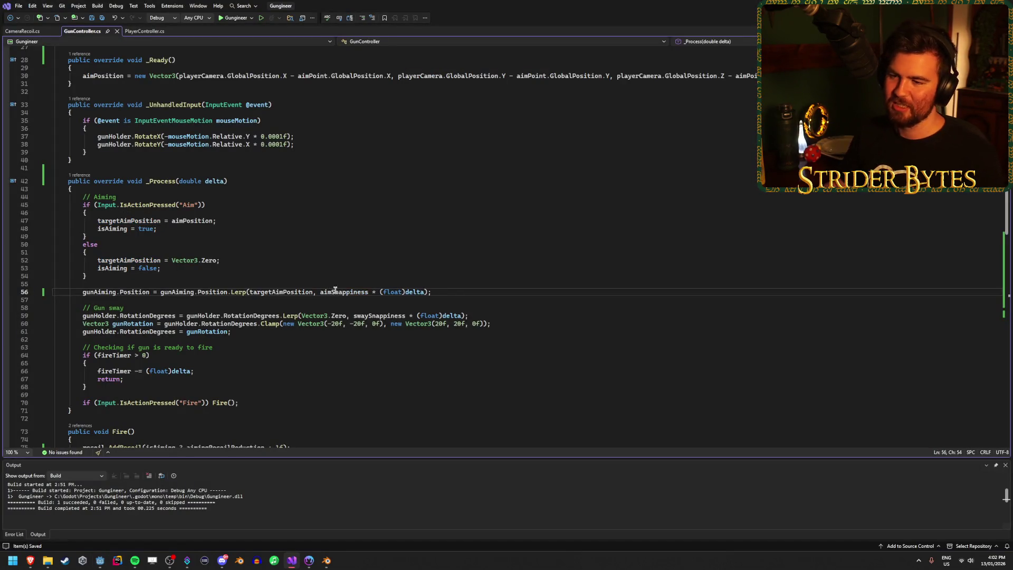
{"action": "left_click", "coordinate": [452, 297]}
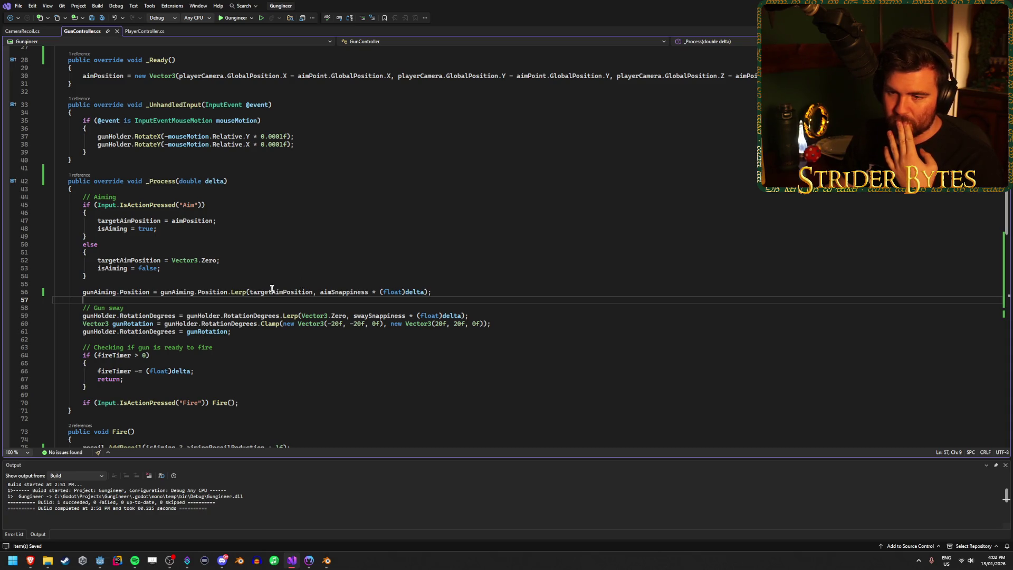
{"action": "scroll", "coordinate": [273, 289], "scroll_direction": "up", "scroll_amount": 5}
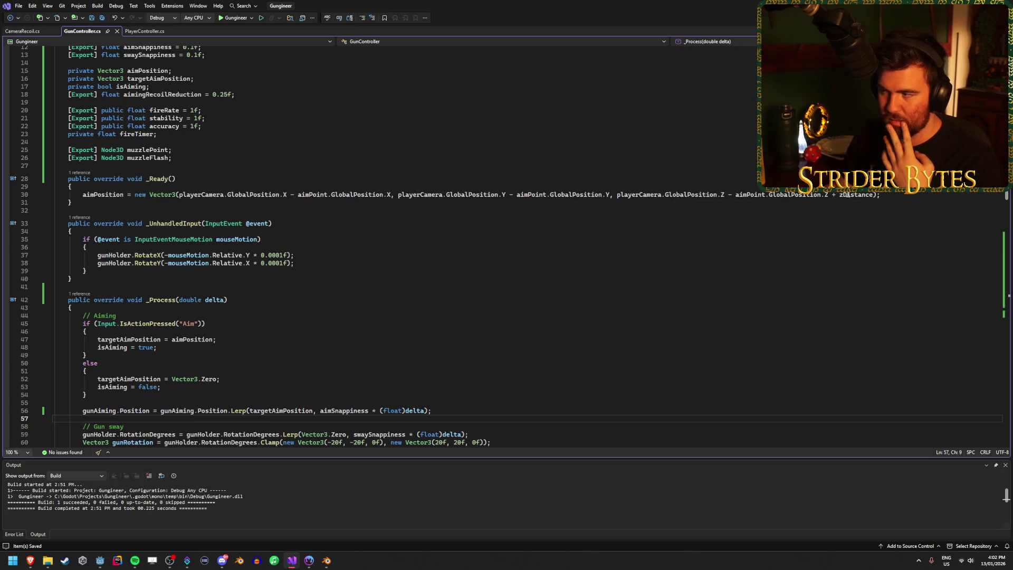
{"action": "left_click", "coordinate": [100, 560]}
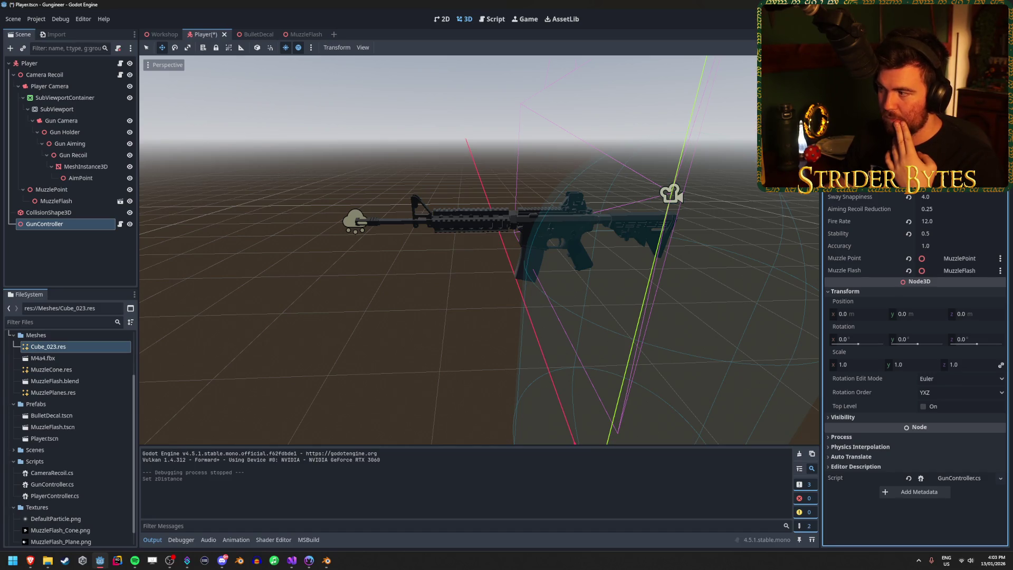
Step: Run the game three times to test the aiming, stopping each run with F8
{"action": "key", "text": "F5"}
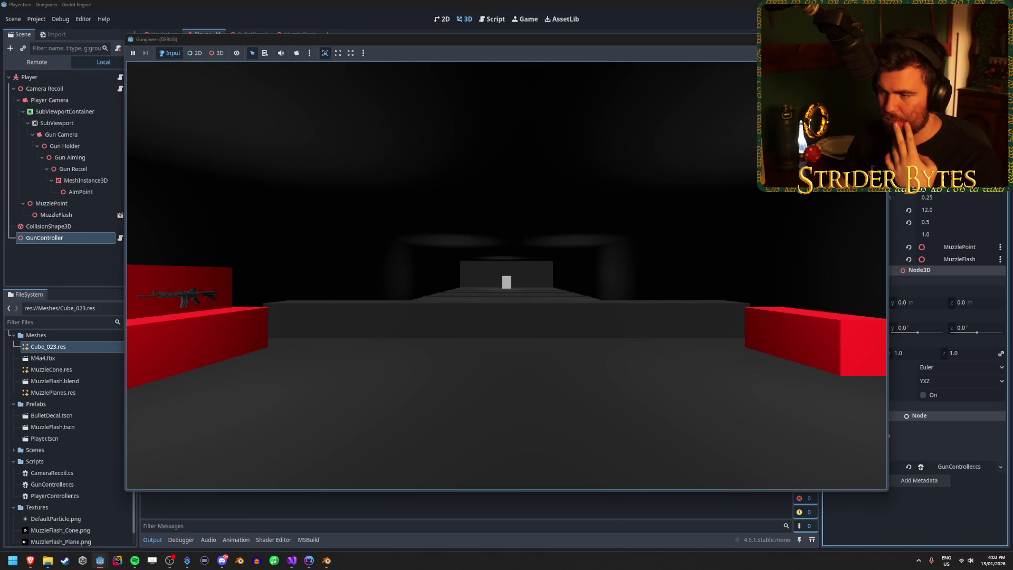
{"action": "key", "text": "F8"}
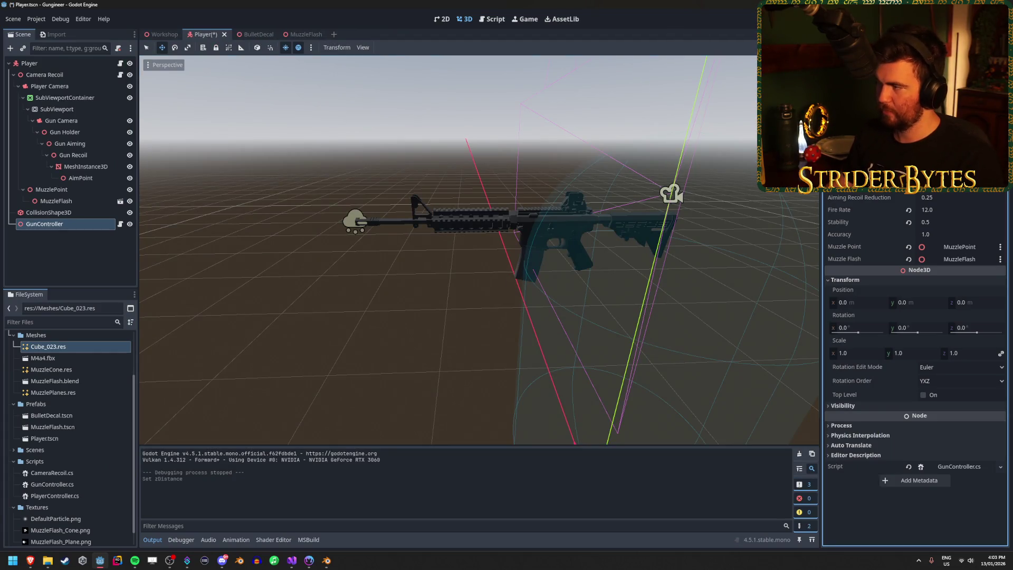
{"action": "key", "text": "F5"}
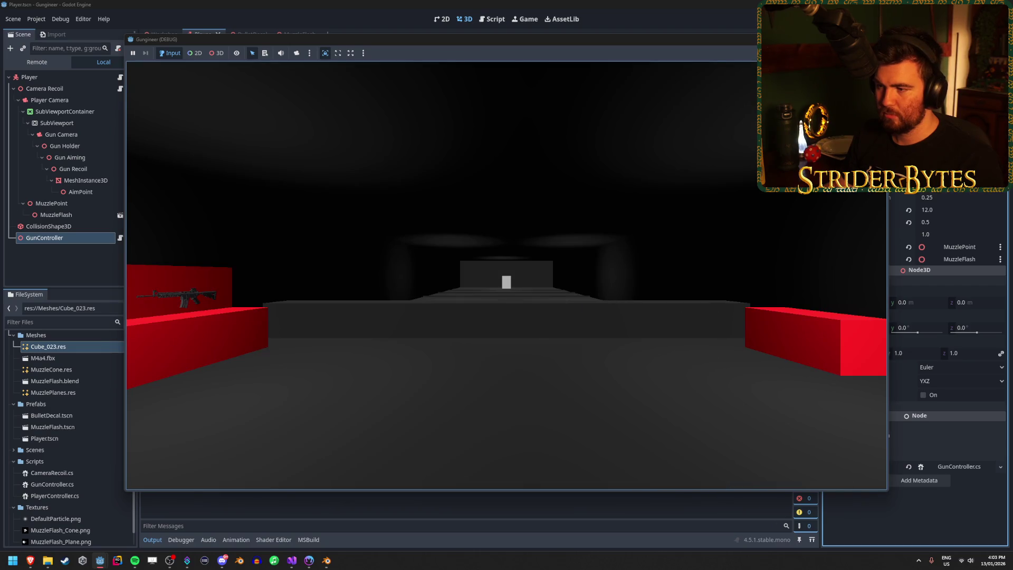
{"action": "key", "text": "F8"}
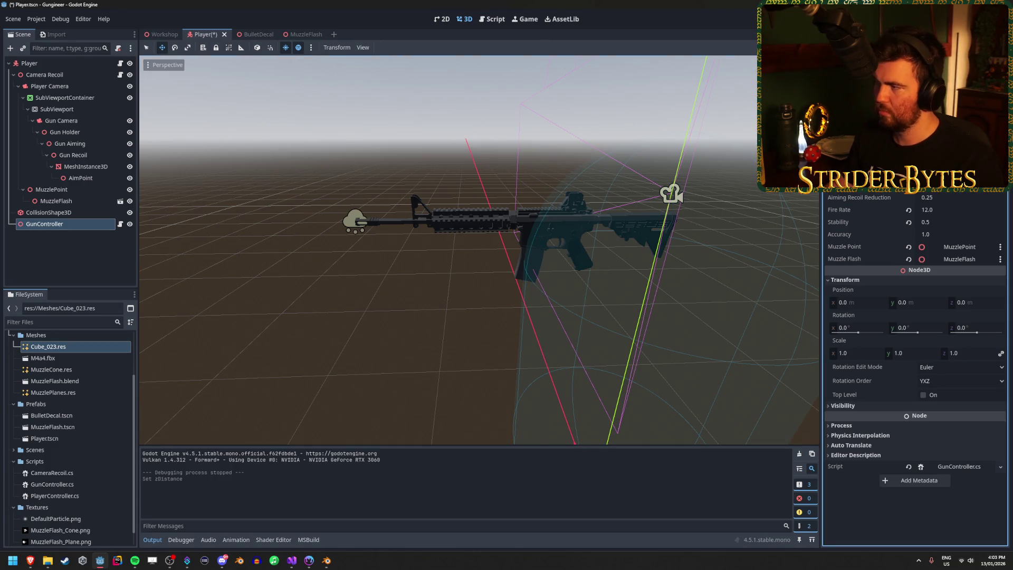
{"action": "key", "text": "F5"}
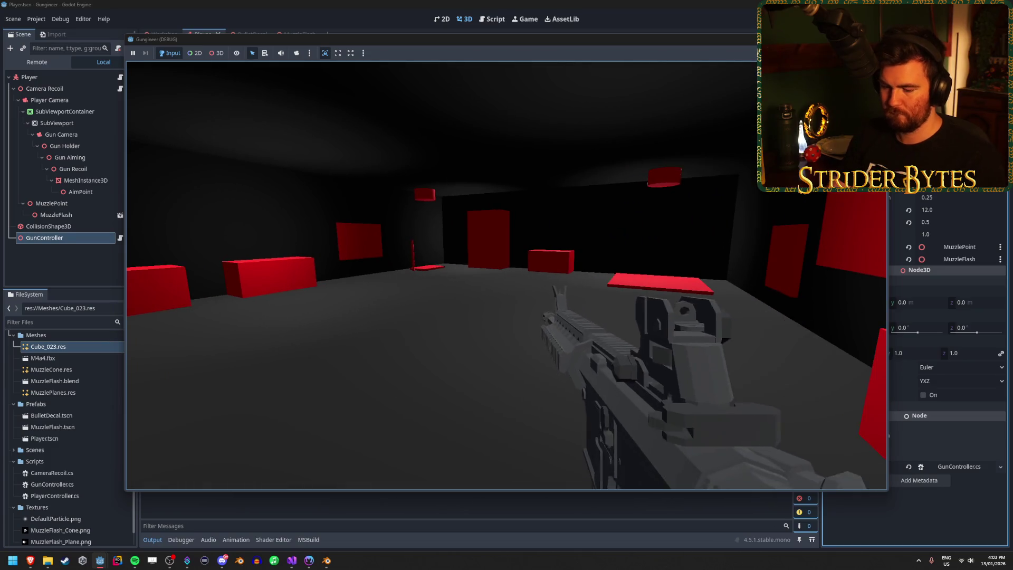
{"action": "key", "text": "F8"}
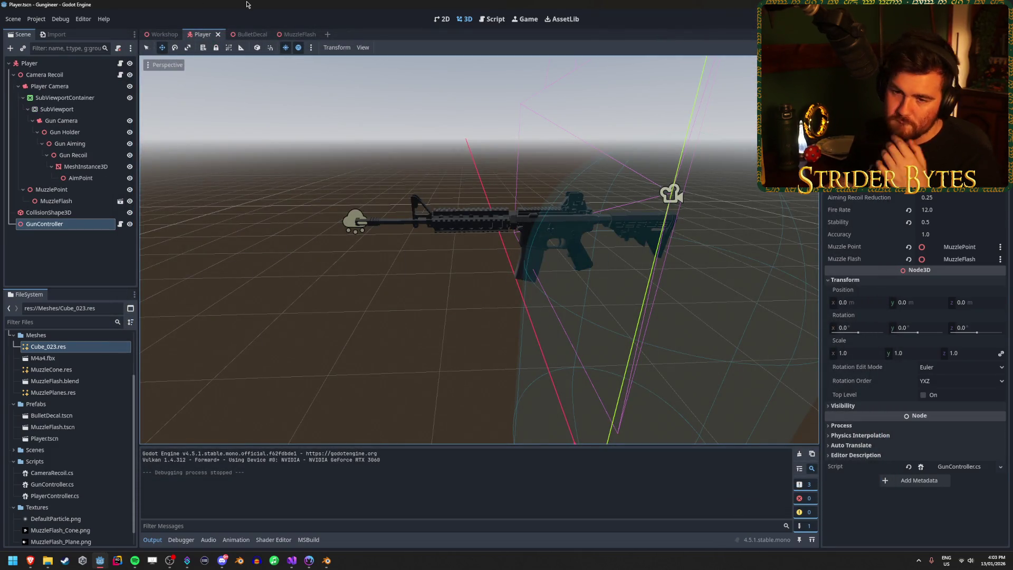
{"action": "left_click", "coordinate": [35, 64]}
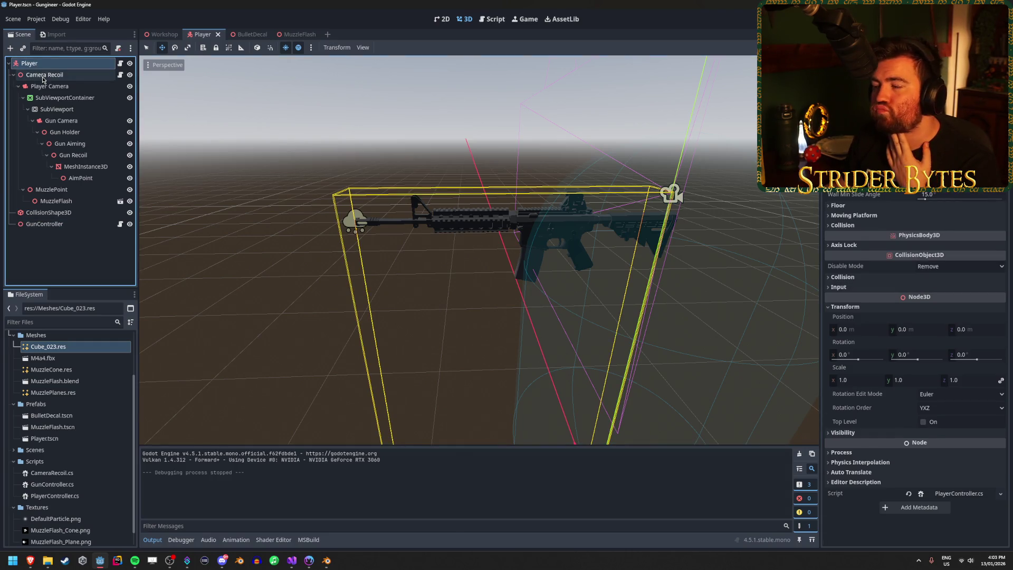
{"action": "left_click", "coordinate": [44, 76]}
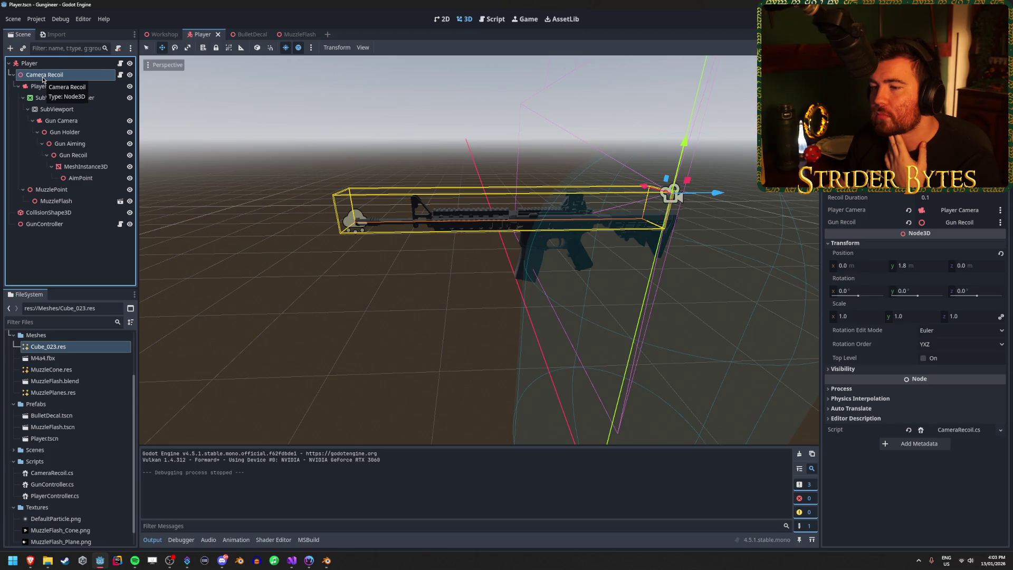
{"action": "left_click", "coordinate": [50, 86]}
{"action": "left_click", "coordinate": [57, 110]}
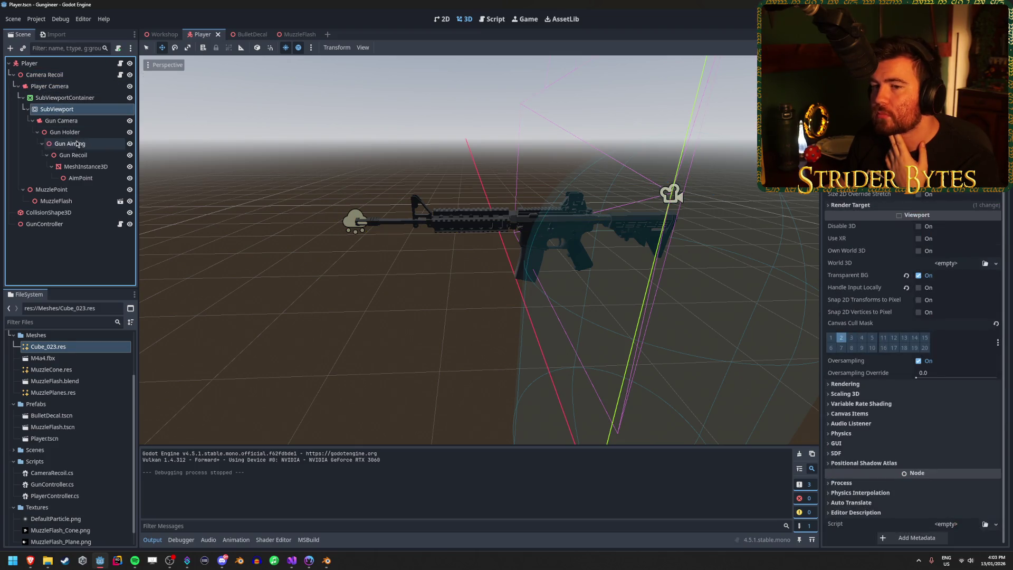
{"action": "left_click", "coordinate": [72, 156]}
{"action": "left_click", "coordinate": [86, 166]}
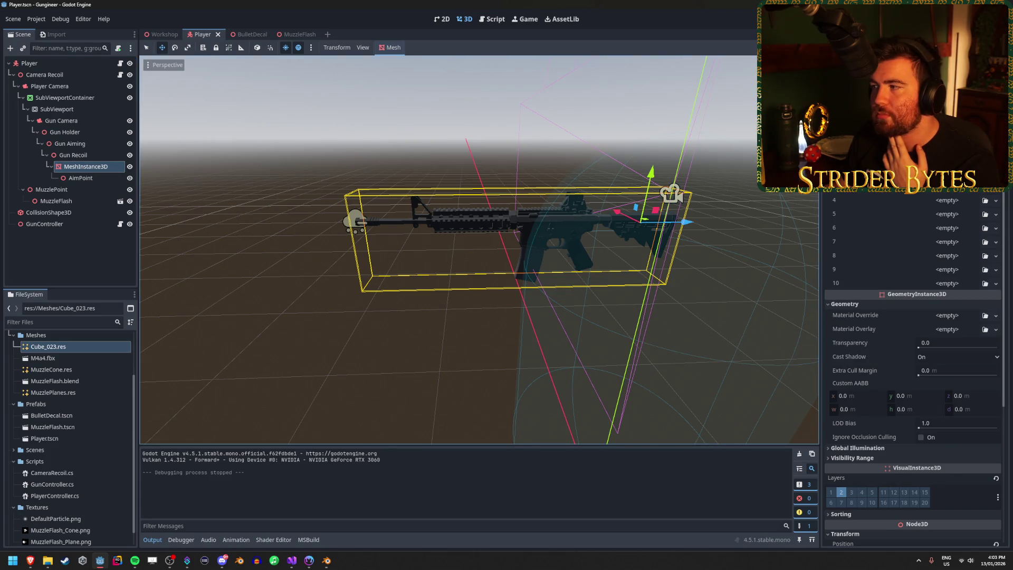
{"action": "scroll", "coordinate": [894, 320], "scroll_direction": "down", "scroll_amount": 3}
{"action": "scroll", "coordinate": [880, 227], "scroll_direction": "down", "scroll_amount": 1}
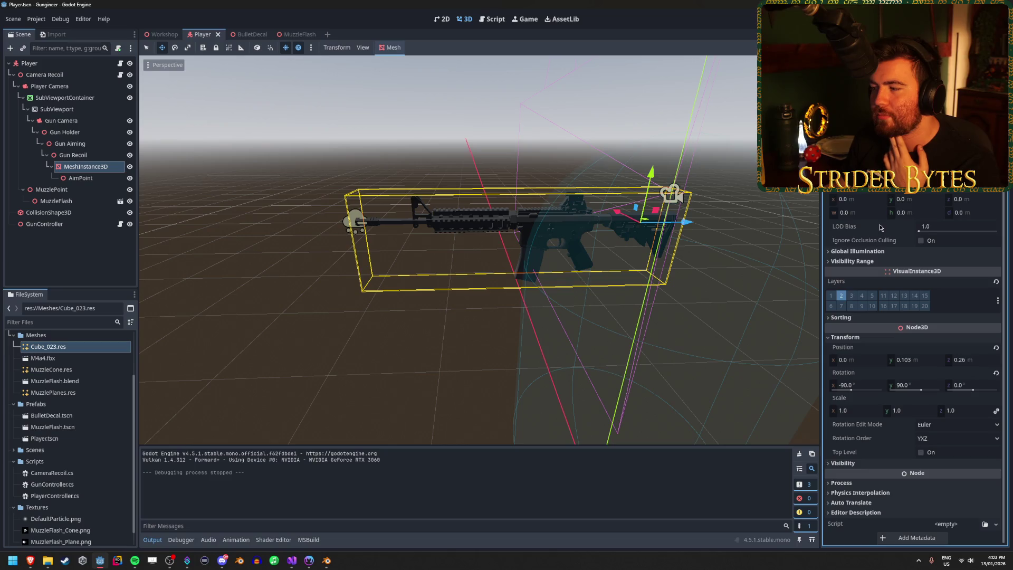
{"action": "left_click", "coordinate": [905, 384]}
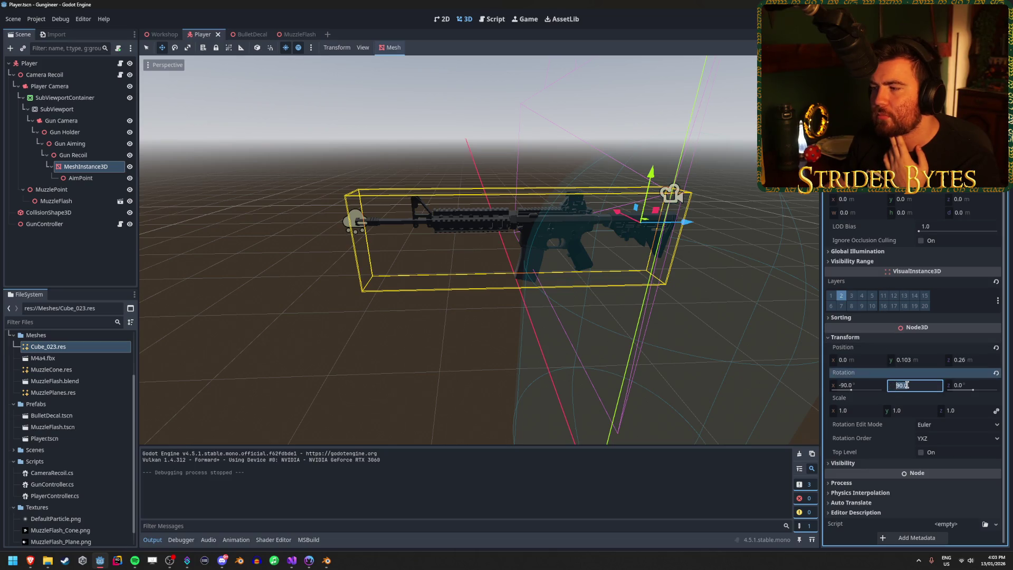
{"action": "type", "text": "0"}
{"action": "key", "text": "Return"}
{"action": "key", "text": "ctrl+z"}
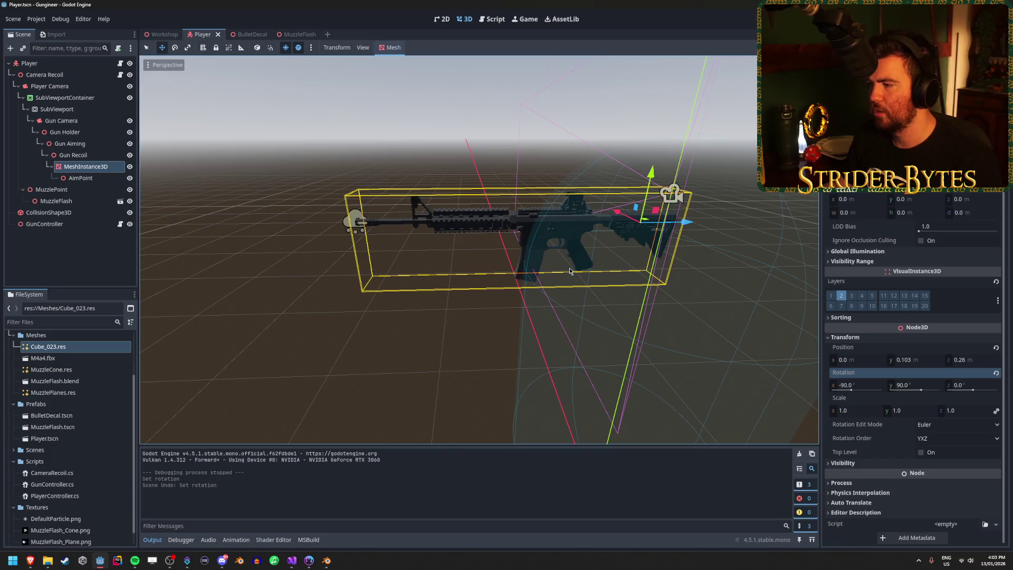
{"action": "left_click", "coordinate": [95, 180]}
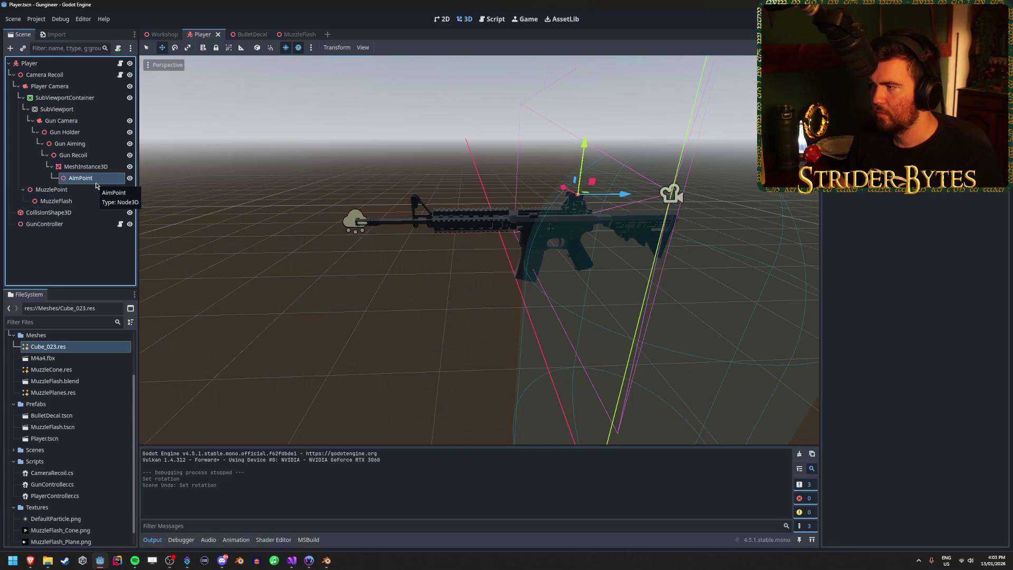
{"action": "left_click_drag", "start_coordinate": [527, 327], "coordinate": [433, 425]}
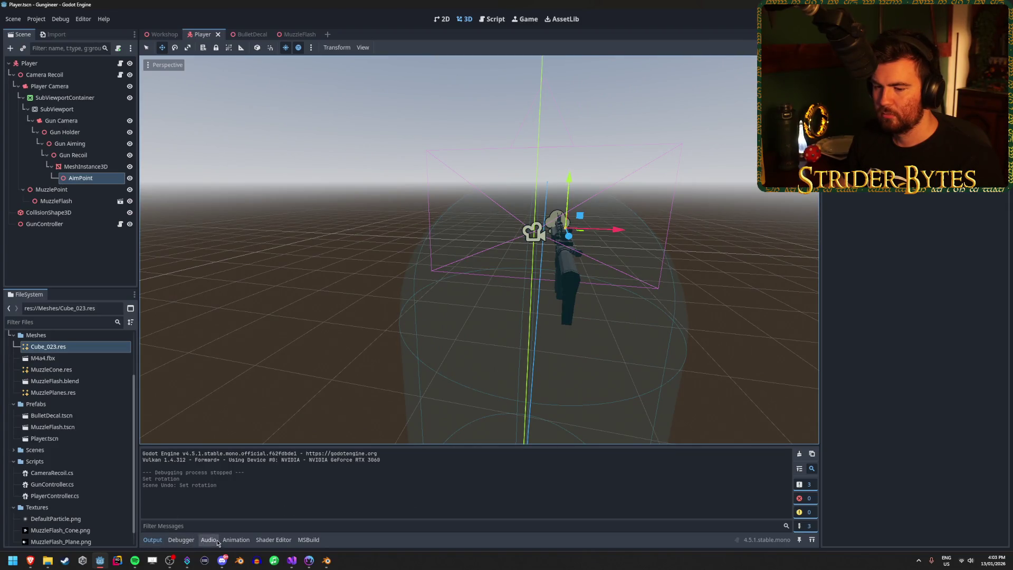
Step: Scroll GunController.cs from the gun sway line to the aiming lerp on line 56
{"action": "left_click", "coordinate": [292, 560]}
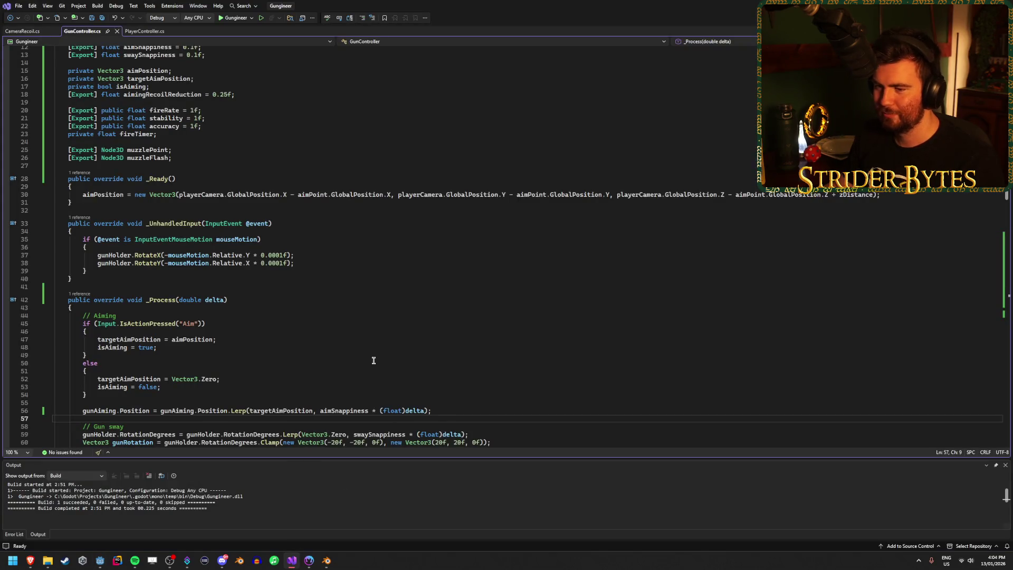
{"action": "scroll", "coordinate": [373, 360], "scroll_direction": "down", "scroll_amount": 4}
{"action": "left_click", "coordinate": [501, 338]}
{"action": "scroll", "coordinate": [496, 327], "scroll_direction": "up", "scroll_amount": 7}
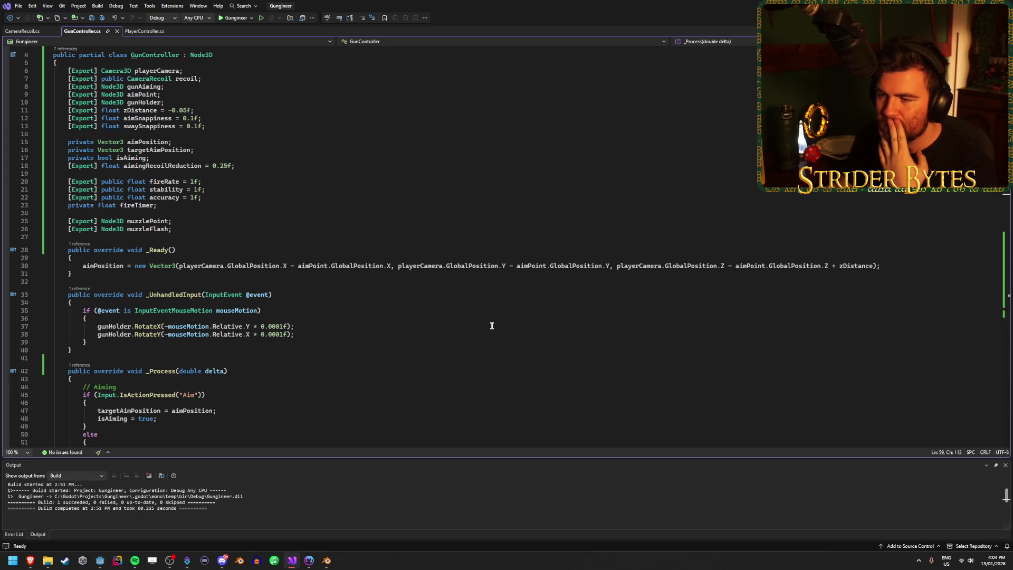
{"action": "scroll", "coordinate": [491, 325], "scroll_direction": "down", "scroll_amount": 2}
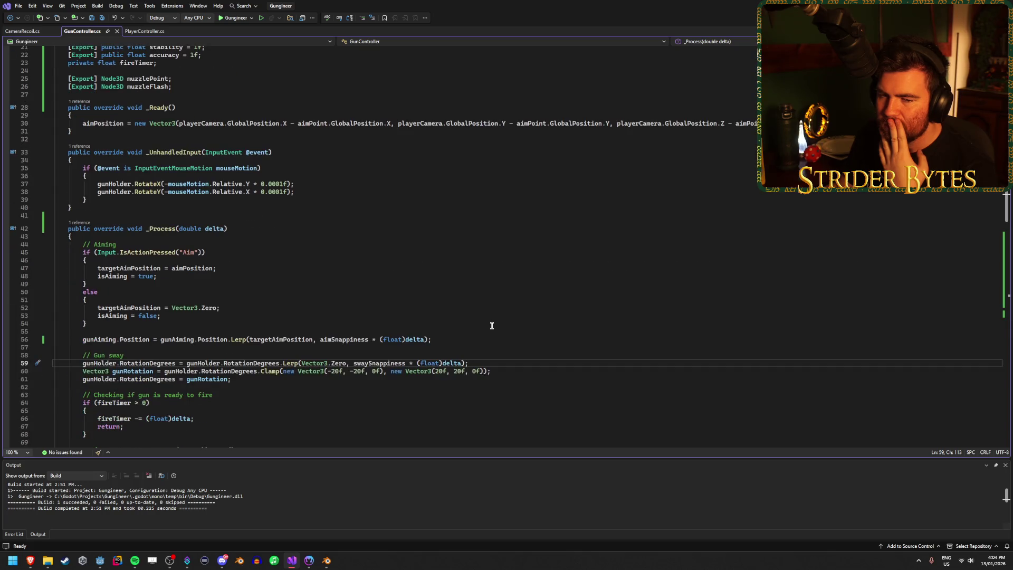
{"action": "scroll", "coordinate": [491, 325], "scroll_direction": "down", "scroll_amount": 3}
{"action": "scroll", "coordinate": [491, 325], "scroll_direction": "down", "scroll_amount": 3}
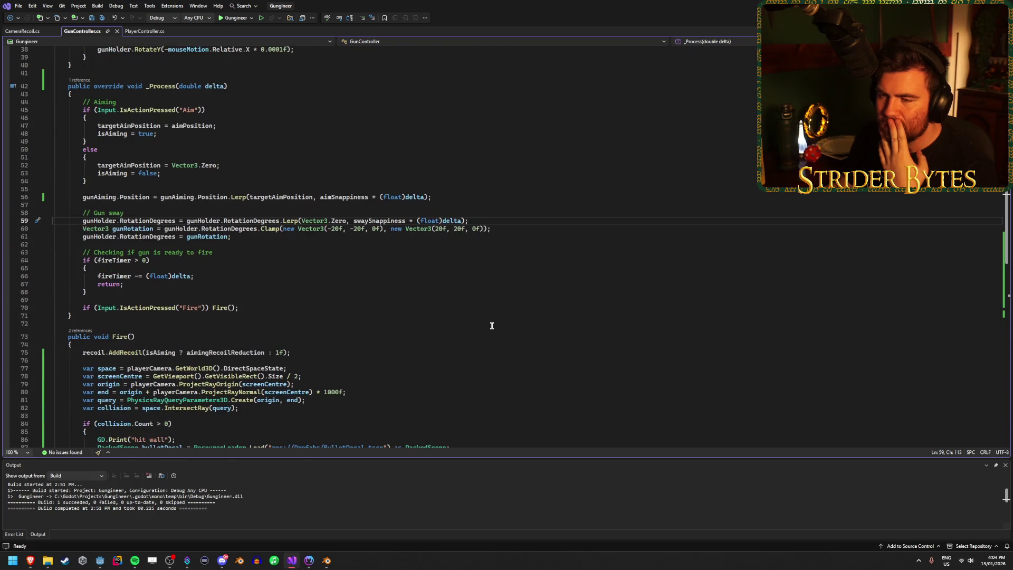
{"action": "scroll", "coordinate": [492, 326], "scroll_direction": "down", "scroll_amount": 5}
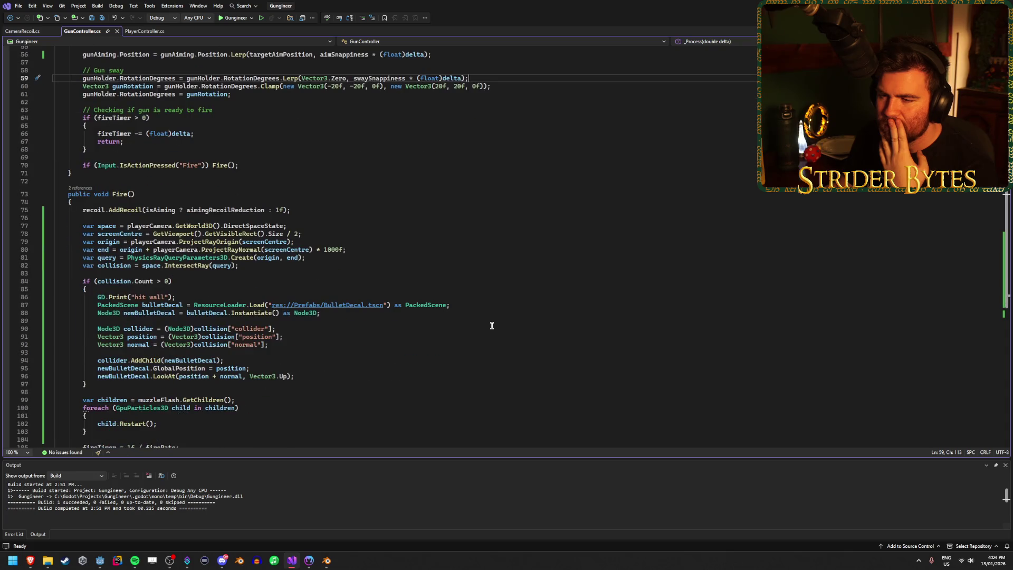
{"action": "scroll", "coordinate": [490, 325], "scroll_direction": "up", "scroll_amount": 3}
{"action": "scroll", "coordinate": [489, 326], "scroll_direction": "up", "scroll_amount": 5}
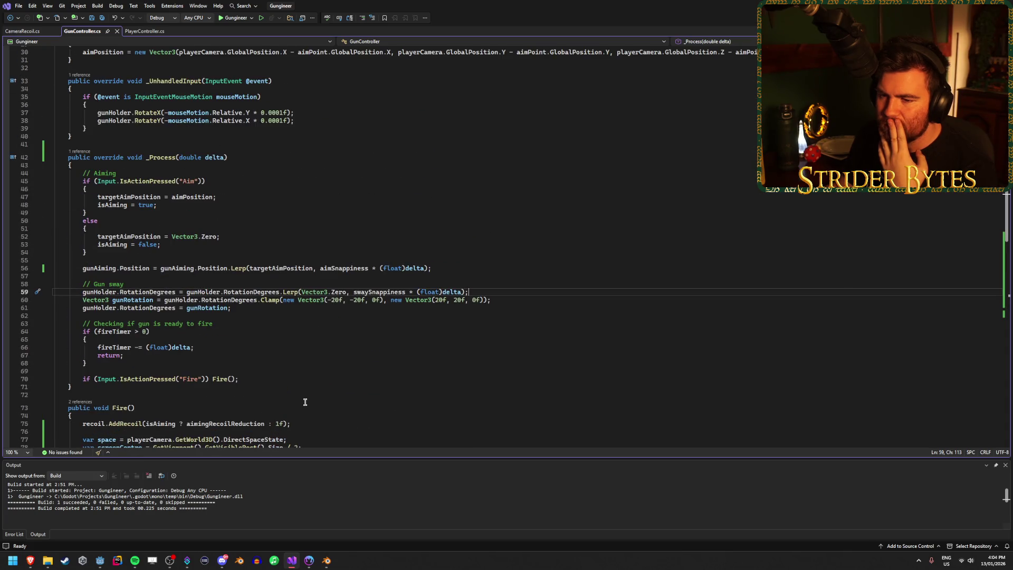
{"action": "scroll", "coordinate": [305, 402], "scroll_direction": "up", "scroll_amount": 2}
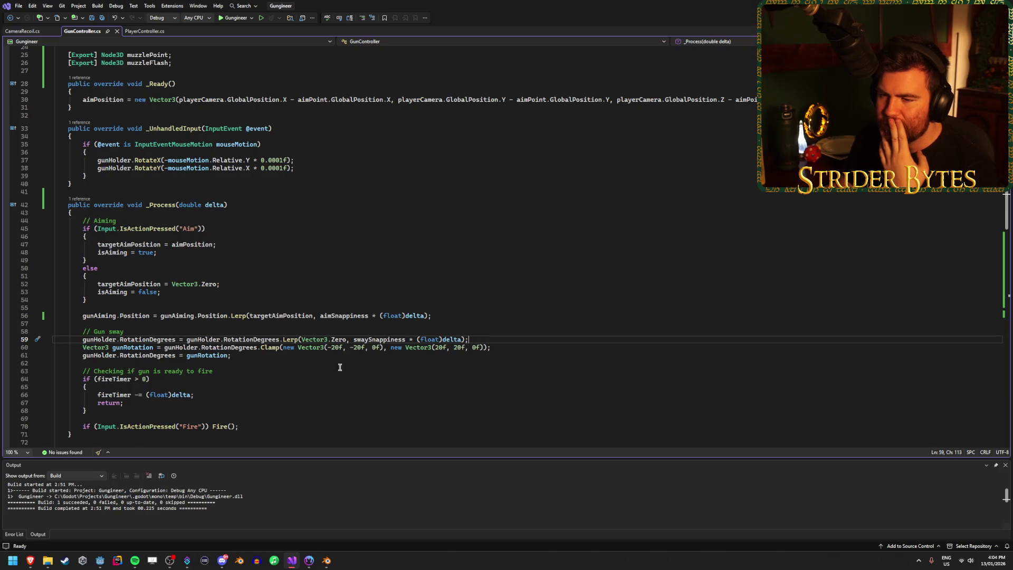
{"action": "left_click", "coordinate": [456, 316]}
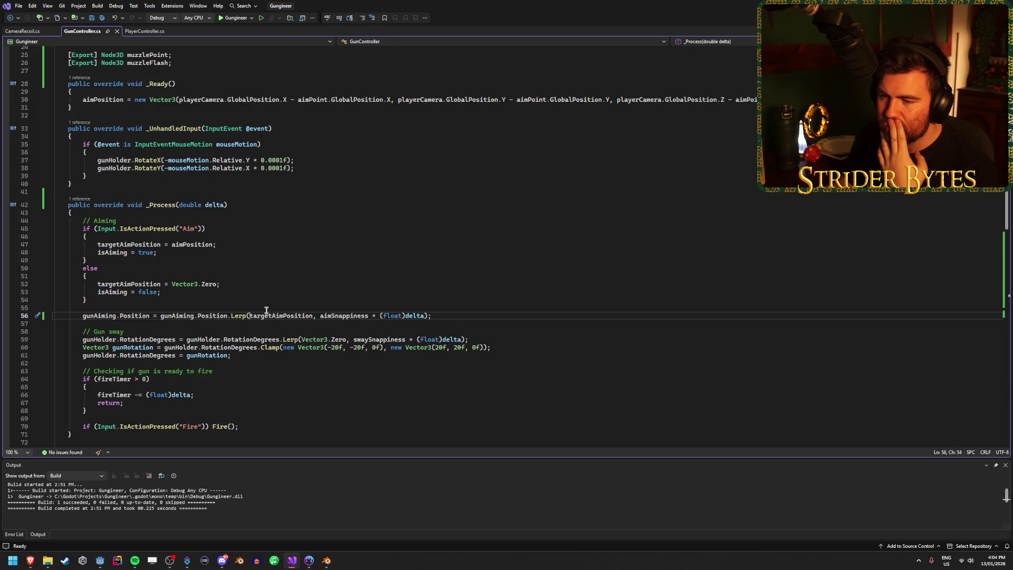
Step: Re-add the minus before targetAimPosition on line 56 and test-run the game
{"action": "type", "text": "-"}
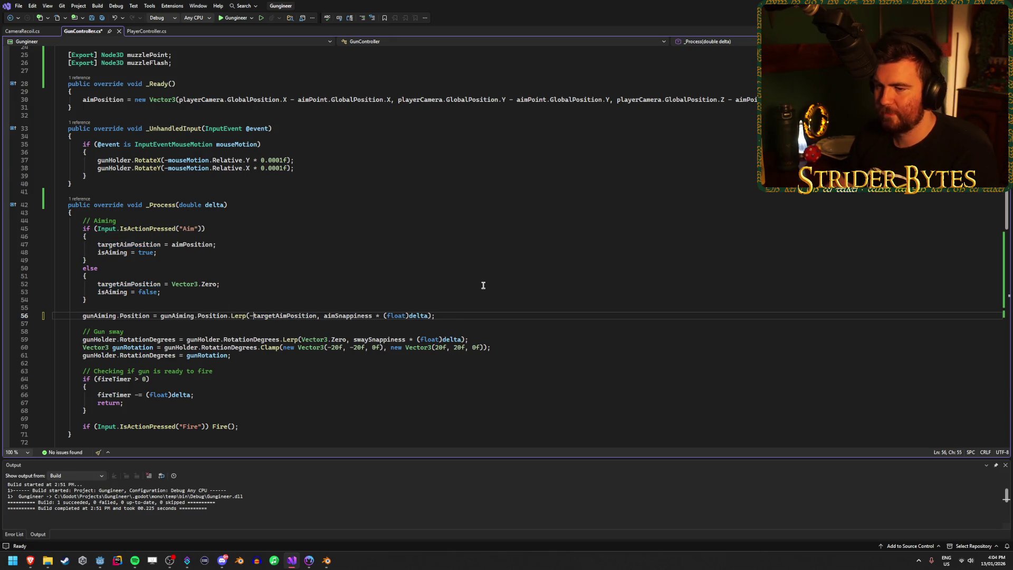
{"action": "left_click", "coordinate": [100, 560]}
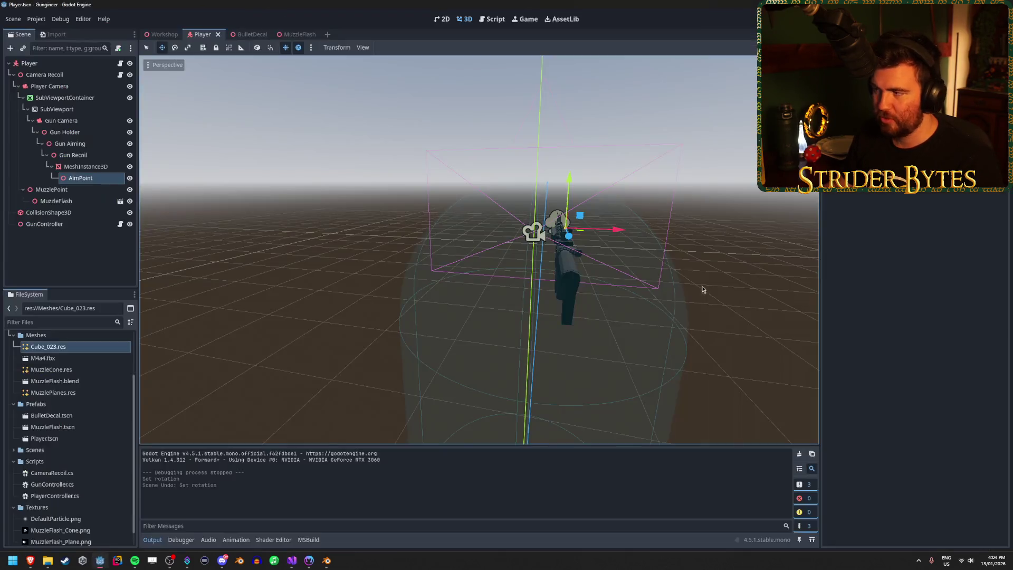
{"action": "key", "text": "F5"}
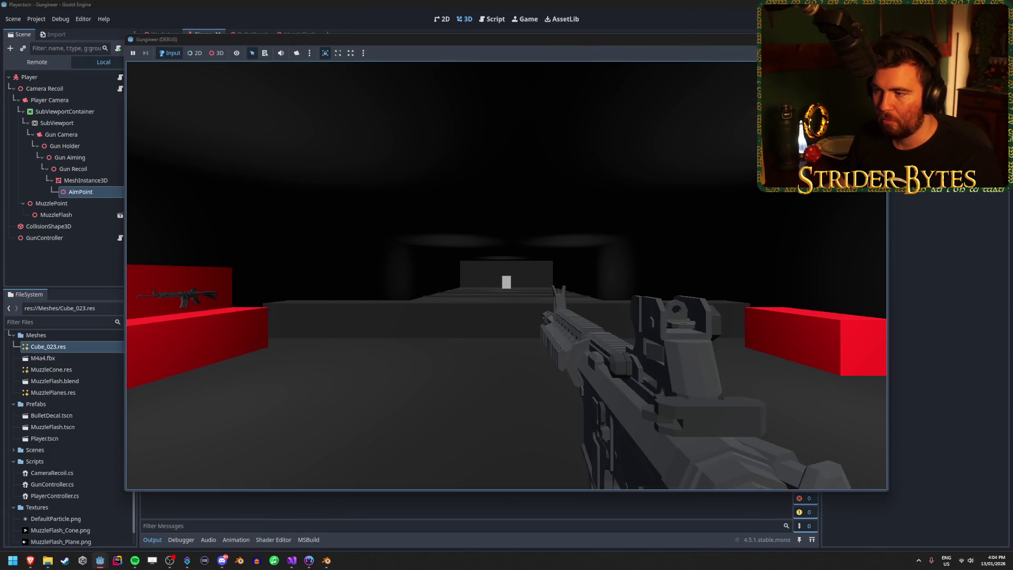
{"action": "key", "text": "F8"}
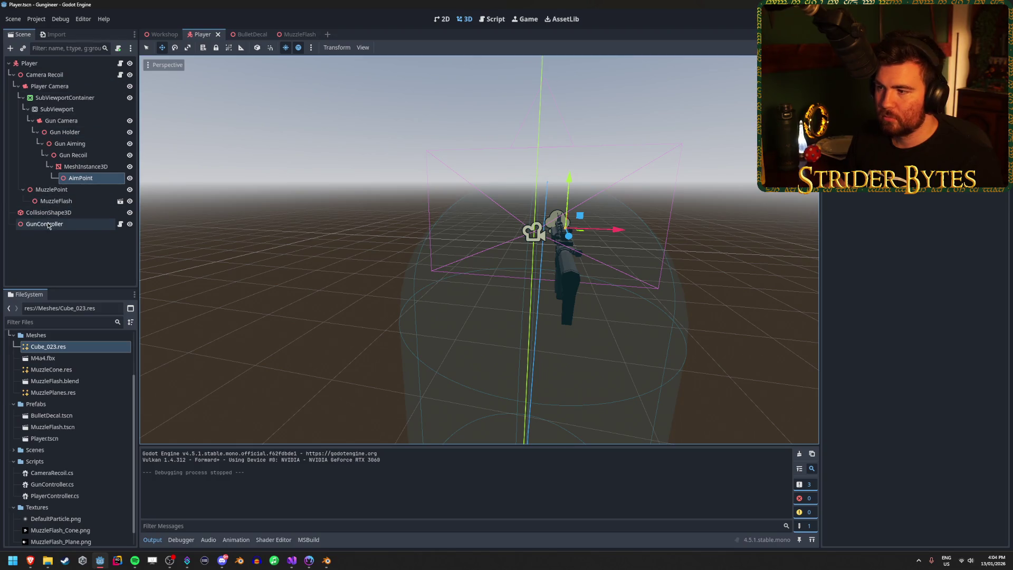
Step: Check the GunController's node settings, run another aiming test, then open the Workshop scene
{"action": "key", "text": "f"}
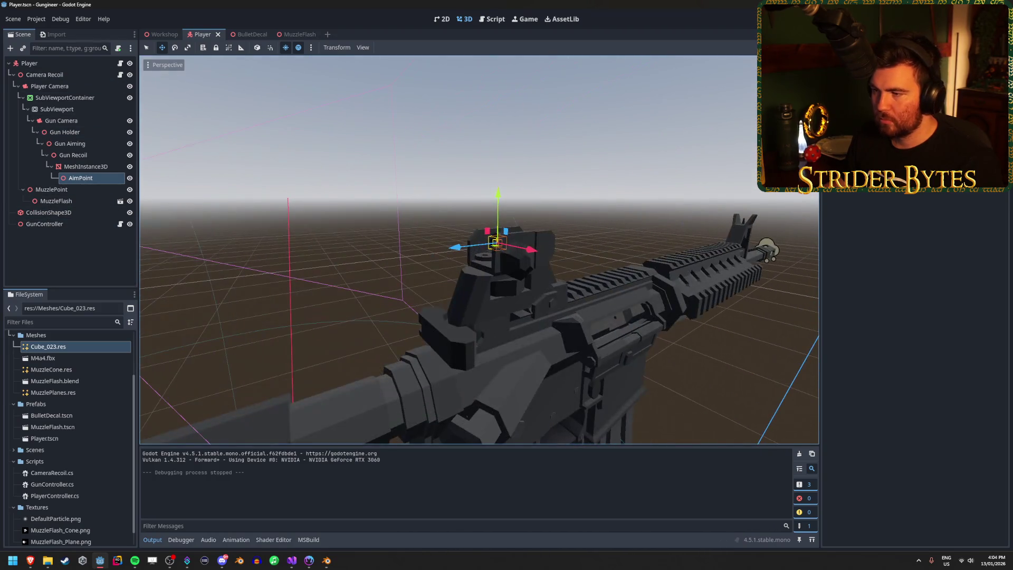
{"action": "left_click", "coordinate": [81, 221]}
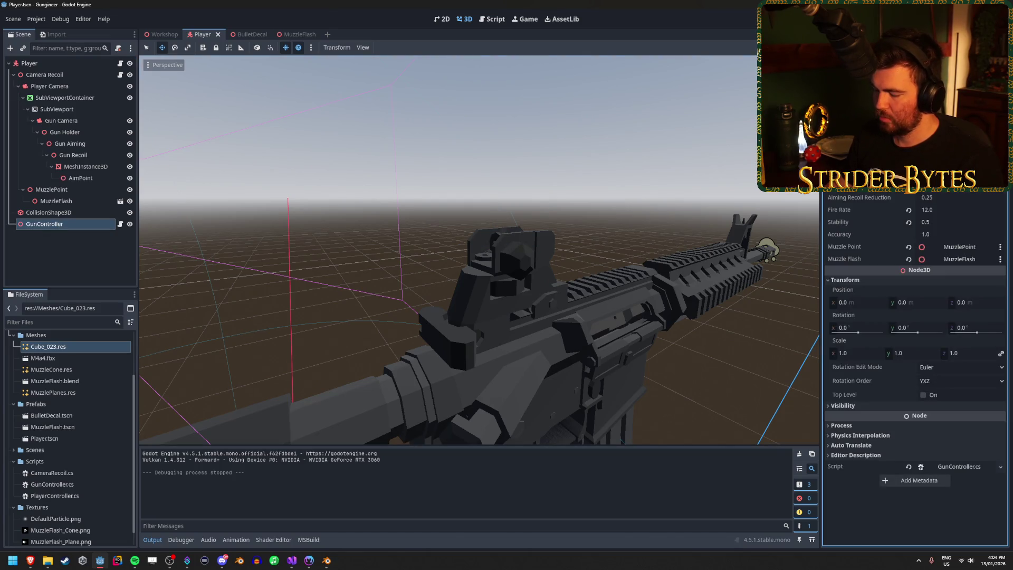
{"action": "key", "text": "Return"}
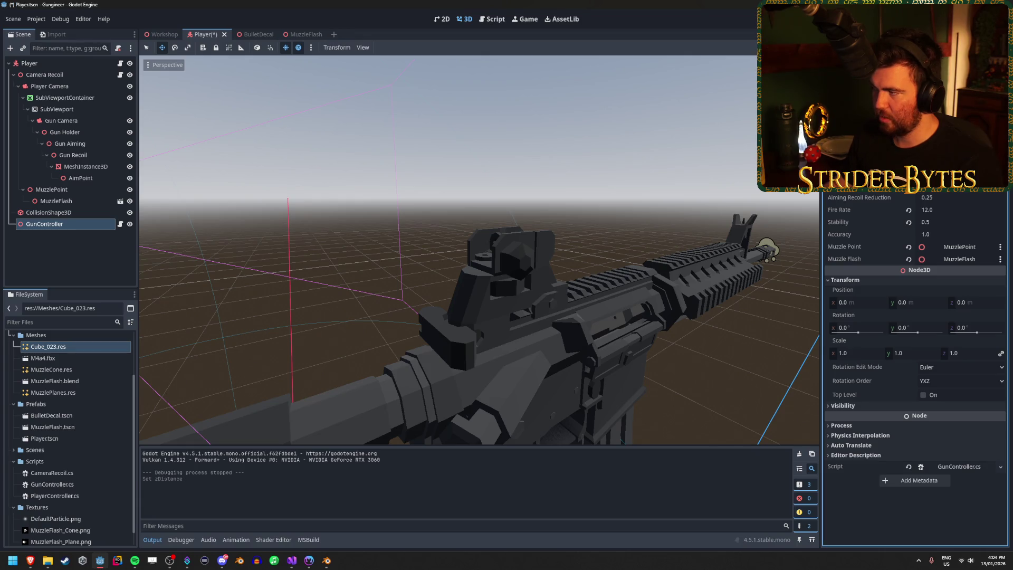
{"action": "key", "text": "F5"}
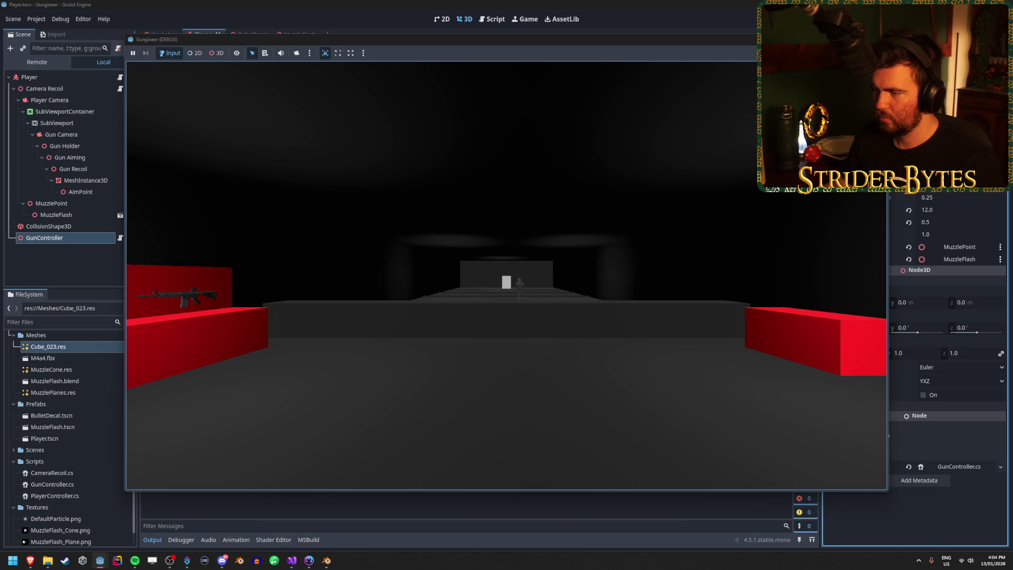
{"action": "key", "text": "Escape"}
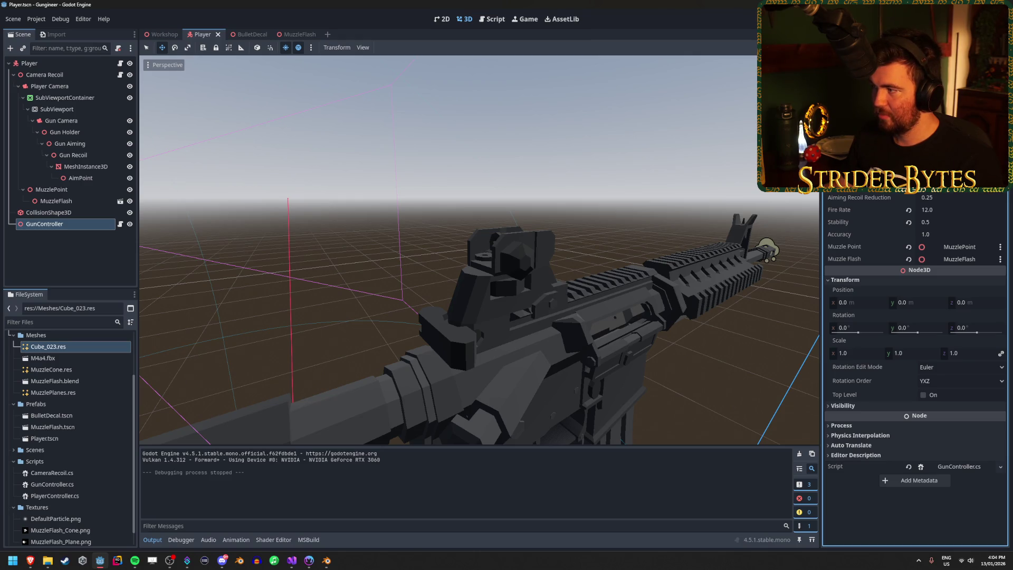
{"action": "left_click", "coordinate": [960, 184]}
{"action": "left_click", "coordinate": [569, 141]}
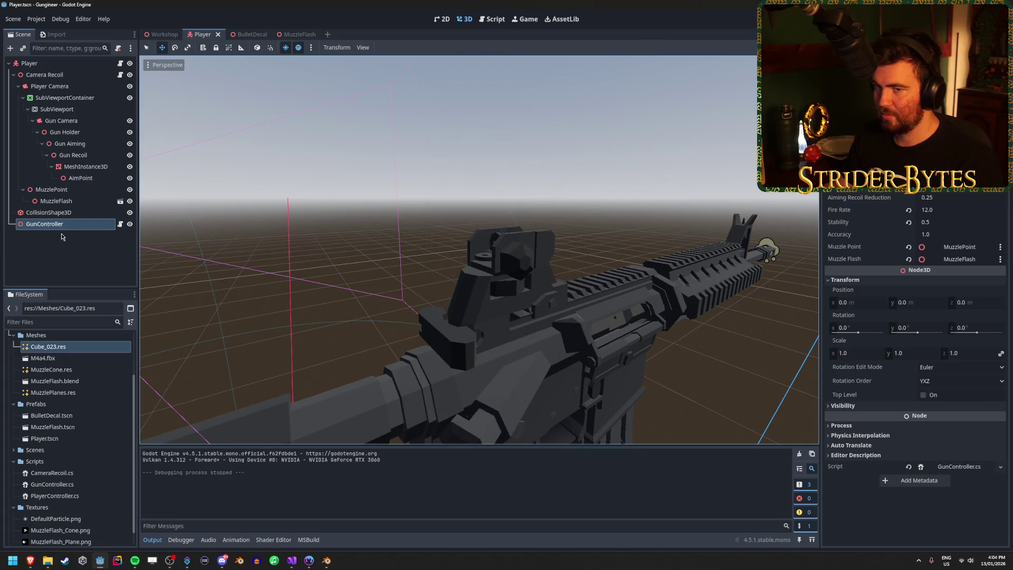
{"action": "left_click", "coordinate": [69, 253]}
{"action": "left_click", "coordinate": [176, 35]}
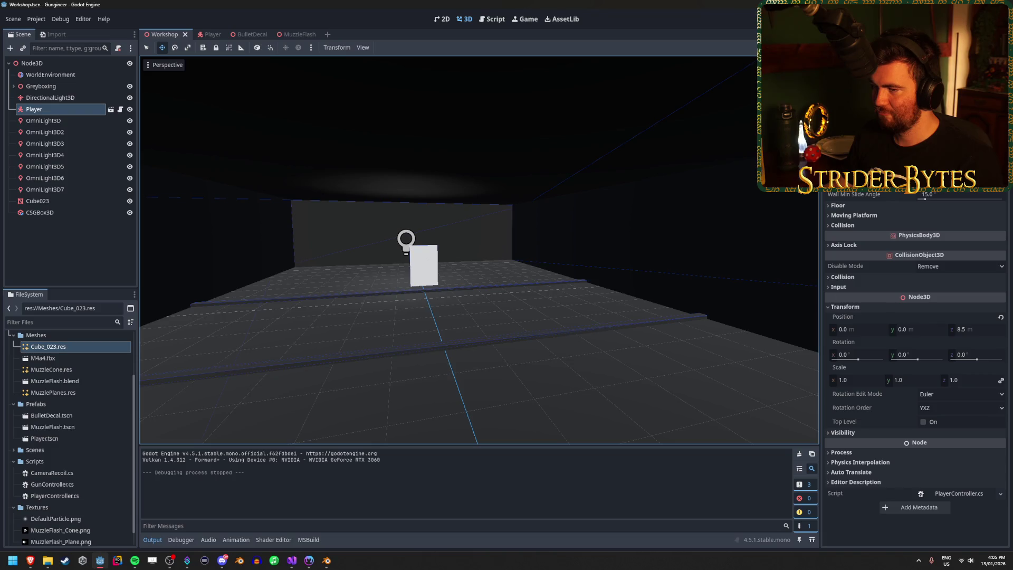
Step: Turn the Player around 180° on its vertical axis and test-run the game
{"action": "key", "text": "w"}
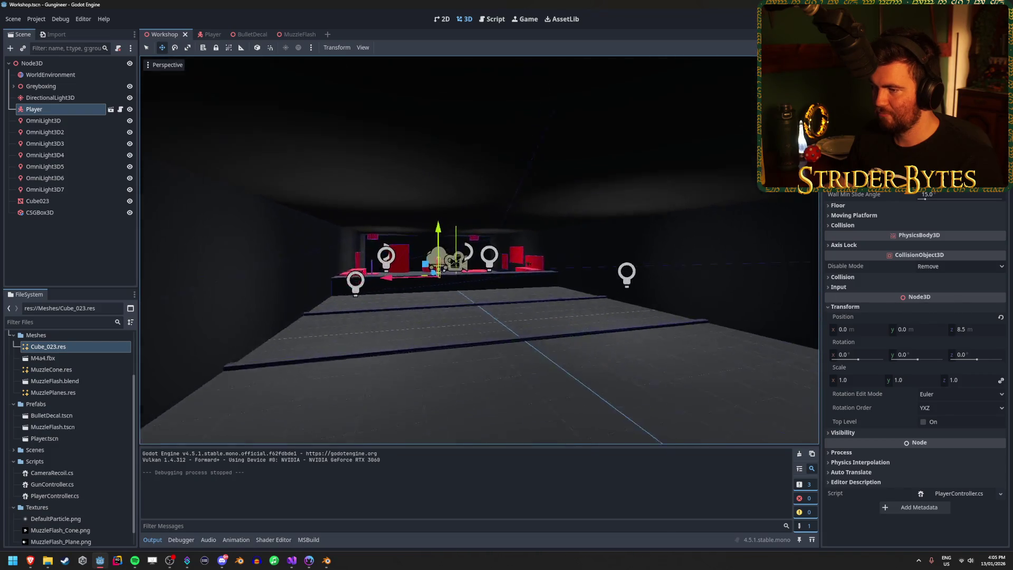
{"action": "key", "text": "w"}
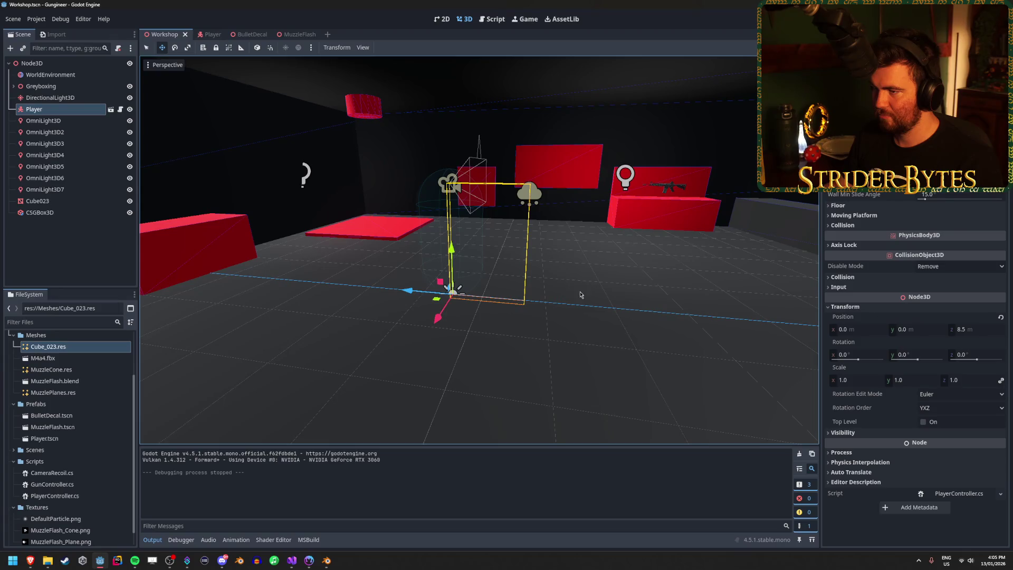
{"action": "key", "text": "e"}
{"action": "mouse_move", "coordinate": [434, 312]}
{"action": "left_mouse_down"}
{"action": "mouse_move", "coordinate": [251, 267]}
{"action": "mouse_move", "coordinate": [231, 247]}
{"action": "mouse_move", "coordinate": [273, 406]}
{"action": "mouse_move", "coordinate": [635, 388]}
{"action": "mouse_move", "coordinate": [675, 288]}
{"action": "mouse_move", "coordinate": [664, 195]}
{"action": "mouse_move", "coordinate": [648, 167]}
{"action": "left_mouse_up"}
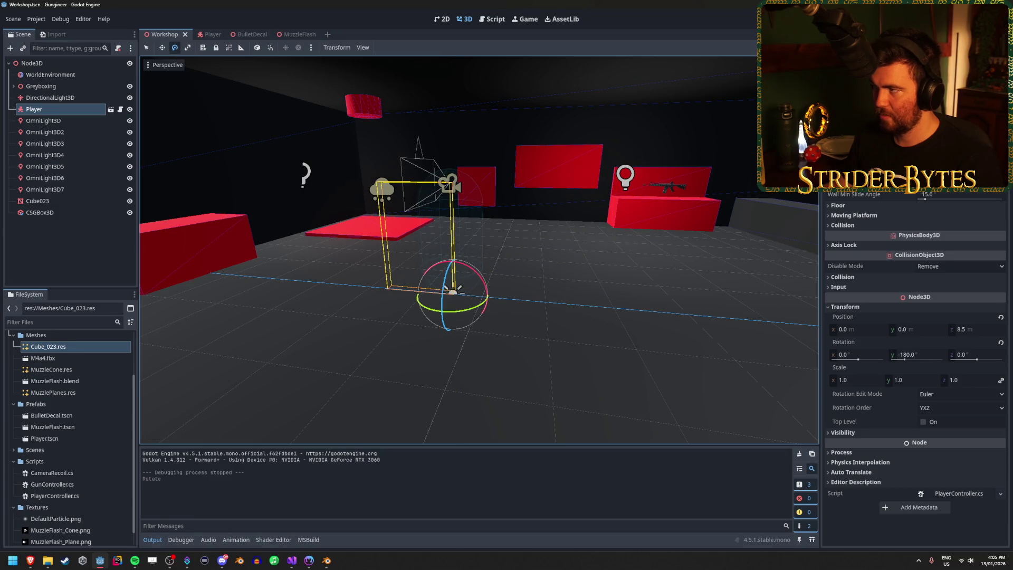
{"action": "key", "text": "F5"}
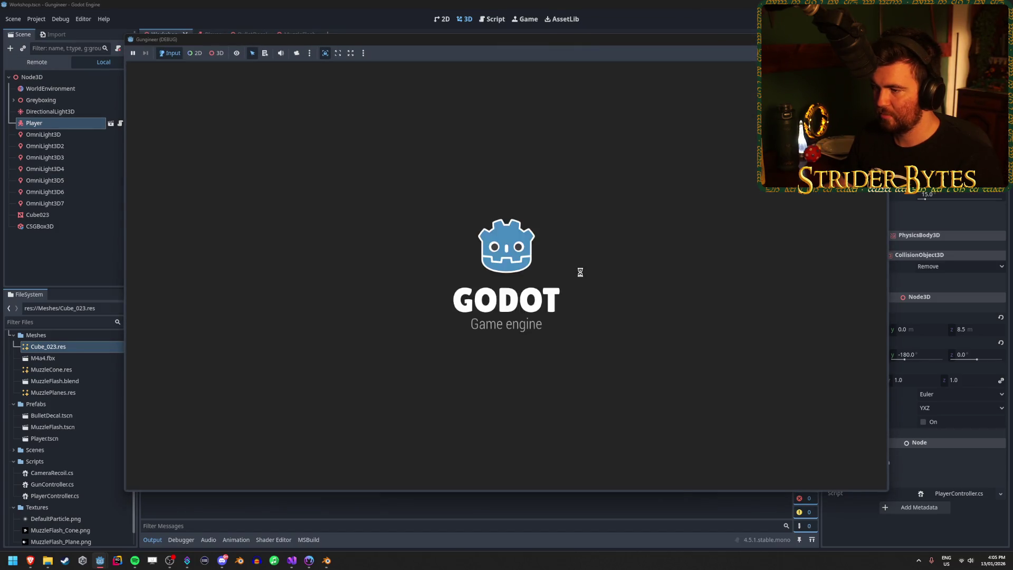
{"action": "key", "text": "Escape"}
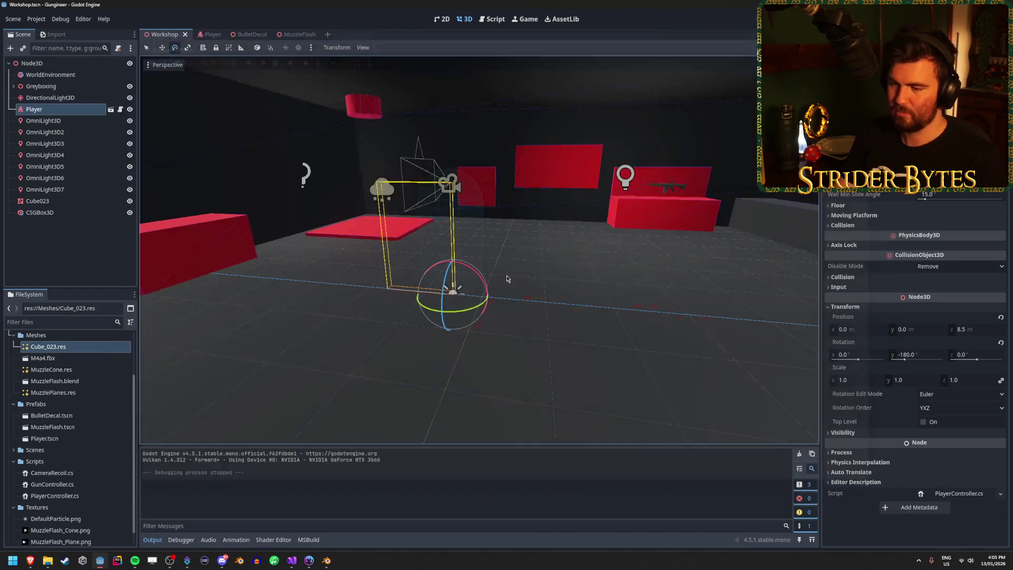
Step: Remove the minus before targetAimPosition in GunController.cs and rerun the game
{"action": "key", "text": "alt+Tab"}
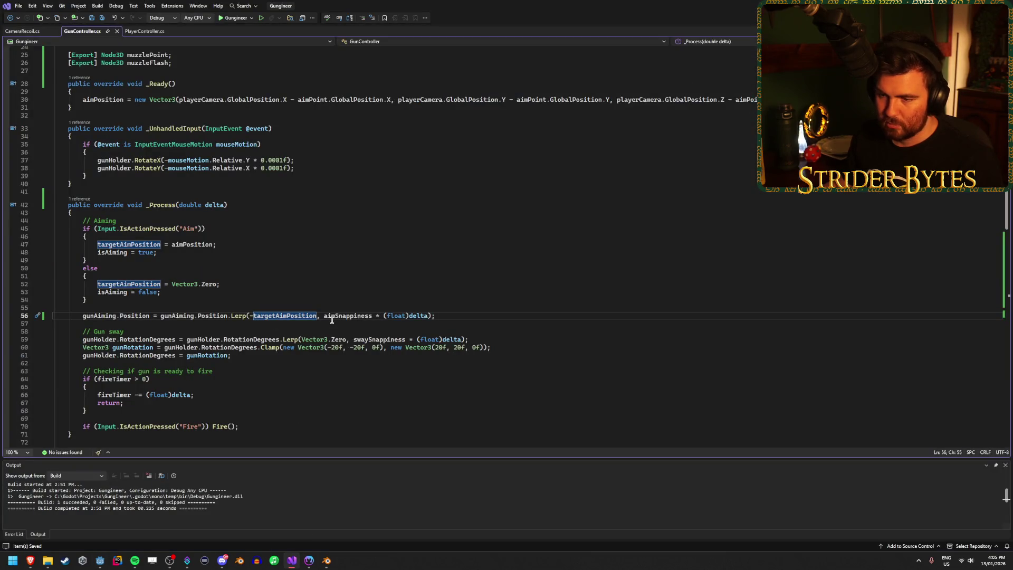
{"action": "key", "text": "BackSpace"}
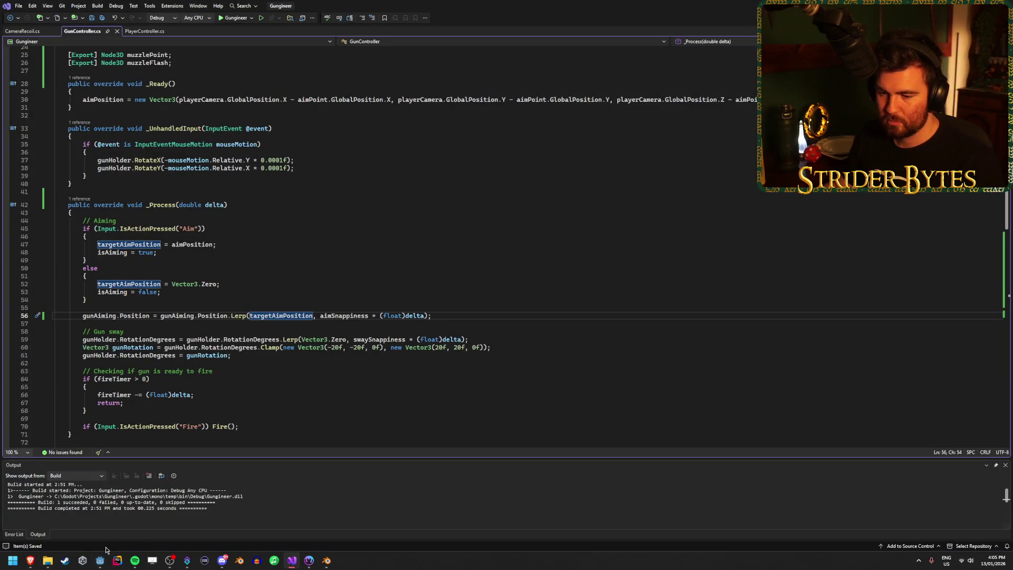
{"action": "left_click", "coordinate": [100, 560]}
{"action": "key", "text": "F5"}
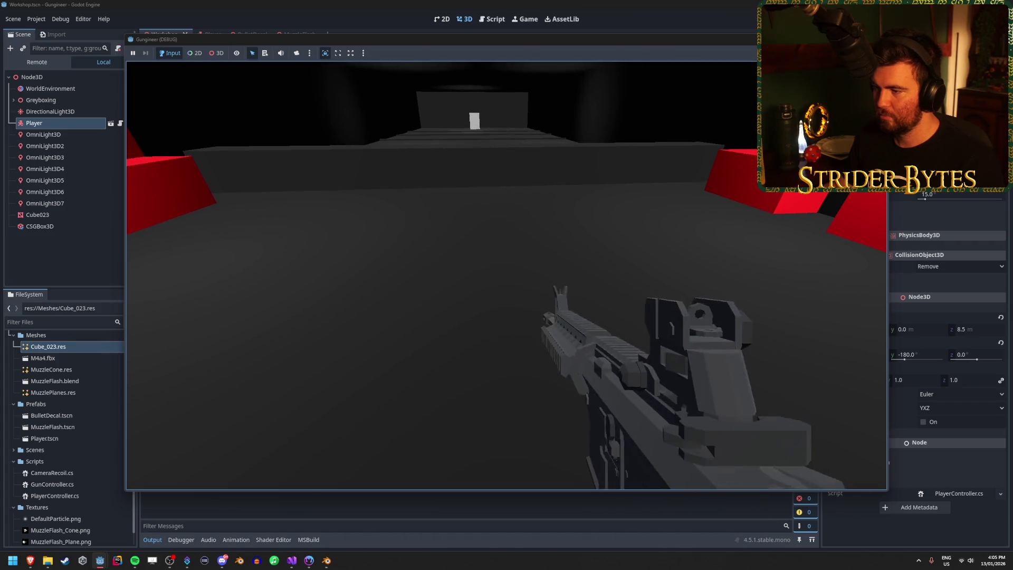
{"action": "key", "text": "Escape"}
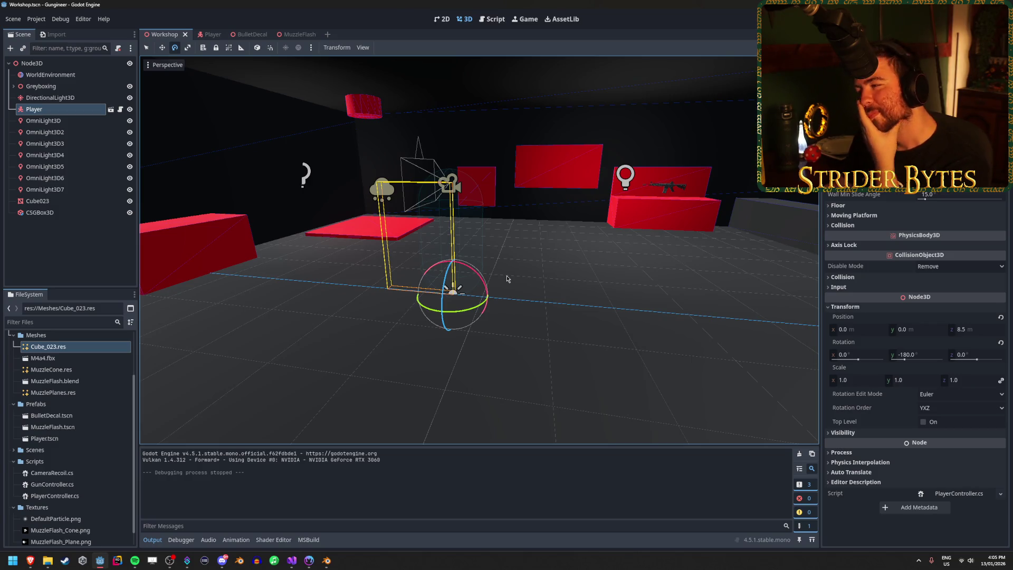
Step: Set the Player's Y rotation to 0 and save the Workshop scene
{"action": "left_click", "coordinate": [920, 357]}
{"action": "type", "text": "0"}
{"action": "key", "text": "Return"}
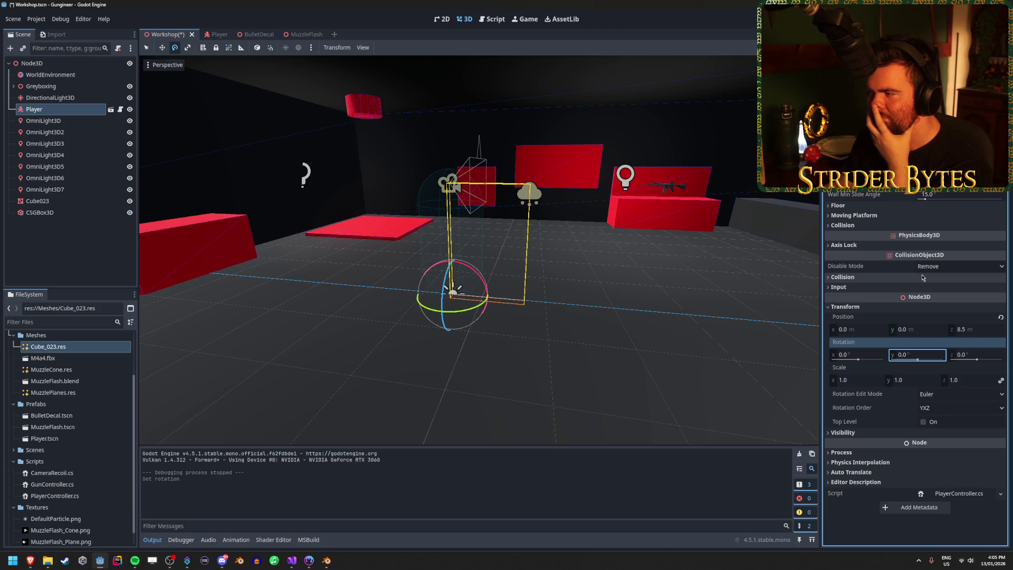
{"action": "key", "text": "ctrl+s"}
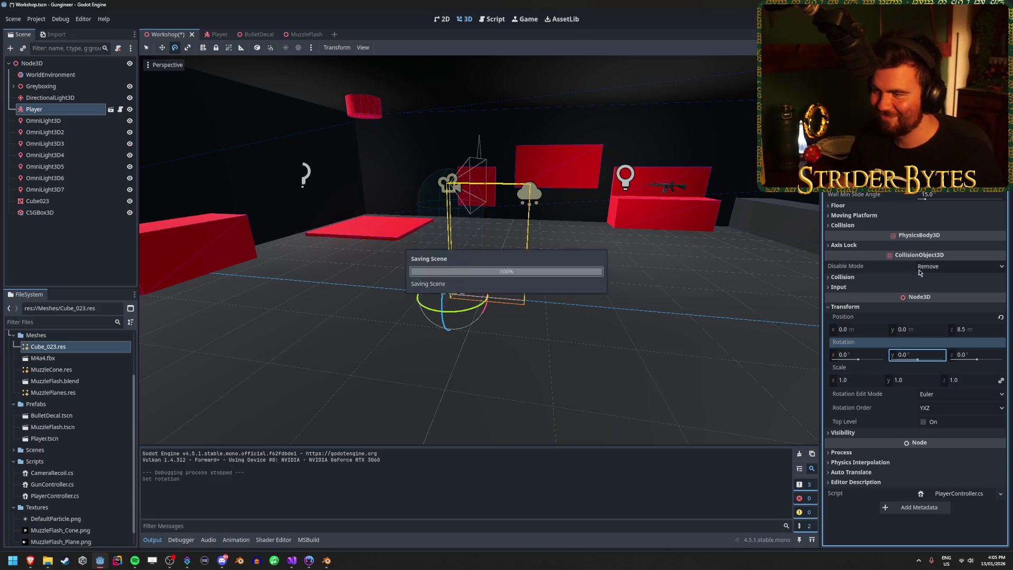
{"action": "left_click", "coordinate": [207, 36]}
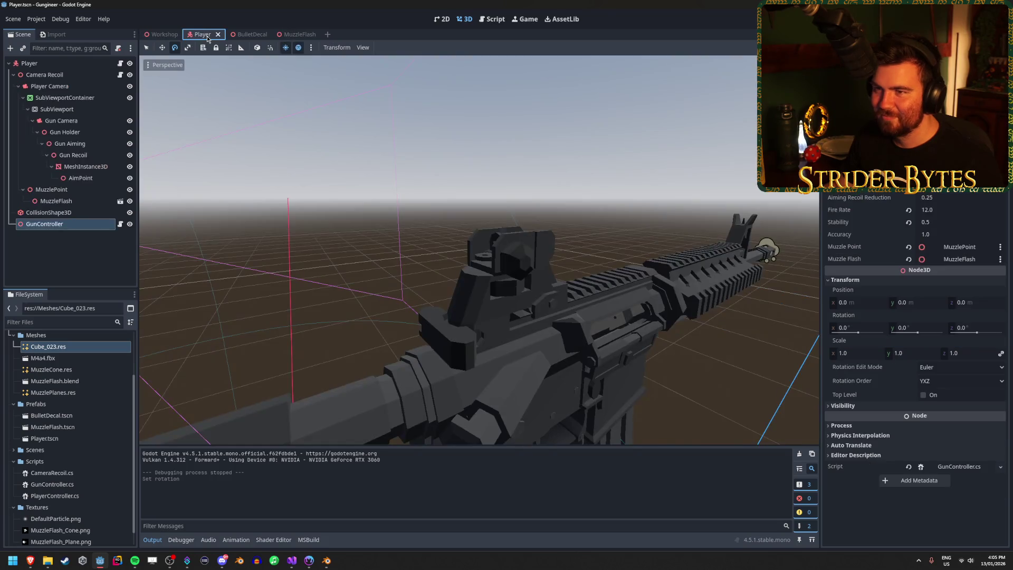
{"action": "scroll", "coordinate": [369, 211], "scroll_direction": "down", "scroll_amount": 3}
{"action": "mouse_move", "coordinate": [370, 211]}
{"action": "left_mouse_down"}
{"action": "mouse_move", "coordinate": [401, 174]}
{"action": "mouse_move", "coordinate": [394, 194]}
{"action": "left_mouse_up"}
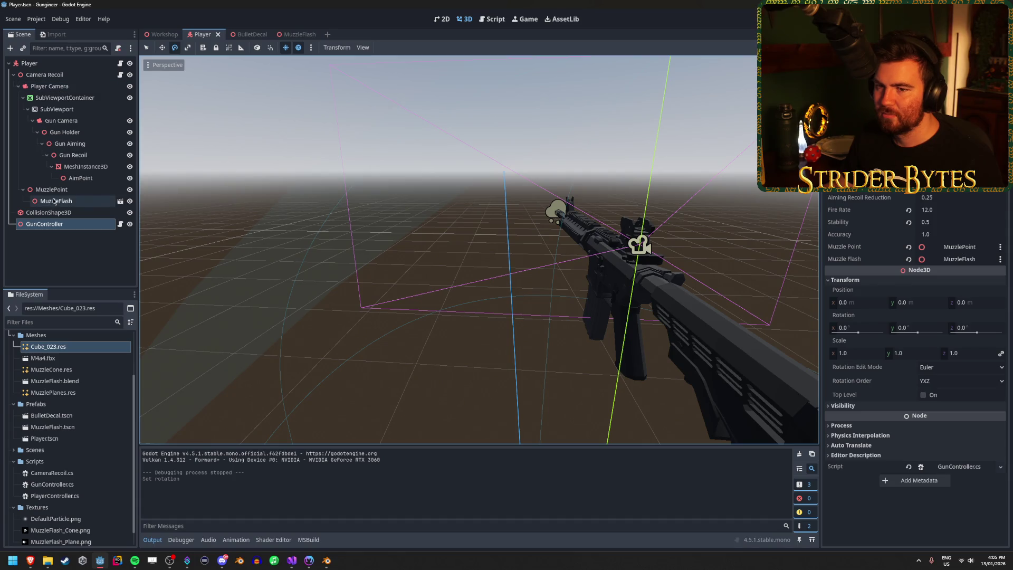
{"action": "left_click", "coordinate": [55, 194]}
{"action": "left_click_drag", "start_coordinate": [56, 194], "coordinate": [56, 167]}
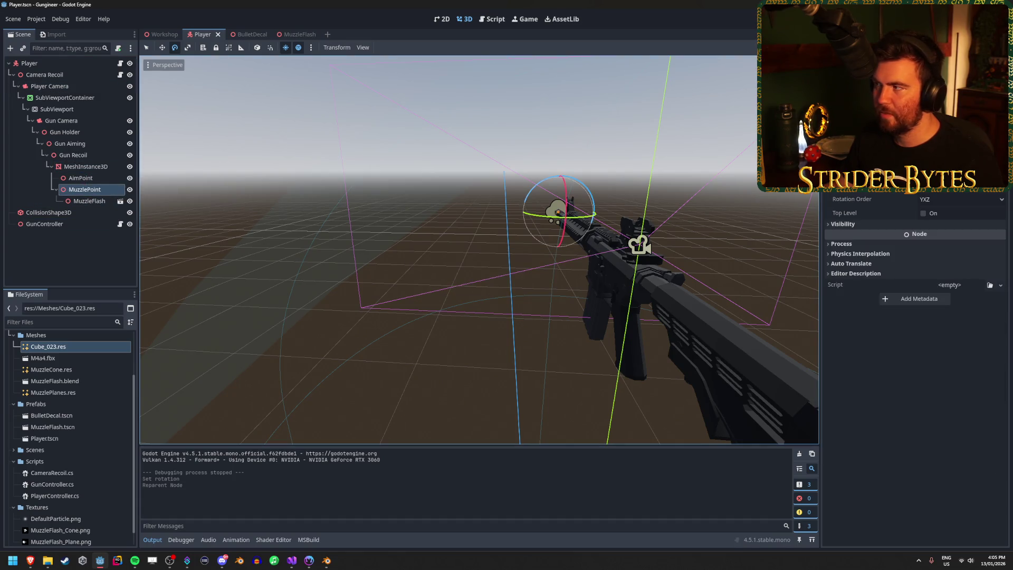
{"action": "key", "text": "F5"}
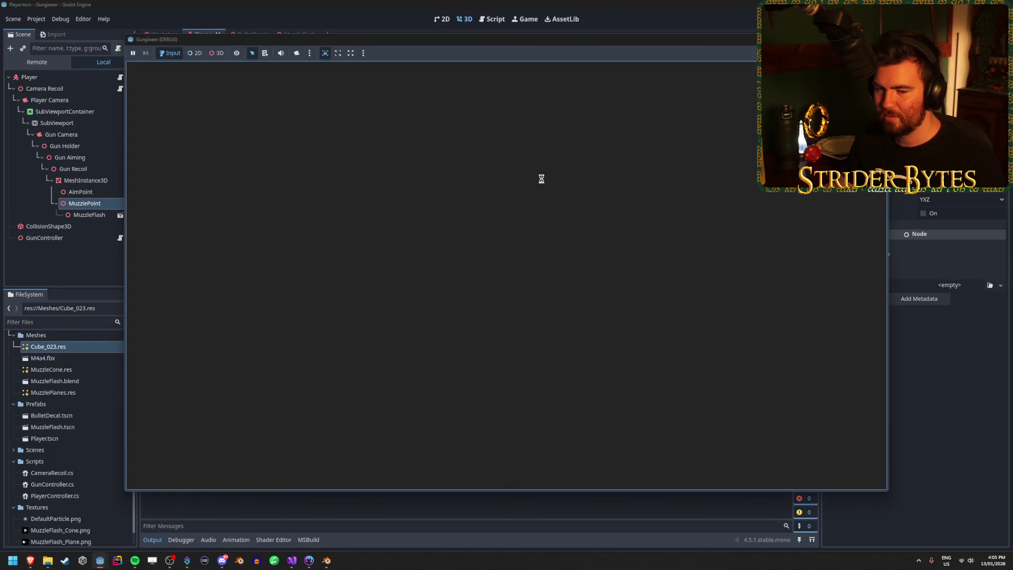
{"action": "key", "text": "Escape"}
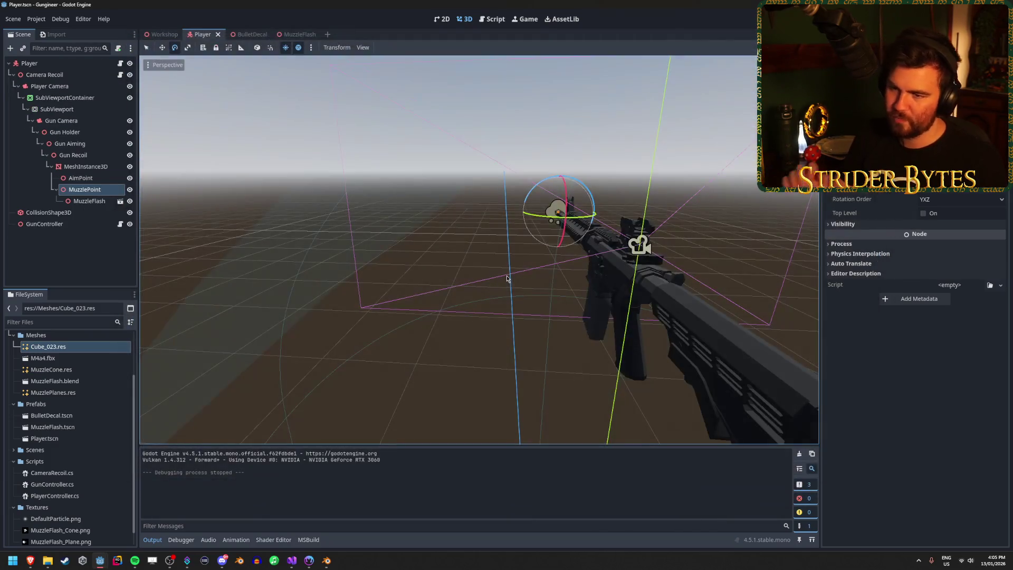
{"action": "key", "text": "ctrl+z"}
{"action": "left_click", "coordinate": [47, 212]}
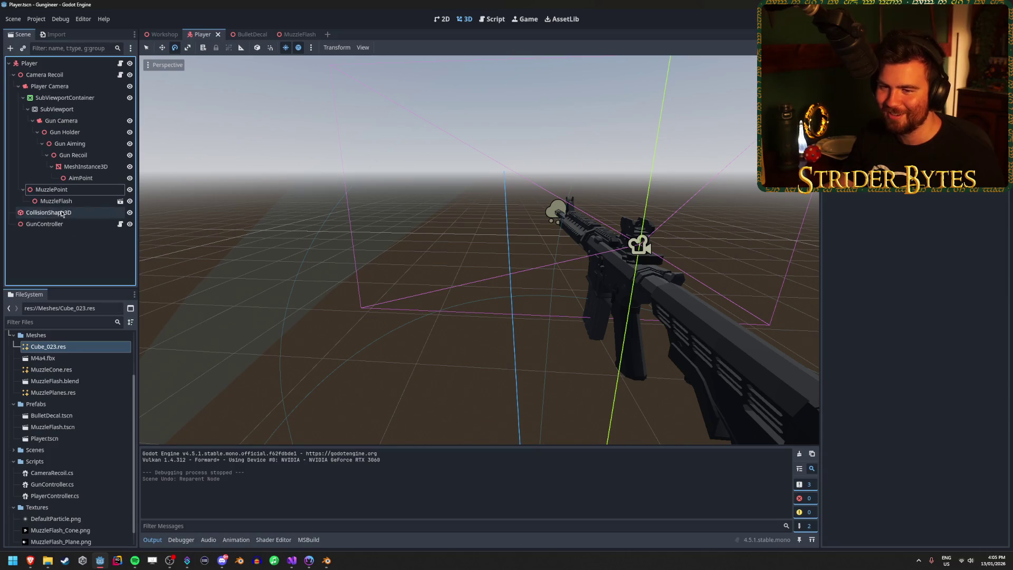
{"action": "left_click", "coordinate": [60, 223]}
{"action": "double_click", "coordinate": [69, 213]}
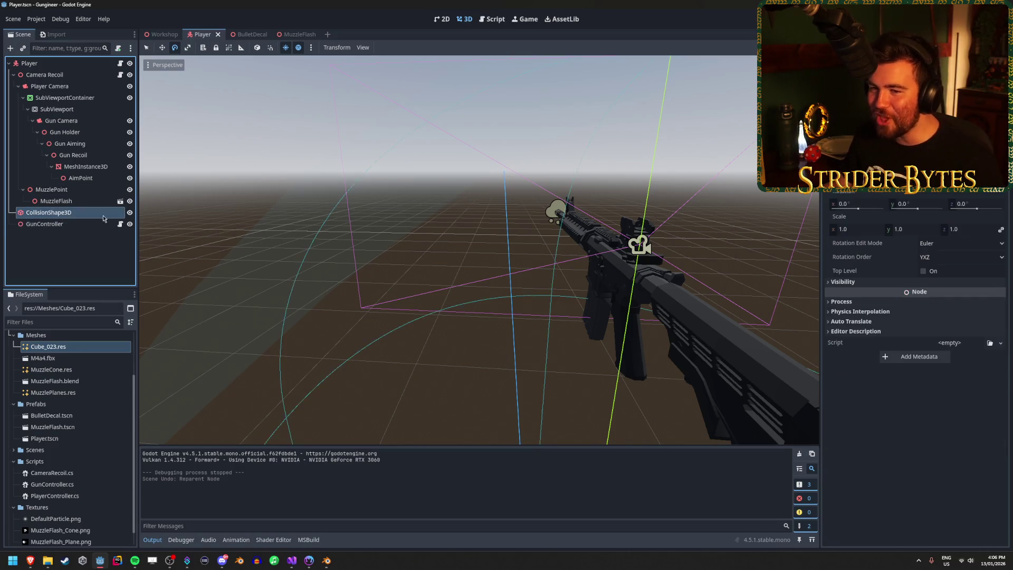
{"action": "left_click", "coordinate": [67, 223]}
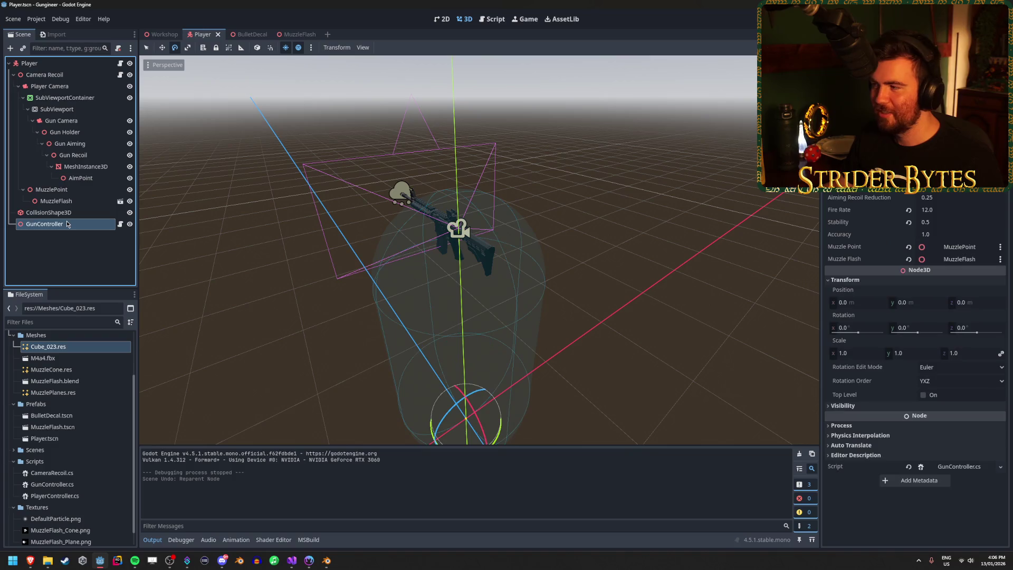
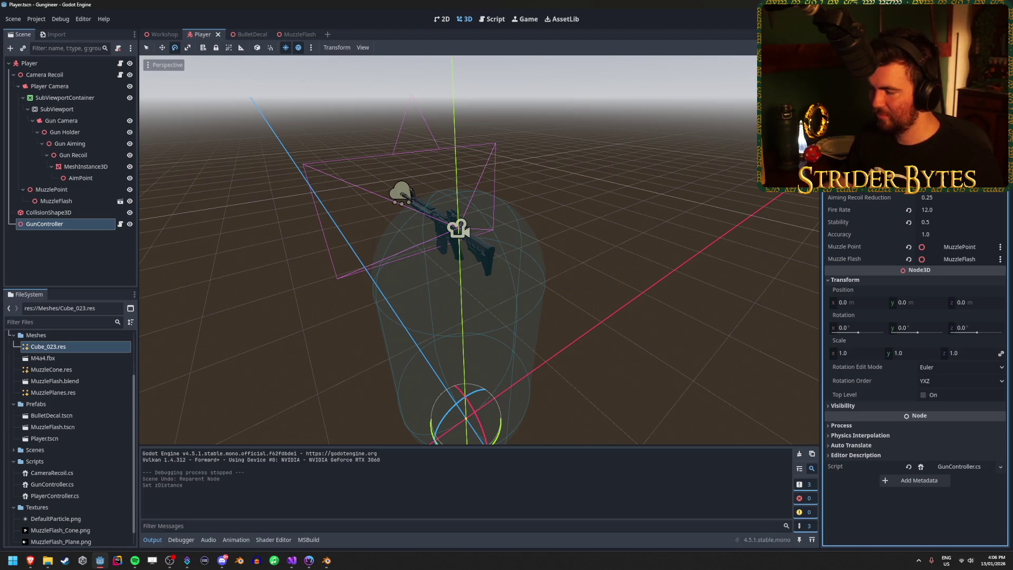
Step: Select the Gun Aiming node and briefly check the gun controller script in Visual Studio
{"action": "left_click", "coordinate": [82, 144]}
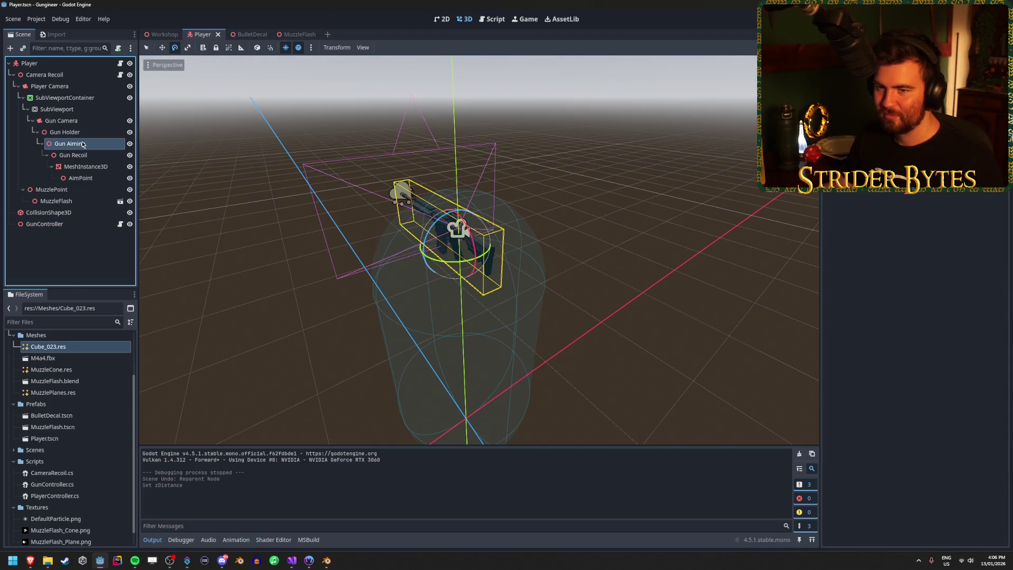
{"action": "scroll", "coordinate": [549, 360], "scroll_direction": "up", "scroll_amount": 3}
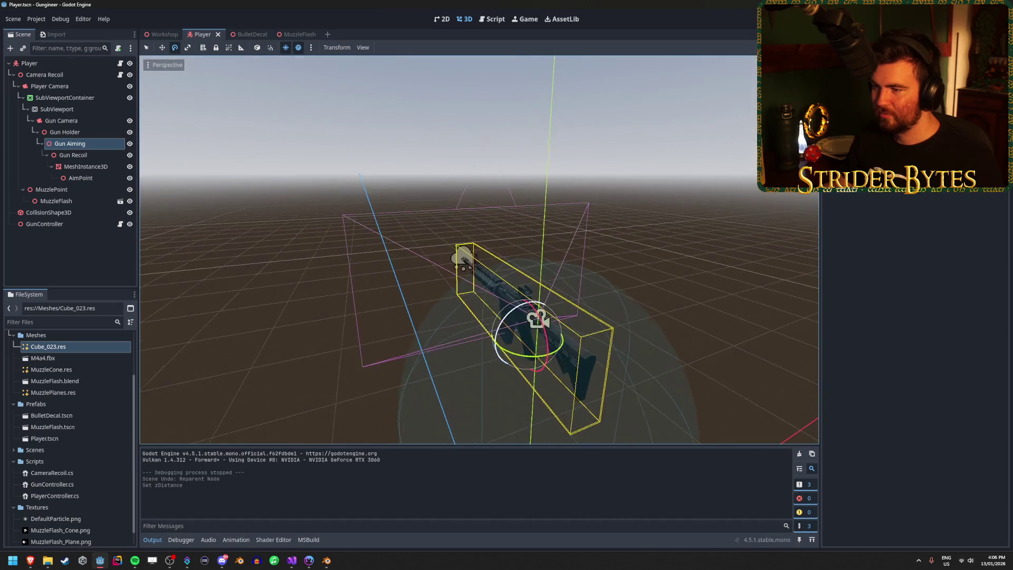
{"action": "key", "text": "w"}
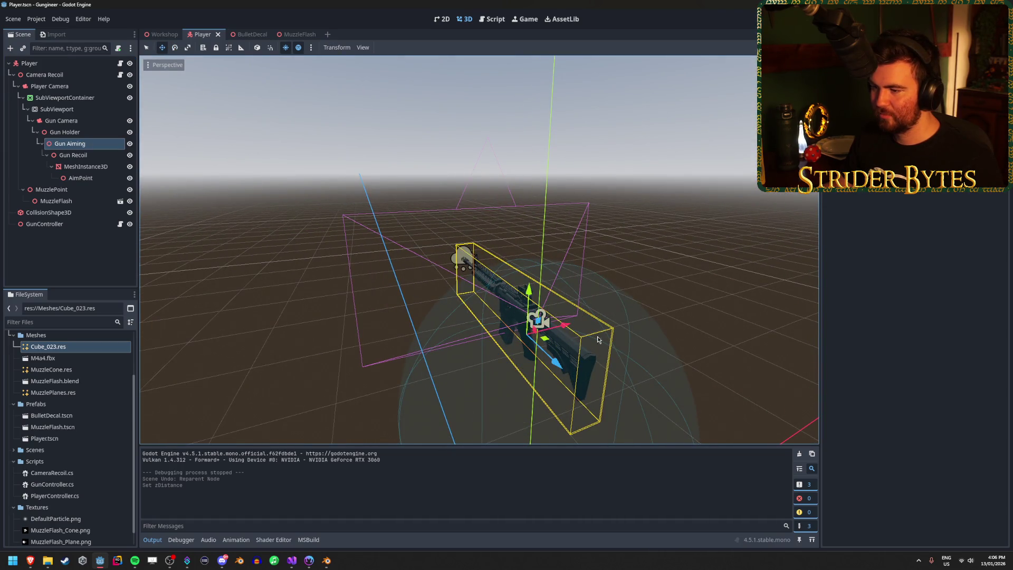
{"action": "left_click_drag", "start_coordinate": [547, 347], "coordinate": [556, 320]}
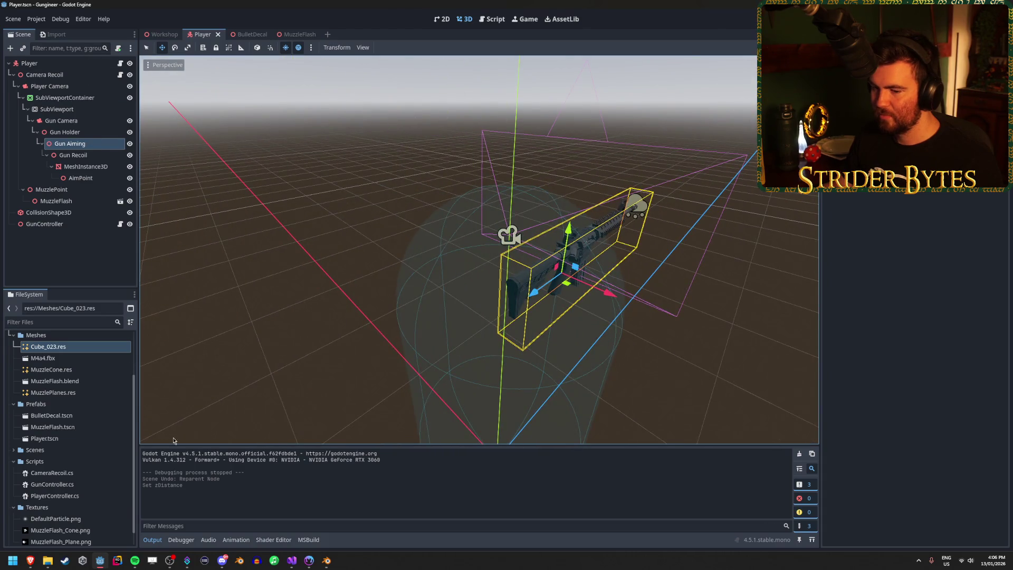
{"action": "left_click", "coordinate": [291, 559]}
{"action": "left_click", "coordinate": [189, 323]}
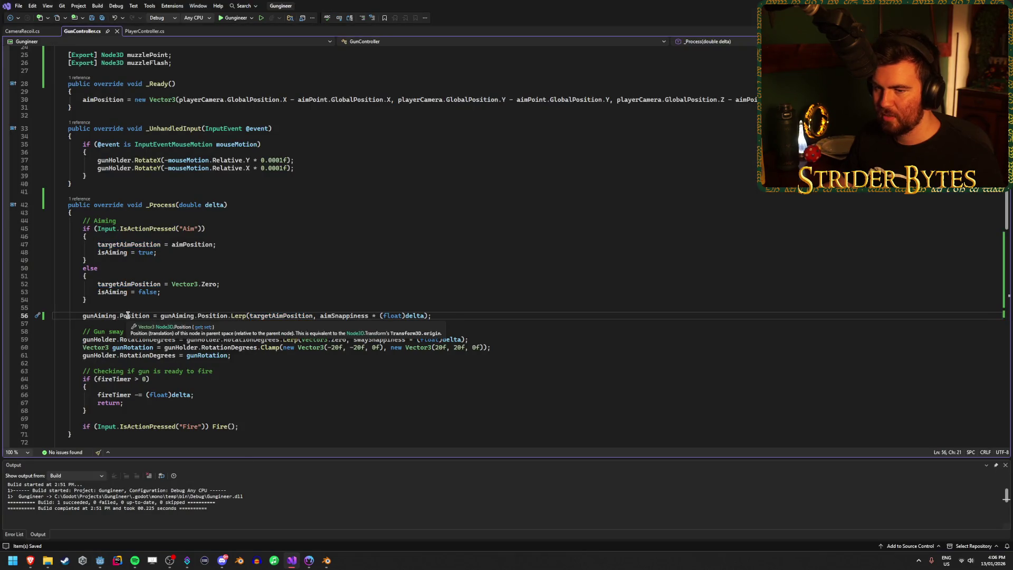
{"action": "key", "text": "alt+Tab"}
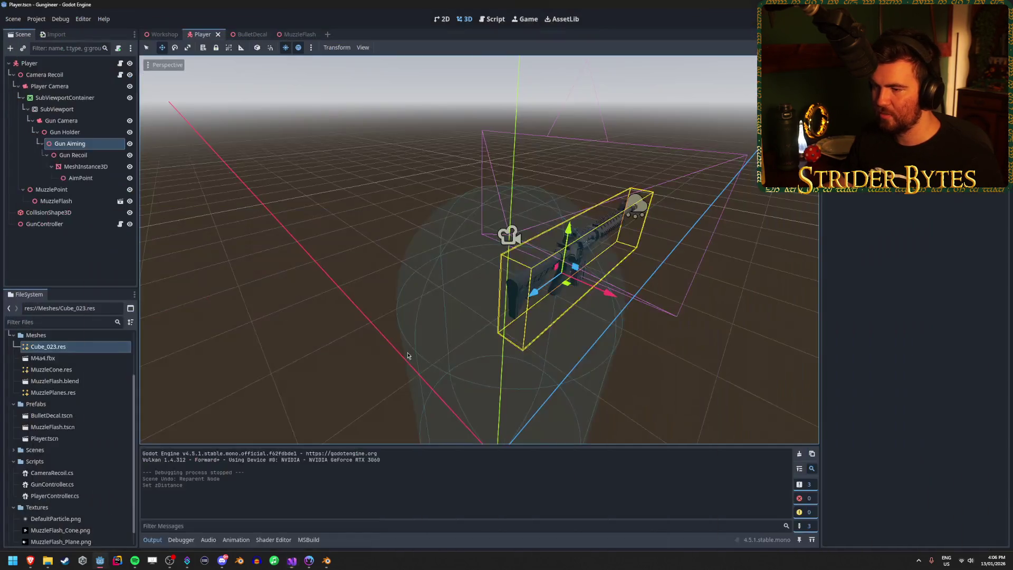
Step: Trial-drag the gun toward the camera, undo the position changes, then build and run the game
{"action": "mouse_move", "coordinate": [539, 292]}
{"action": "left_mouse_down"}
{"action": "mouse_move", "coordinate": [504, 330]}
{"action": "mouse_move", "coordinate": [485, 285]}
{"action": "mouse_move", "coordinate": [491, 259]}
{"action": "mouse_move", "coordinate": [514, 291]}
{"action": "left_mouse_up"}
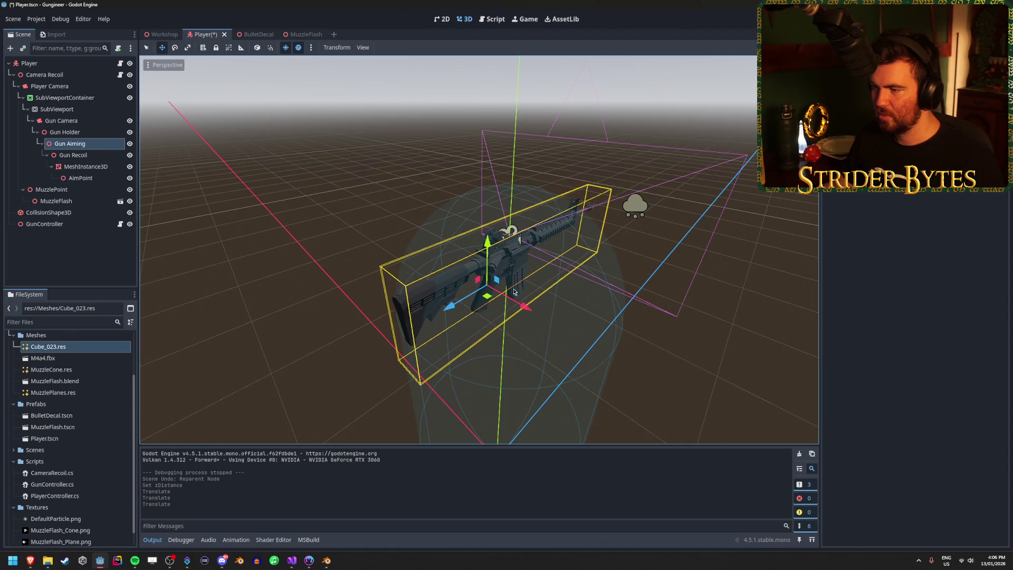
{"action": "mouse_move", "coordinate": [451, 311]}
{"action": "left_mouse_down"}
{"action": "mouse_move", "coordinate": [491, 288]}
{"action": "mouse_move", "coordinate": [409, 320]}
{"action": "mouse_move", "coordinate": [344, 406]}
{"action": "left_mouse_up"}
{"action": "key", "text": "ctrl+z"}
{"action": "key", "text": "ctrl+z"}
{"action": "key", "text": "ctrl+z"}
{"action": "key", "text": "ctrl+z"}
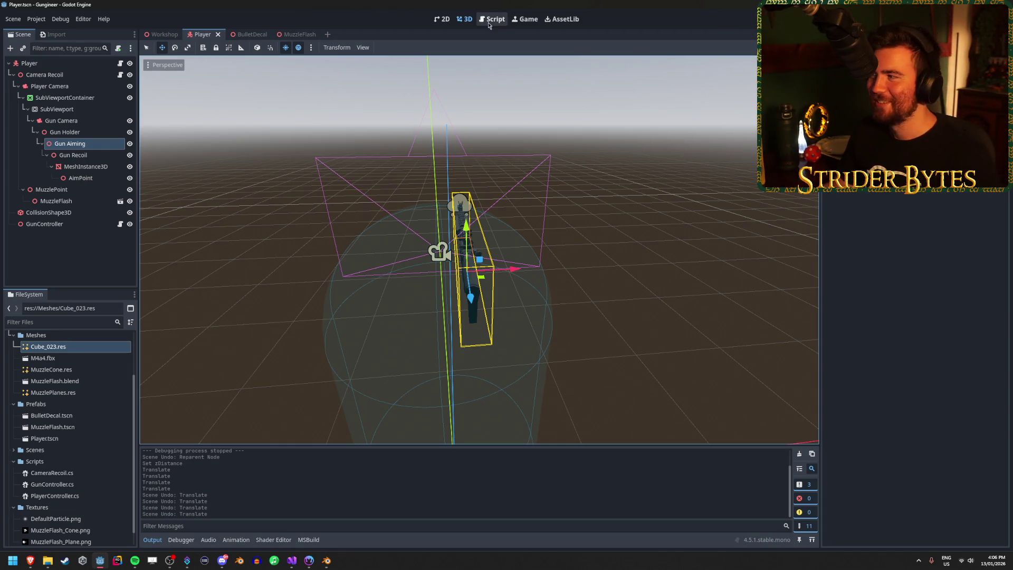
{"action": "key", "text": "F5"}
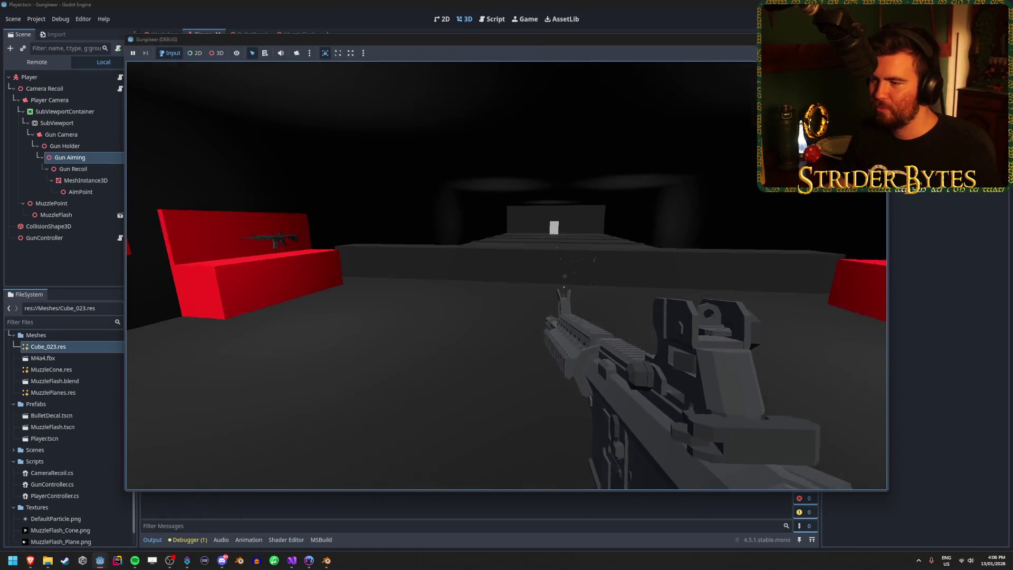
Step: Fire the gun repeatedly in the test level while turning left and right
{"action": "left_click", "coordinate": [506, 274]}
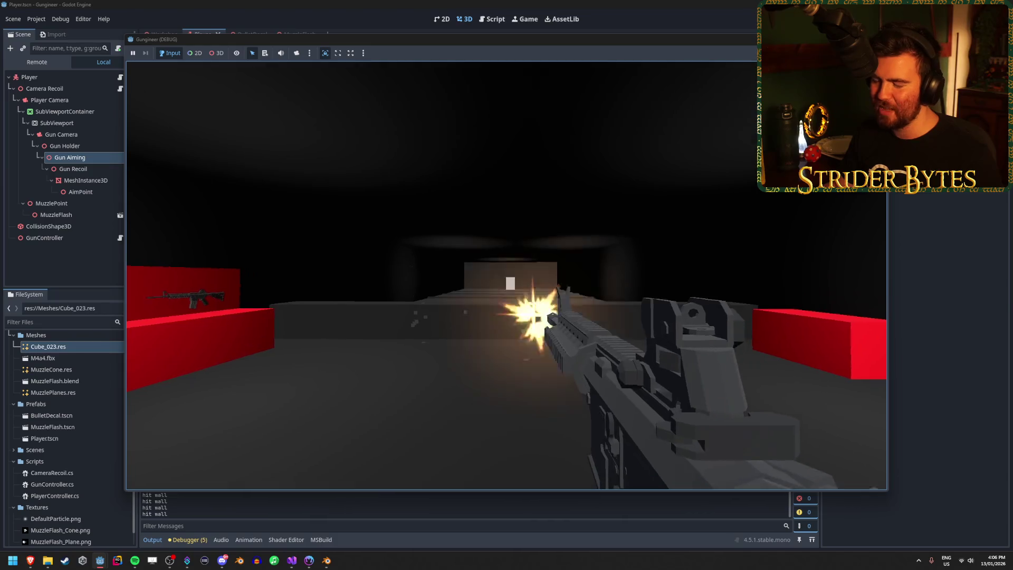
{"action": "left_click", "coordinate": [507, 275]}
{"action": "left_click", "coordinate": [506, 276]}
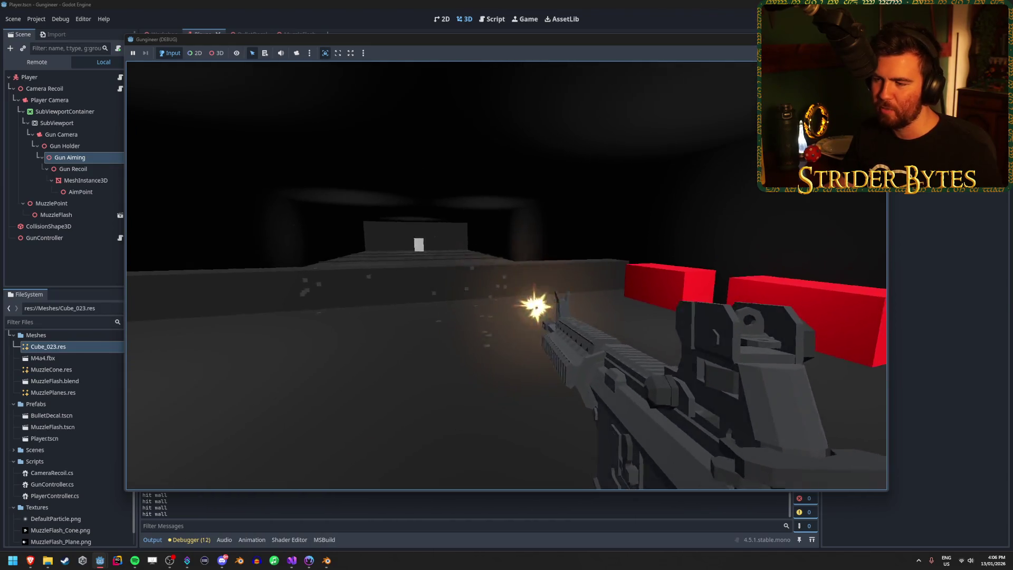
{"action": "left_click", "coordinate": [507, 275]}
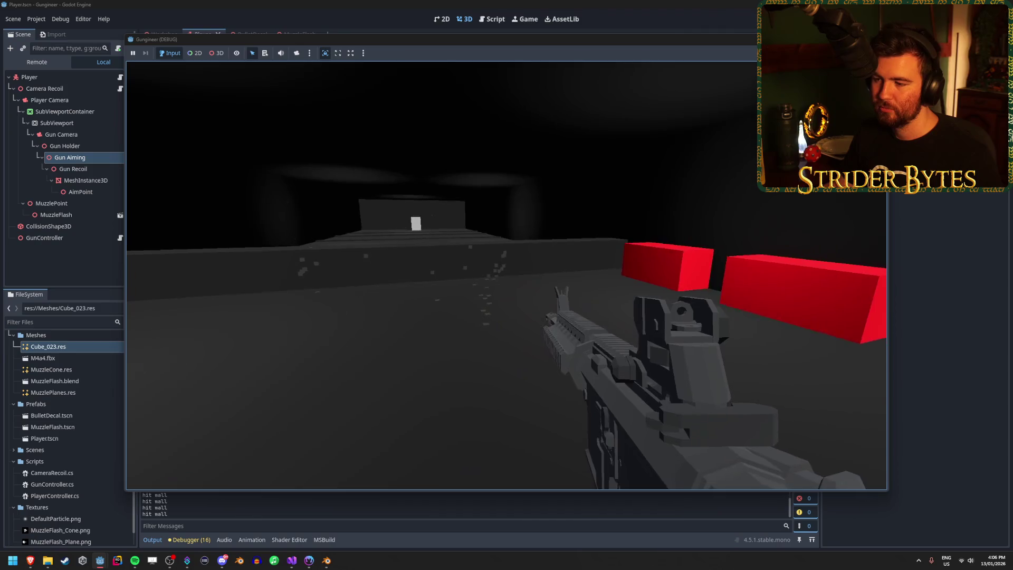
{"action": "left_click", "coordinate": [506, 275]}
{"action": "left_click", "coordinate": [506, 275]}
{"action": "left_click", "coordinate": [507, 275]}
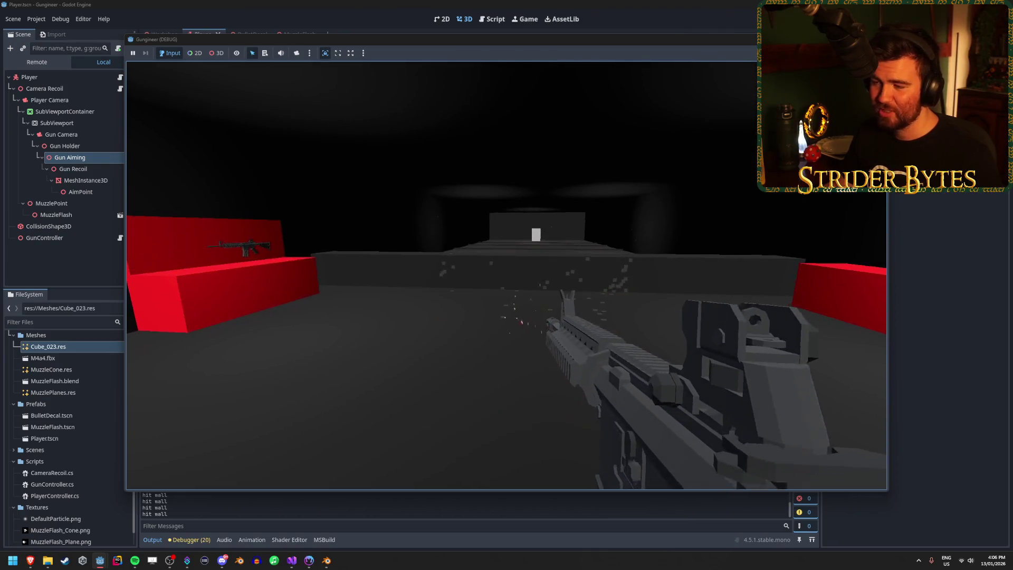
{"action": "left_click", "coordinate": [506, 276]}
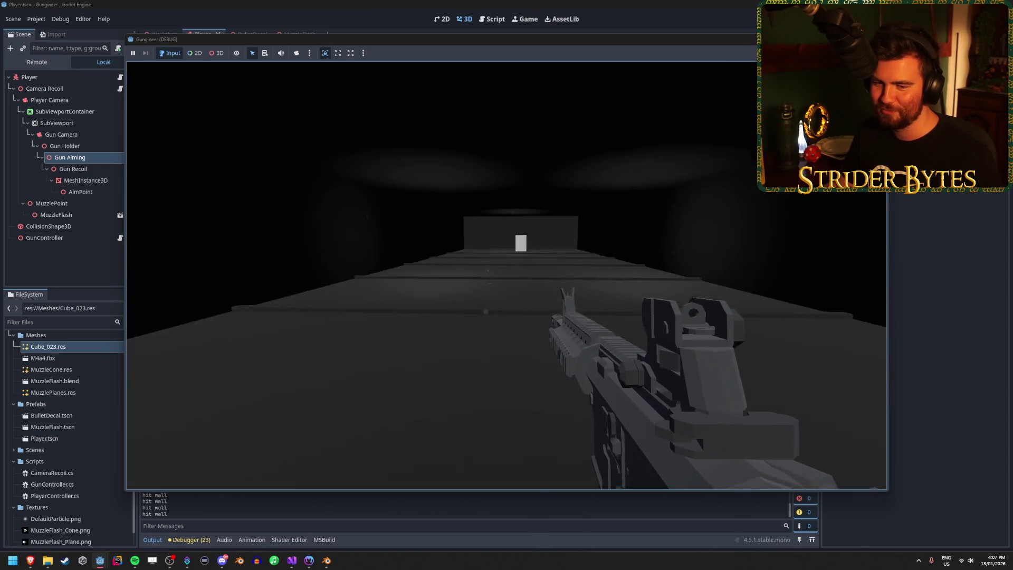
Step: Fire bursts at the corridor floor to test recoil, then stop the game
{"action": "left_click", "coordinate": [507, 275]}
{"action": "left_click", "coordinate": [507, 275]}
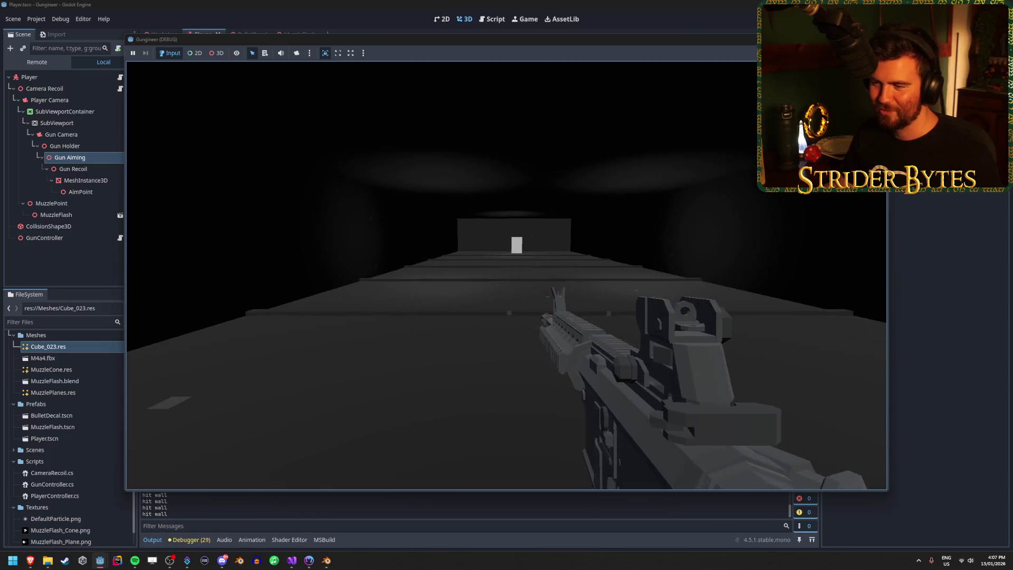
{"action": "left_click", "coordinate": [506, 275]}
{"action": "left_click", "coordinate": [506, 276]}
{"action": "left_click", "coordinate": [507, 275]}
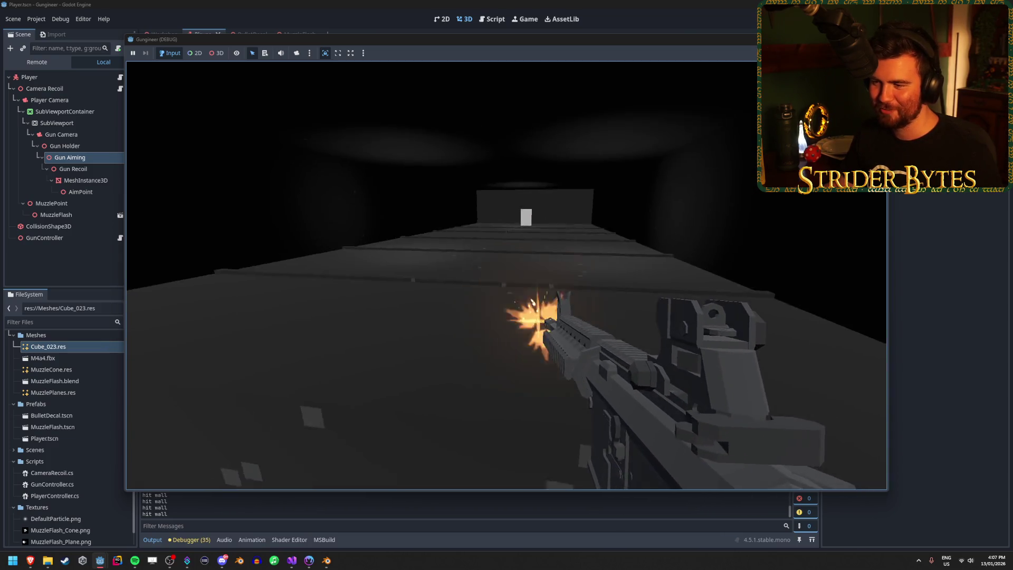
{"action": "left_click", "coordinate": [506, 275]}
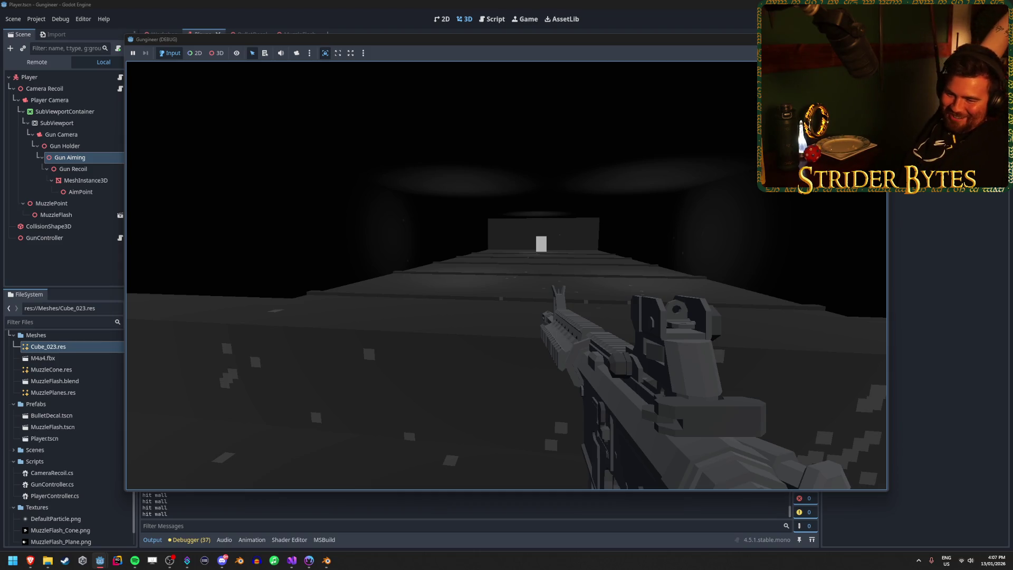
{"action": "mouse_move", "coordinate": [506, 274]}
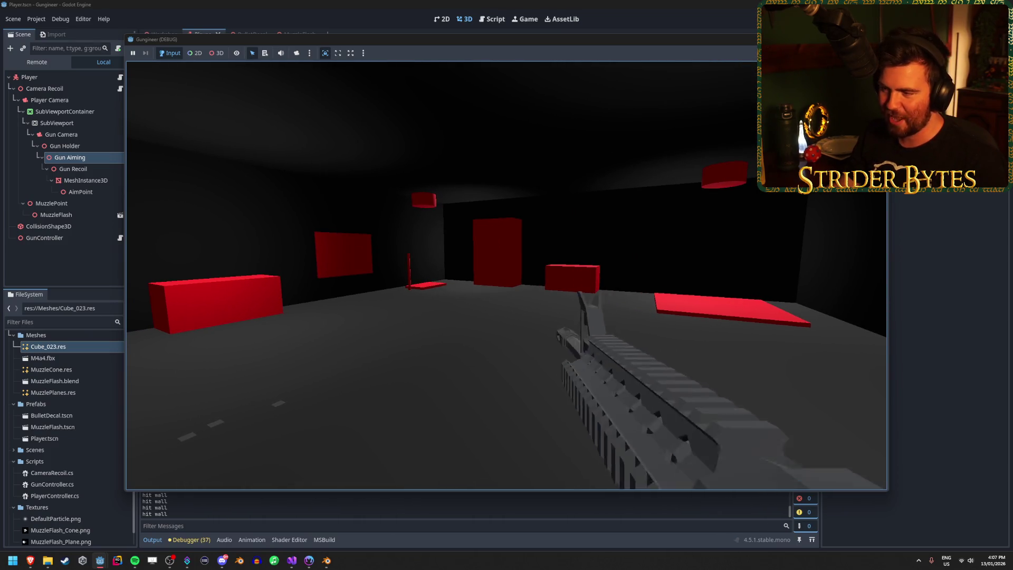
{"action": "key", "text": "F8"}
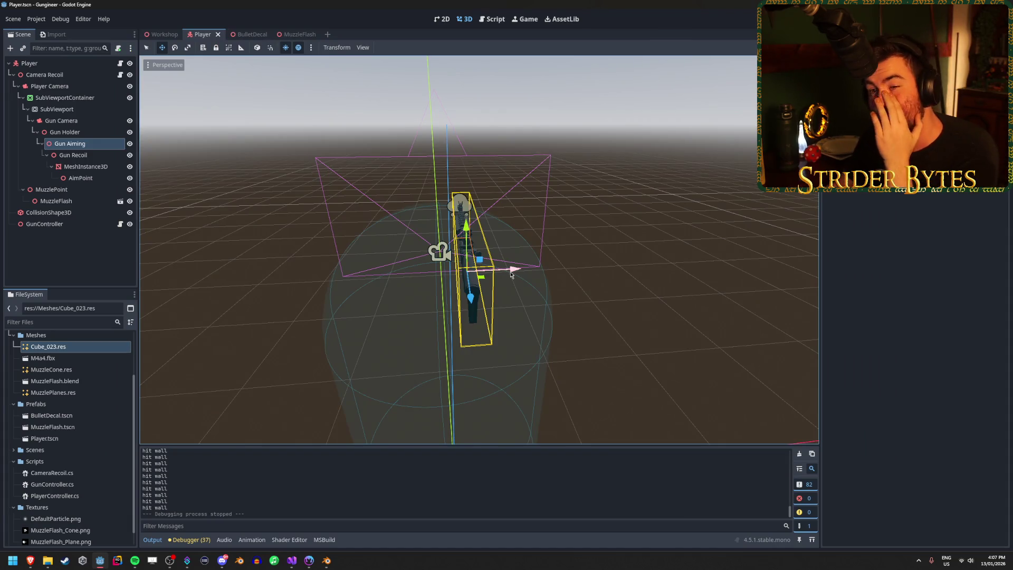
Step: Assign AimPoint and Gun Aiming to the GunController node's aim properties
{"action": "left_click", "coordinate": [81, 253]}
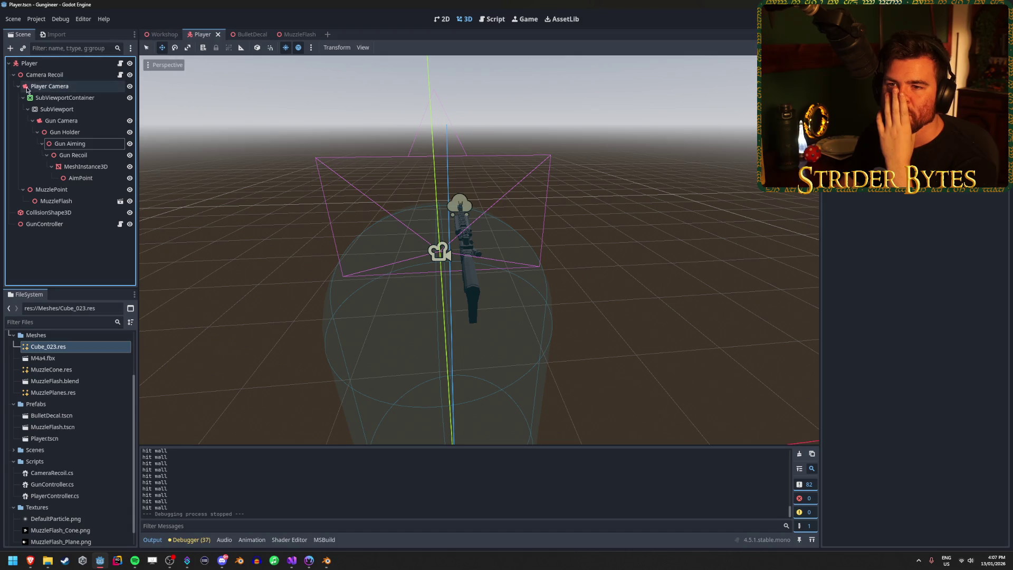
{"action": "left_click", "coordinate": [35, 64]}
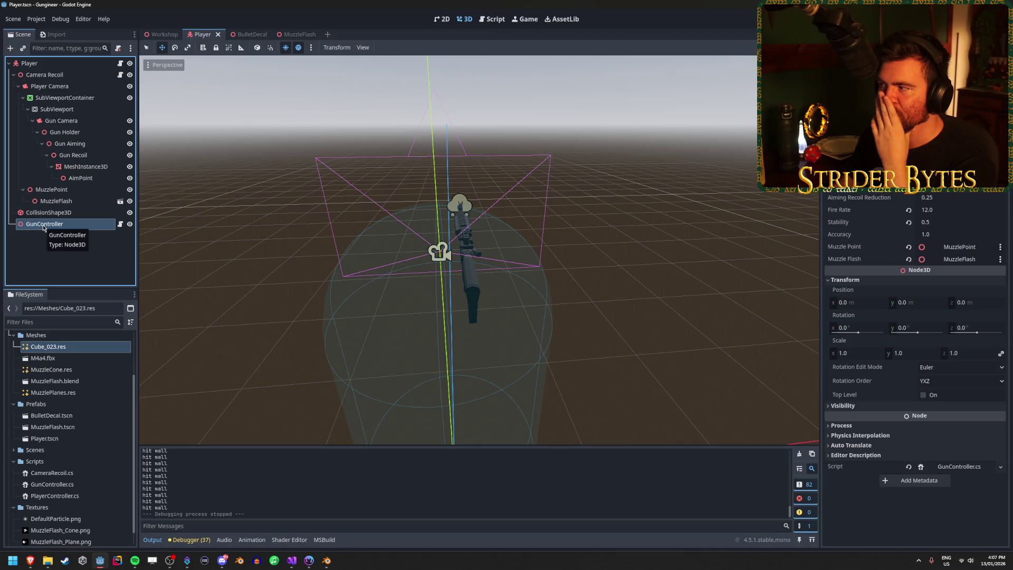
{"action": "left_click_drag", "start_coordinate": [79, 178], "coordinate": [589, 182]}
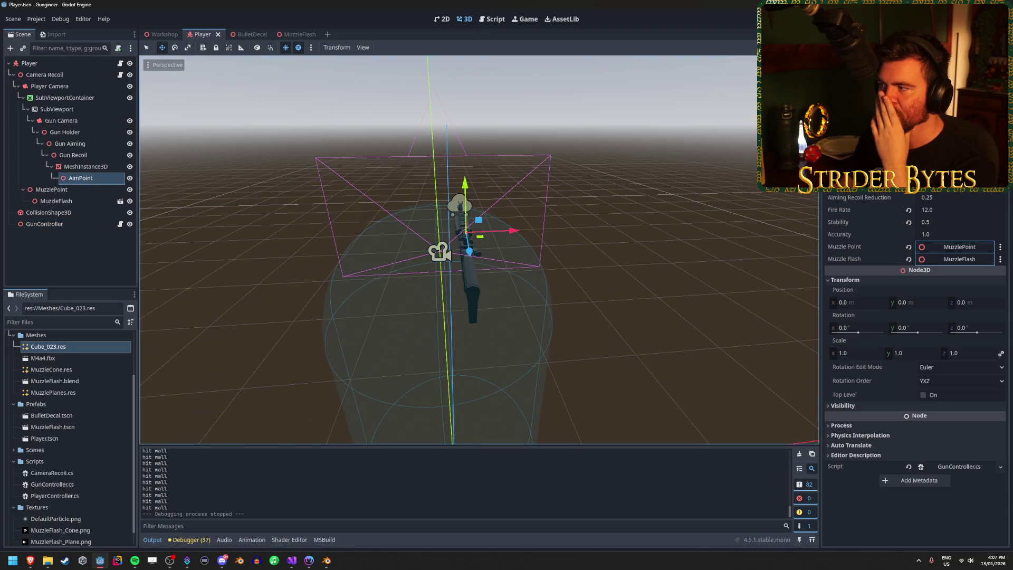
{"action": "left_click_drag", "start_coordinate": [939, 132], "coordinate": [950, 135]}
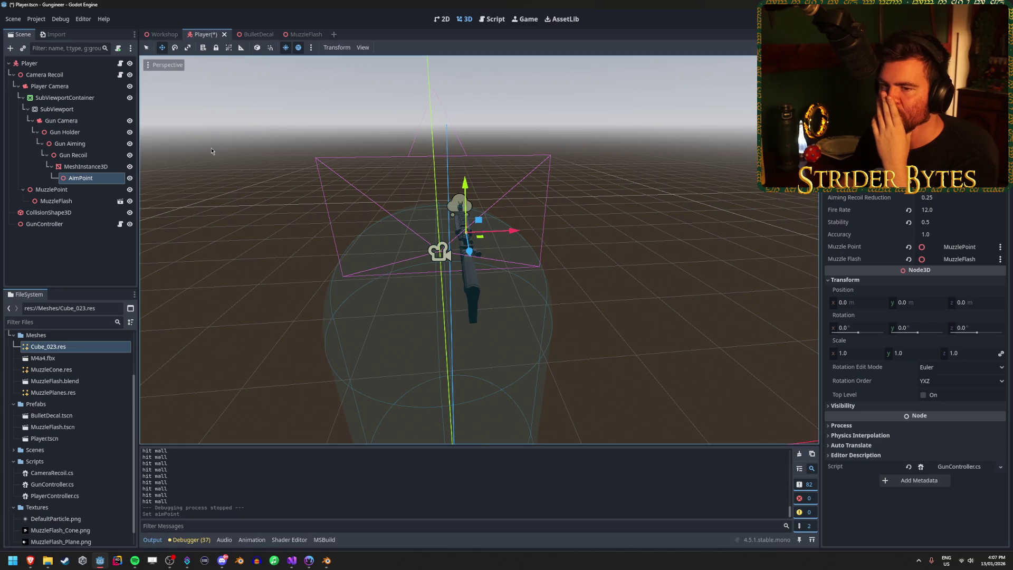
{"action": "left_click", "coordinate": [70, 143]}
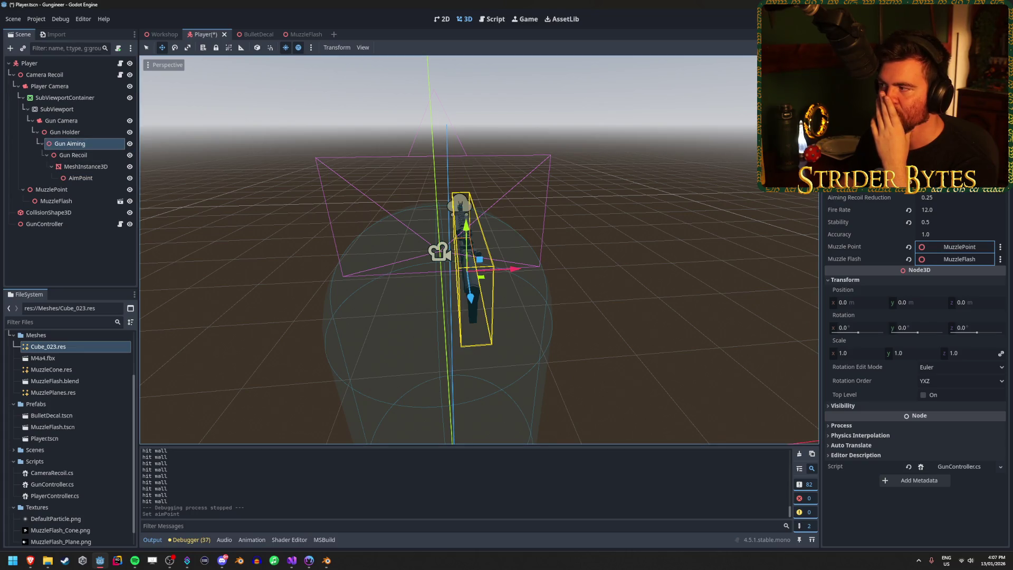
{"action": "left_click_drag", "start_coordinate": [944, 131], "coordinate": [946, 132]}
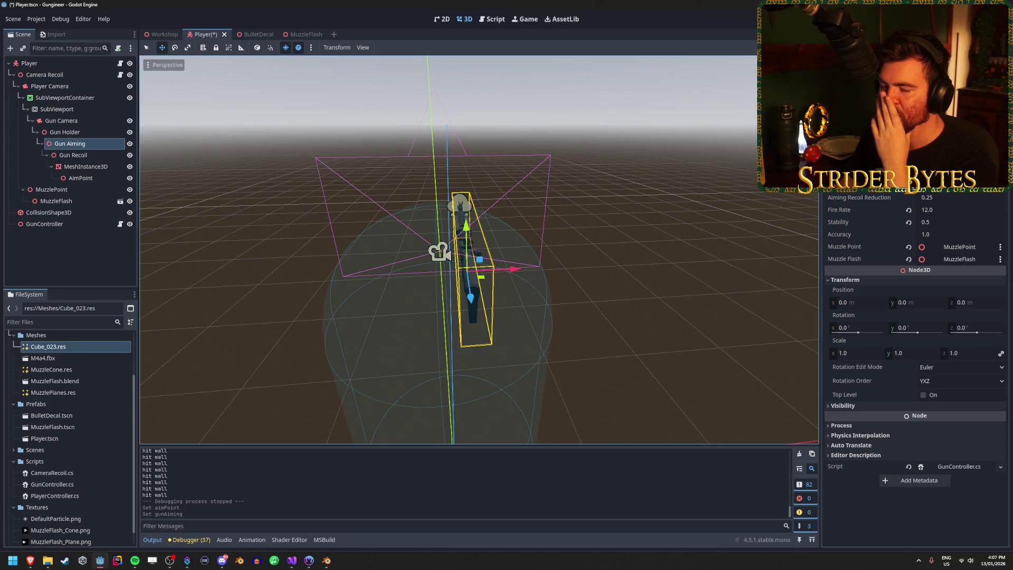
Step: Check the Gun Camera, Gun Holder, Gun Recoil and gun mesh nodes, then save the Player scene
{"action": "left_click", "coordinate": [67, 126]}
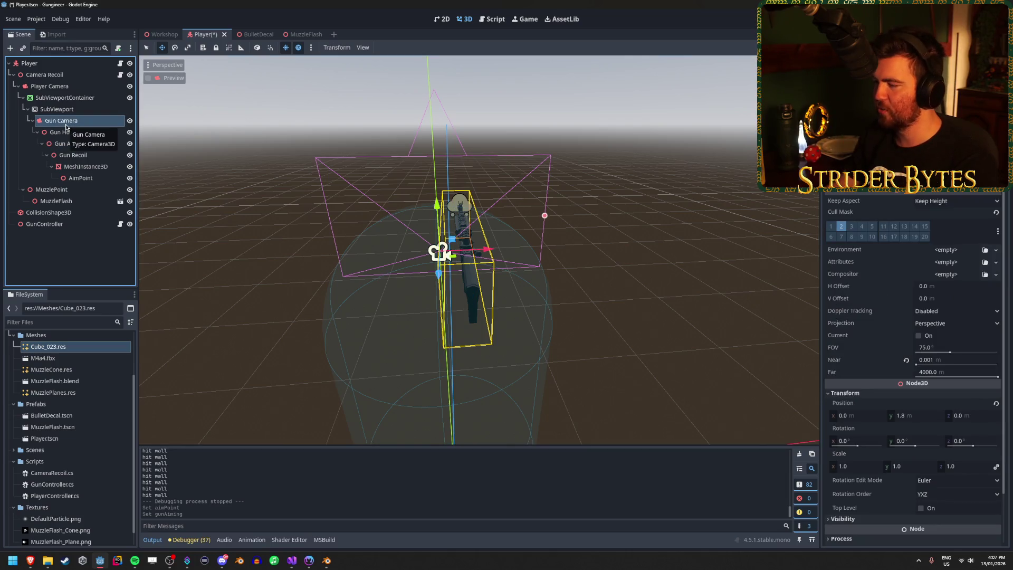
{"action": "key", "text": "Down"}
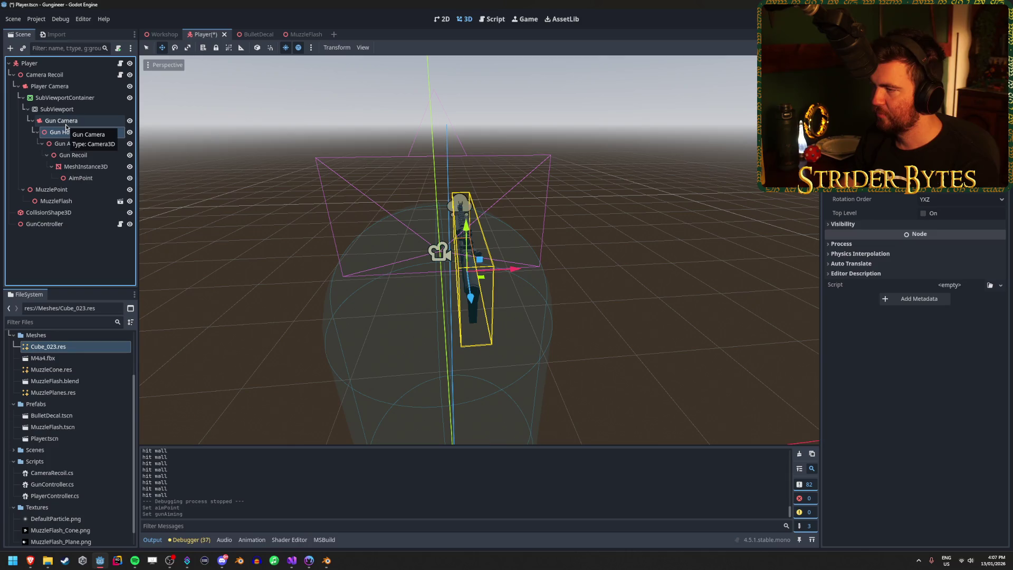
{"action": "key", "text": "Down"}
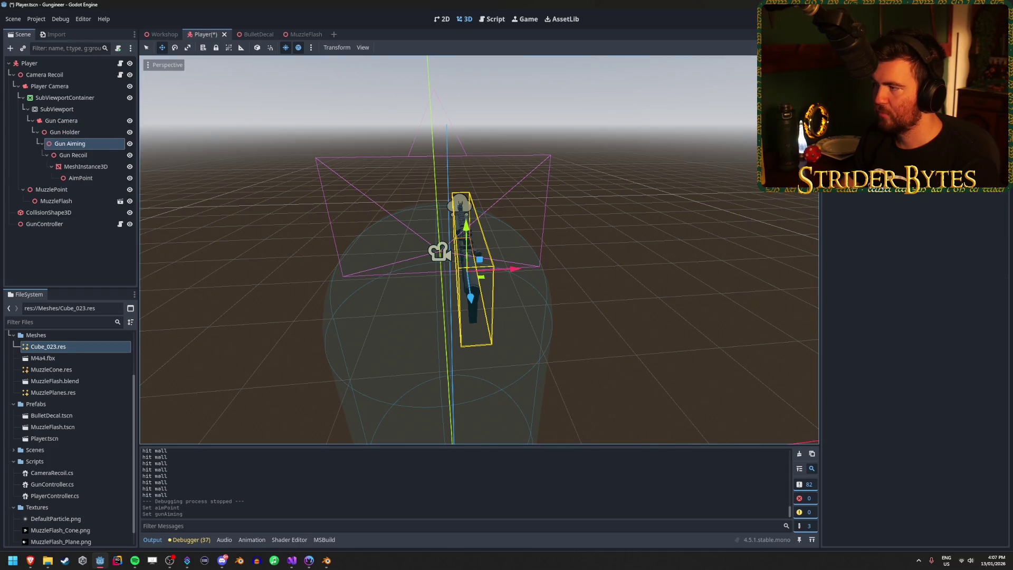
{"action": "left_click", "coordinate": [95, 156]}
{"action": "left_click", "coordinate": [95, 166]}
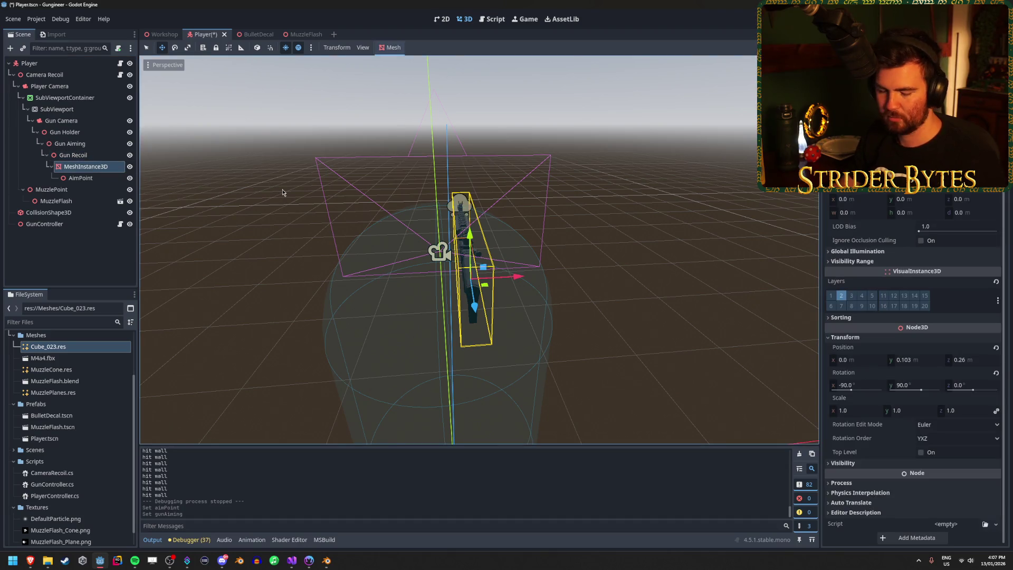
{"action": "key", "text": "ctrl+s"}
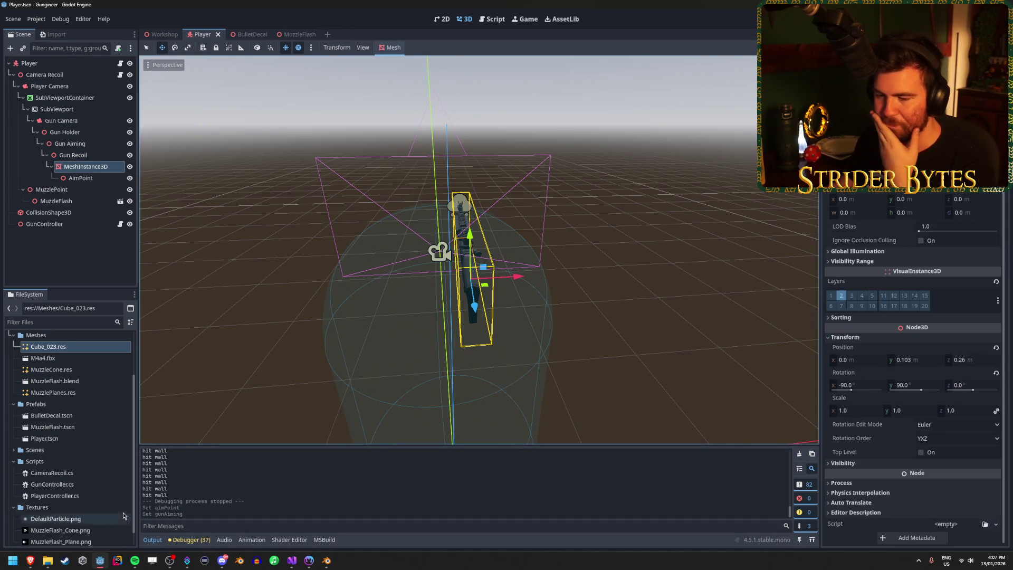
Step: Rebuild the C# project in Visual Studio and return to Godot
{"action": "mouse_move", "coordinate": [304, 565]}
{"action": "left_click", "coordinate": [308, 534]}
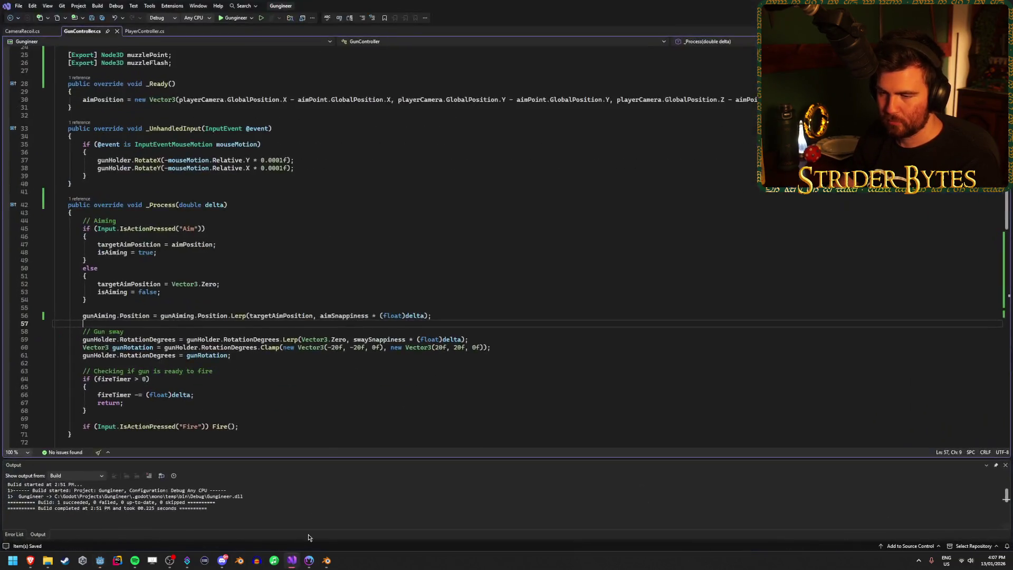
{"action": "key", "text": "ctrl+shift+b"}
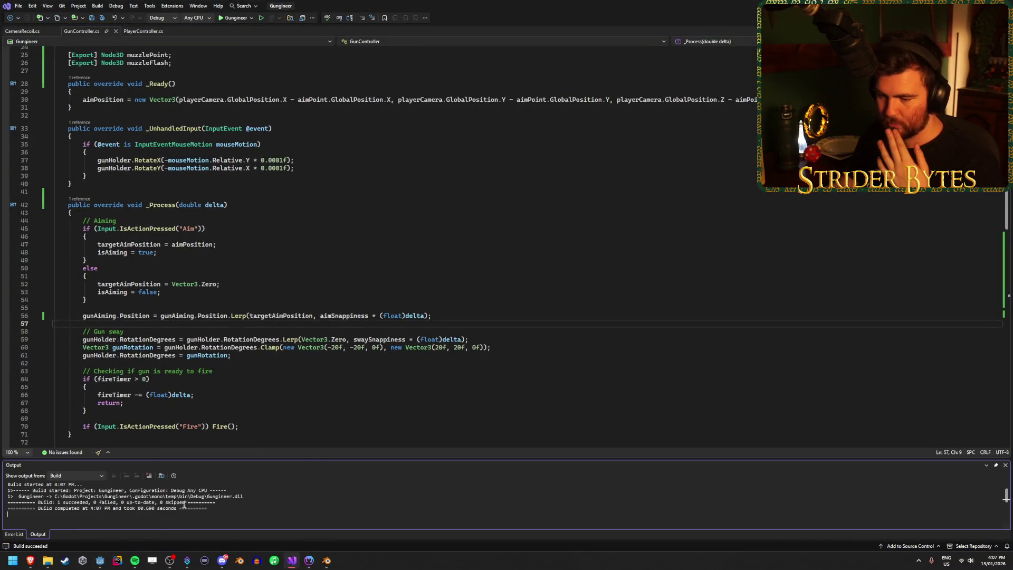
{"action": "left_click", "coordinate": [100, 562]}
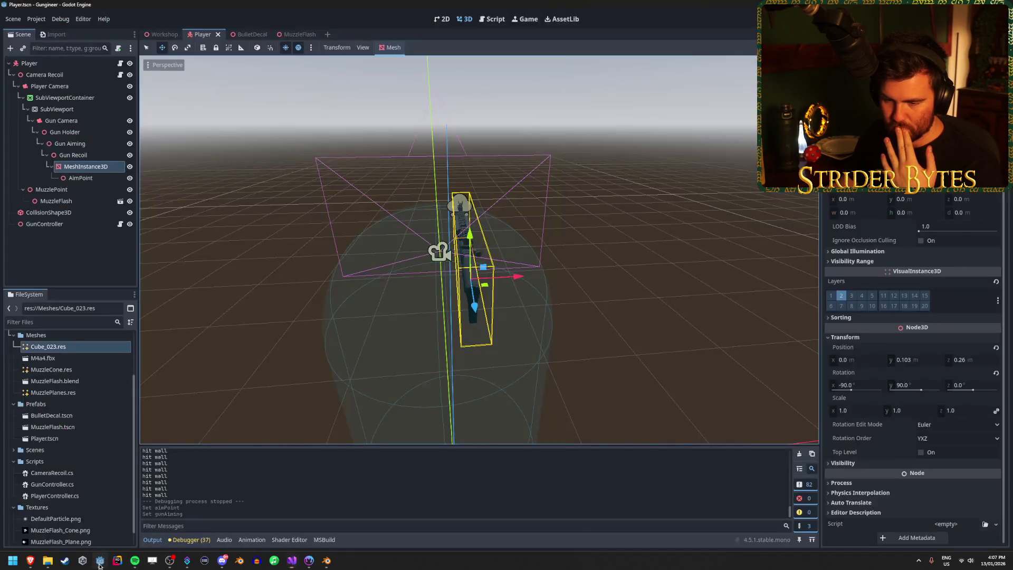
Step: Show the Debugger's errors, then run the game to check the gun view and stop it
{"action": "left_click", "coordinate": [189, 539]}
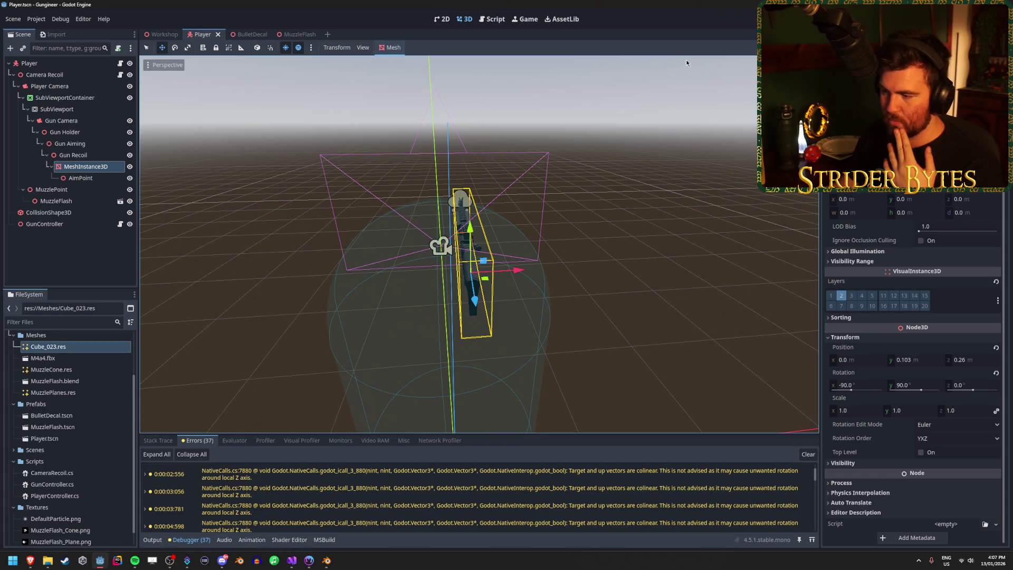
{"action": "key", "text": "F5"}
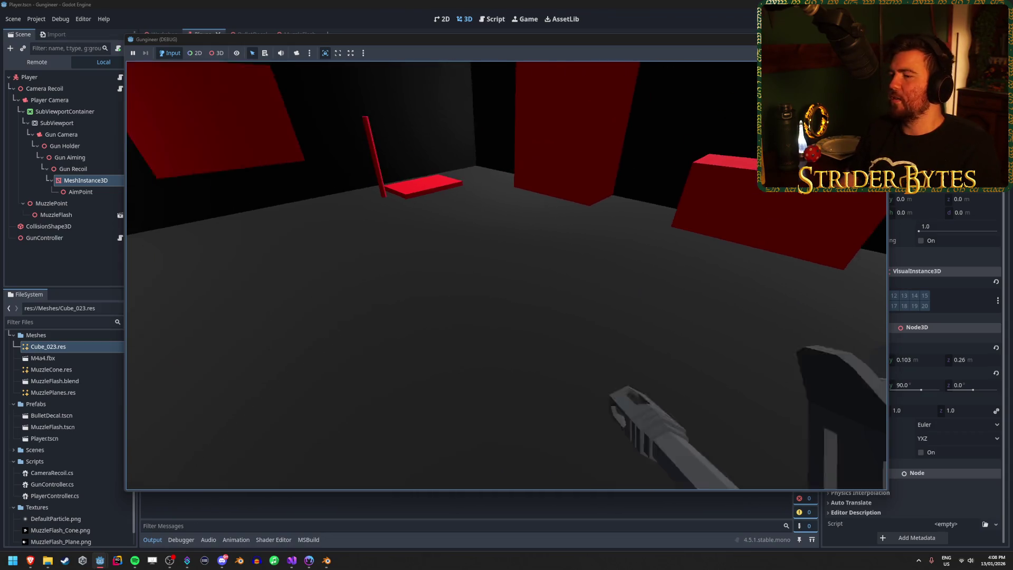
{"action": "key", "text": "F8"}
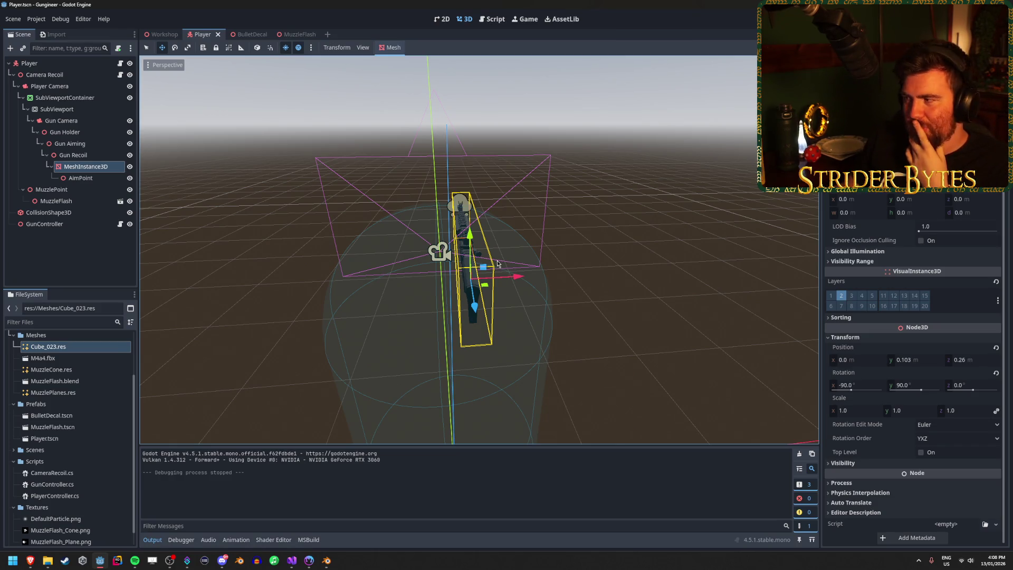
Step: Inspect AimPoint, SubViewport's Rendering settings and SubViewportContainer, then bring up GunController.cs in Visual Studio
{"action": "left_click", "coordinate": [68, 253]}
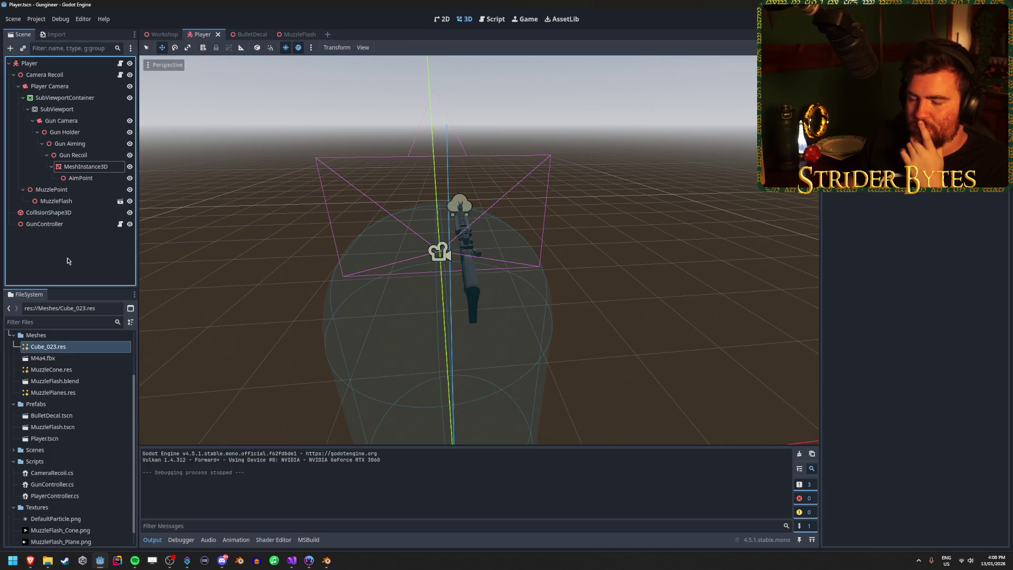
{"action": "left_click", "coordinate": [83, 177]}
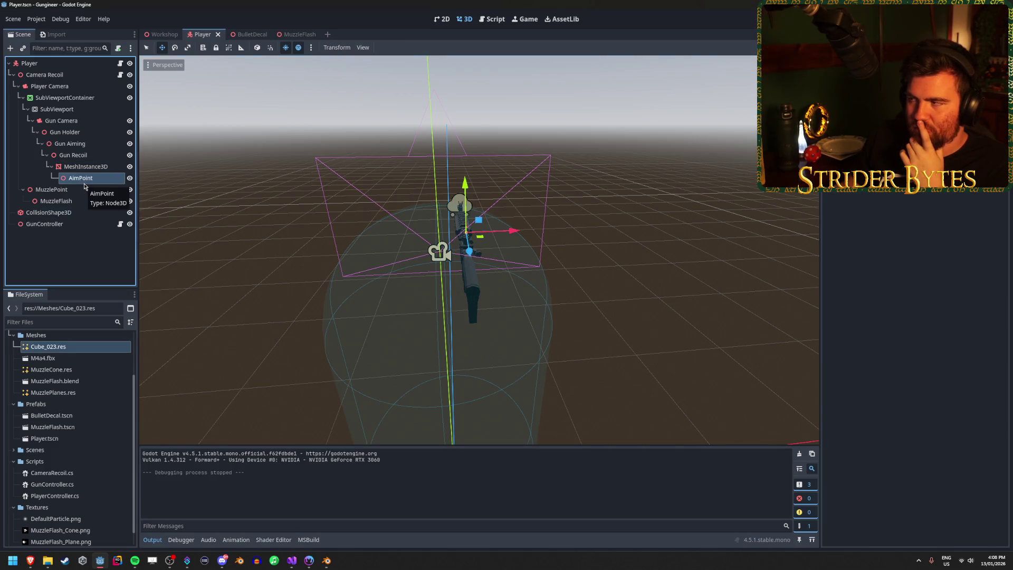
{"action": "left_click", "coordinate": [96, 110]}
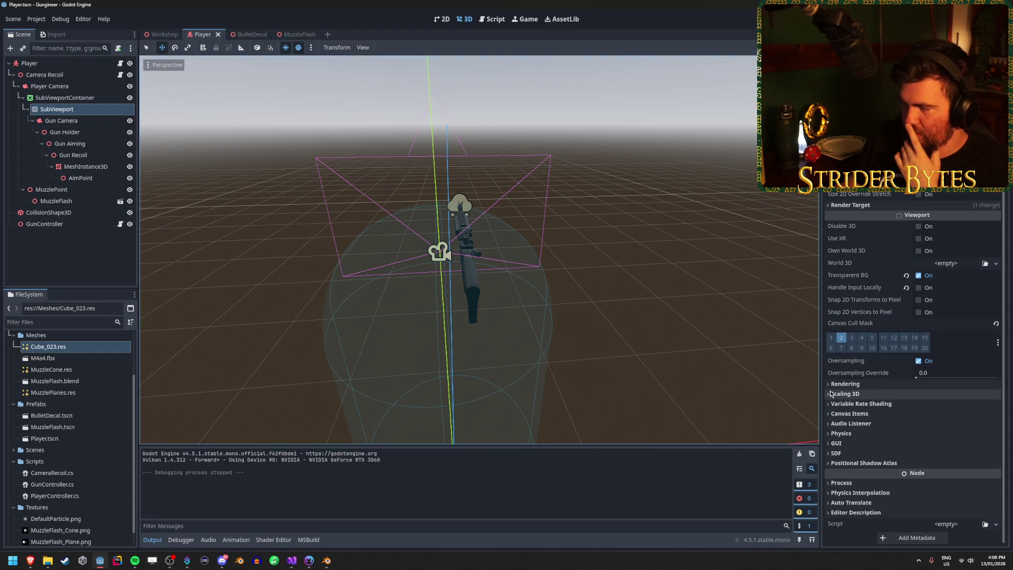
{"action": "left_click", "coordinate": [845, 384]}
{"action": "left_click", "coordinate": [845, 384]}
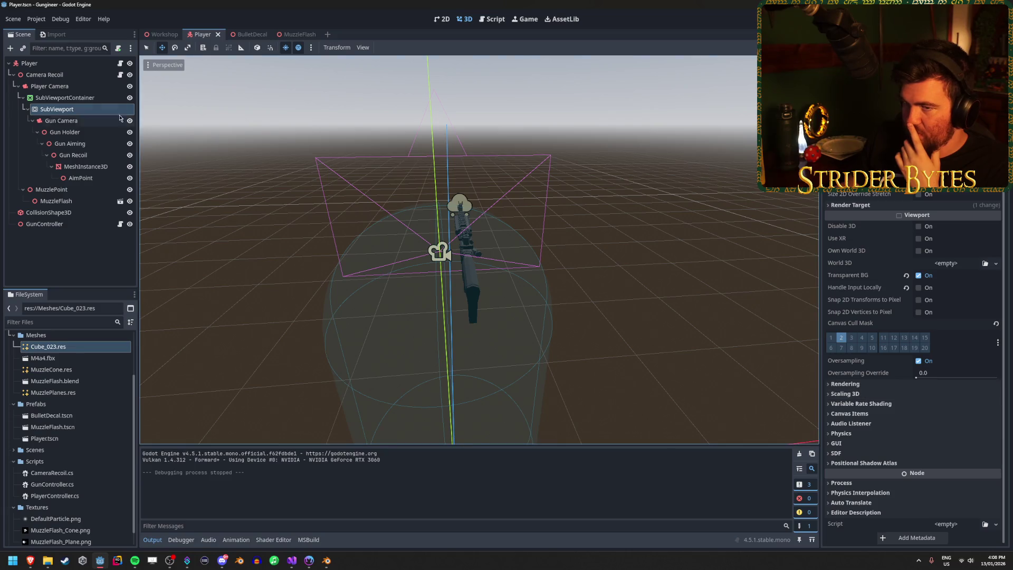
{"action": "left_click", "coordinate": [93, 99]}
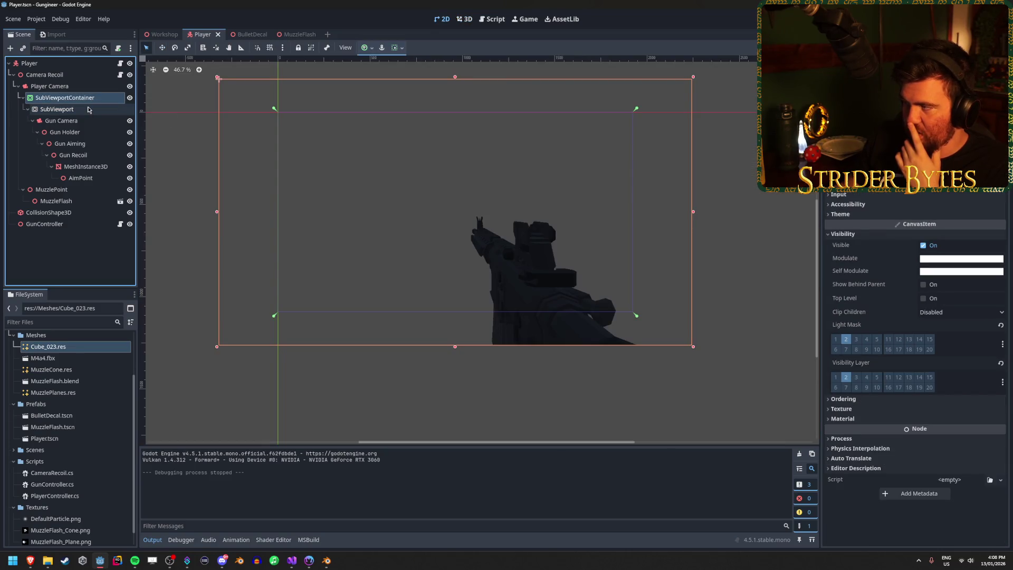
{"action": "left_click", "coordinate": [88, 109]}
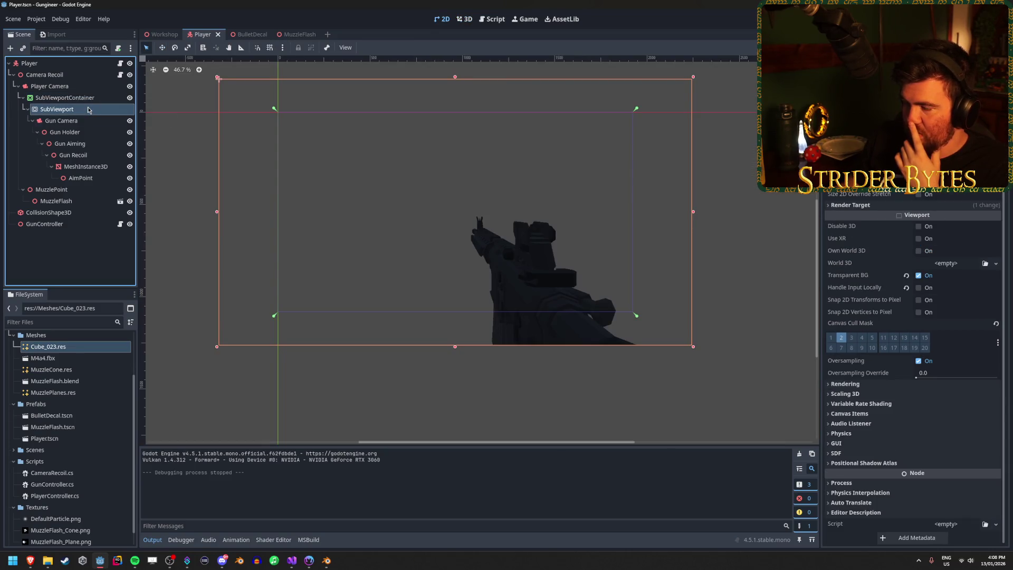
{"action": "left_click", "coordinate": [59, 67]}
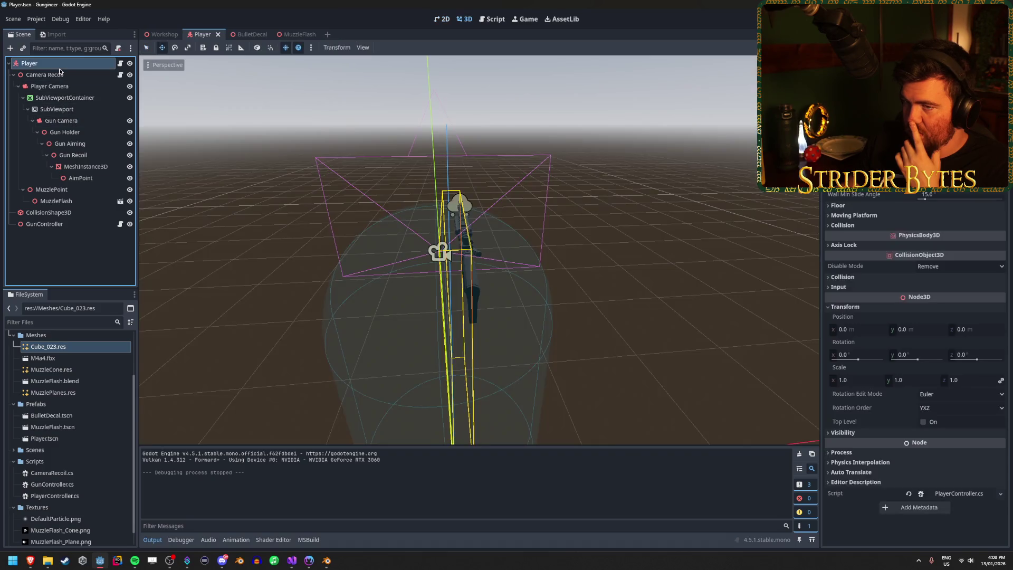
{"action": "left_click", "coordinate": [182, 542]}
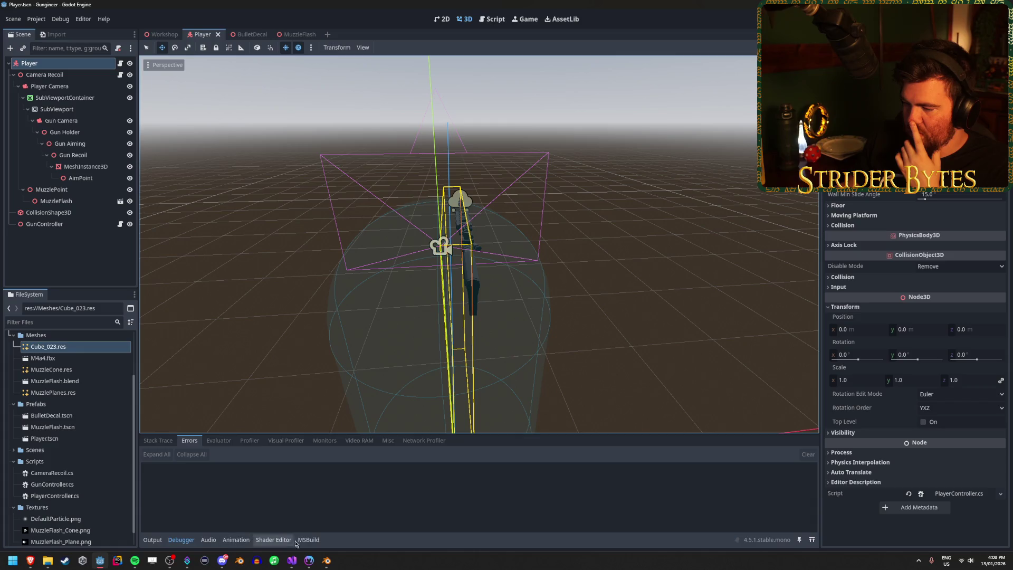
{"action": "left_click", "coordinate": [292, 560]}
Step: Change the assigned gunAiming.Position on line 56 to GlobalPosition and save
{"action": "scroll", "coordinate": [259, 264], "scroll_direction": "up", "scroll_amount": 4}
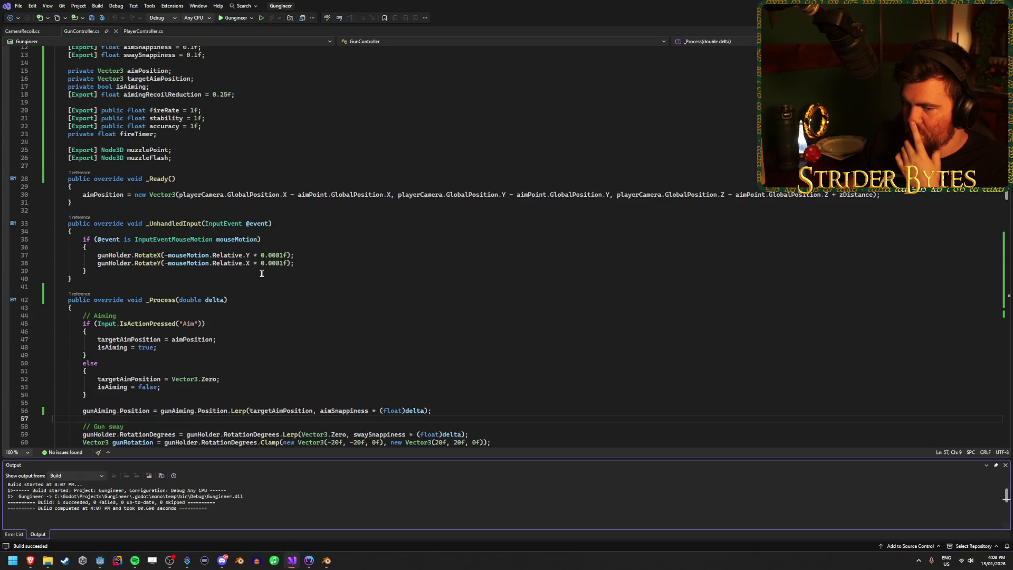
{"action": "scroll", "coordinate": [261, 273], "scroll_direction": "up", "scroll_amount": 3}
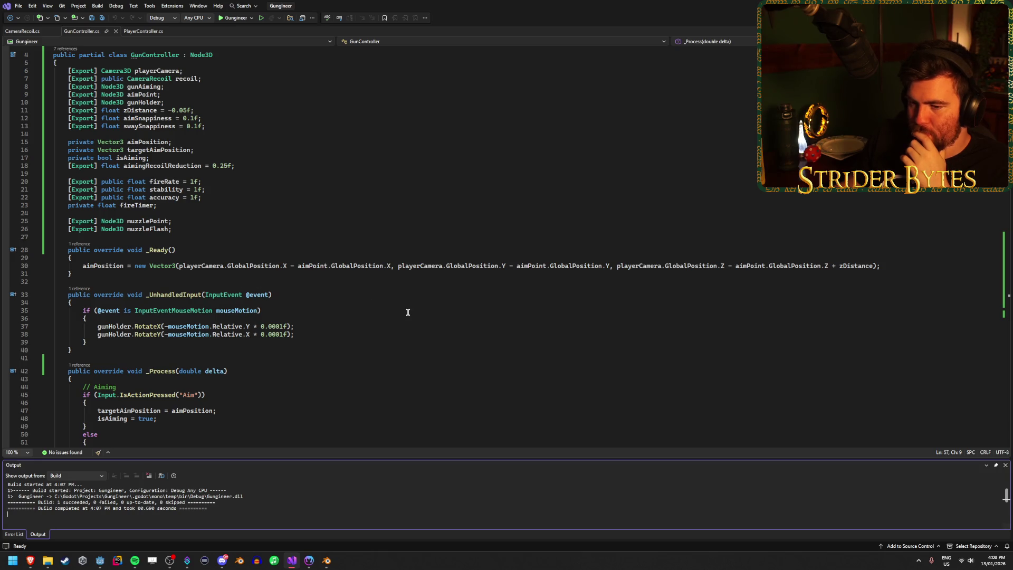
{"action": "scroll", "coordinate": [407, 312], "scroll_direction": "down", "scroll_amount": 4}
{"action": "double_click", "coordinate": [135, 387]}
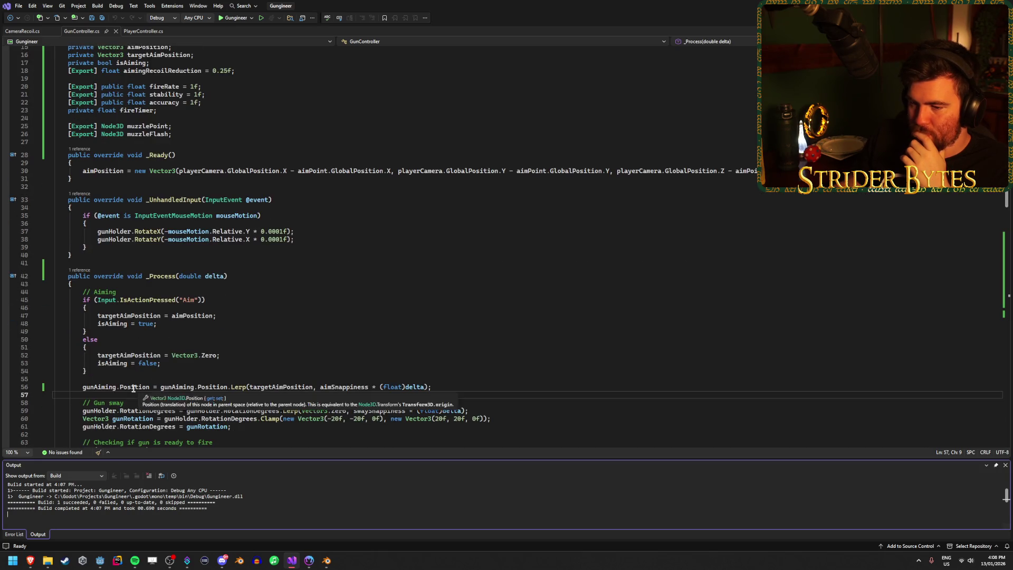
{"action": "scroll", "coordinate": [423, 316], "scroll_direction": "down", "scroll_amount": 2}
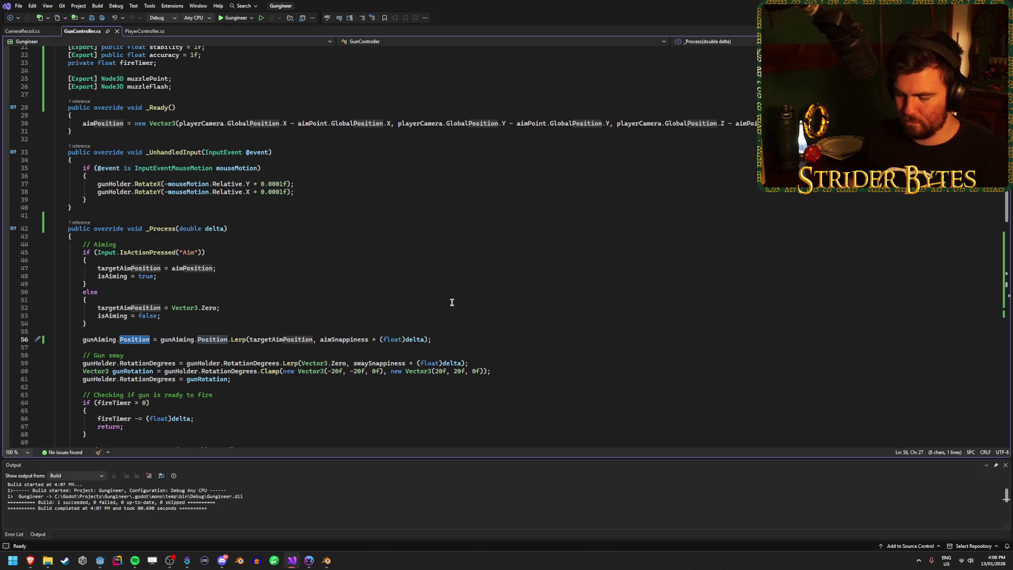
{"action": "type", "text": "GlobalP"}
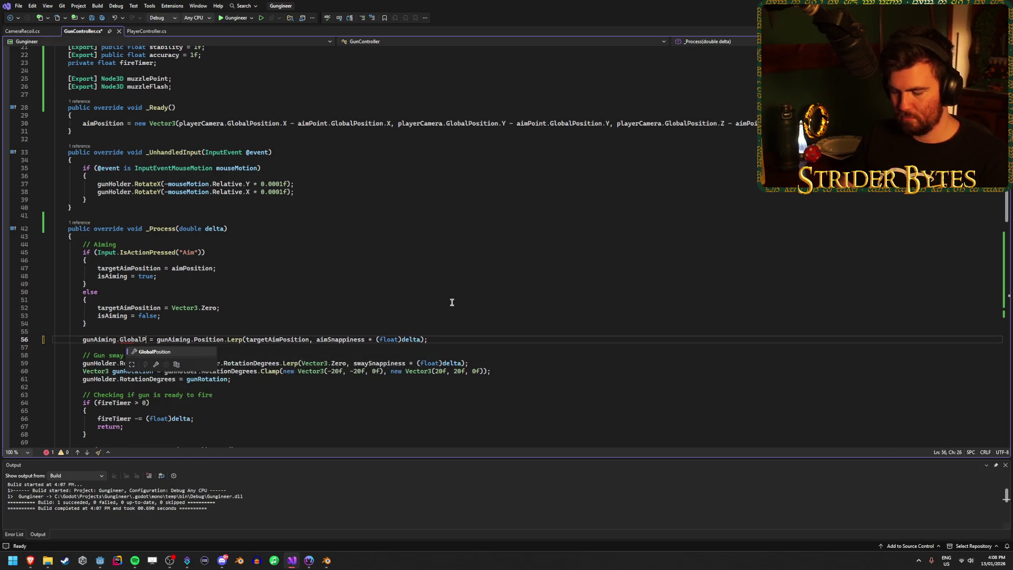
{"action": "key", "text": "Tab"}
{"action": "key", "text": "ctrl+s"}
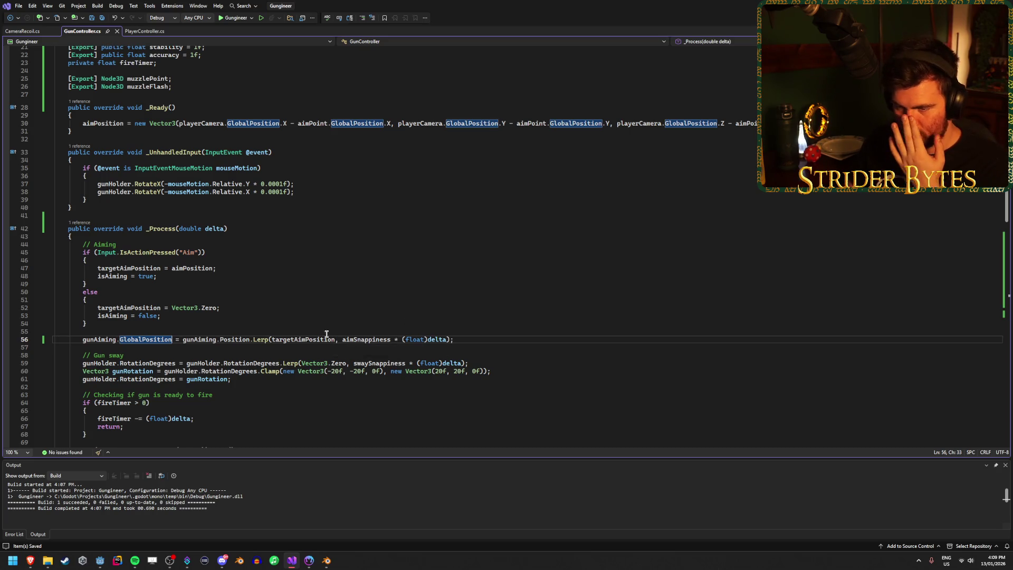
Step: Change the Position inside the Lerp to GlobalPosition as well, save, and return to Godot
{"action": "double_click", "coordinate": [233, 336]}
{"action": "type", "text": "GlobalP"}
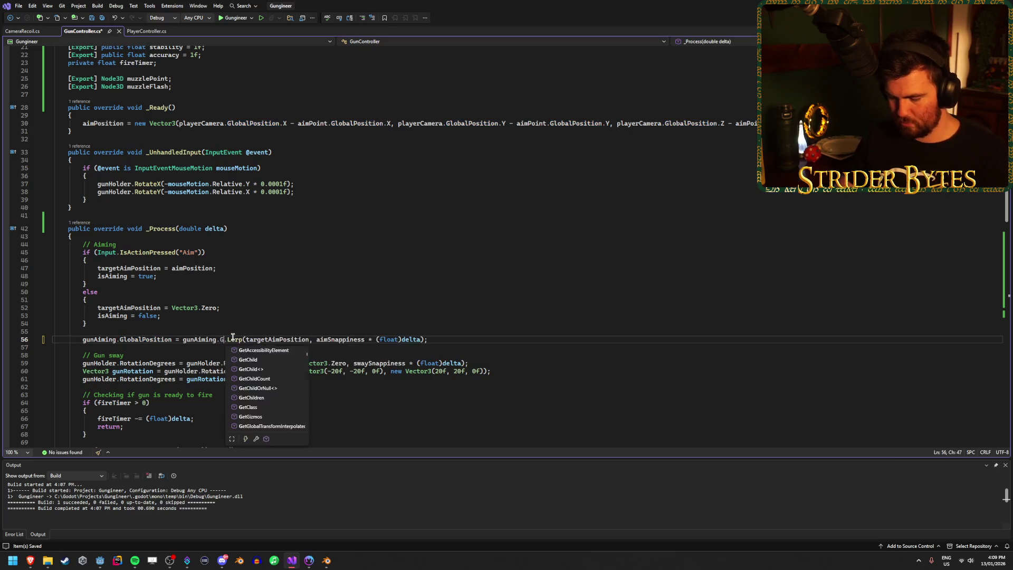
{"action": "key", "text": "Tab"}
{"action": "key", "text": "ctrl+s"}
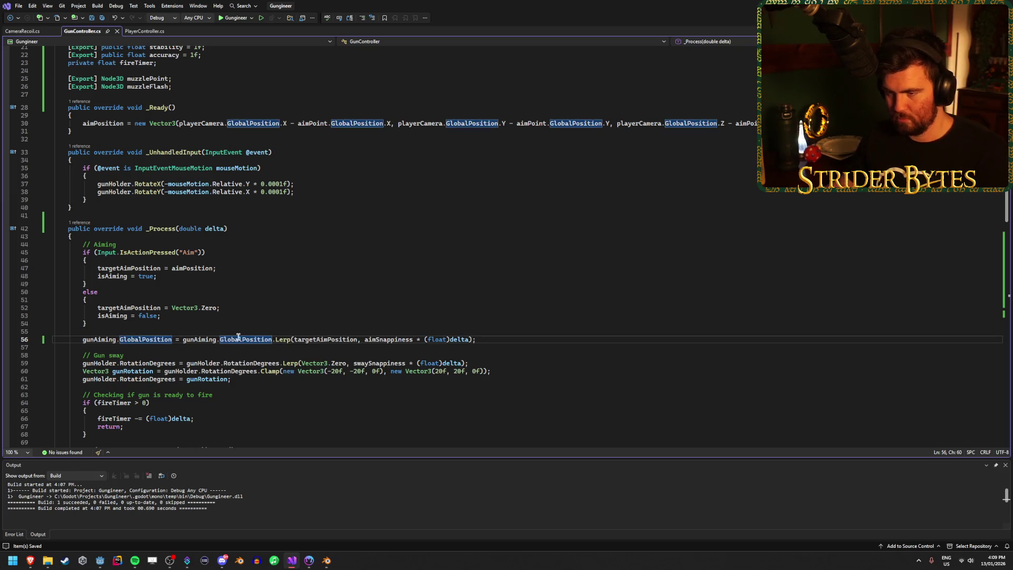
{"action": "left_click", "coordinate": [100, 560]}
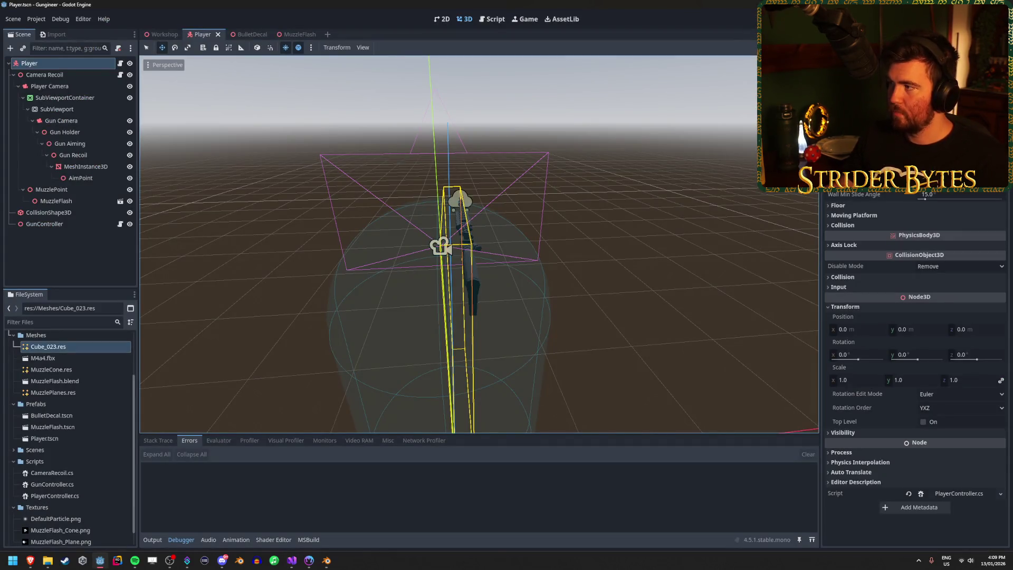
Step: Run the game with the GlobalPosition change, fire at the red blocks, and stop it
{"action": "key", "text": "F5"}
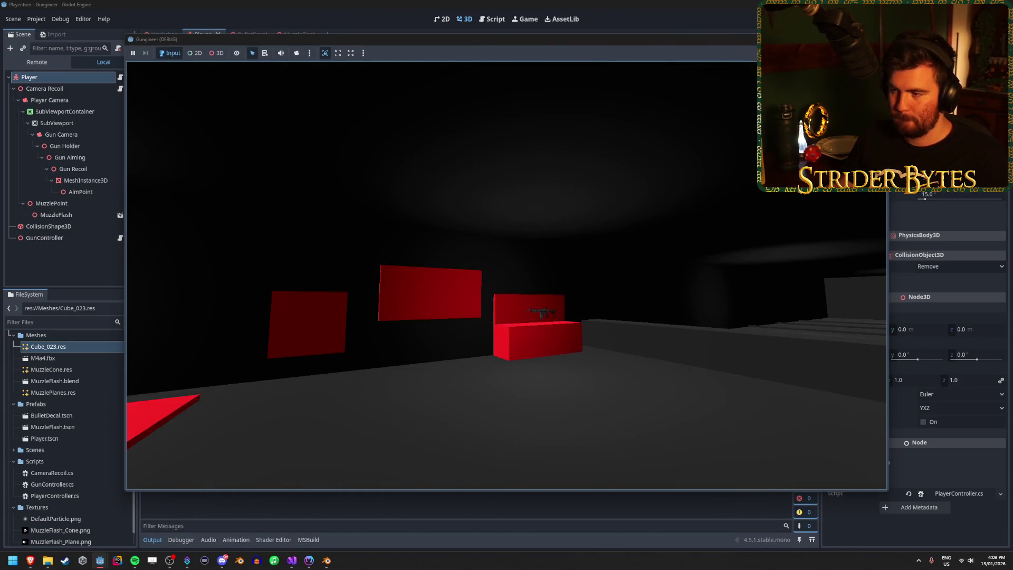
{"action": "left_click", "coordinate": [506, 276]}
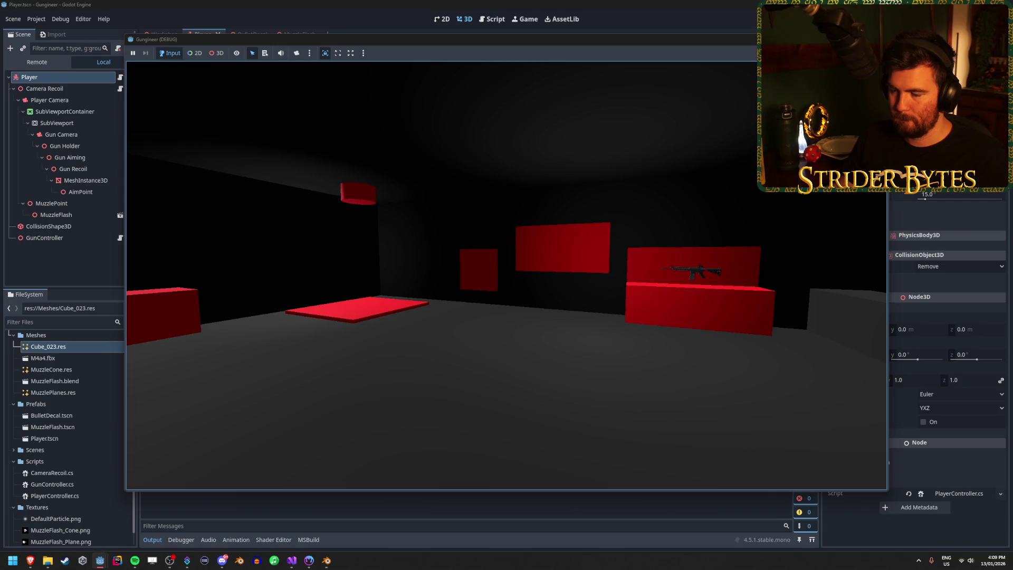
{"action": "key", "text": "Escape"}
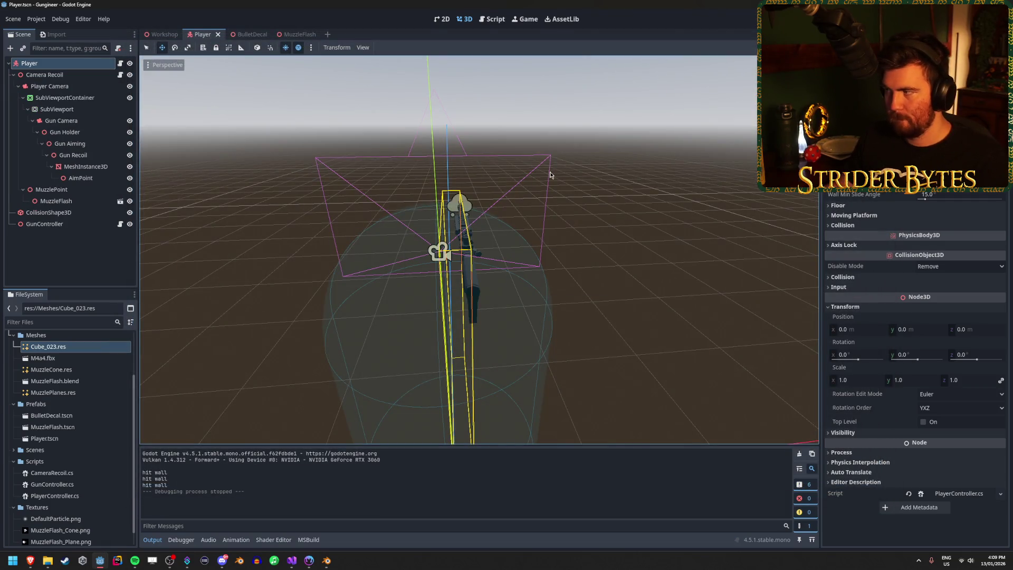
Step: Look over the Workshop level and Player rig, rerun the game briefly, then select SubViewportContainer
{"action": "left_click", "coordinate": [161, 34]}
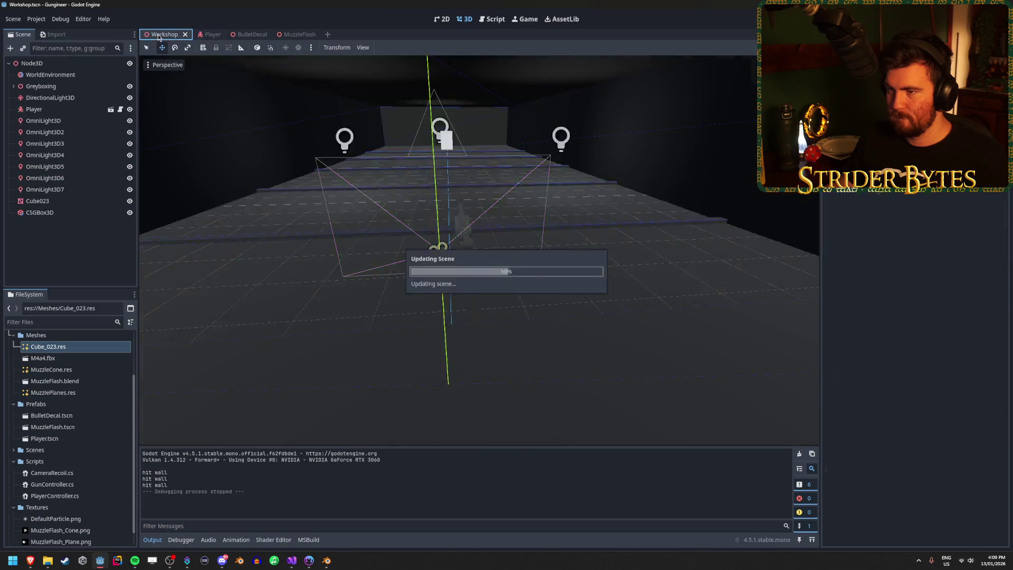
{"action": "mouse_move", "coordinate": [341, 404]}
{"action": "left_mouse_down"}
{"action": "mouse_move", "coordinate": [210, 395]}
{"action": "mouse_move", "coordinate": [232, 401]}
{"action": "mouse_move", "coordinate": [235, 382]}
{"action": "left_mouse_up"}
{"action": "left_click", "coordinate": [213, 35]}
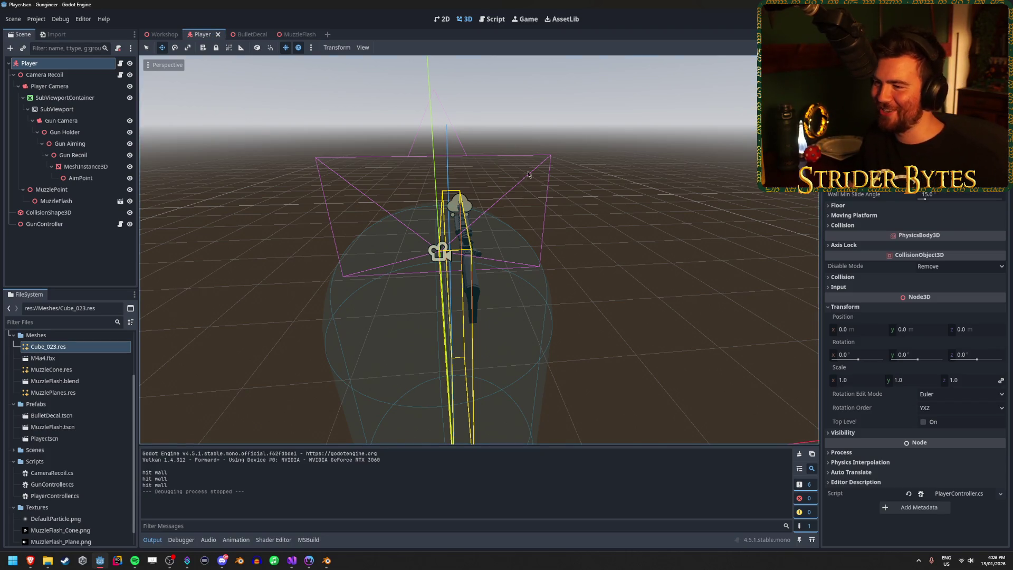
{"action": "left_click_drag", "start_coordinate": [474, 316], "coordinate": [258, 277]}
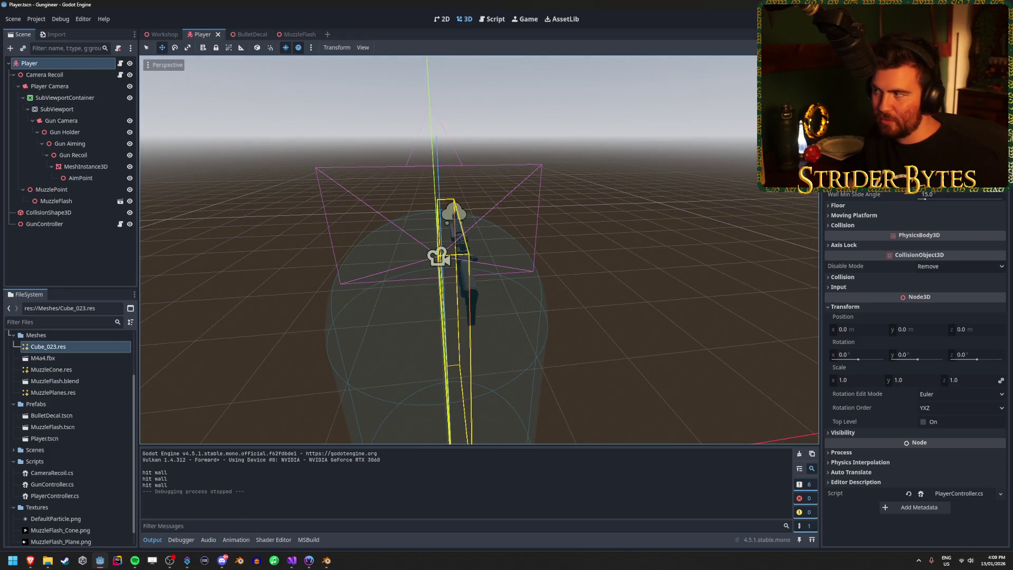
{"action": "key", "text": "F5"}
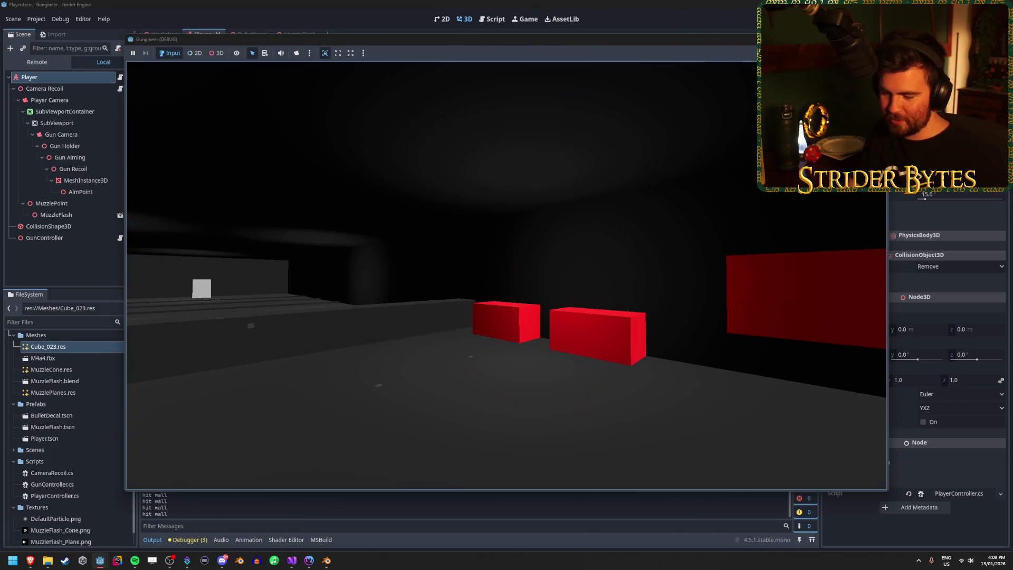
{"action": "key", "text": "F8"}
{"action": "left_click", "coordinate": [64, 97]}
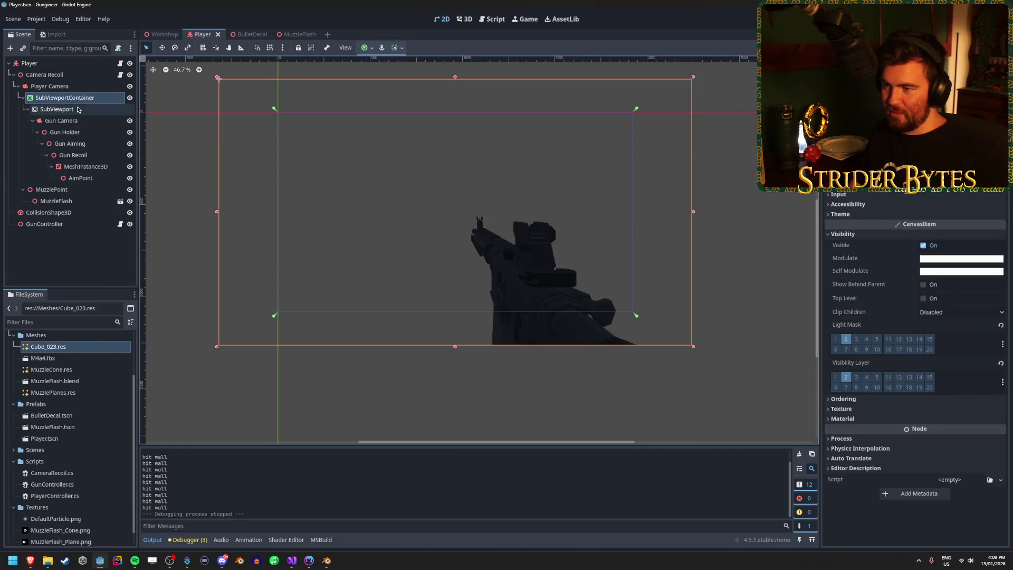
Step: Set the SubViewport size to 1920 × 1080 and save the scene
{"action": "left_click", "coordinate": [57, 109]}
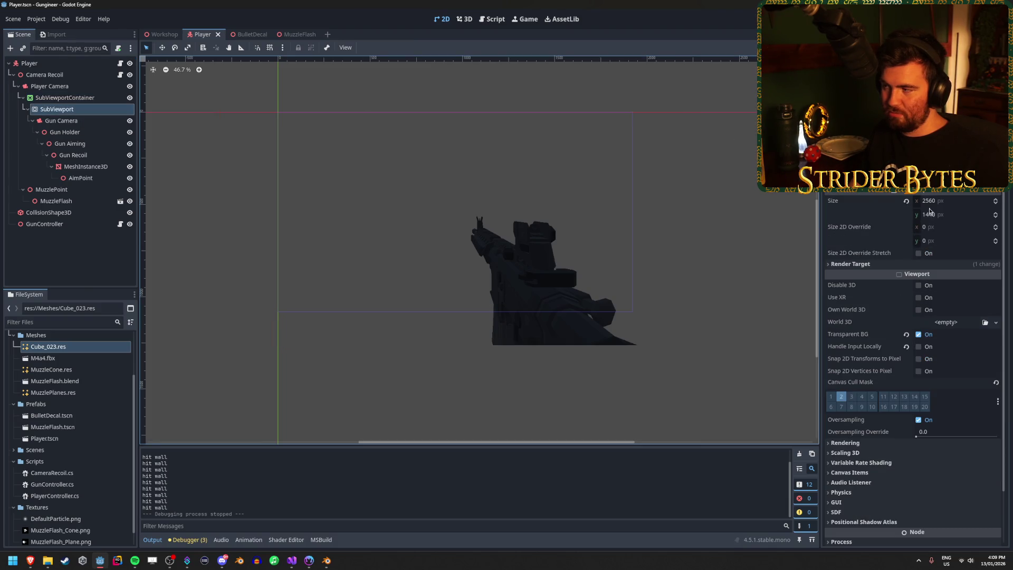
{"action": "left_click", "coordinate": [932, 202]}
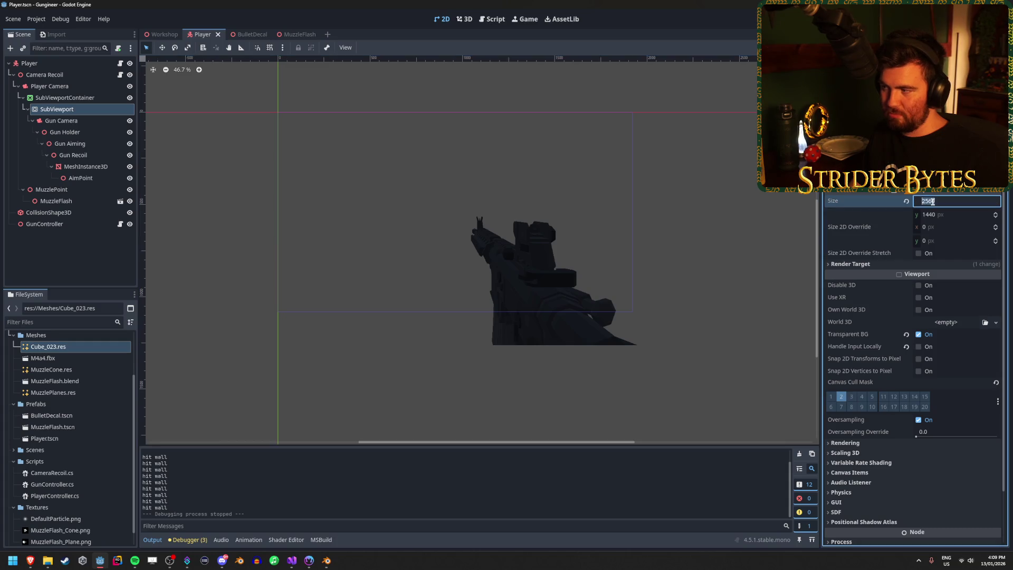
{"action": "type", "text": "1920"}
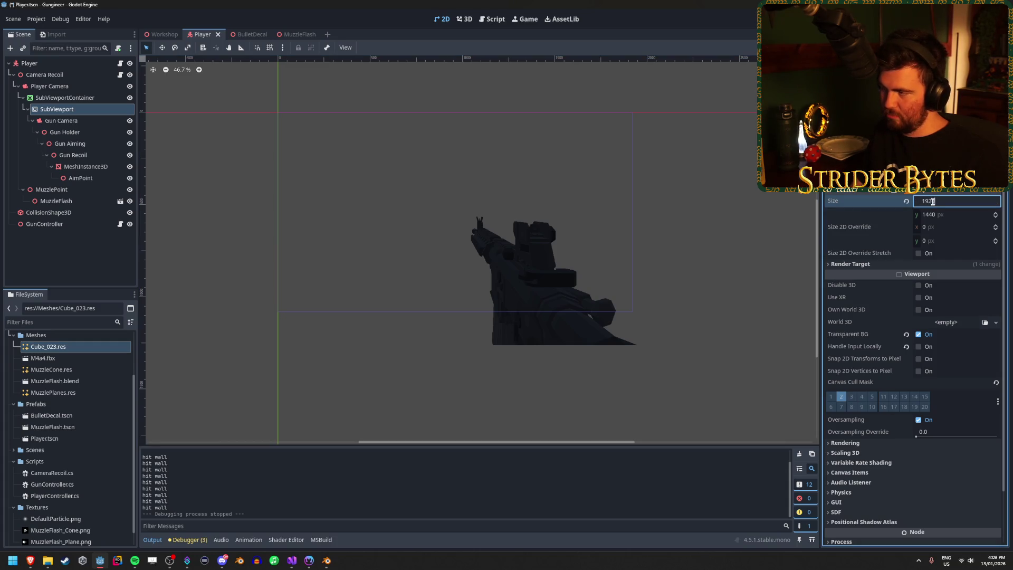
{"action": "key", "text": "Tab"}
{"action": "type", "text": "1080"}
{"action": "key", "text": "Return"}
{"action": "key", "text": "ctrl+s"}
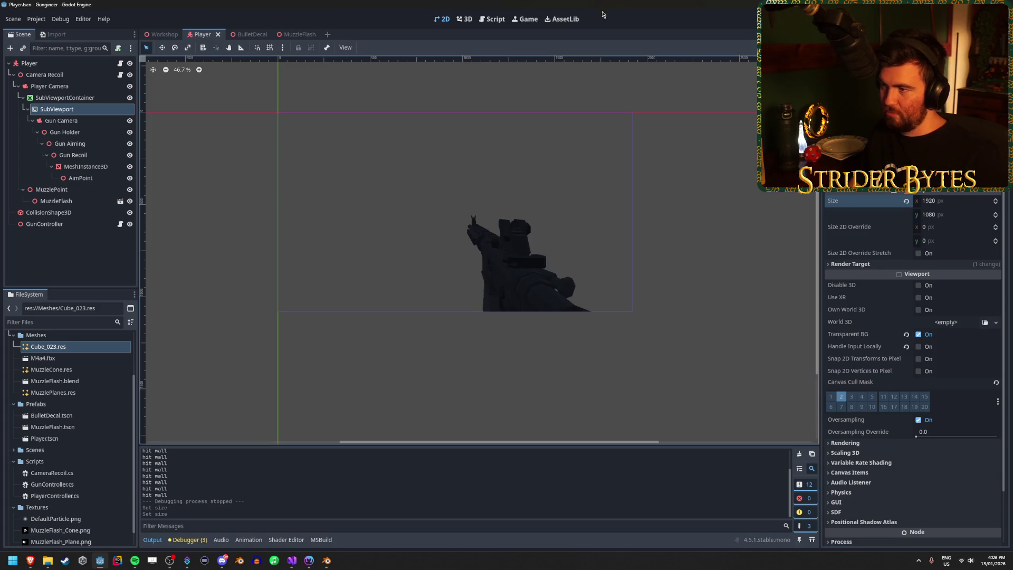
Step: Test-run the game at the new viewport size, then switch to GunController.cs in Visual Studio
{"action": "key", "text": "F5"}
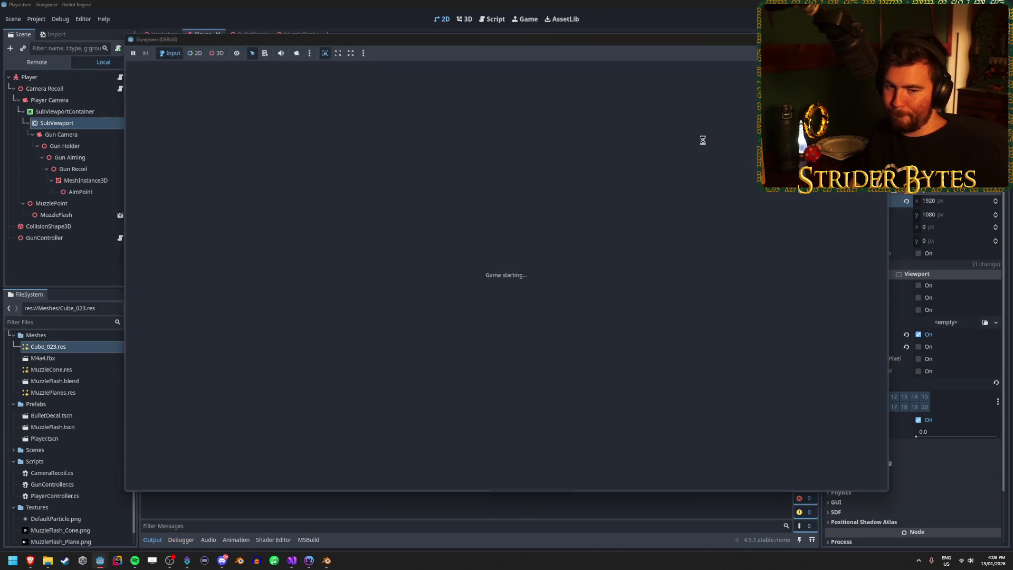
{"action": "key", "text": "Escape"}
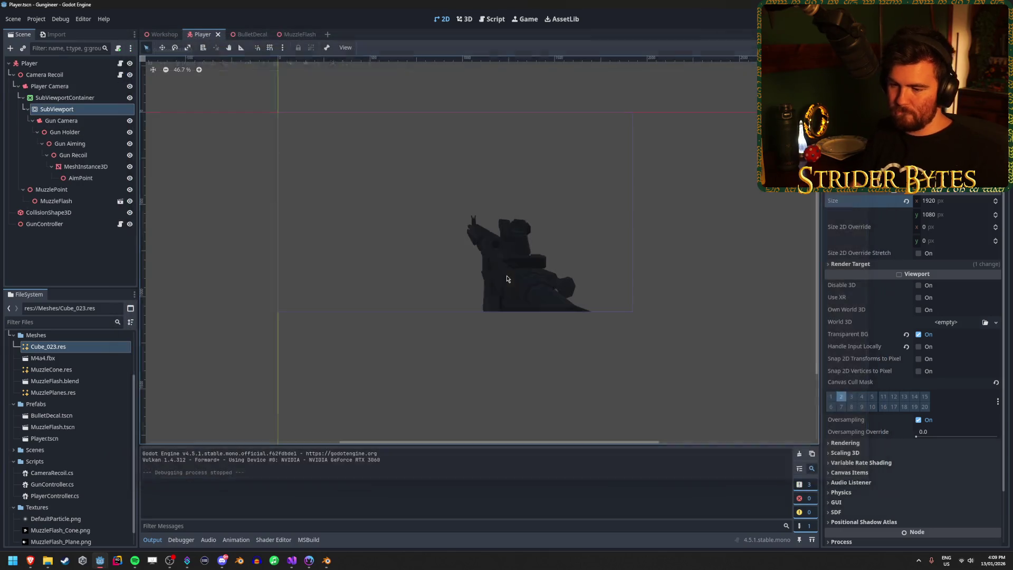
{"action": "left_click", "coordinate": [292, 560]}
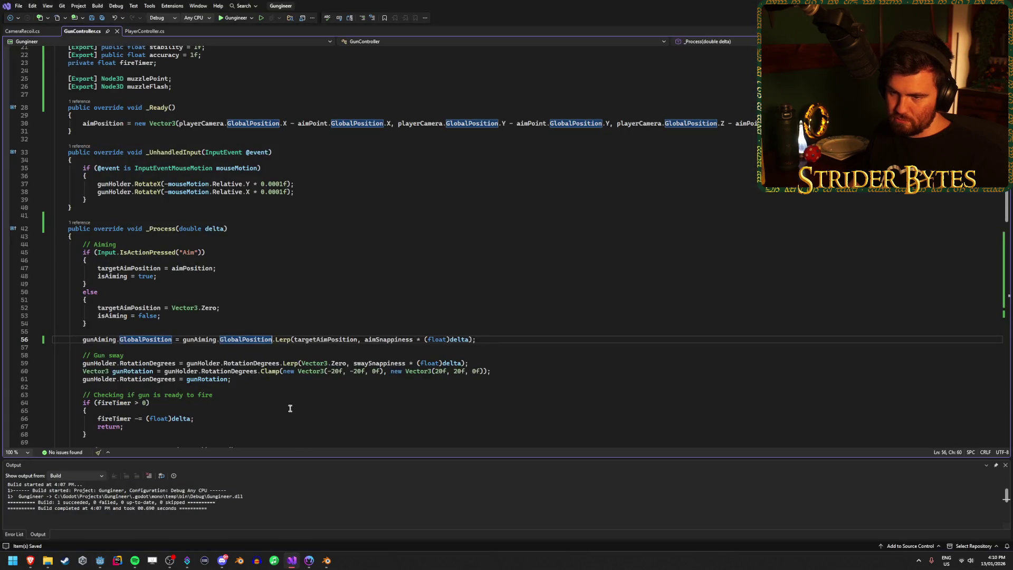
Step: Revert both GlobalPosition references on line 56 back to Position, then return to Godot
{"action": "double_click", "coordinate": [139, 343]}
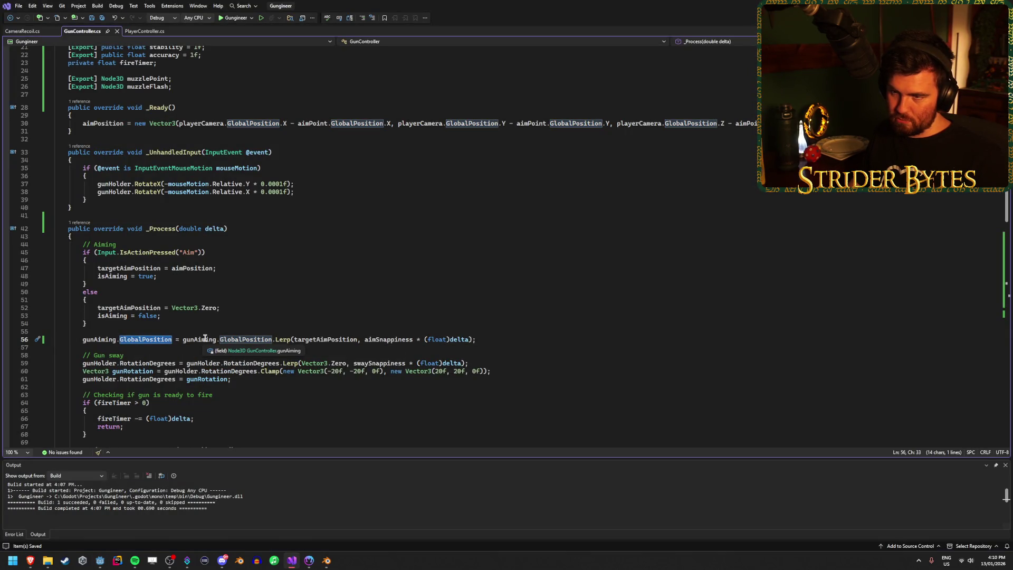
{"action": "left_click", "coordinate": [231, 310]}
{"action": "double_click", "coordinate": [148, 341]}
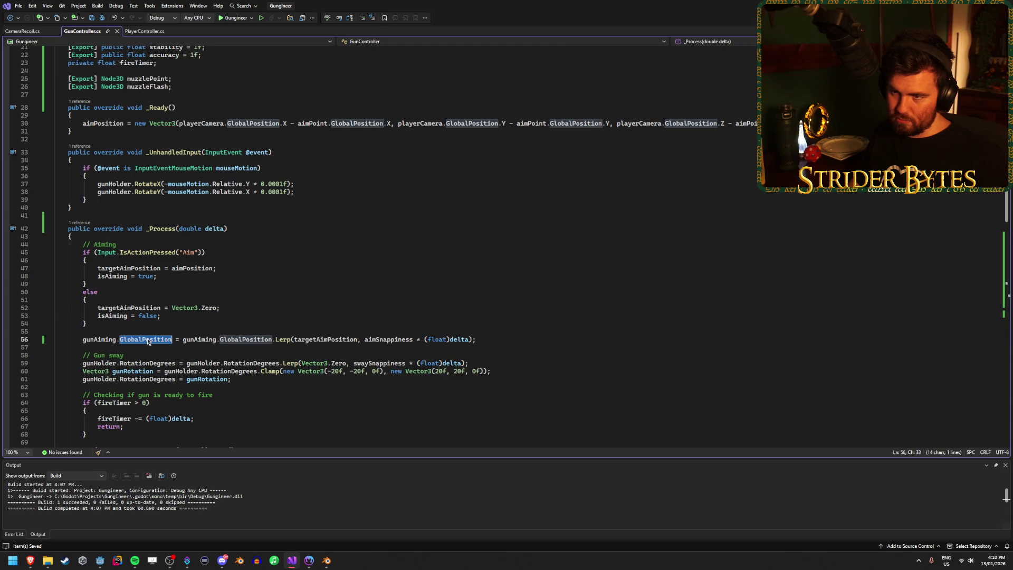
{"action": "type", "text": "Position"}
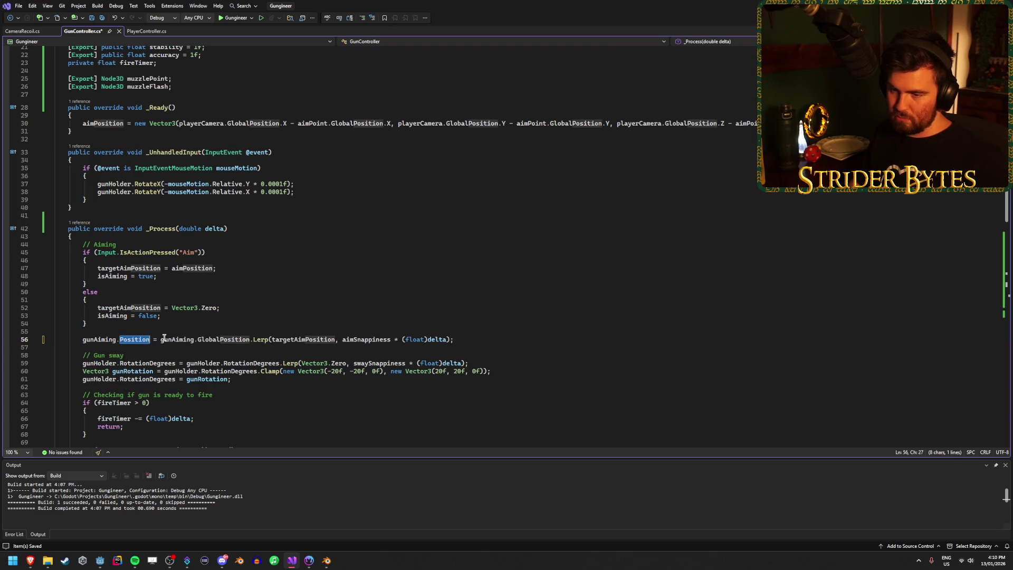
{"action": "double_click", "coordinate": [225, 339]}
{"action": "type", "text": "Position"}
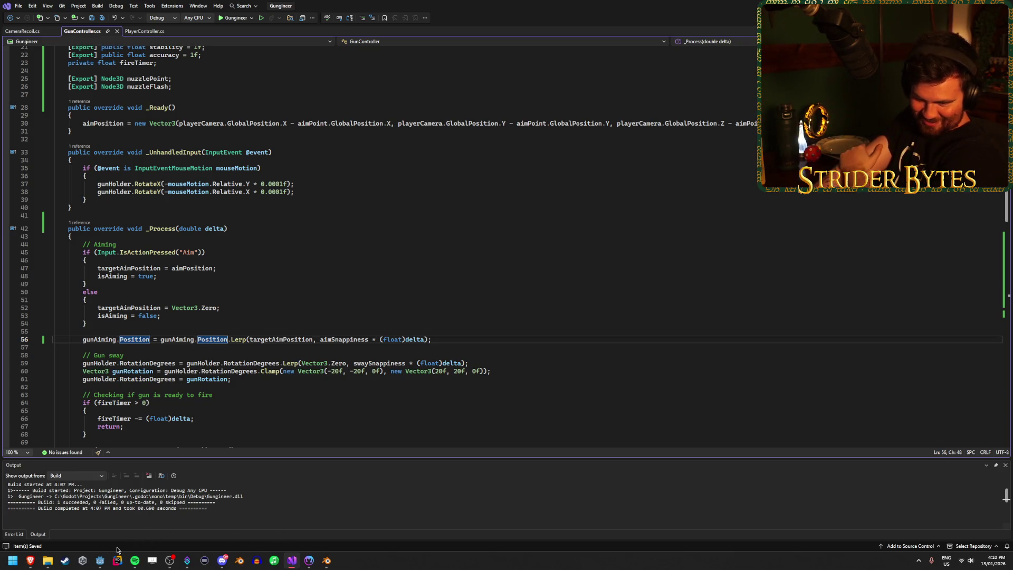
{"action": "mouse_move", "coordinate": [99, 560]}
{"action": "left_click", "coordinate": [132, 539]}
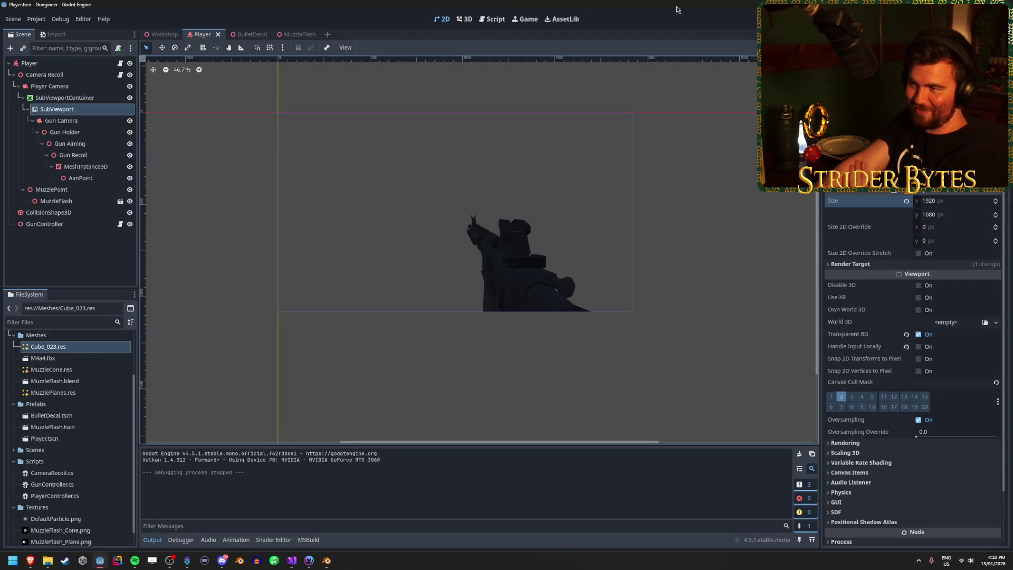
Step: Build and run, fire the rifle at the wall and floor, stop the game, then switch to another program
{"action": "key", "text": "F5"}
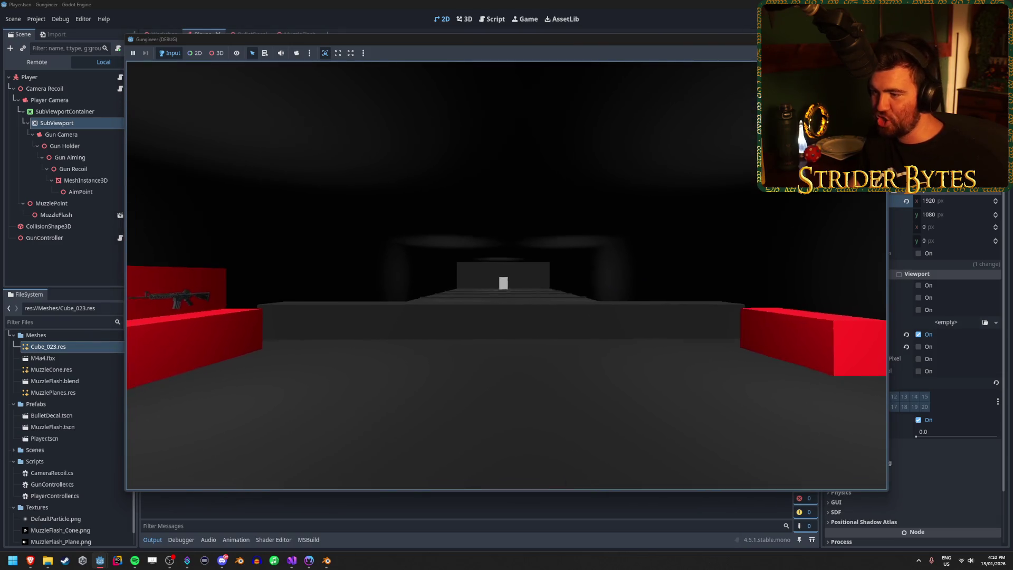
{"action": "mouse_move", "coordinate": [506, 274]}
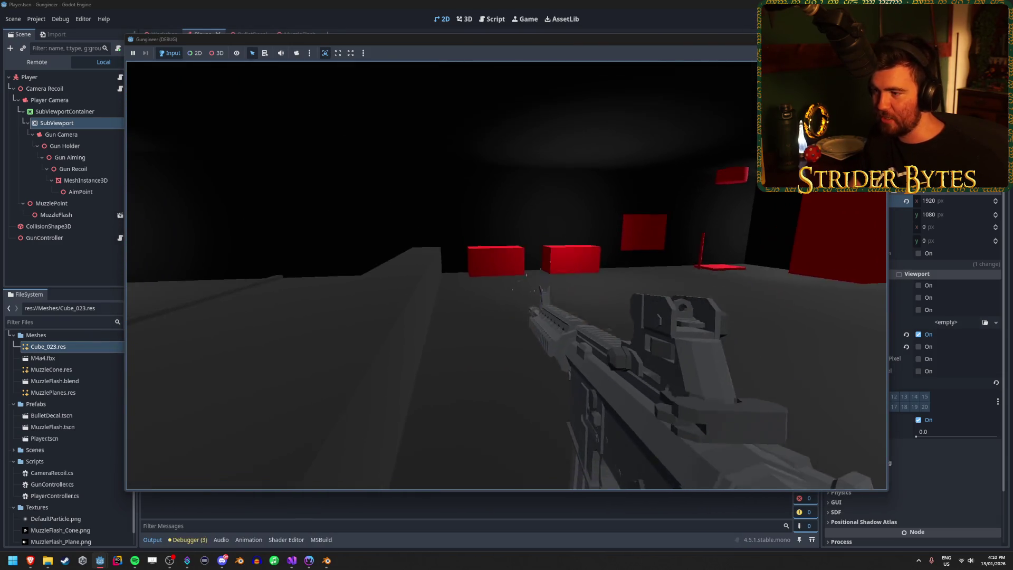
{"action": "left_click", "coordinate": [506, 274]}
{"action": "left_click", "coordinate": [506, 275]}
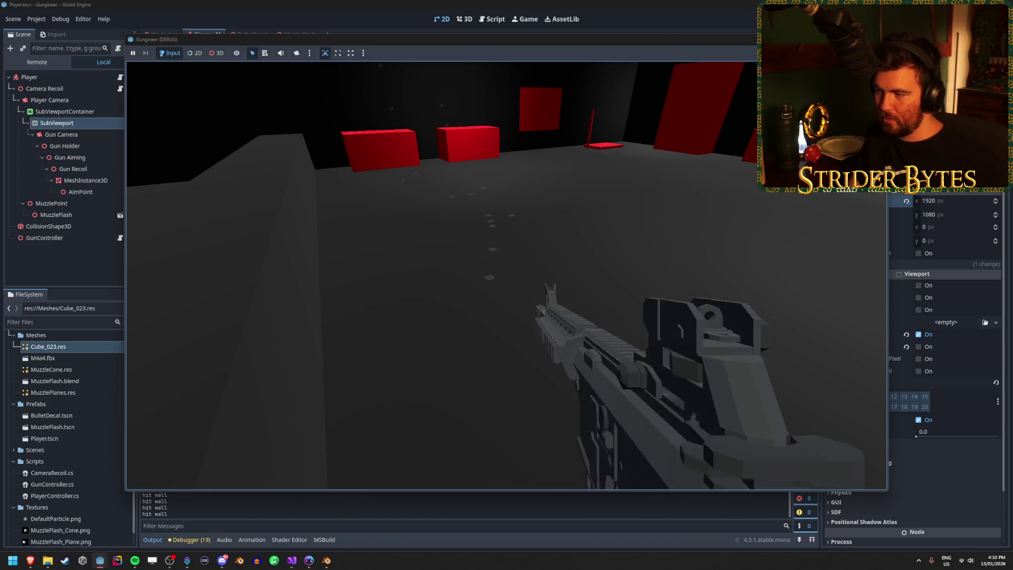
{"action": "mouse_move", "coordinate": [506, 274]}
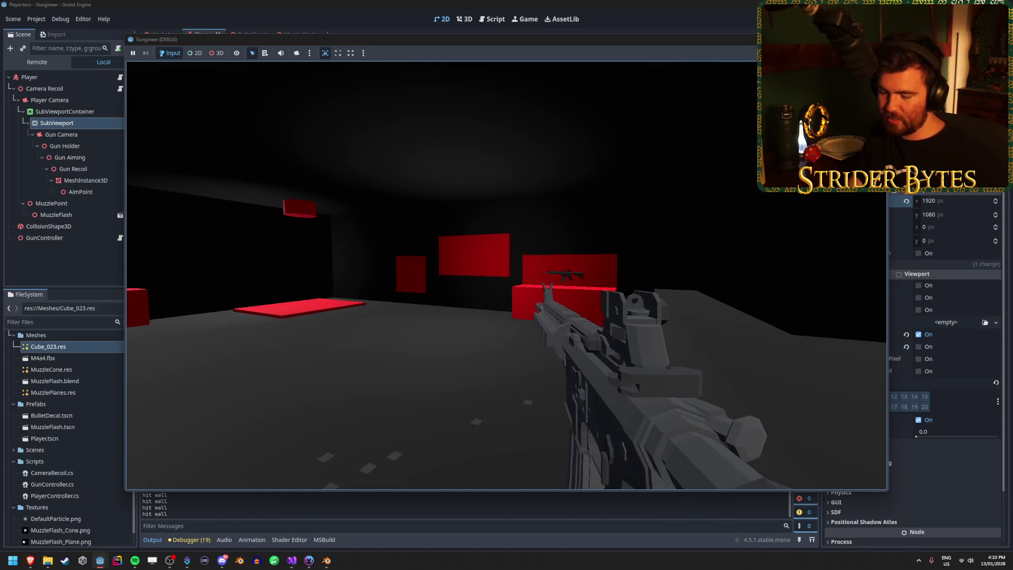
{"action": "key", "text": "F8"}
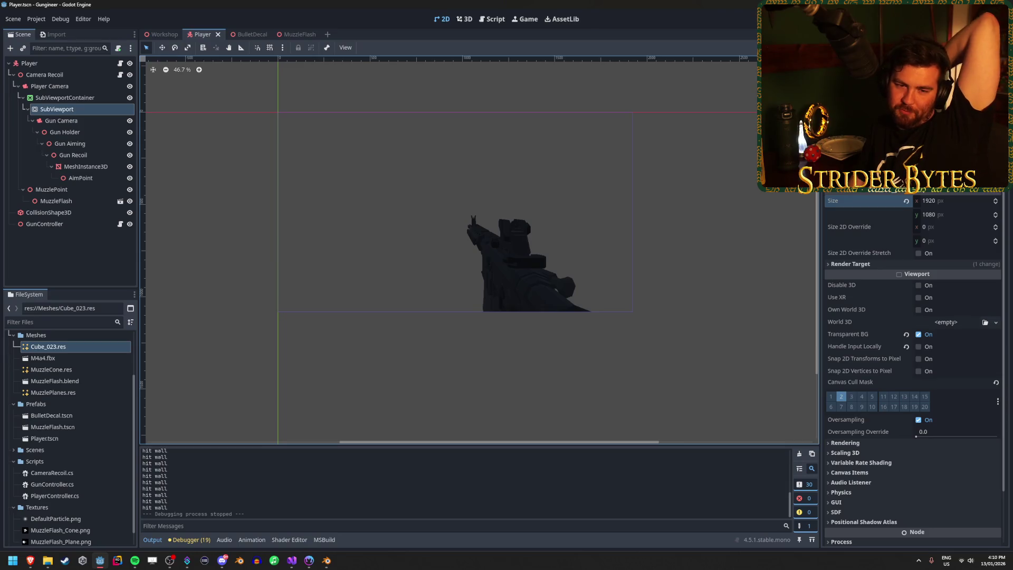
{"action": "left_click", "coordinate": [32, 560]}
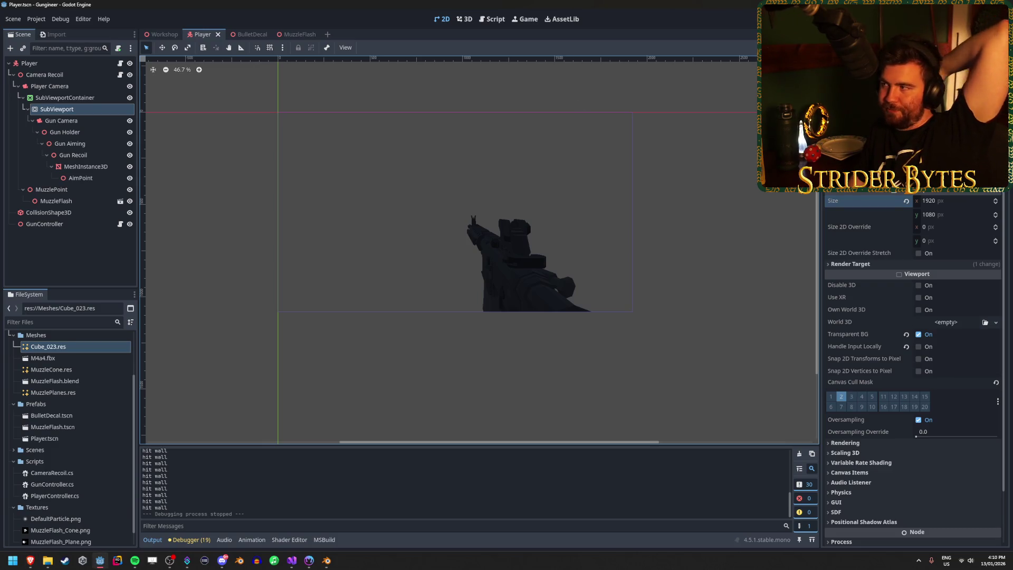
{"action": "key", "text": "alt+Tab"}
{"action": "key", "text": "alt+Tab"}
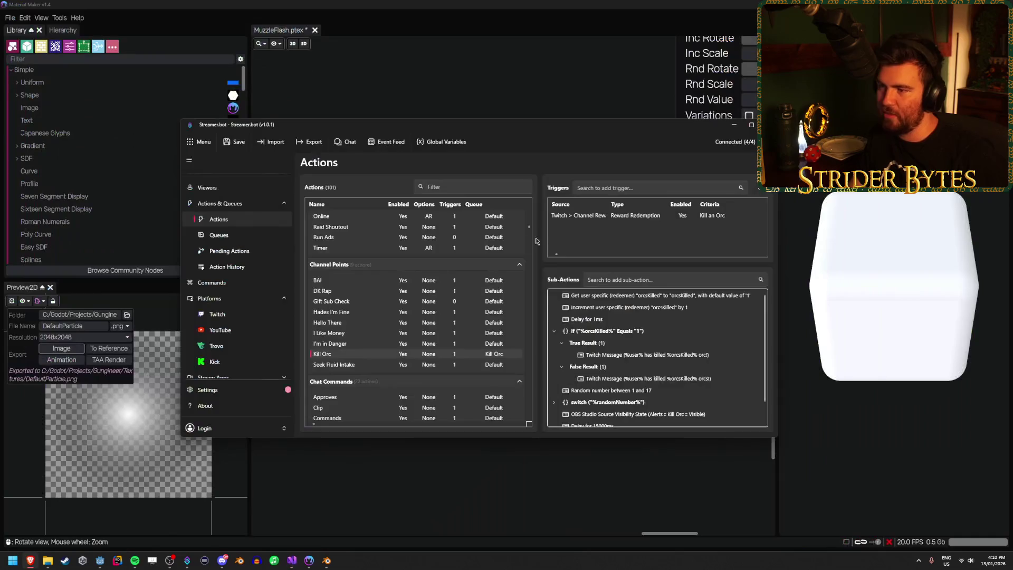
Step: Save the MuzzleFlash project, quit Material Maker and return to the Godot editor
{"action": "left_click", "coordinate": [305, 563]}
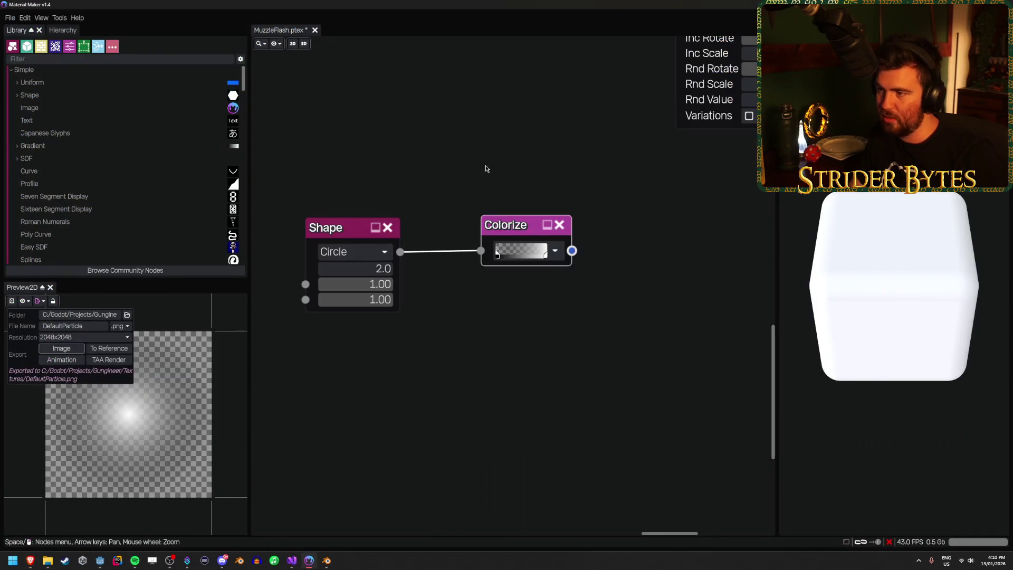
{"action": "key", "text": "ctrl+s"}
{"action": "key", "text": "ctrl+q"}
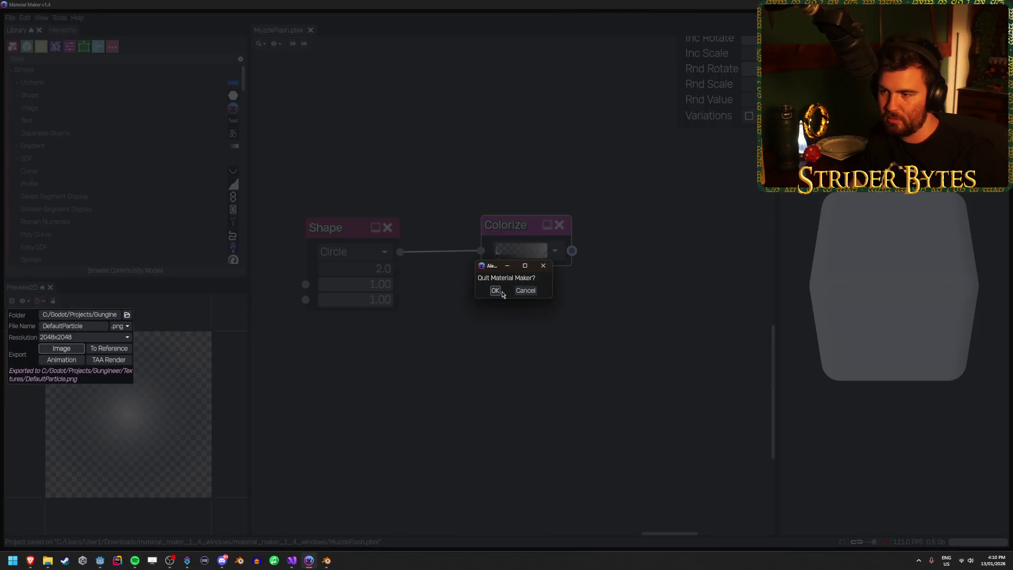
{"action": "left_click", "coordinate": [496, 291]}
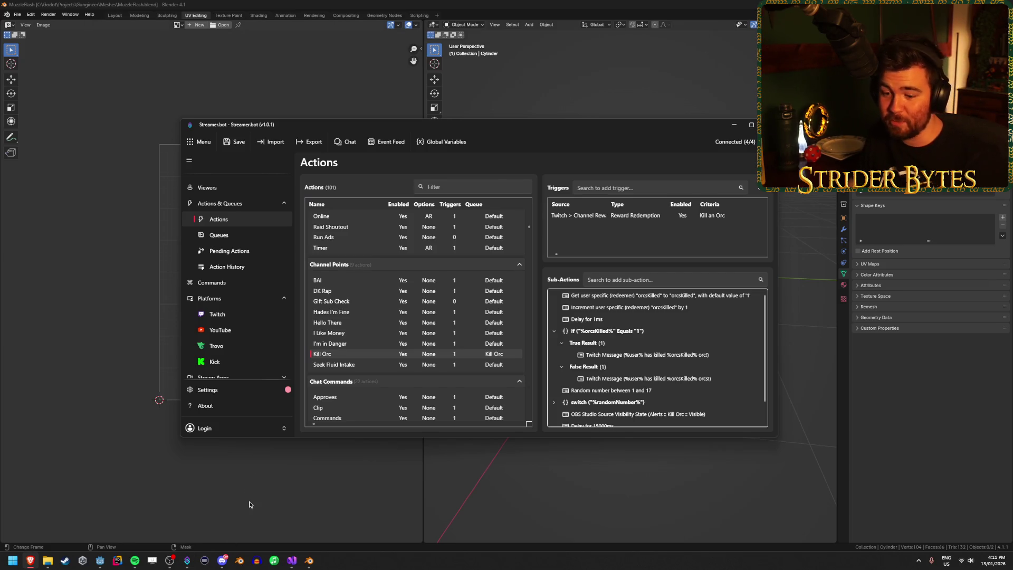
{"action": "left_click", "coordinate": [100, 560]}
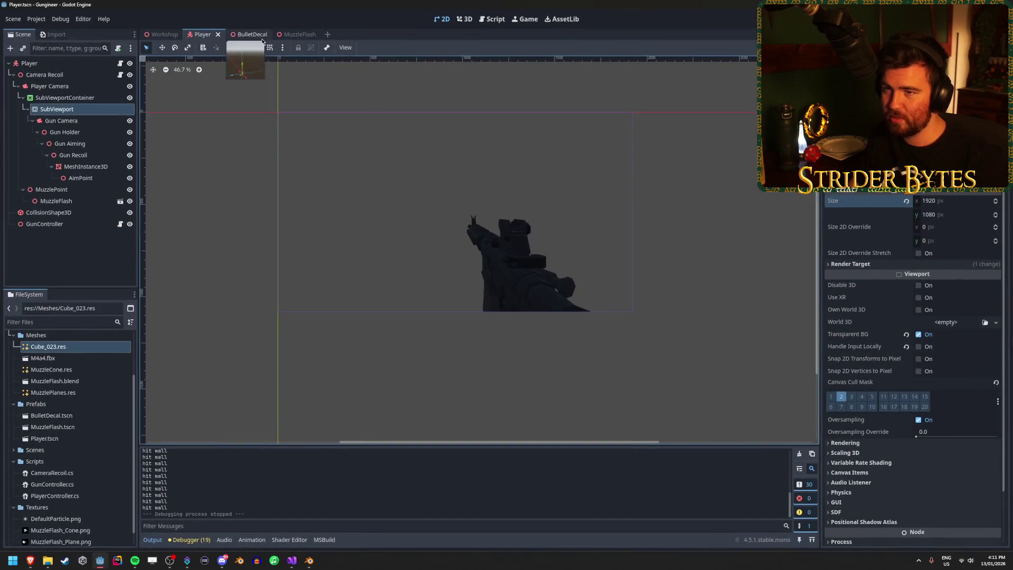
Step: Show the Workshop level, frame the Player among the red blocks, and test-run it with F5
{"action": "left_click", "coordinate": [153, 35]}
{"action": "key", "text": "w"}
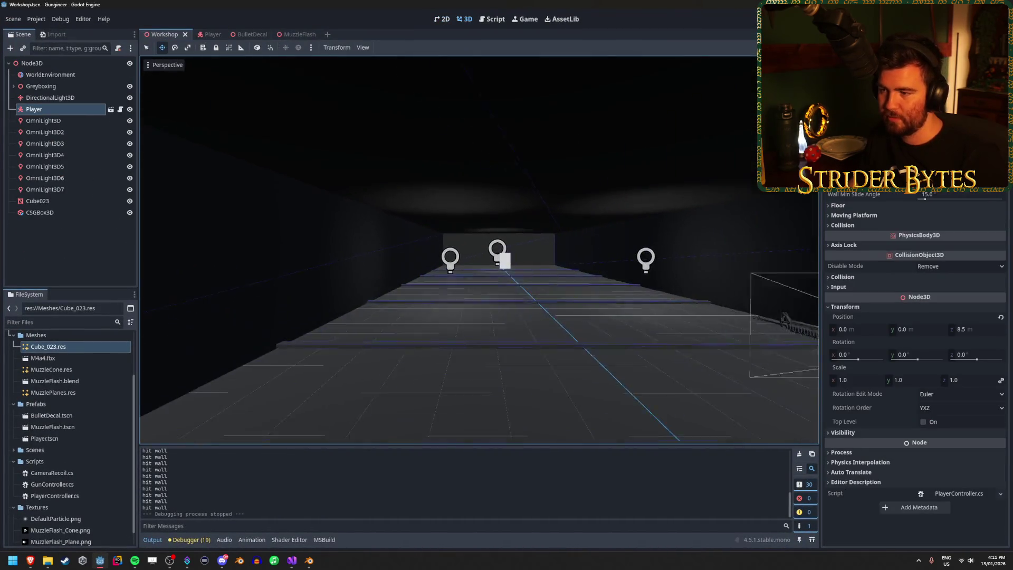
{"action": "key", "text": "s"}
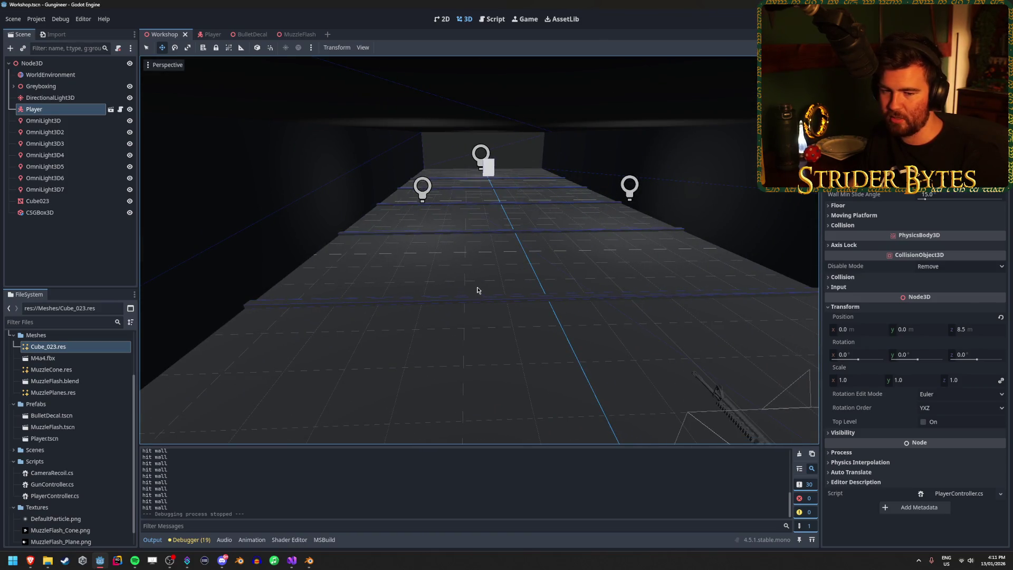
{"action": "key", "text": "f"}
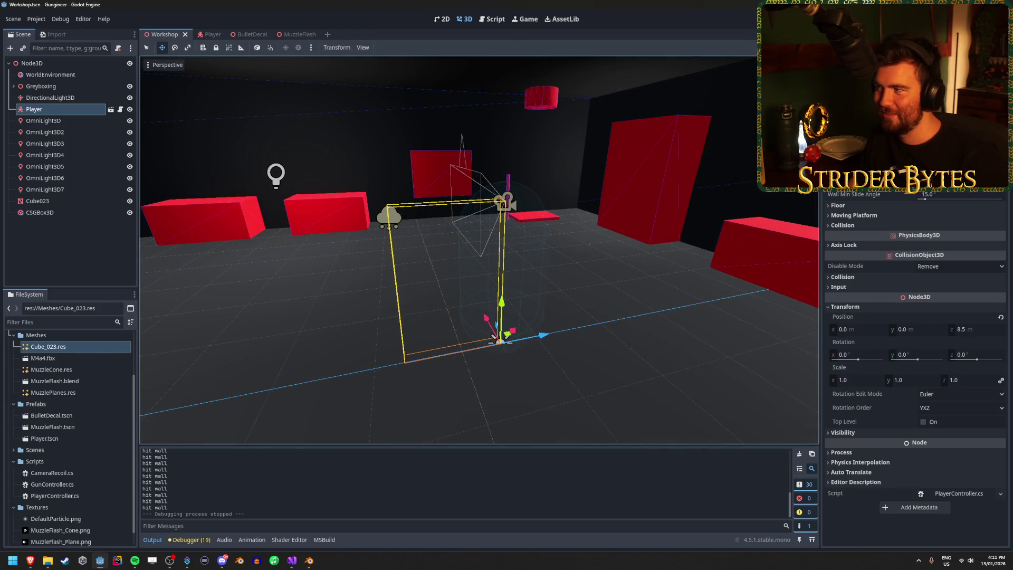
{"action": "key", "text": "F5"}
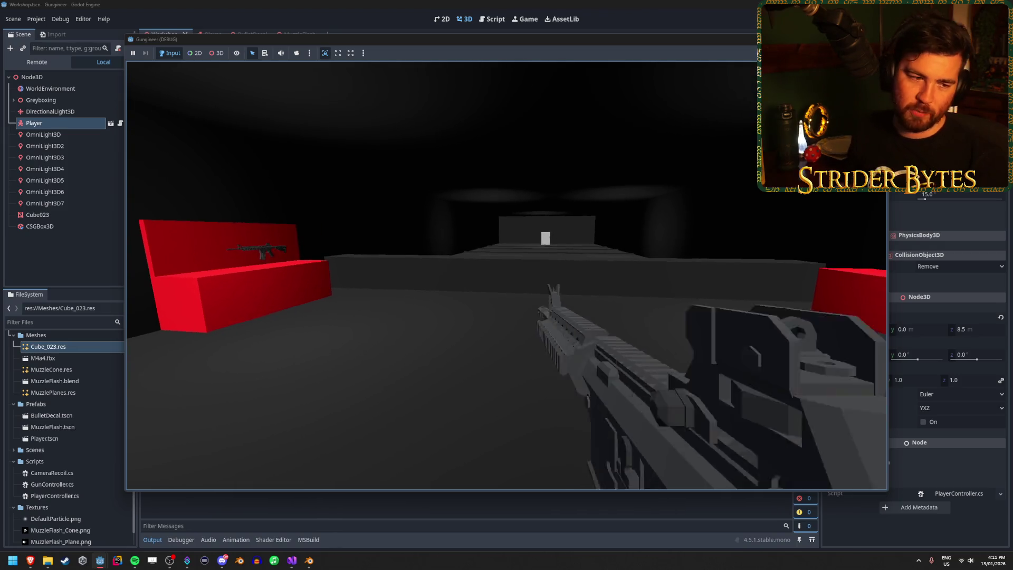
{"action": "key", "text": "Escape"}
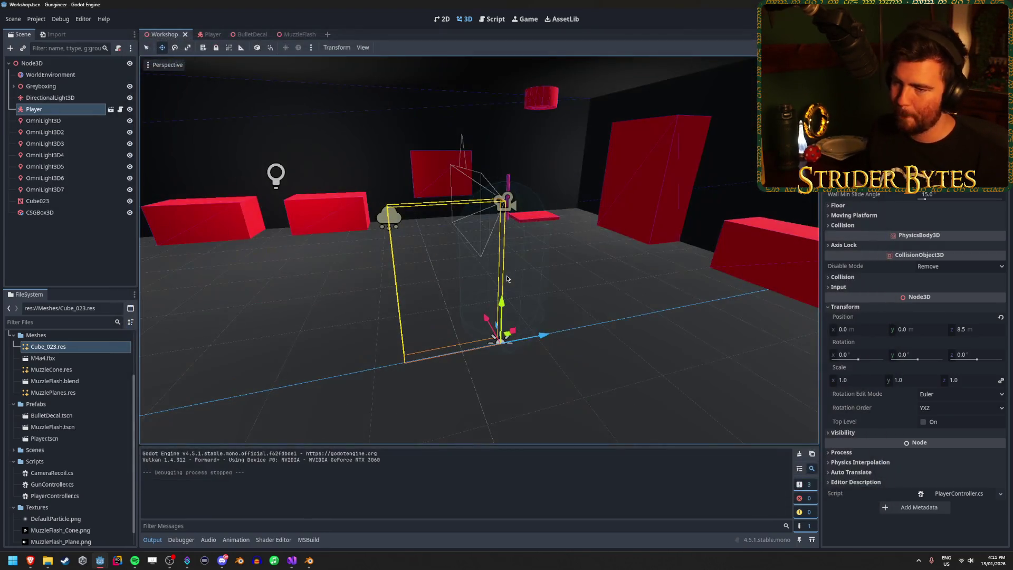
Step: Inspect the CSGBox3D, Cube023 and Player nodes in the Workshop scene
{"action": "left_click", "coordinate": [42, 254]}
{"action": "left_click", "coordinate": [58, 212]}
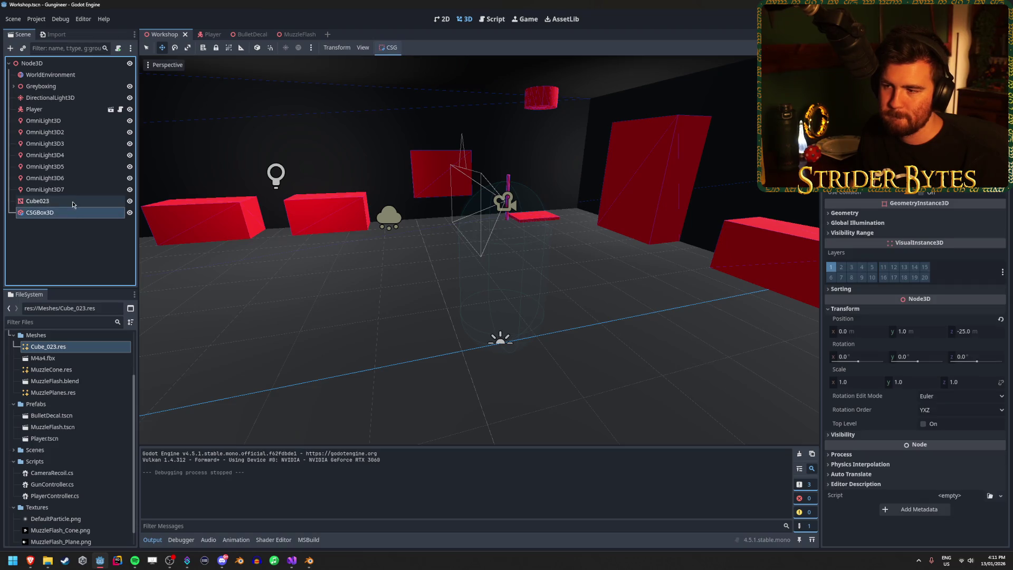
{"action": "left_click", "coordinate": [73, 203]}
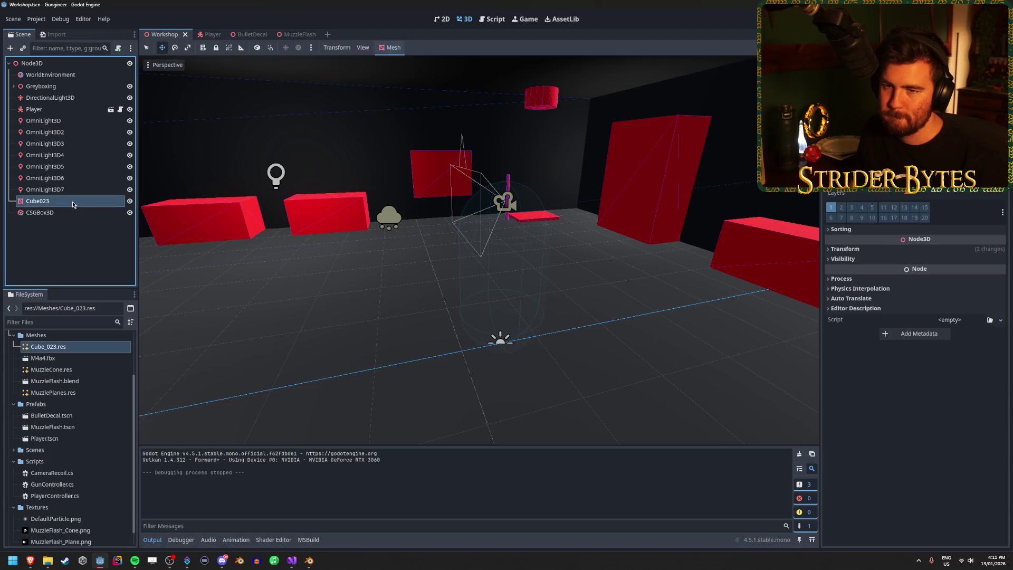
{"action": "left_click", "coordinate": [66, 110]}
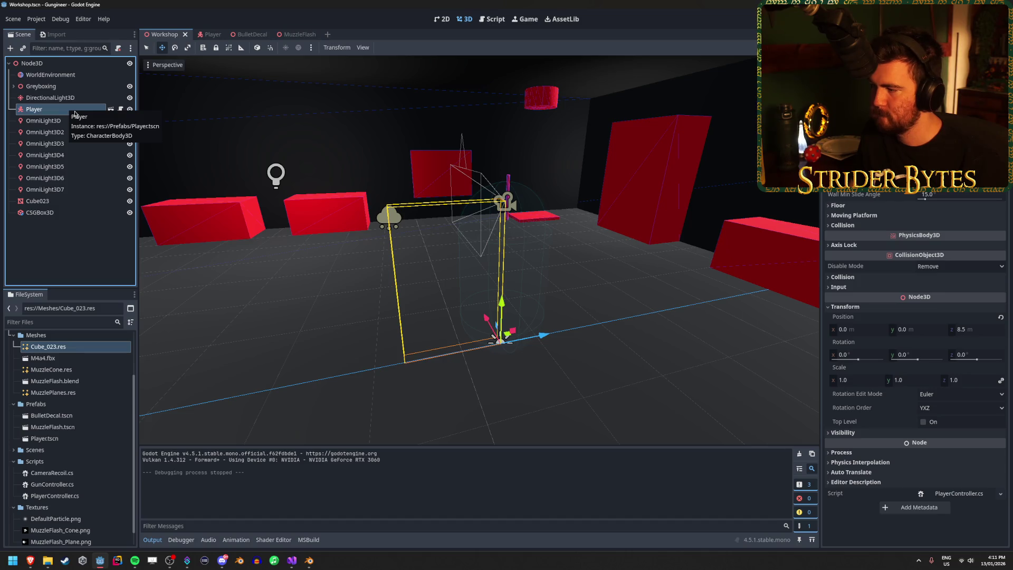
Step: Undo the Player scene's SubViewport size back to 2560 × 1440, then check AimPoint and the gun MeshInstance3D
{"action": "left_click", "coordinate": [204, 36]}
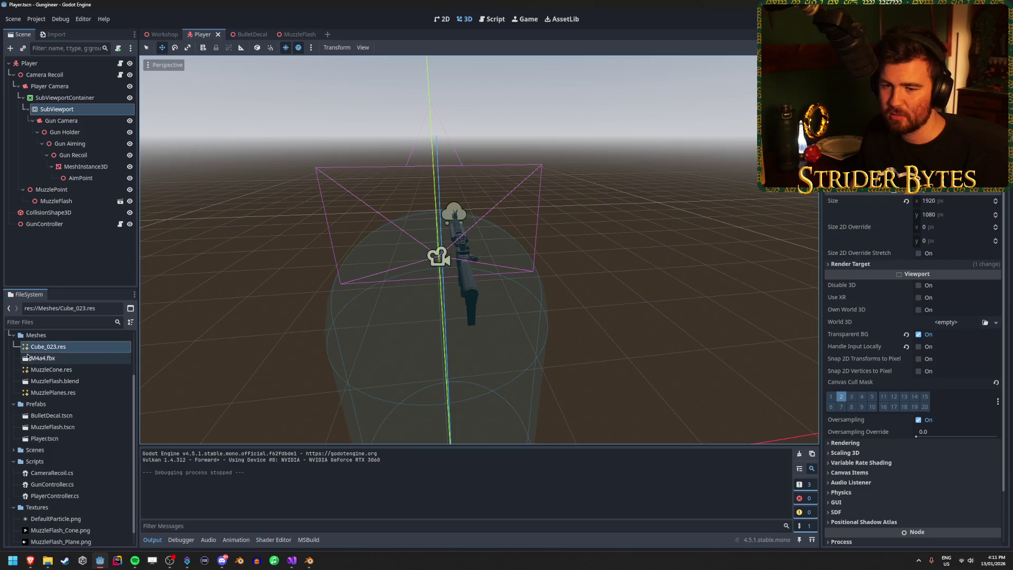
{"action": "scroll", "coordinate": [31, 348], "scroll_direction": "up", "scroll_amount": 3}
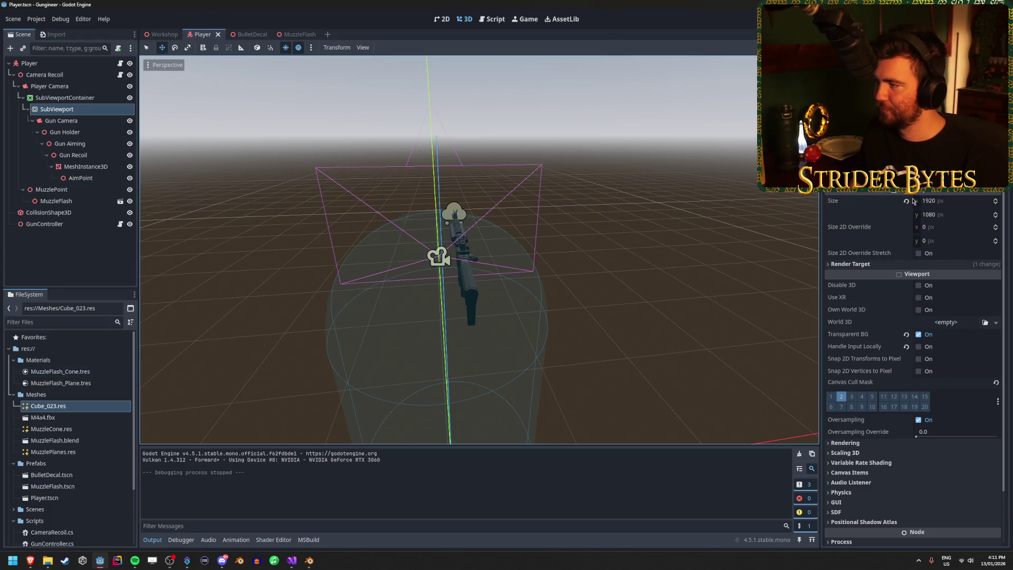
{"action": "key", "text": "ctrl+z"}
{"action": "key", "text": "ctrl+z"}
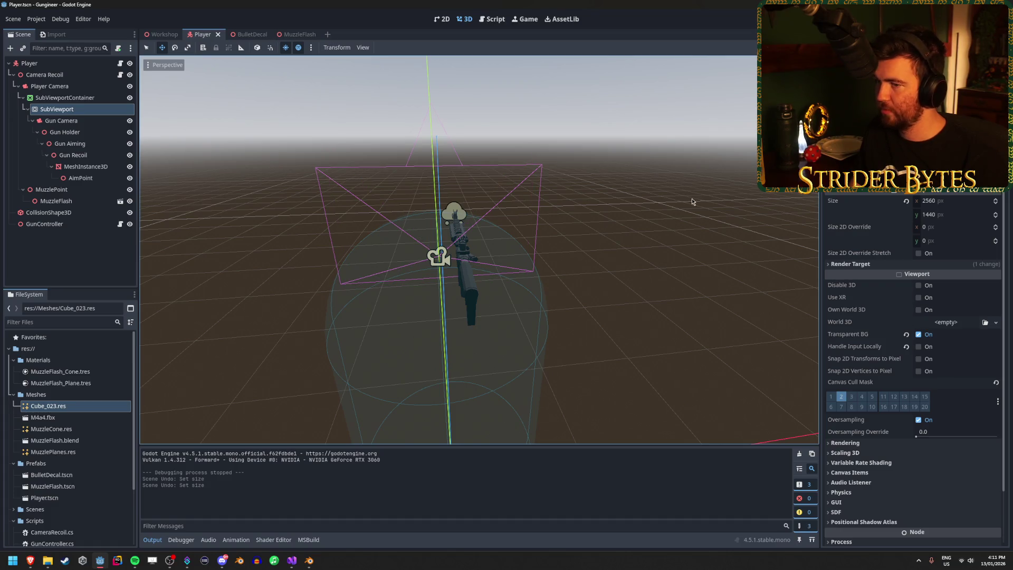
{"action": "left_click", "coordinate": [97, 177]}
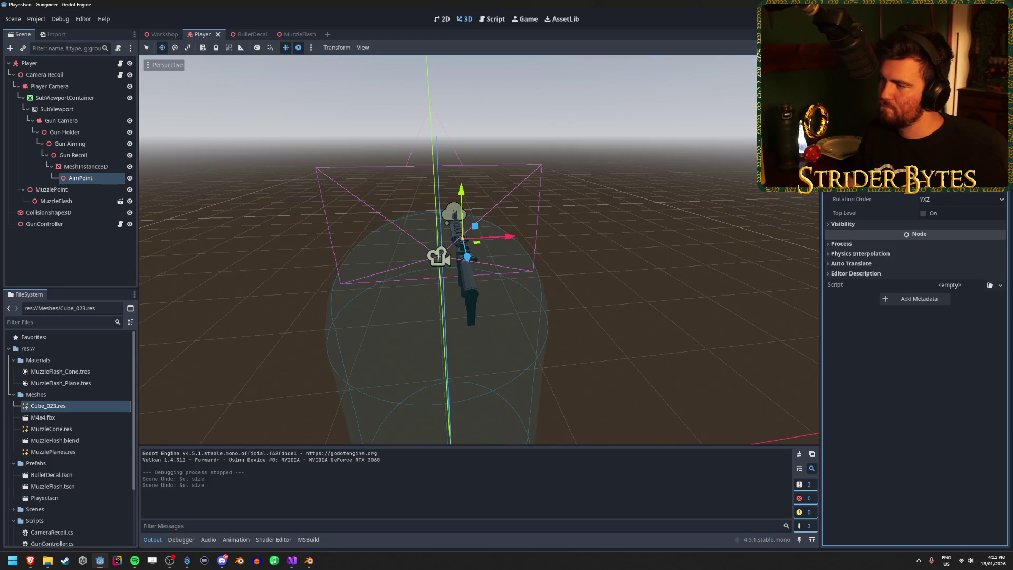
{"action": "left_click", "coordinate": [98, 166]}
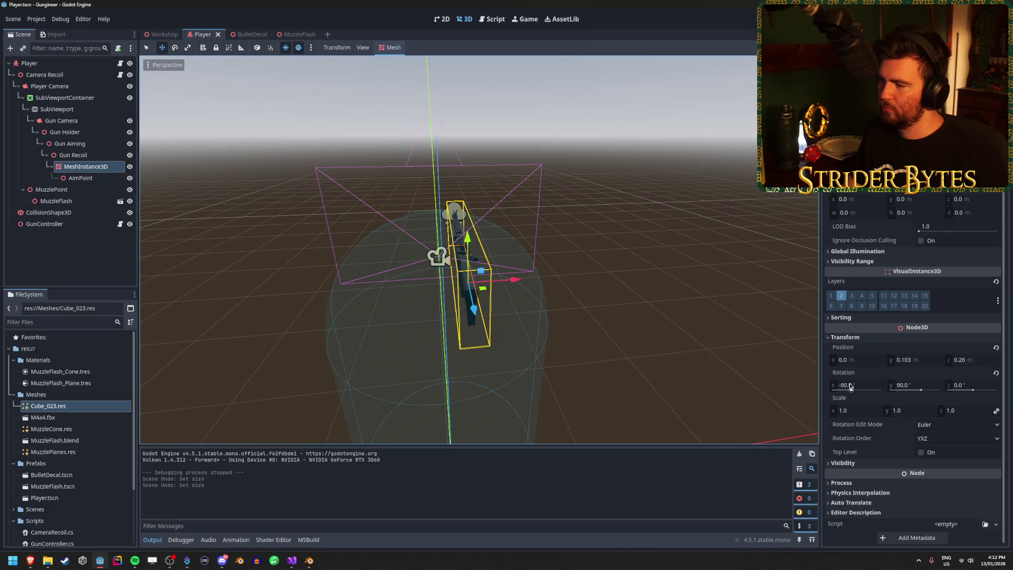
Step: Set a new zDistance on GunController and test-run the game to check the rifle
{"action": "mouse_move", "coordinate": [850, 386]}
{"action": "left_mouse_down"}
{"action": "mouse_move", "coordinate": [886, 387]}
{"action": "mouse_move", "coordinate": [850, 387]}
{"action": "left_mouse_up"}
{"action": "key", "text": "ctrl+z"}
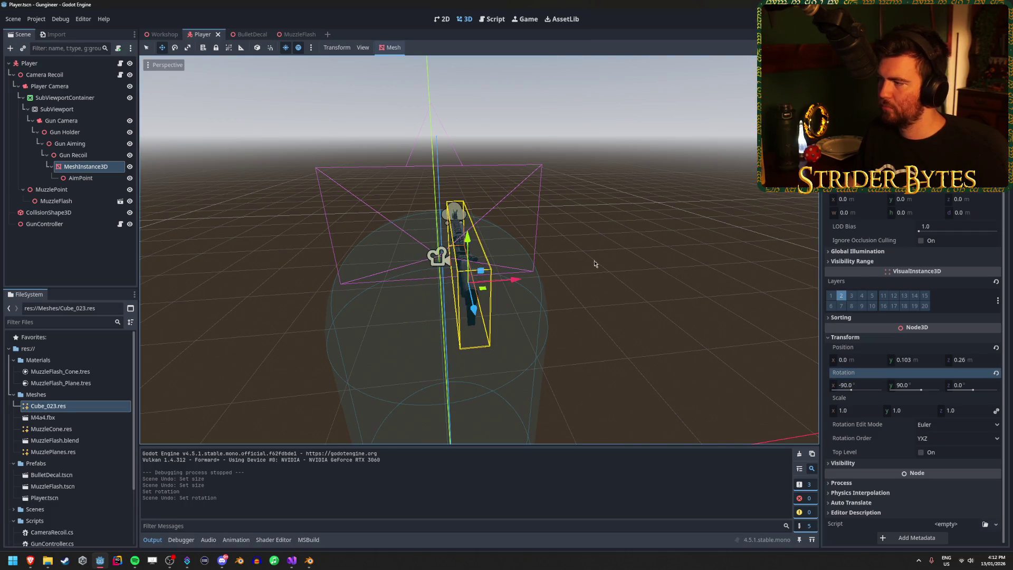
{"action": "mouse_move", "coordinate": [594, 263]}
{"action": "left_mouse_down"}
{"action": "mouse_move", "coordinate": [701, 259]}
{"action": "mouse_move", "coordinate": [605, 255]}
{"action": "left_mouse_up"}
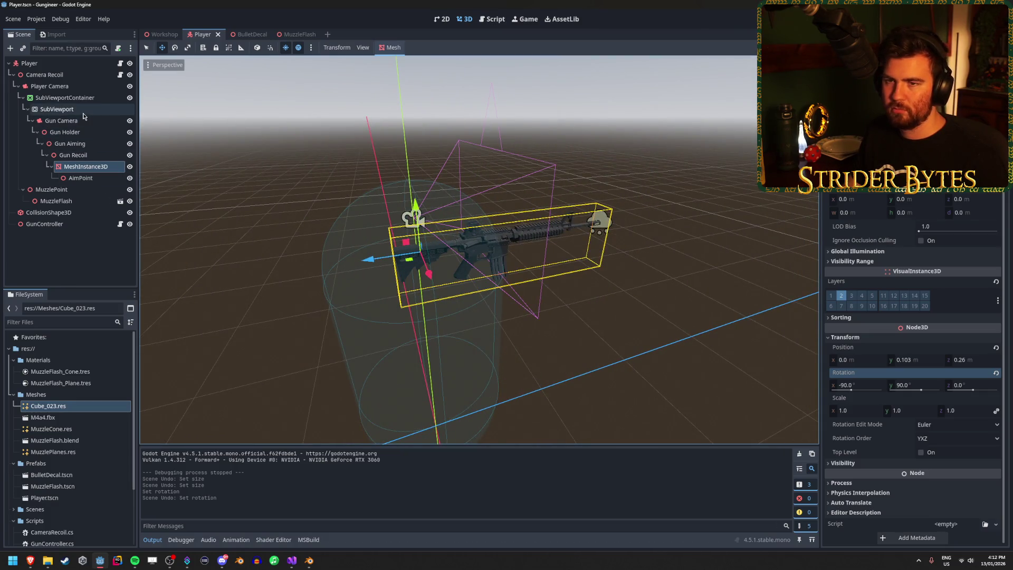
{"action": "left_click", "coordinate": [52, 224]}
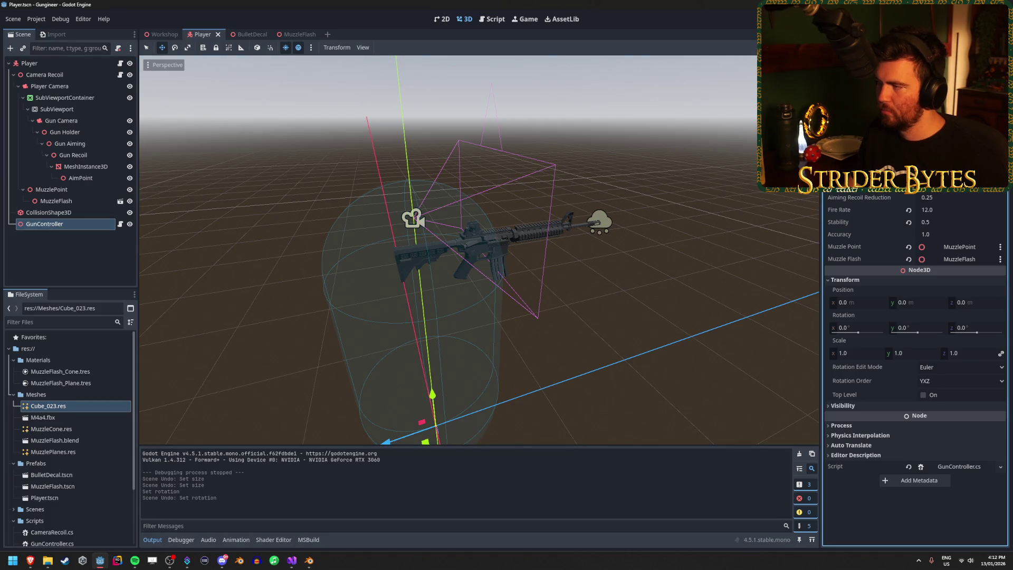
{"action": "key", "text": "Return"}
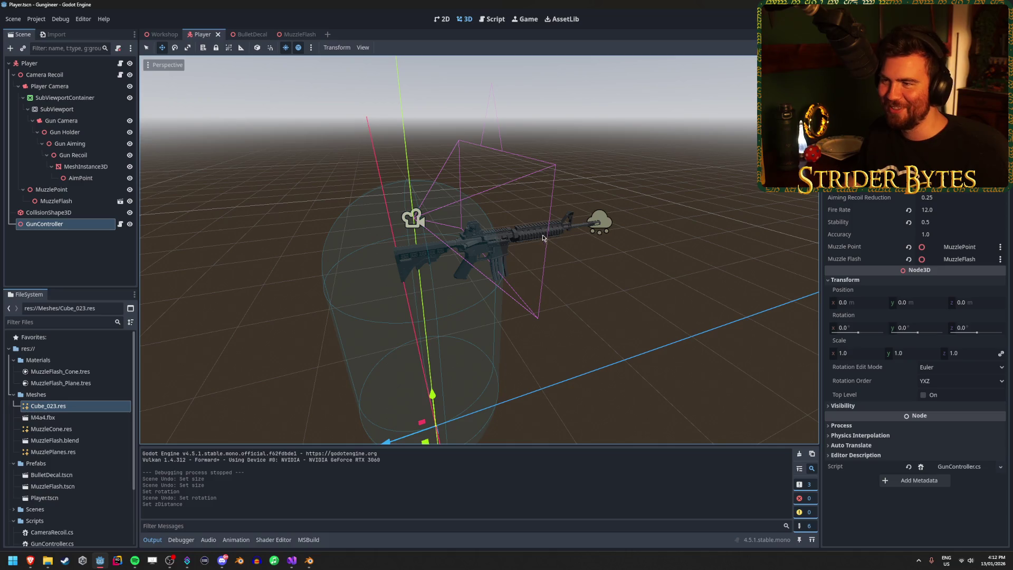
{"action": "key", "text": "F5"}
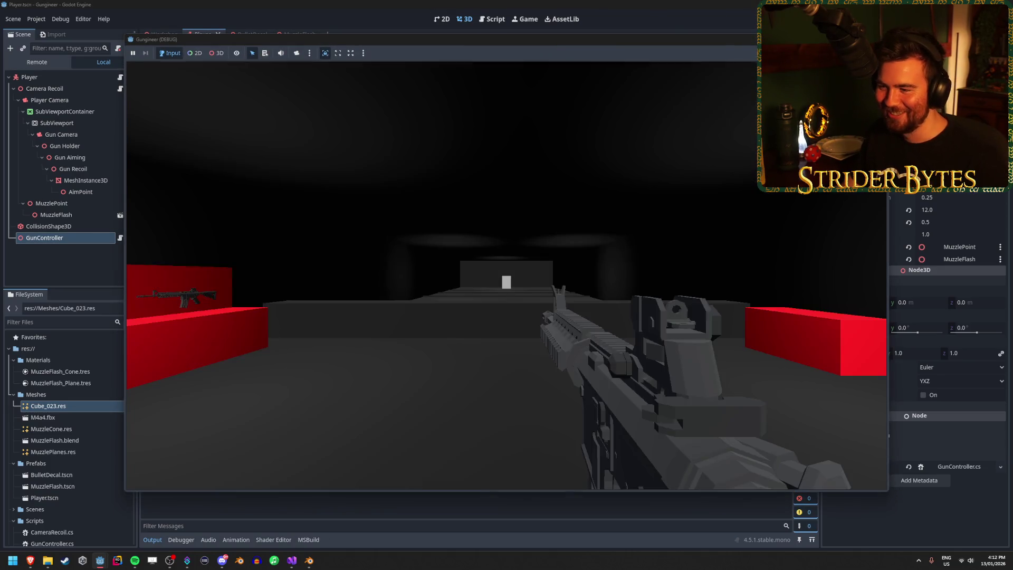
{"action": "left_click", "coordinate": [506, 275]}
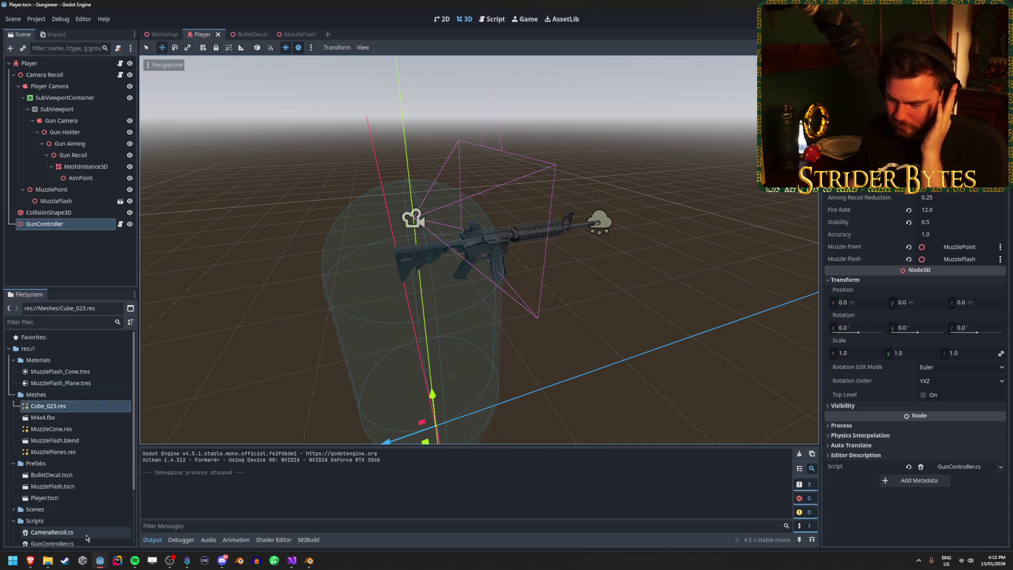
Step: Comment out the aimPosition line (line 30) in GunController.cs's _Ready
{"action": "double_click", "coordinate": [50, 543]}
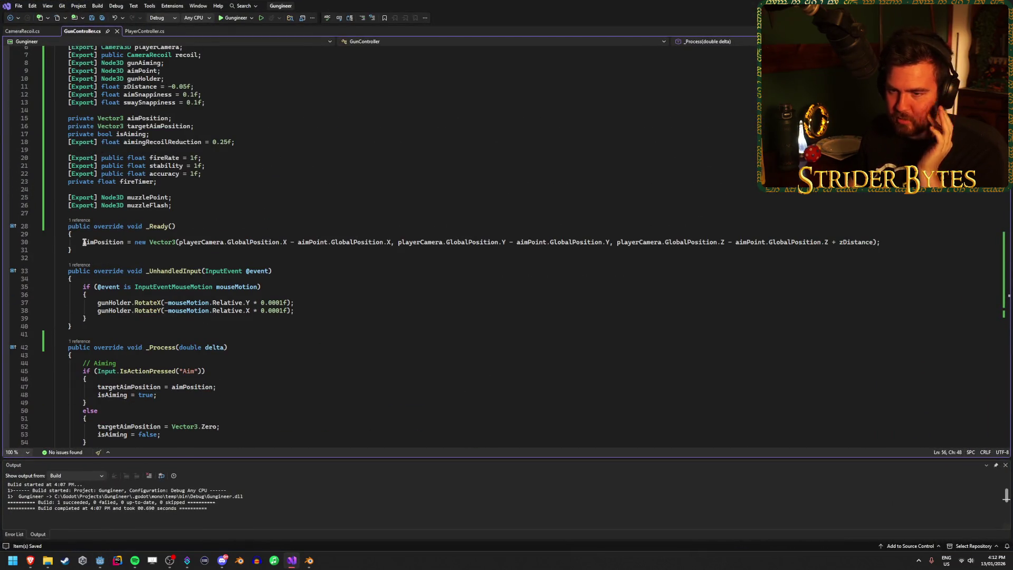
{"action": "left_click", "coordinate": [181, 244]}
{"action": "key", "text": "Home"}
{"action": "type", "text": "//"}
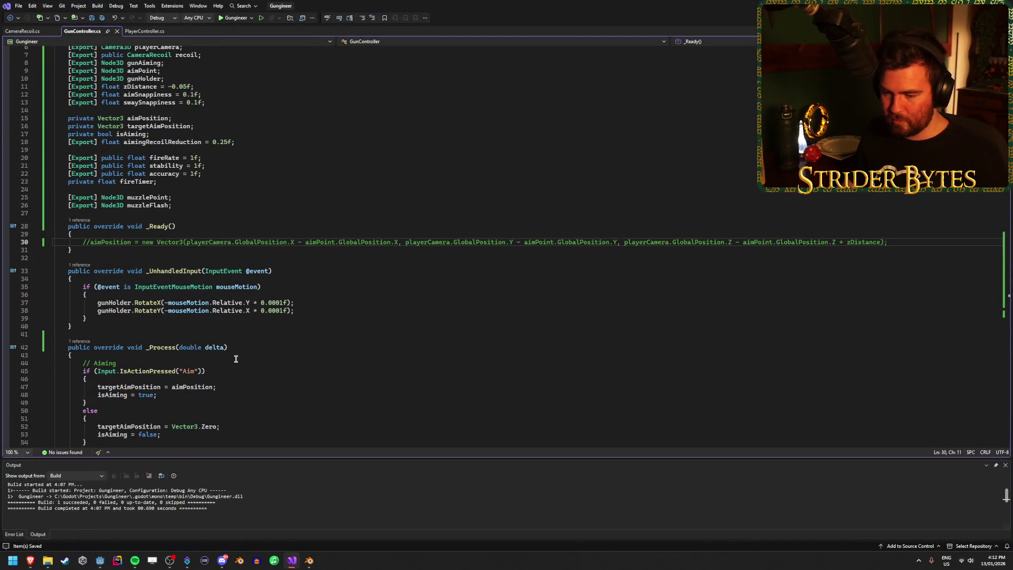
{"action": "left_click", "coordinate": [100, 560]}
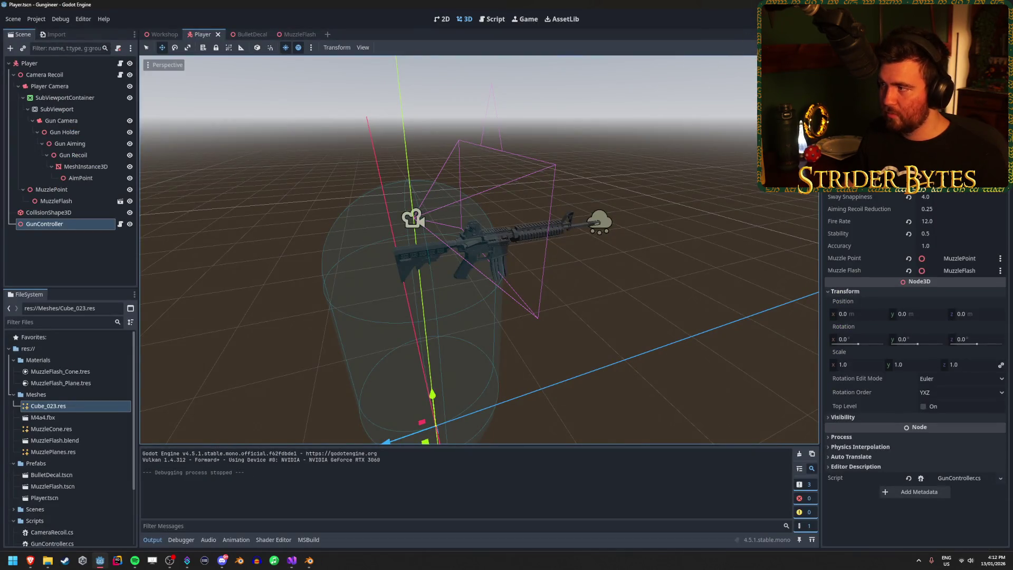
Step: Test-run the game with aimPosition disabled, then inspect Gun Camera, Gun Holder and AimPoint
{"action": "key", "text": "F5"}
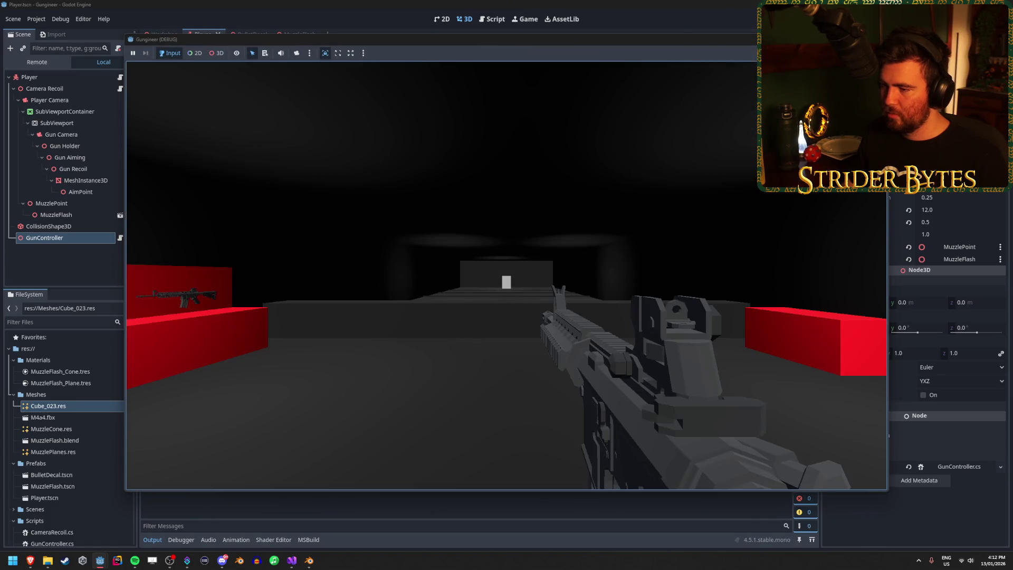
{"action": "key", "text": "F8"}
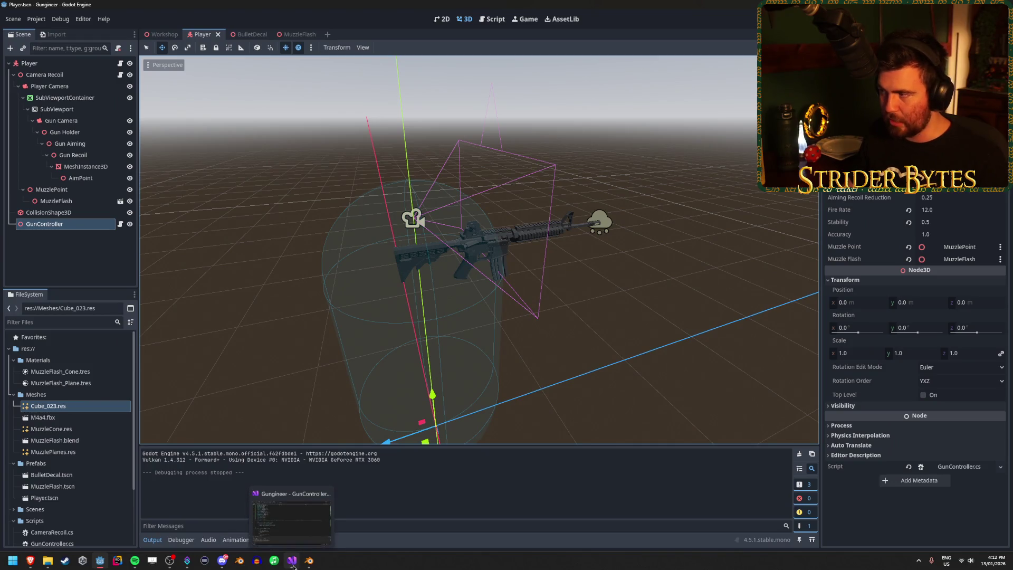
{"action": "left_click", "coordinate": [91, 120]}
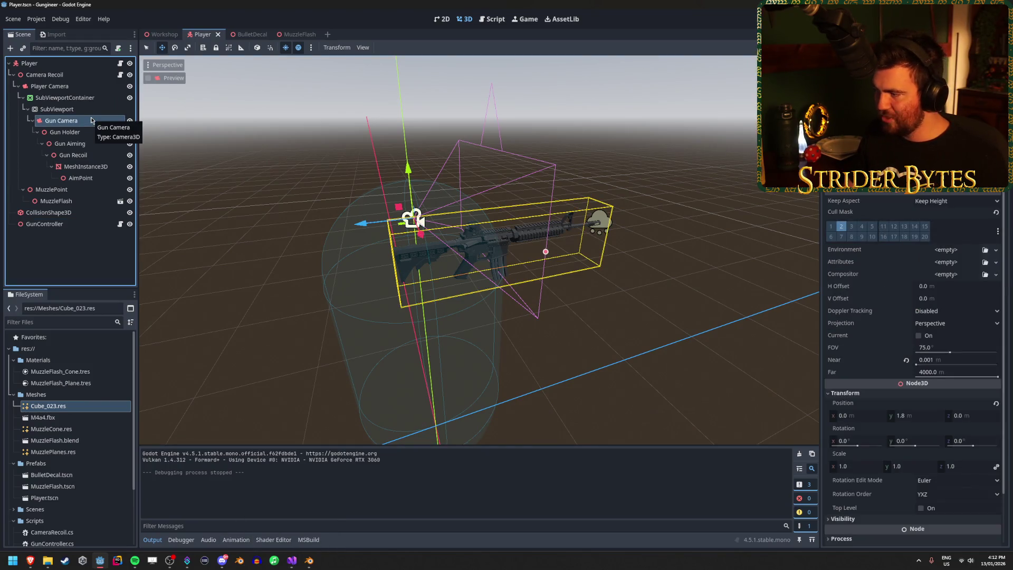
{"action": "key", "text": "Down"}
{"action": "key", "text": "Down"}
{"action": "key", "text": "Down"}
{"action": "key", "text": "Down"}
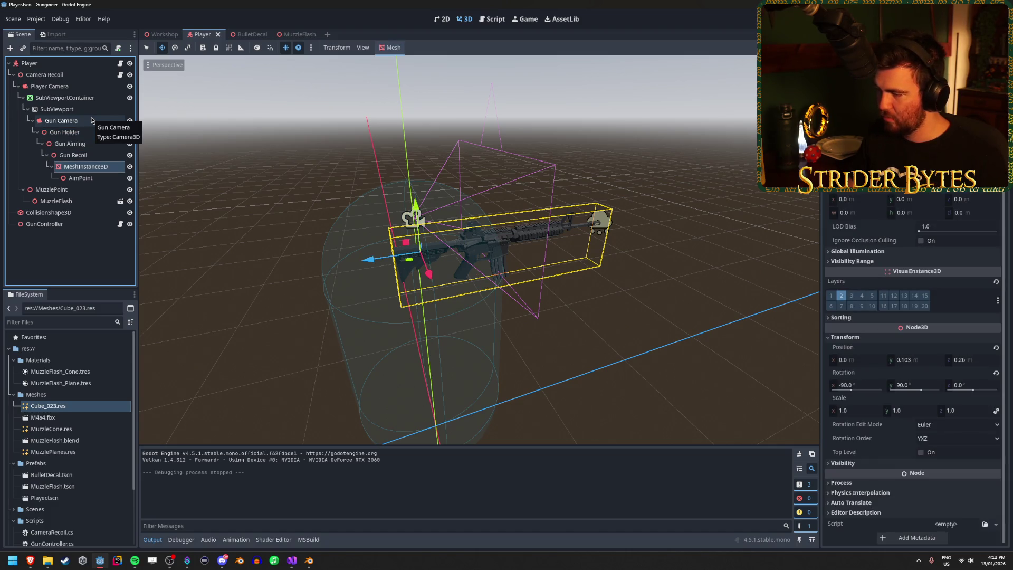
{"action": "key", "text": "Down"}
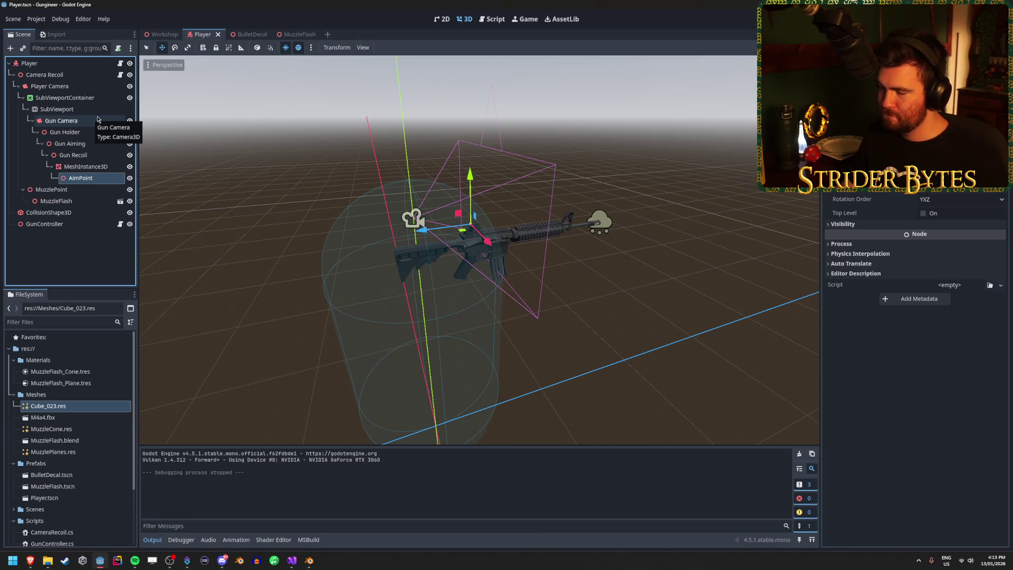
Step: Uncomment the aimPosition line in GunController.cs and save the file
{"action": "left_click", "coordinate": [291, 560]}
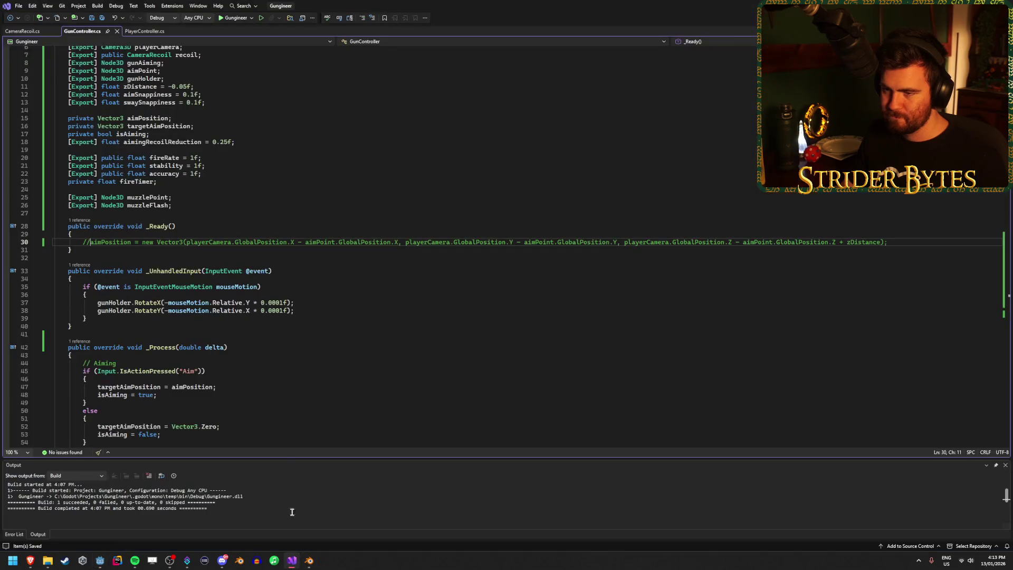
{"action": "key", "text": "BackSpace"}
{"action": "key", "text": "BackSpace"}
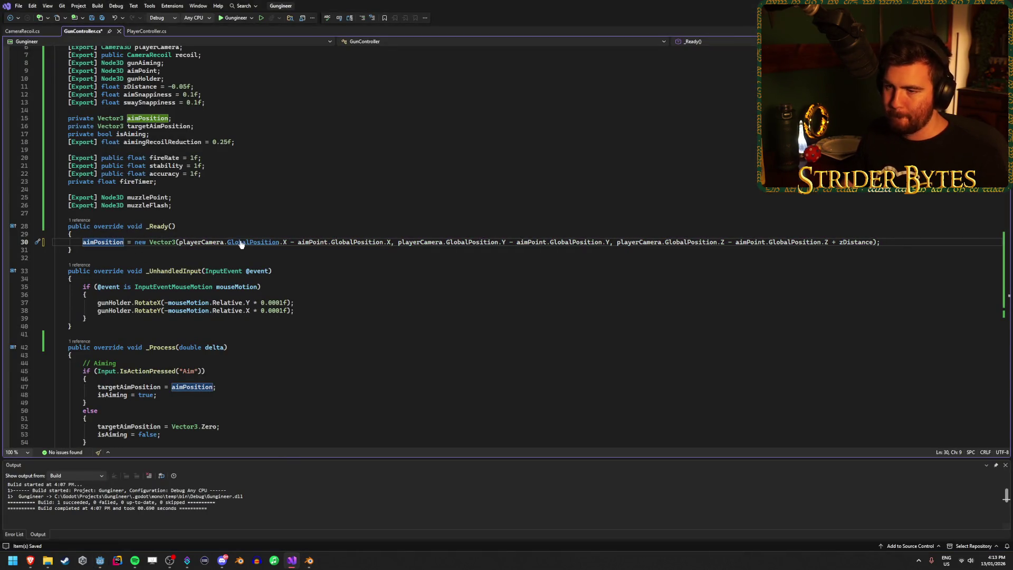
{"action": "key", "text": "ctrl+s"}
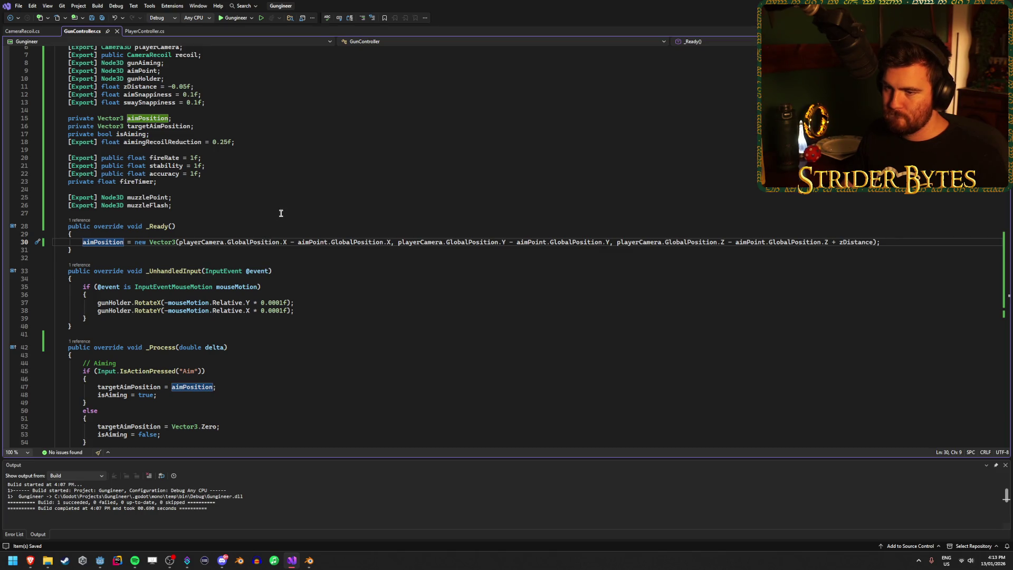
{"action": "left_click", "coordinate": [100, 560]}
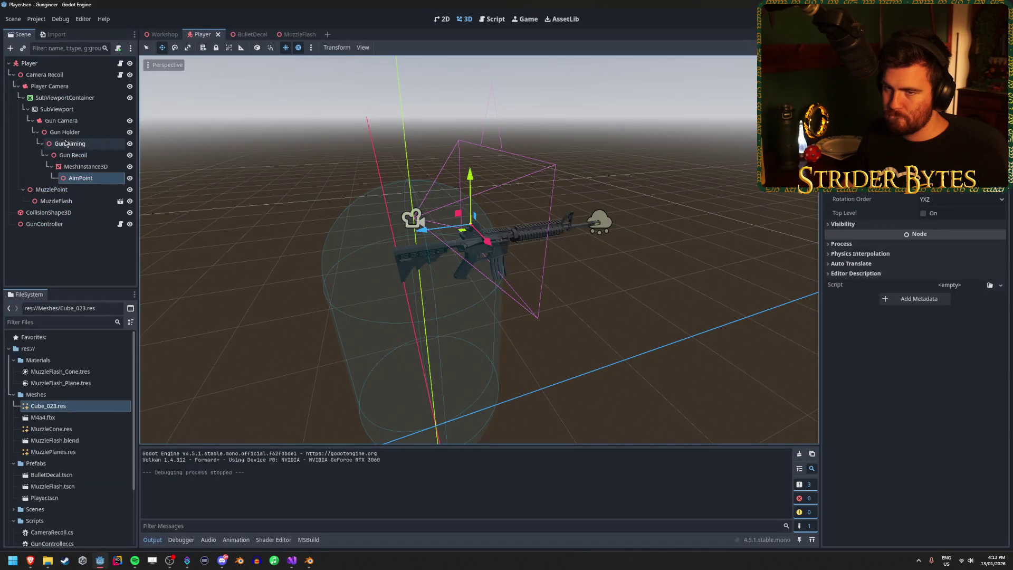
{"action": "left_click", "coordinate": [82, 88]}
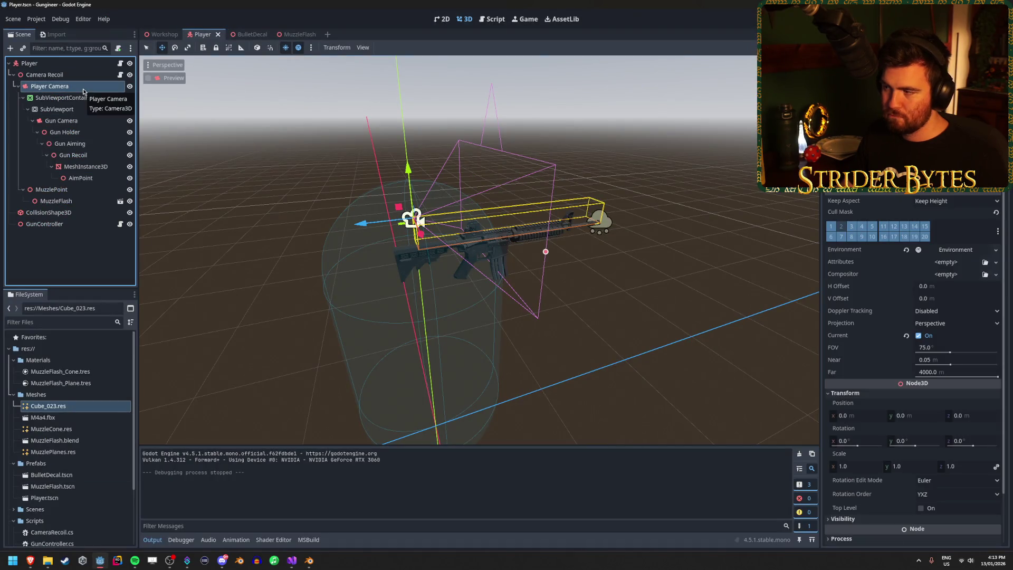
{"action": "left_click_drag", "start_coordinate": [422, 263], "coordinate": [474, 253]}
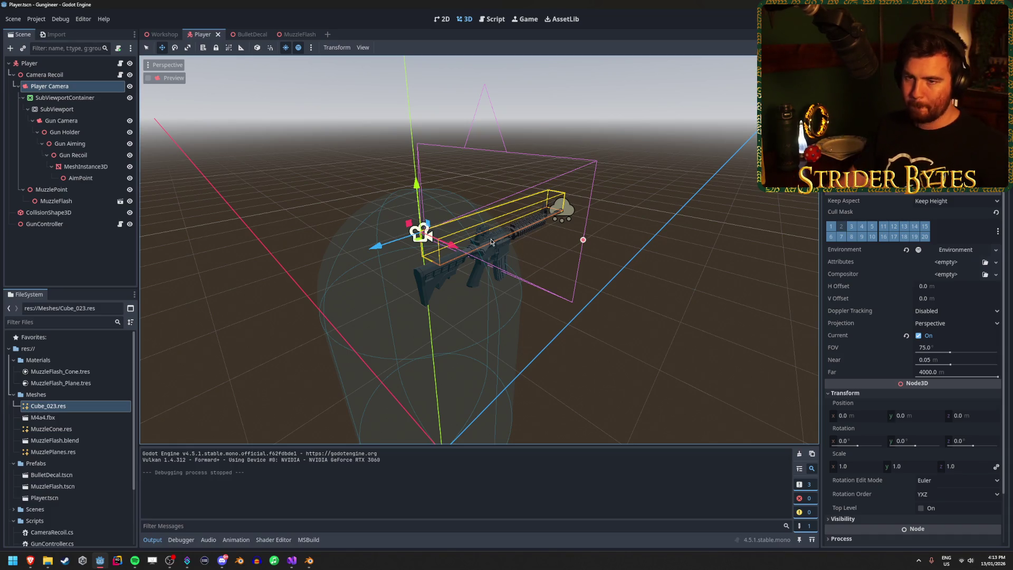
{"action": "left_click", "coordinate": [68, 65]}
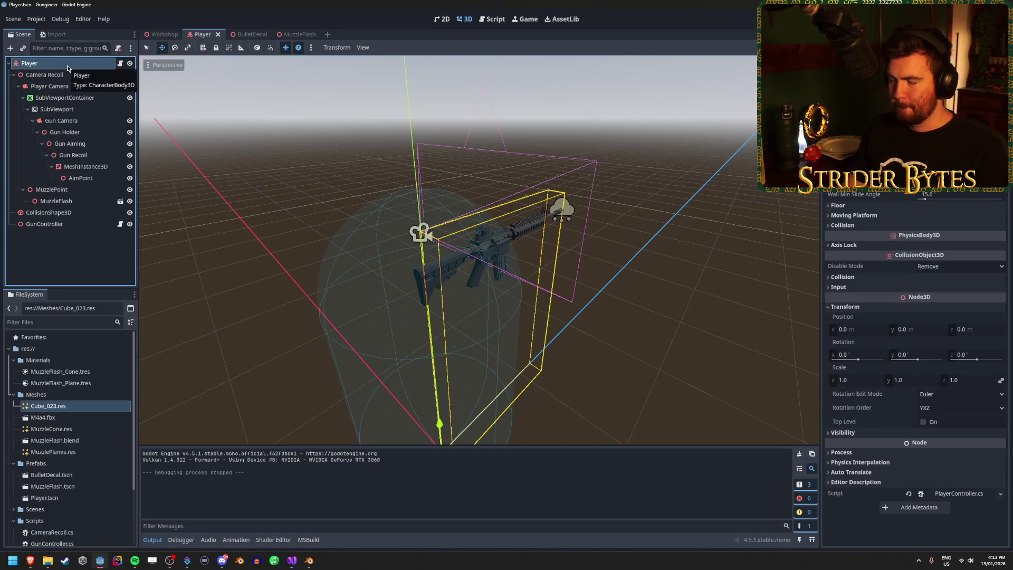
{"action": "left_click_drag", "start_coordinate": [612, 350], "coordinate": [453, 340]}
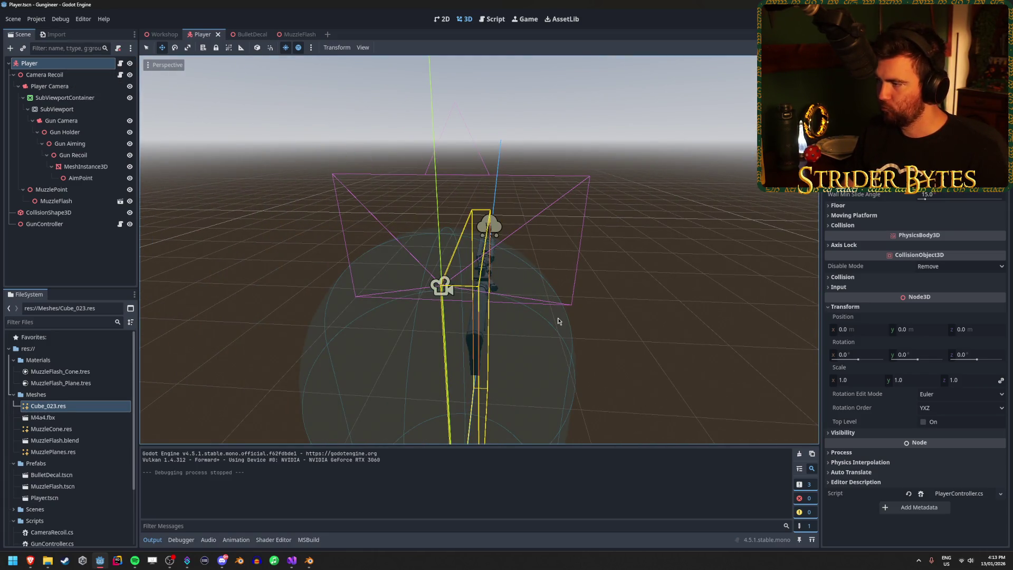